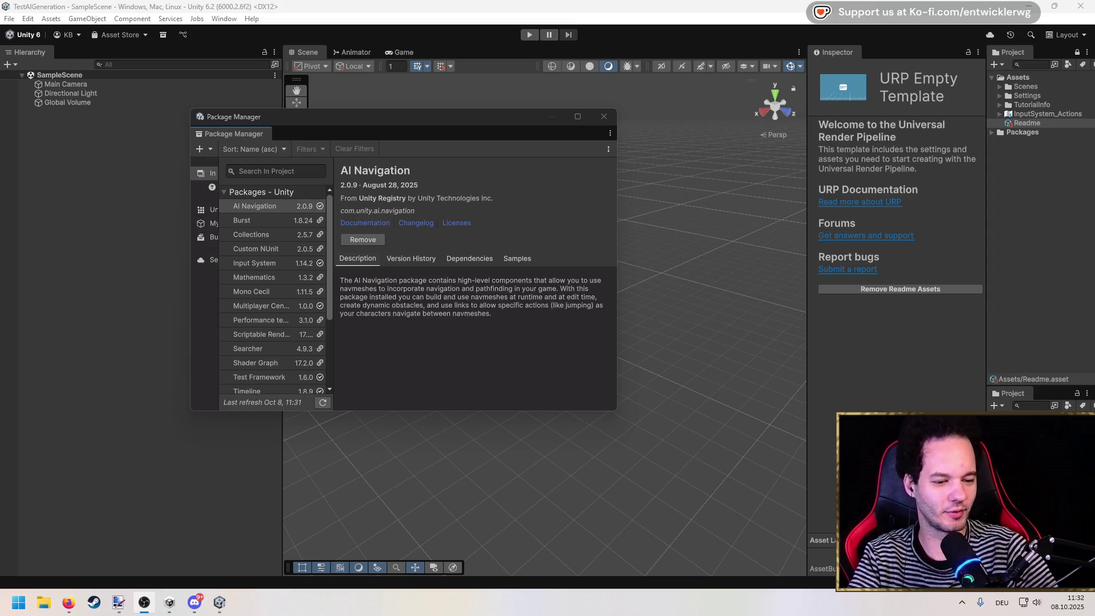
Nudge the Package Manager window down-left and bring the Unity AI page in Firefox forward.
key(alt+Tab)
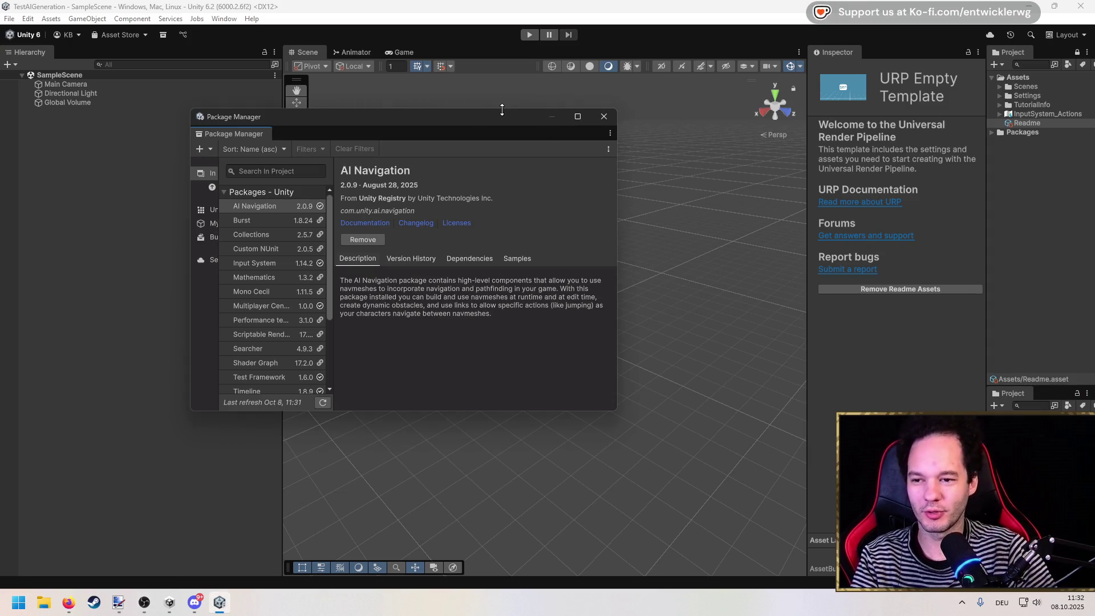
drag(500, 117, 480, 135)
key(alt+Tab)
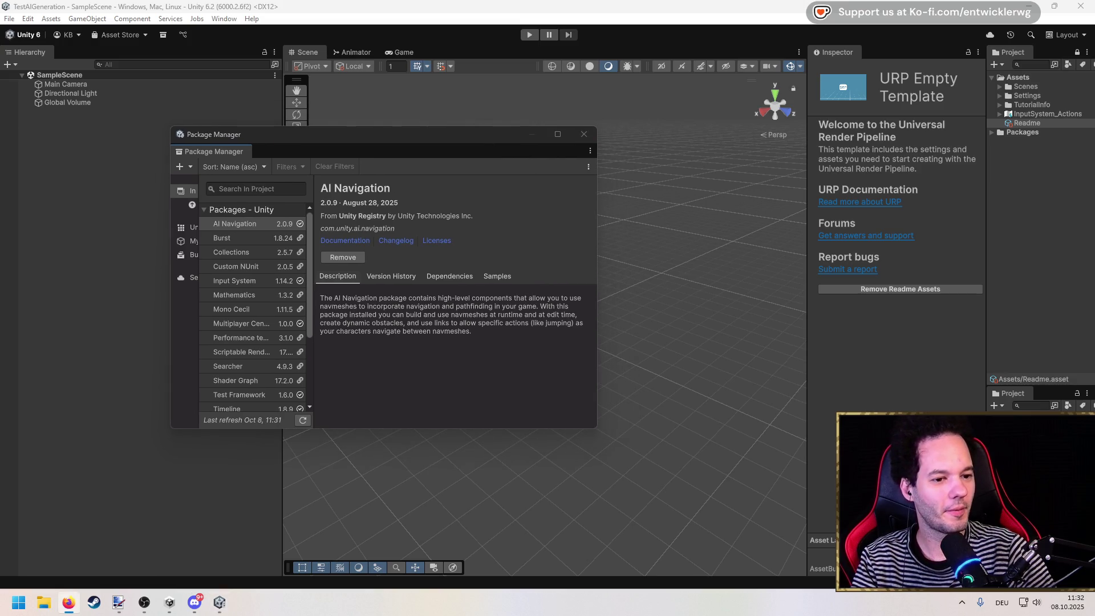
scroll(533, 295, up, 10)
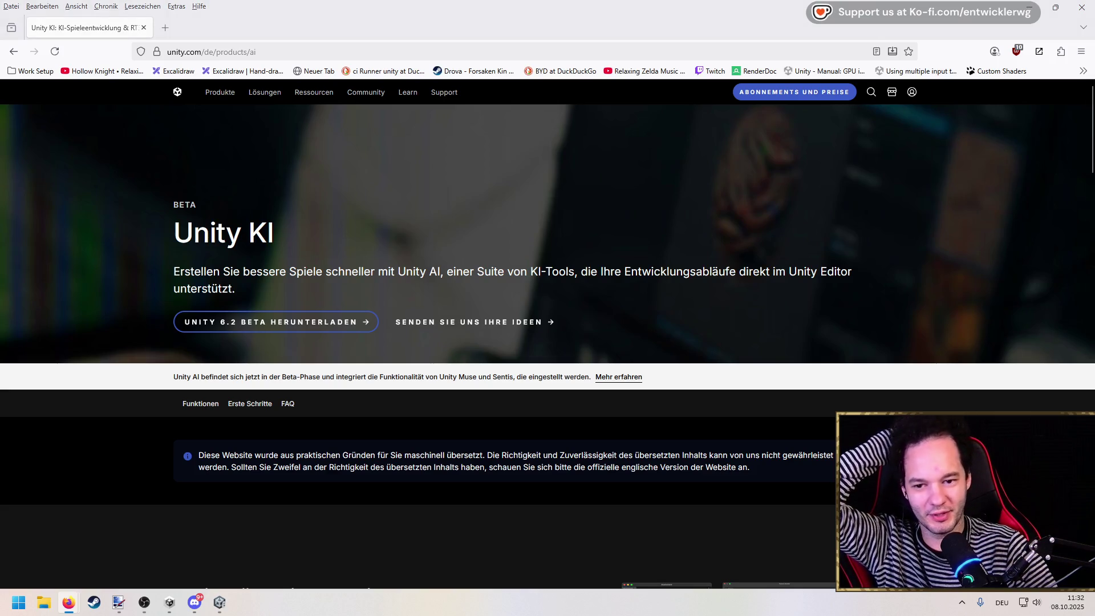
Scroll down the Unity AI page and read the Assistent card's heading and description.
scroll(526, 247, down, 4)
scroll(463, 255, down, 6)
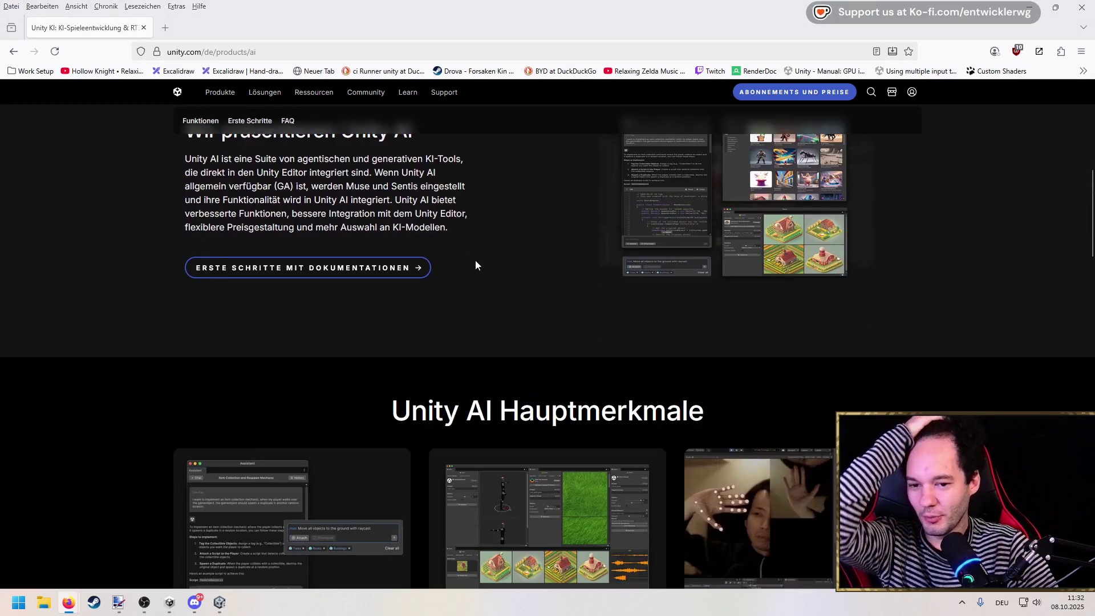
scroll(475, 263, down, 3)
drag(273, 483, 186, 385)
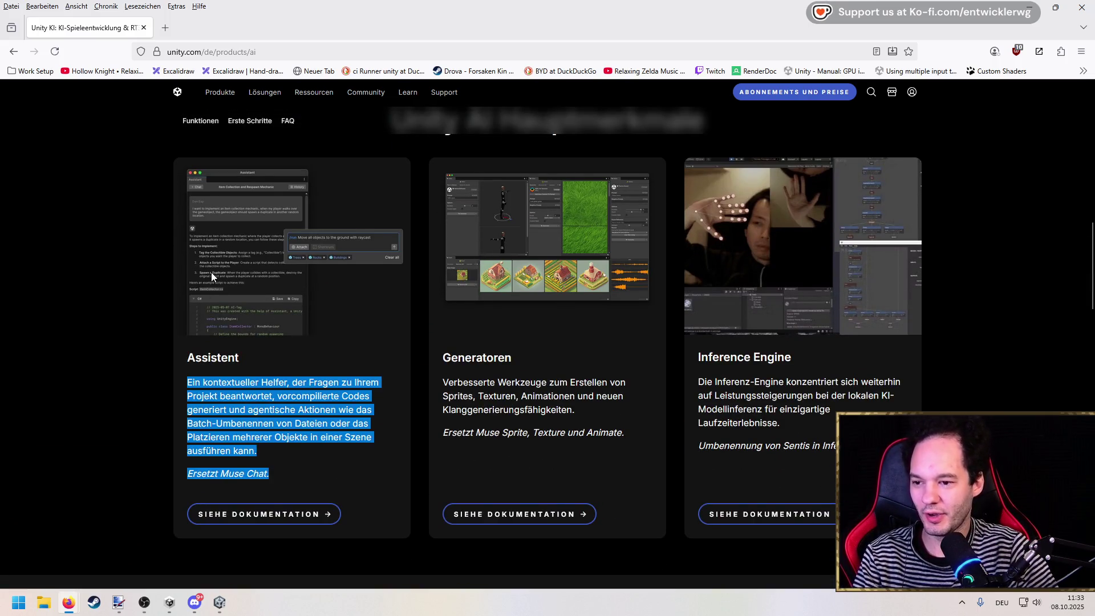
click(193, 279)
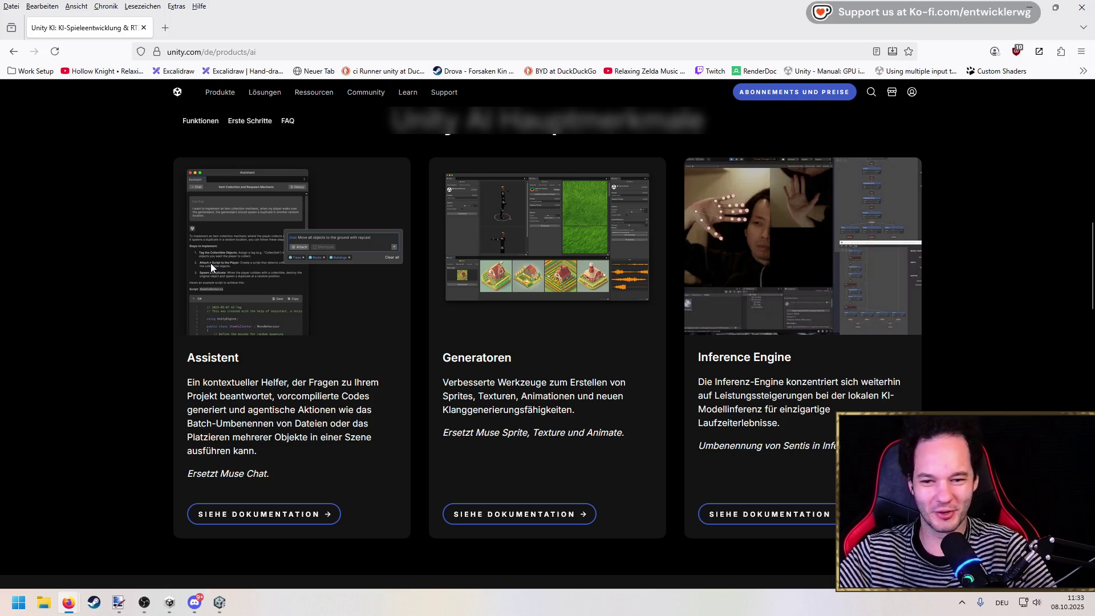
drag(270, 477, 184, 348)
click(283, 448)
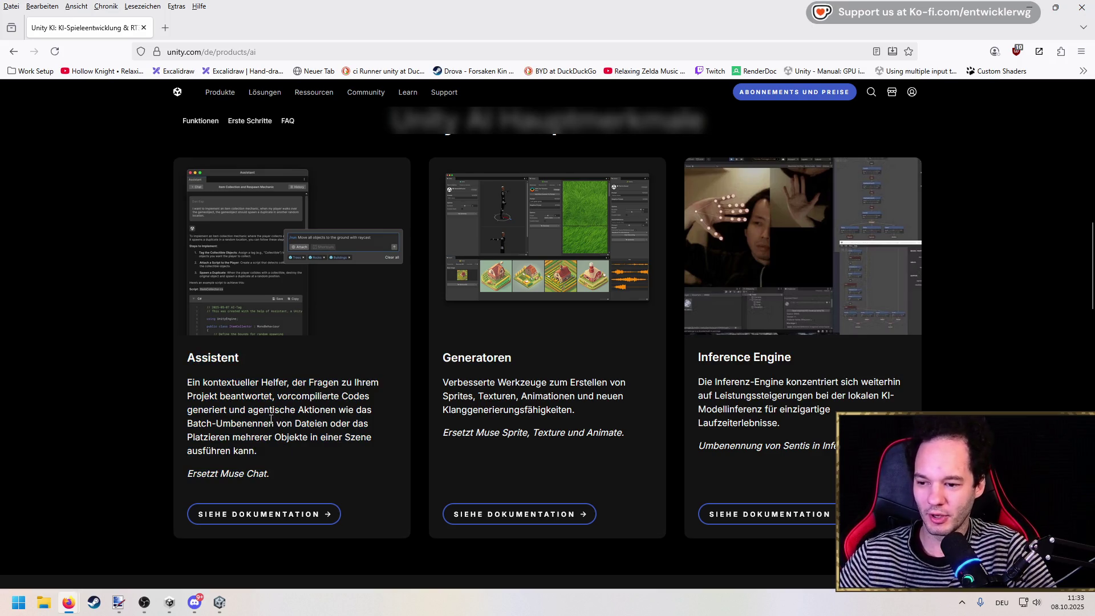
Read the Generatoren card's description on the Unity AI page.
mouse_move(636, 437)
mouse_down()
mouse_move(431, 374)
mouse_move(431, 362)
mouse_up()
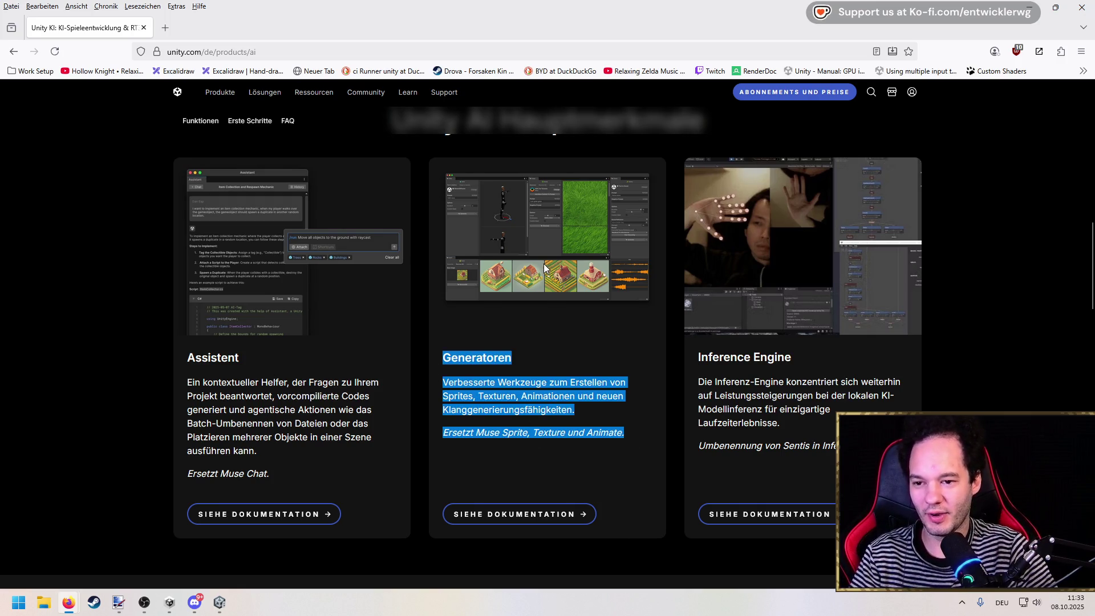
click(521, 356)
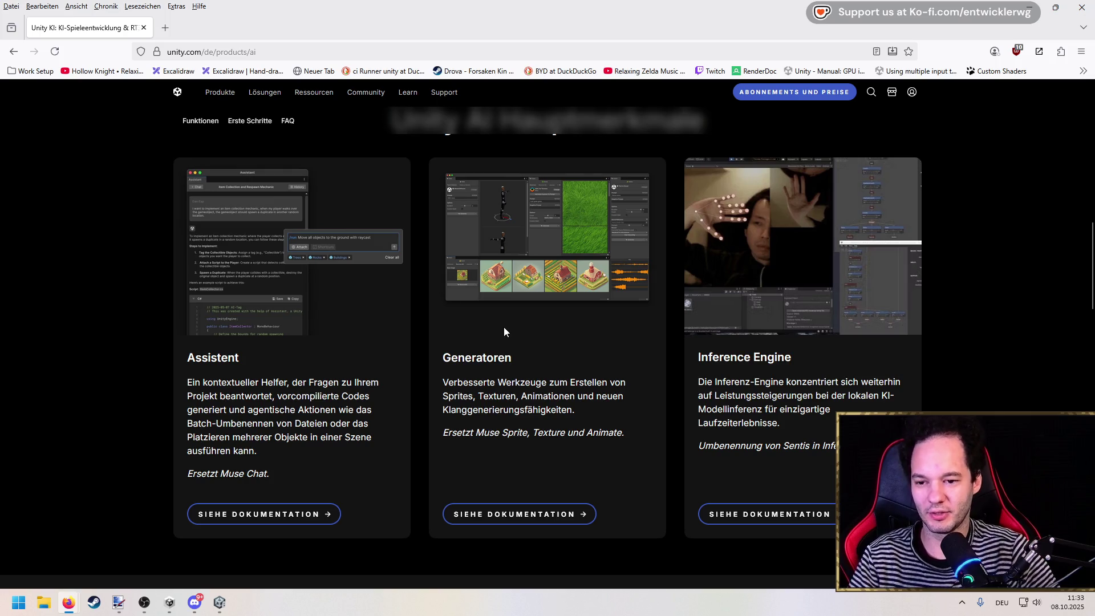
drag(632, 436, 443, 352)
click(563, 256)
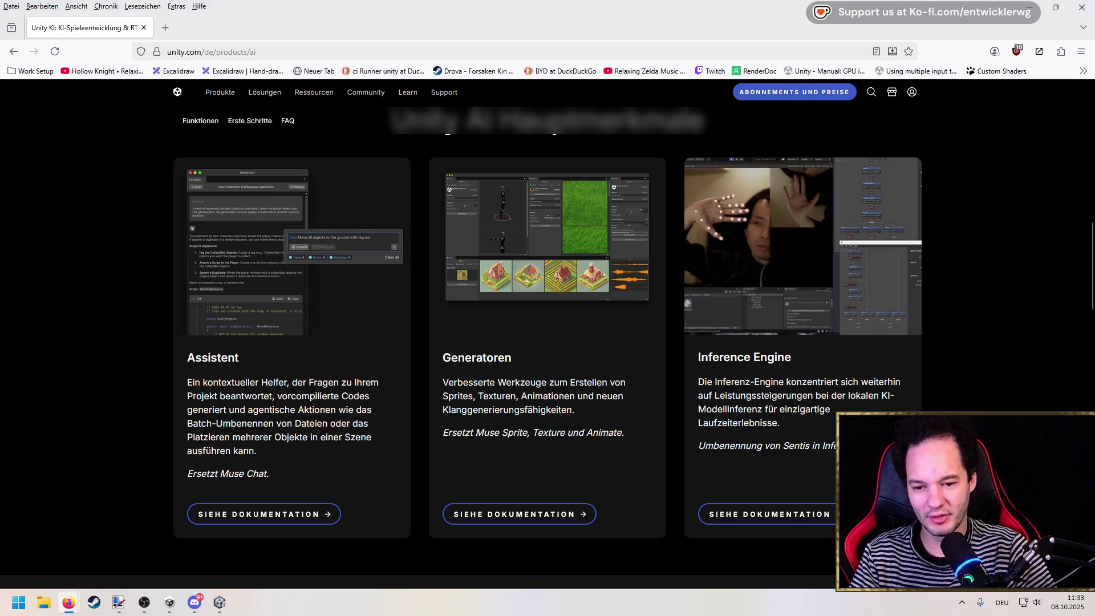
scroll(864, 395, down, 2)
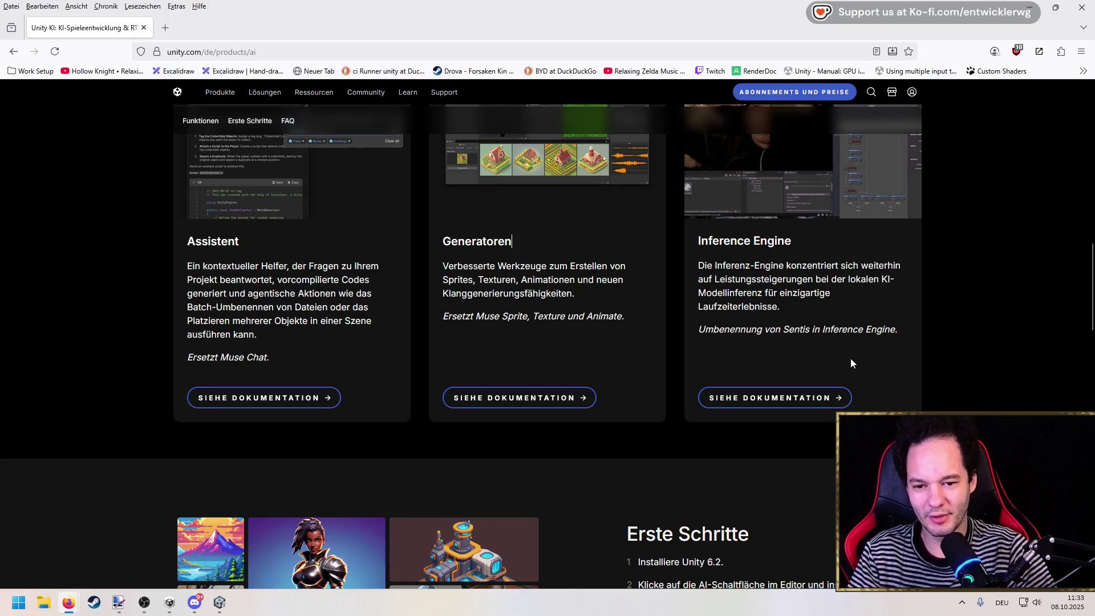
scroll(850, 363, up, 2)
Read the Inference Engine card and revisit the Assistent and Generatoren cards.
mouse_move(910, 450)
mouse_down()
mouse_move(742, 439)
mouse_move(713, 369)
mouse_move(695, 355)
mouse_up()
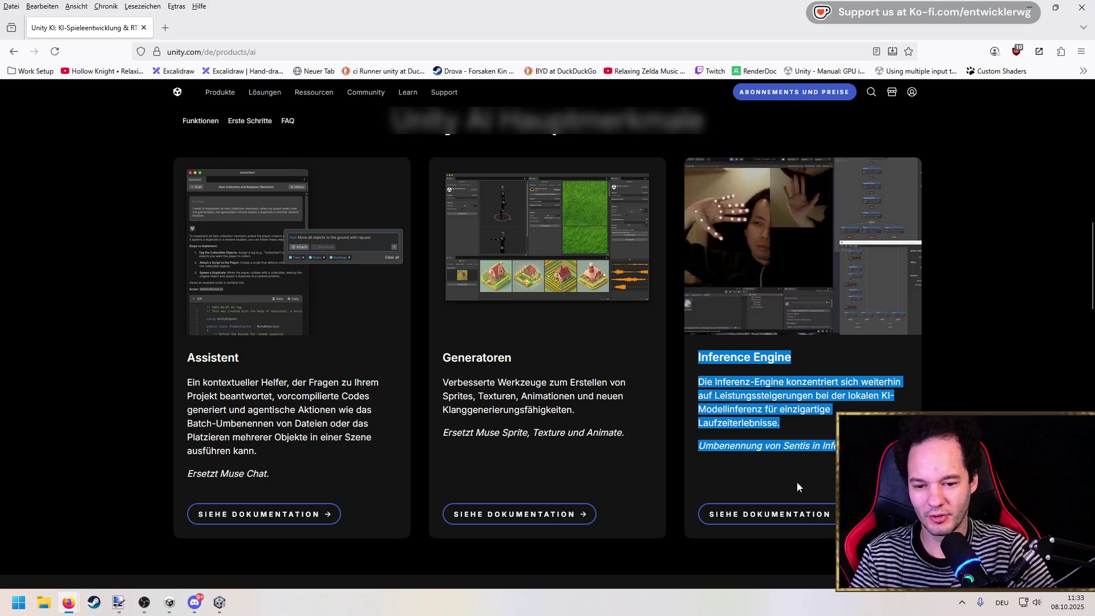
click(814, 406)
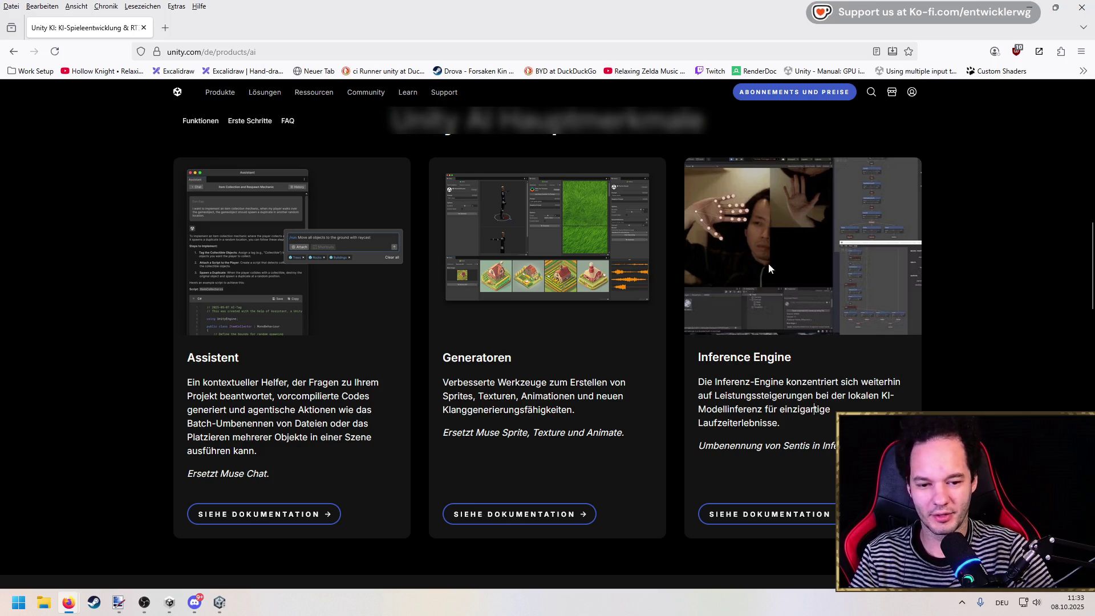
click(228, 359)
mouse_move(526, 363)
mouse_down()
mouse_move(152, 352)
mouse_move(259, 364)
mouse_move(206, 377)
mouse_up()
scroll(285, 372, down, 3)
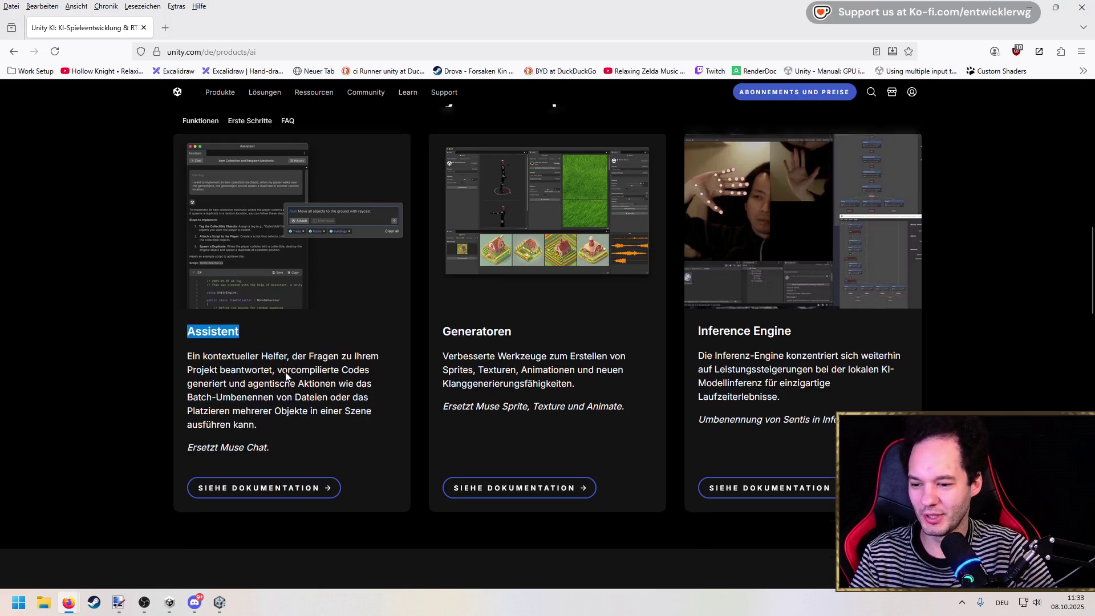
scroll(285, 371, up, 3)
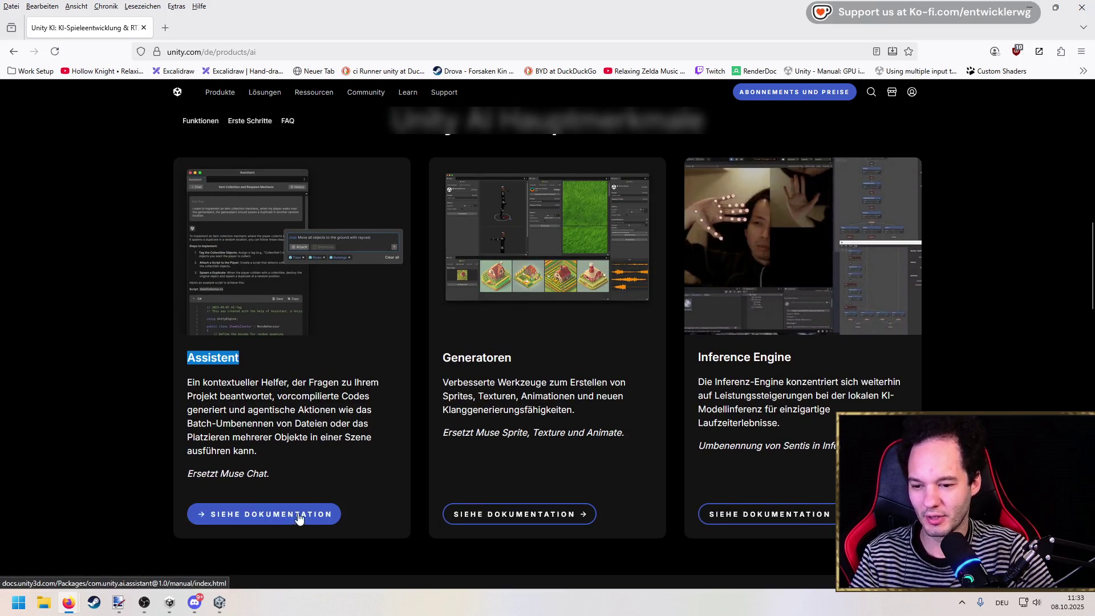
drag(627, 438, 445, 358)
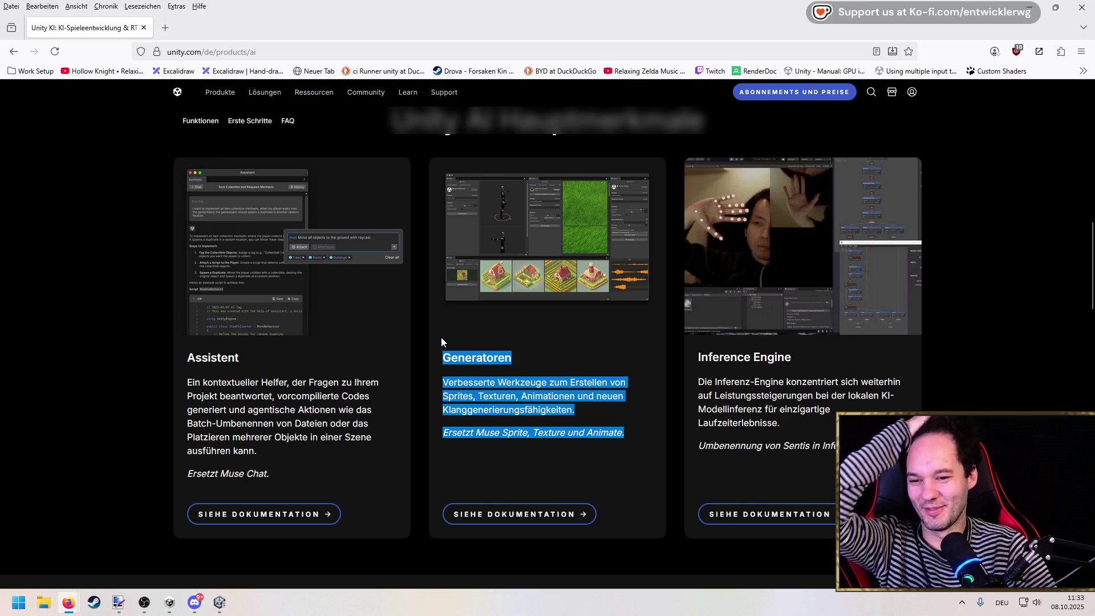
click(440, 338)
drag(186, 409, 339, 409)
click(342, 377)
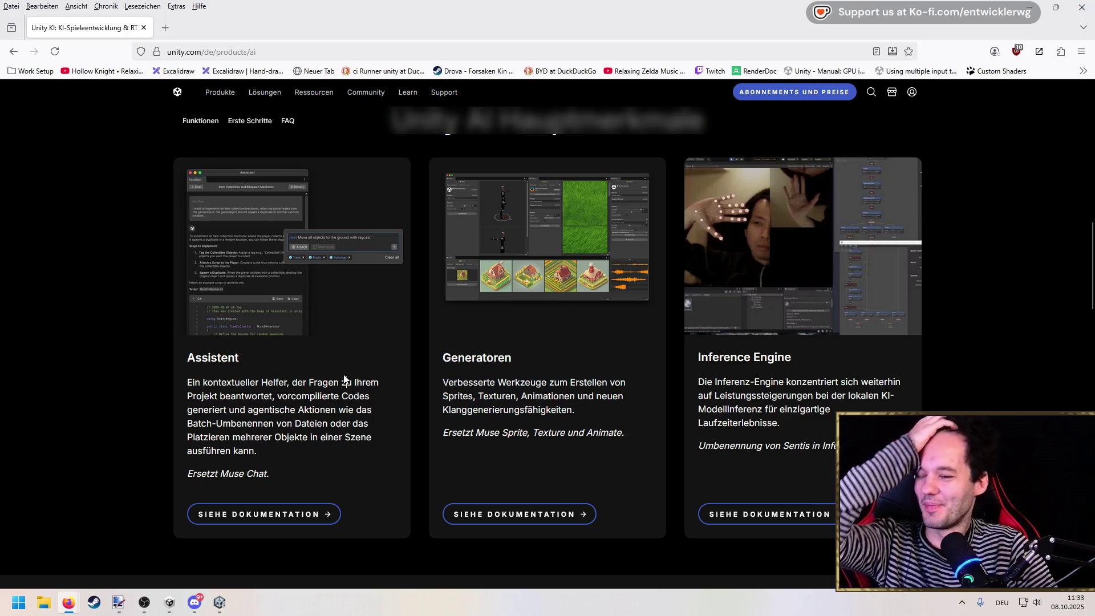
Open the Assistant guide 'Install Assistant with the Package Manager', then minimize Firefox.
click(289, 513)
scroll(352, 305, down, 4)
scroll(353, 304, down, 1)
scroll(353, 305, down, 1)
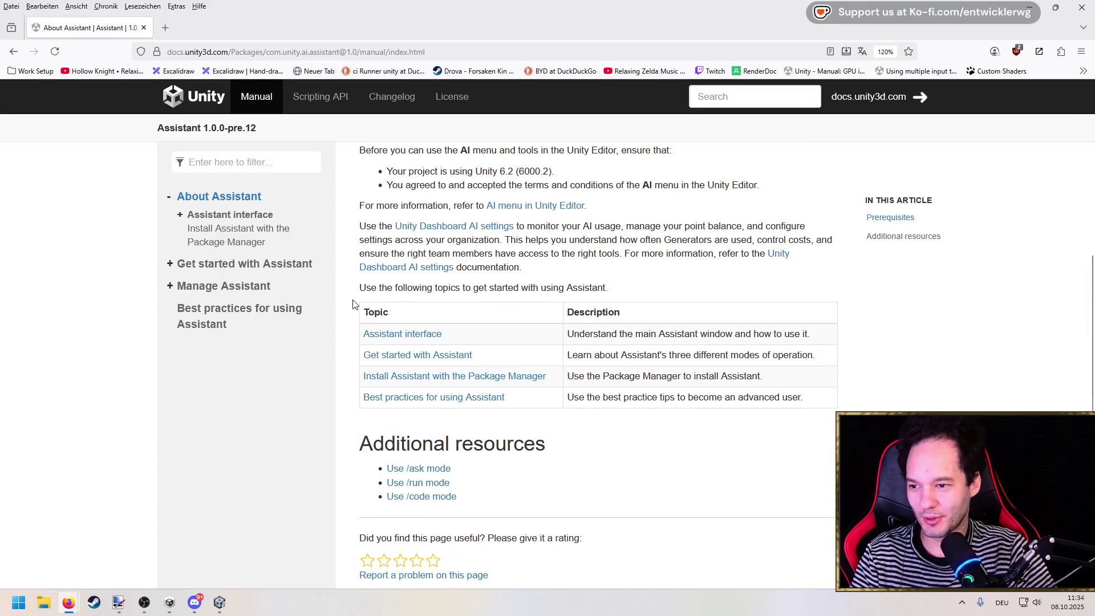
click(206, 242)
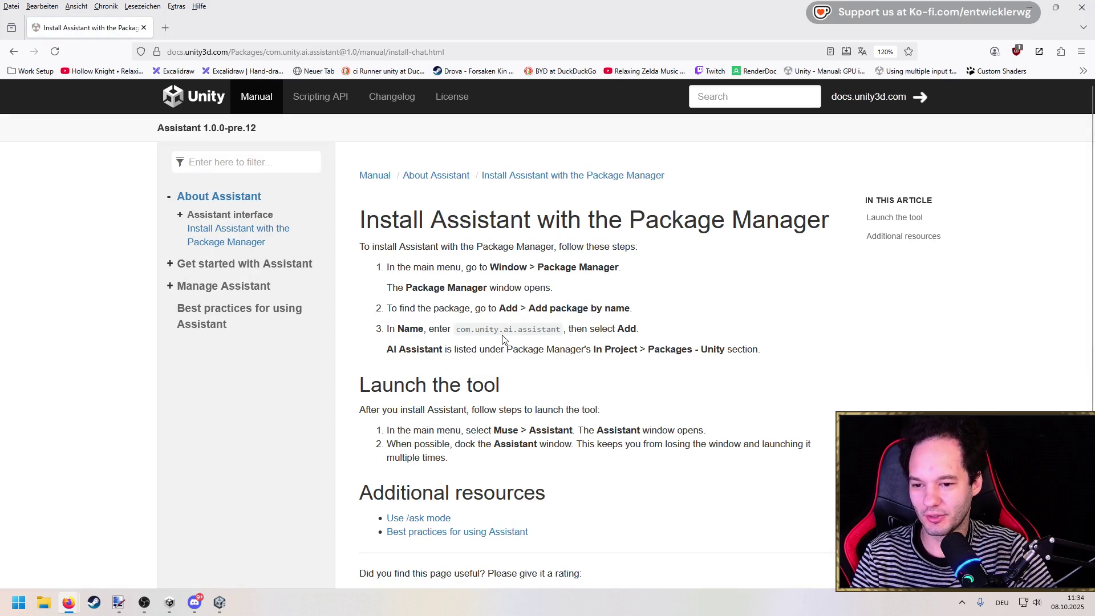
scroll(452, 332, down, 1)
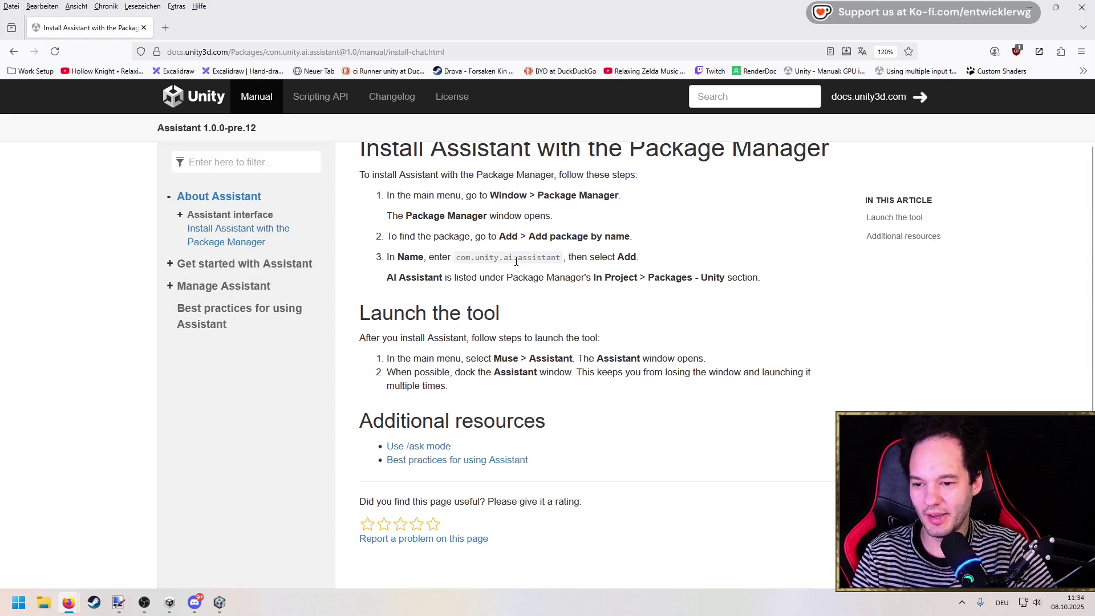
key(super+Down)
key(super+Down)
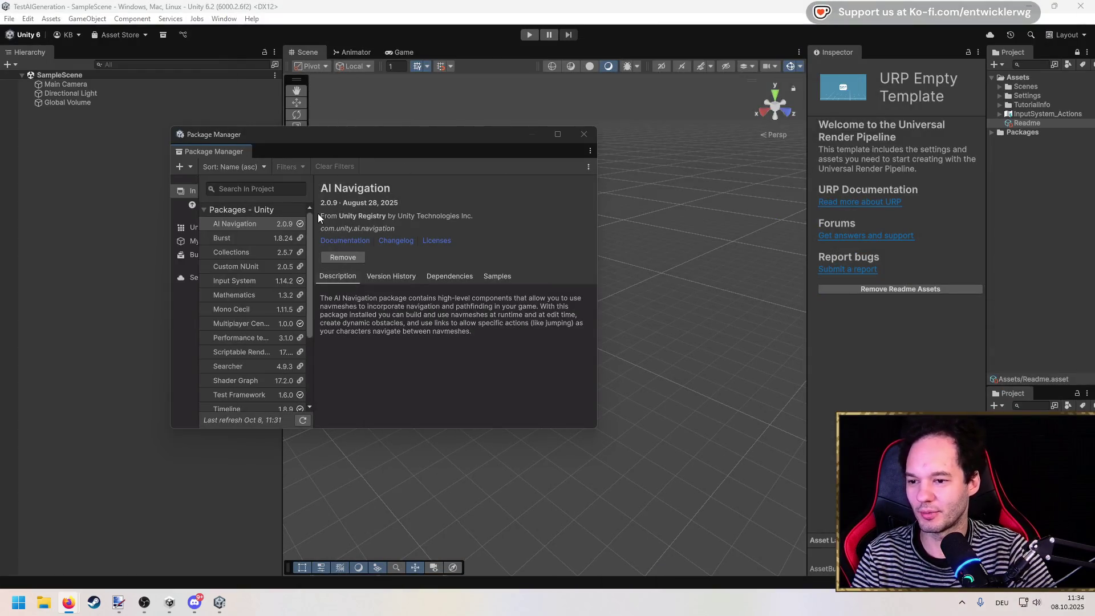
Widen the Package Manager and browse the Unity Registry package list.
drag(313, 223, 796, 212)
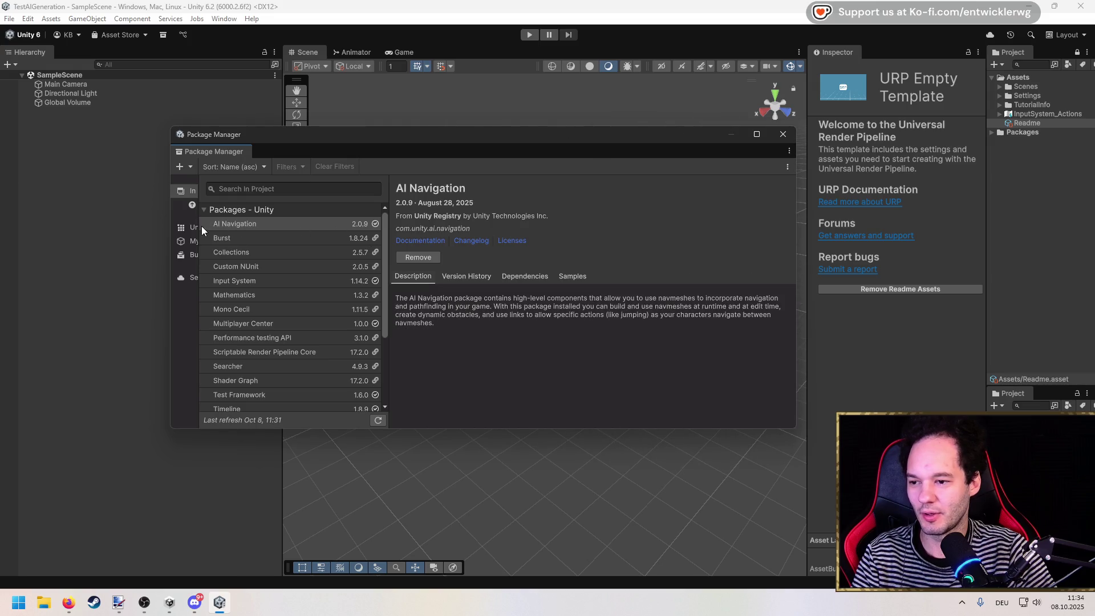
drag(200, 225, 334, 226)
click(218, 228)
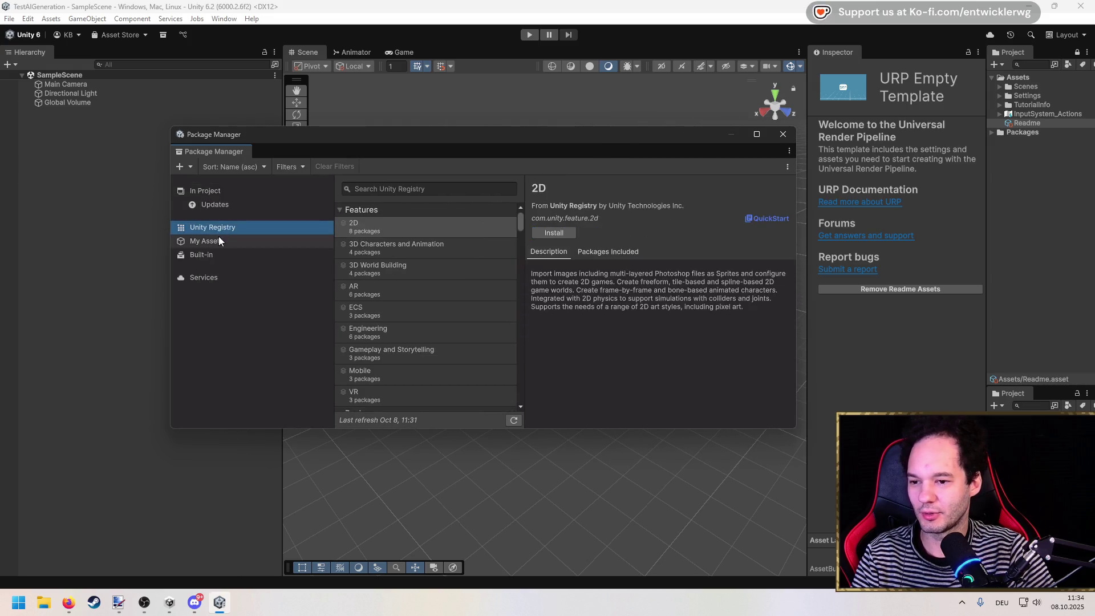
scroll(429, 292, down, 10)
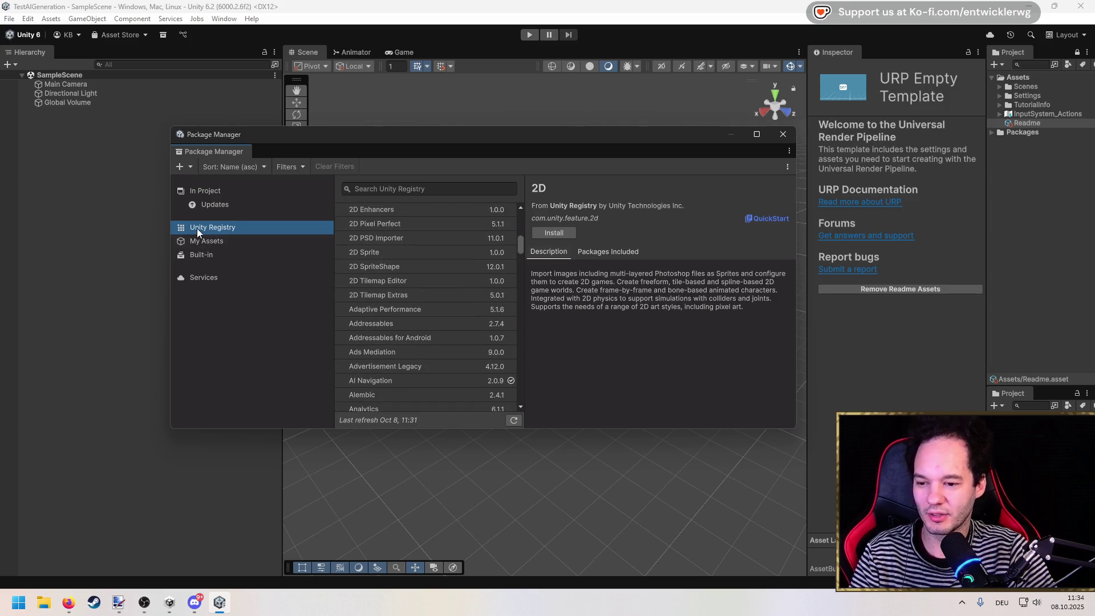
scroll(439, 319, down, 3)
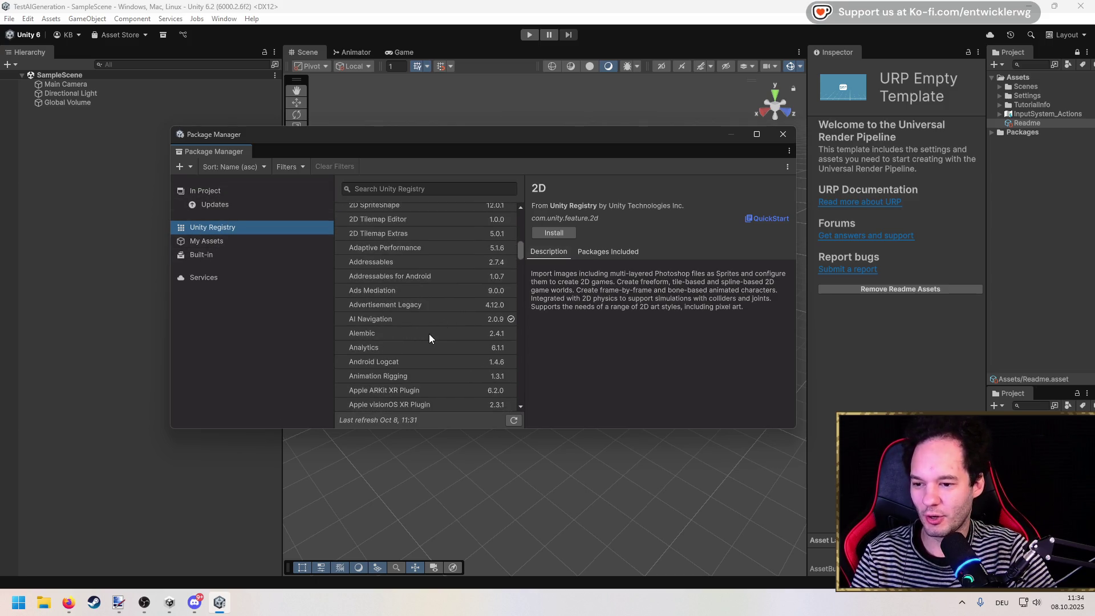
scroll(420, 334, down, 2)
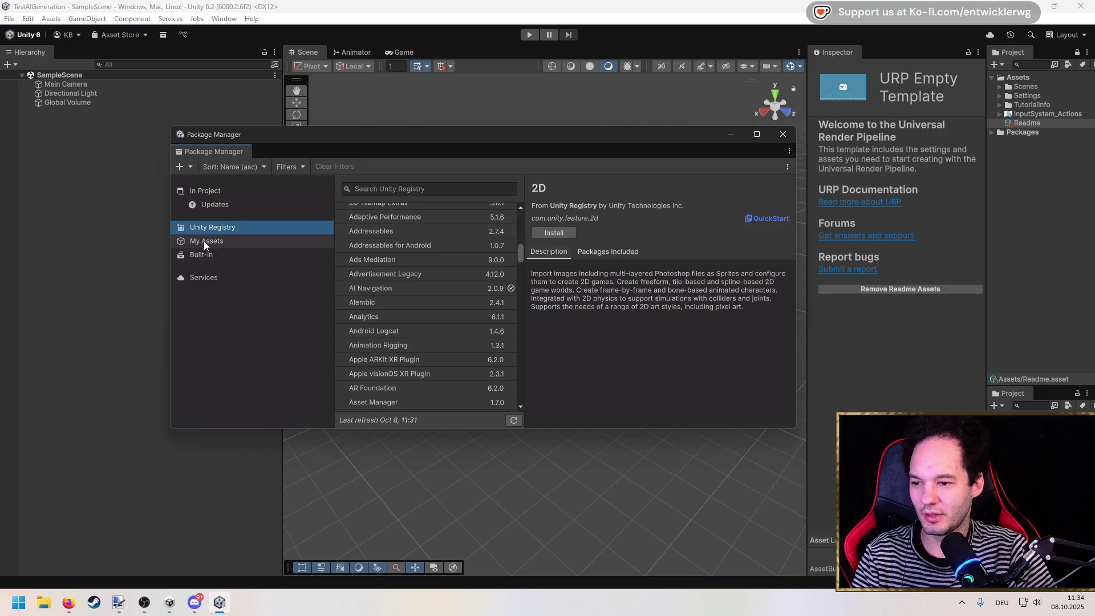
Search the registry for 'Ass', then clear the search again.
click(423, 186)
text(As)
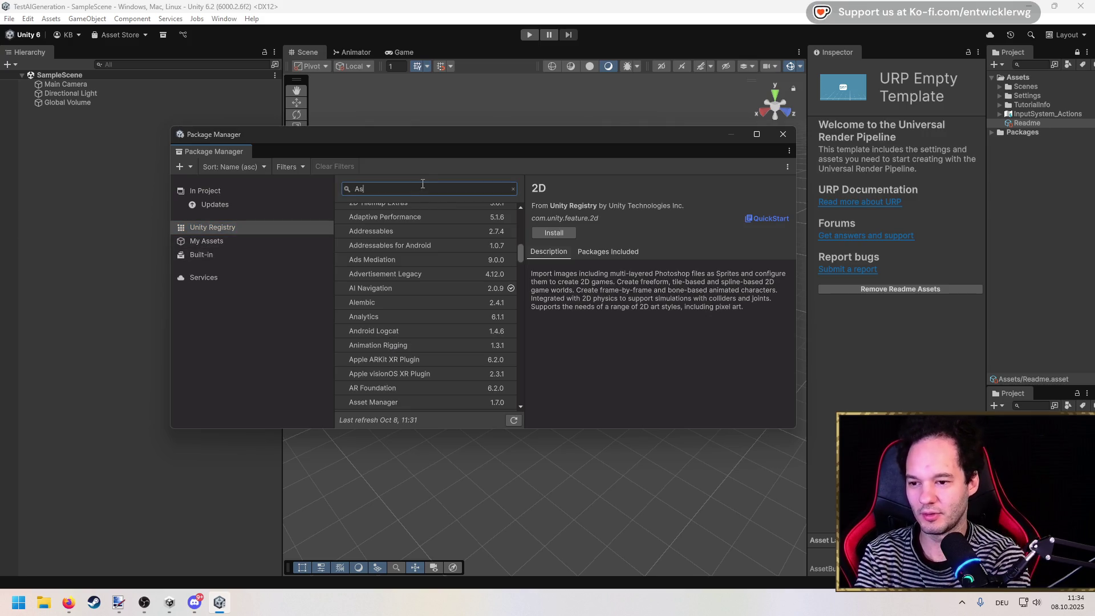
text(s)
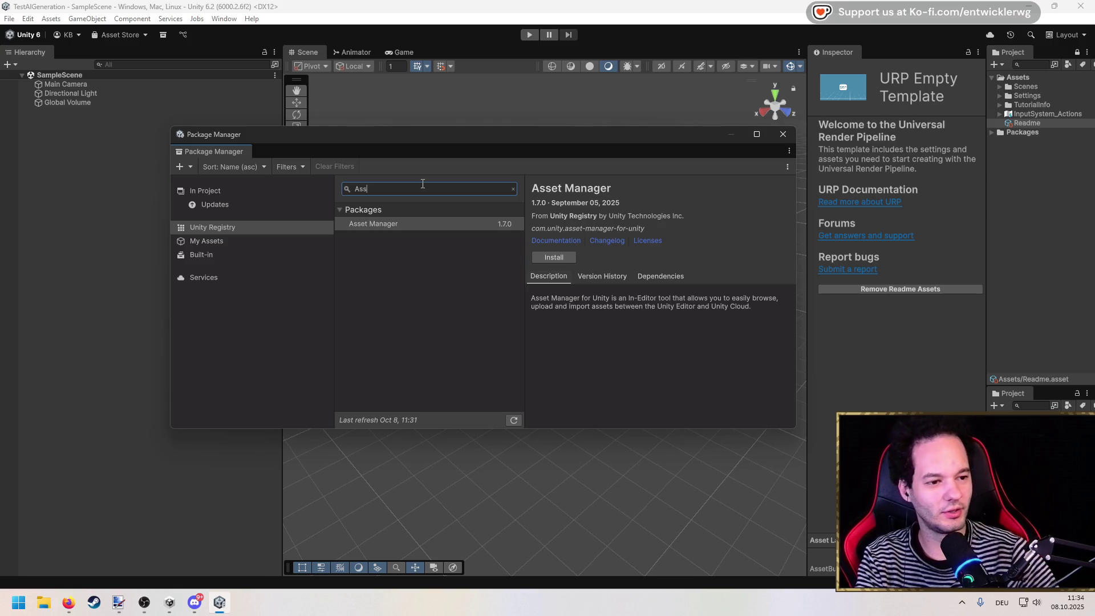
key(ctrl+a)
key(BackSpace)
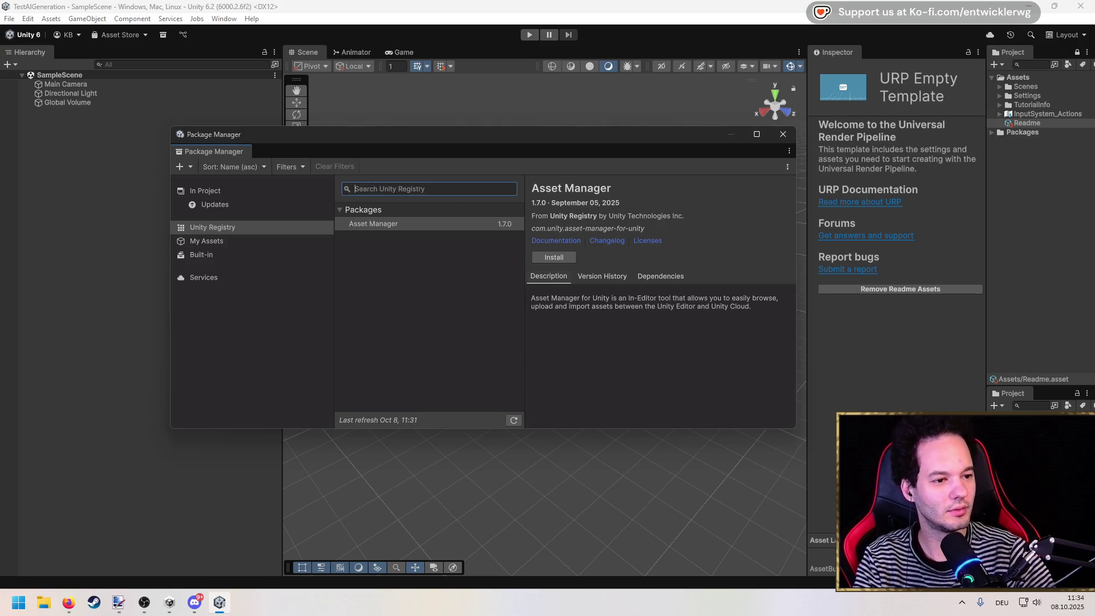
Install com.unity.ai.assistant by name from the + menu.
key(alt+Tab)
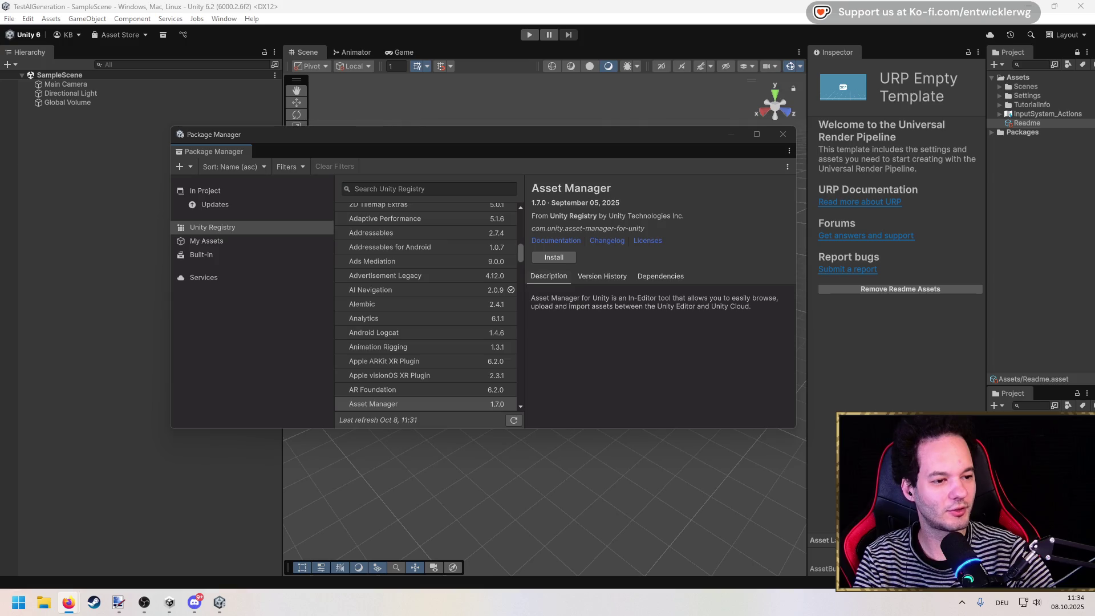
click(179, 166)
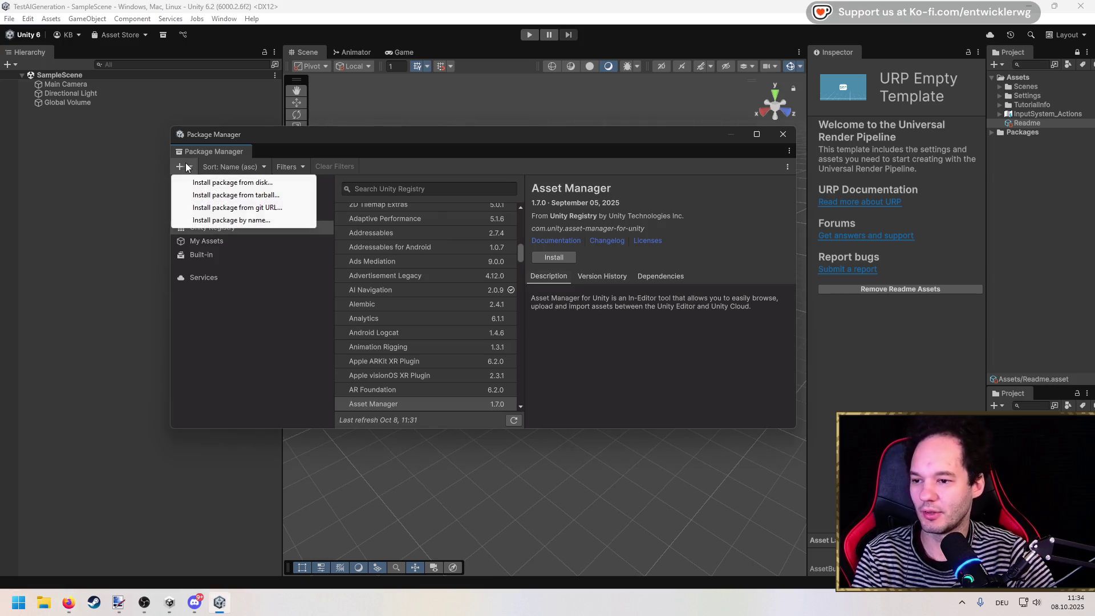
click(223, 220)
text(com.unity.ai.assistant)
click(334, 207)
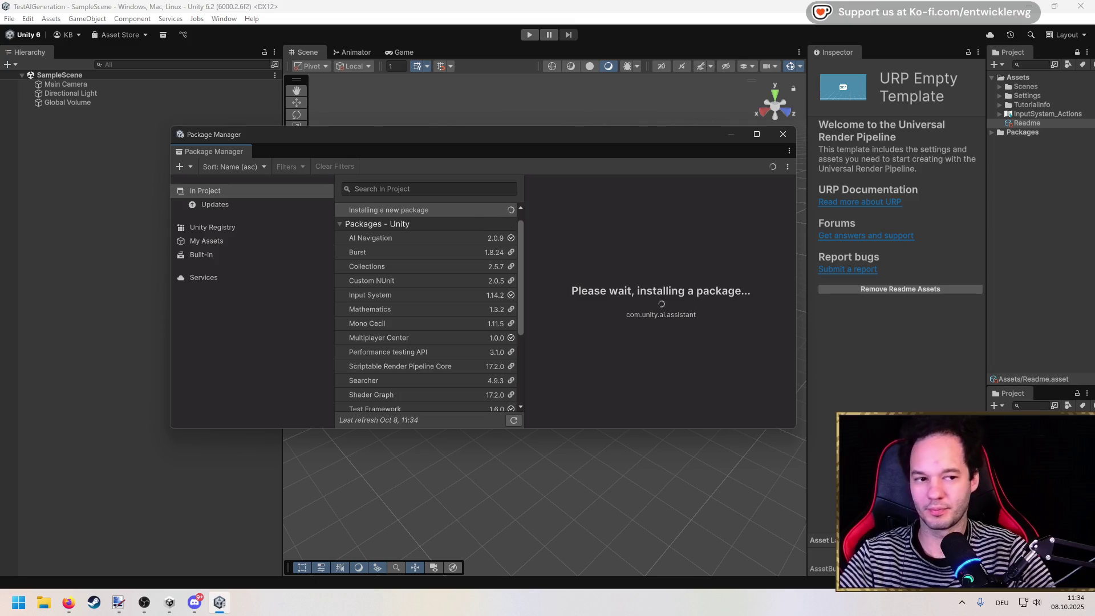
Wait for Assistant 1.0.0-pre.12 to install, read its description, and move the window aside.
key(alt+Tab)
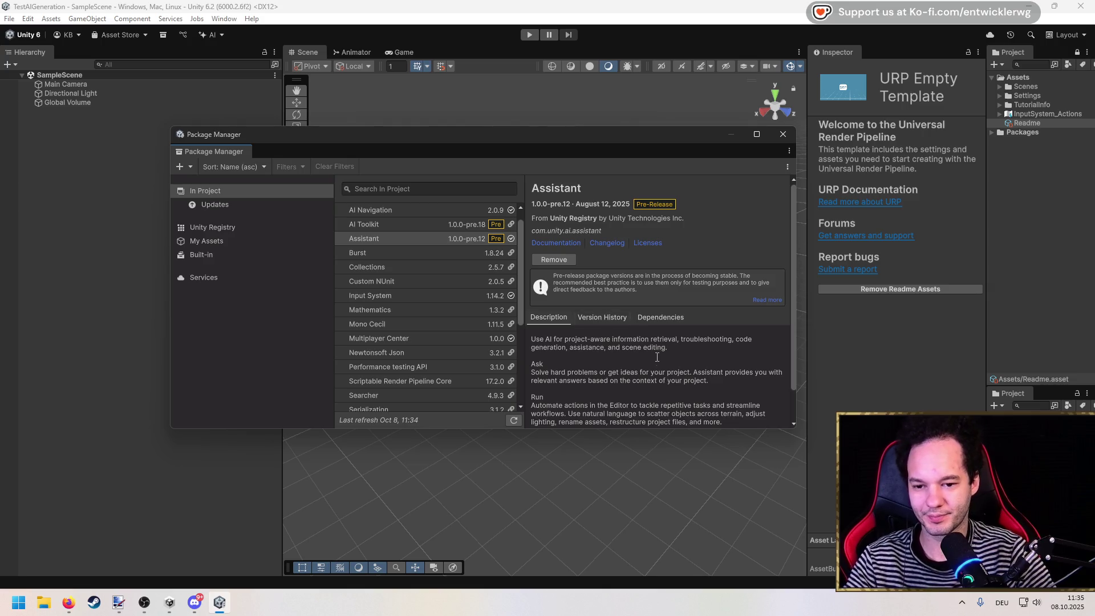
scroll(656, 357, down, 1)
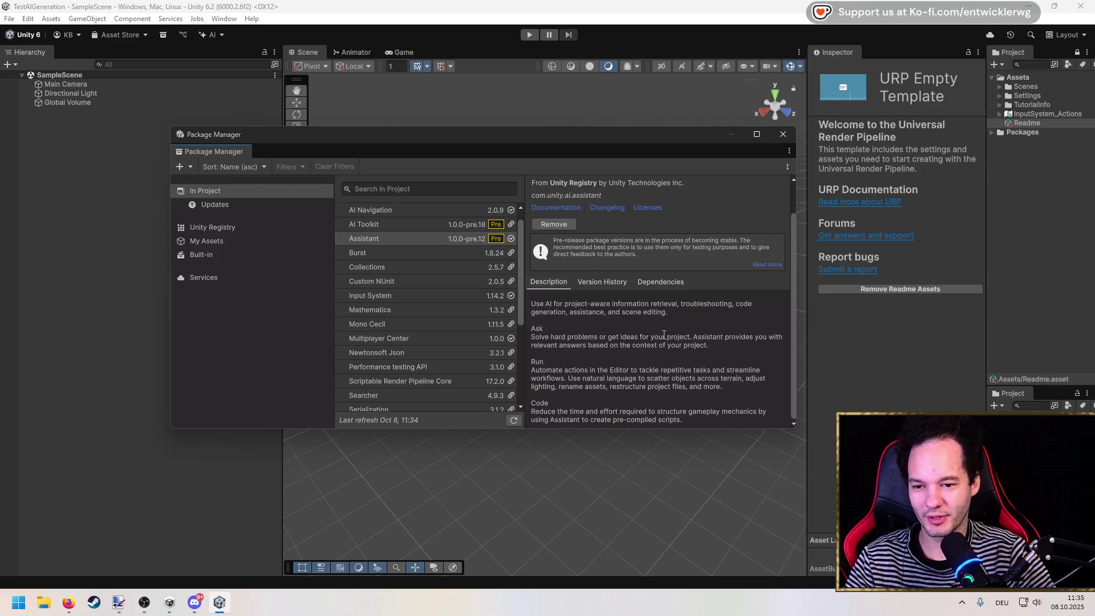
drag(551, 337, 600, 337)
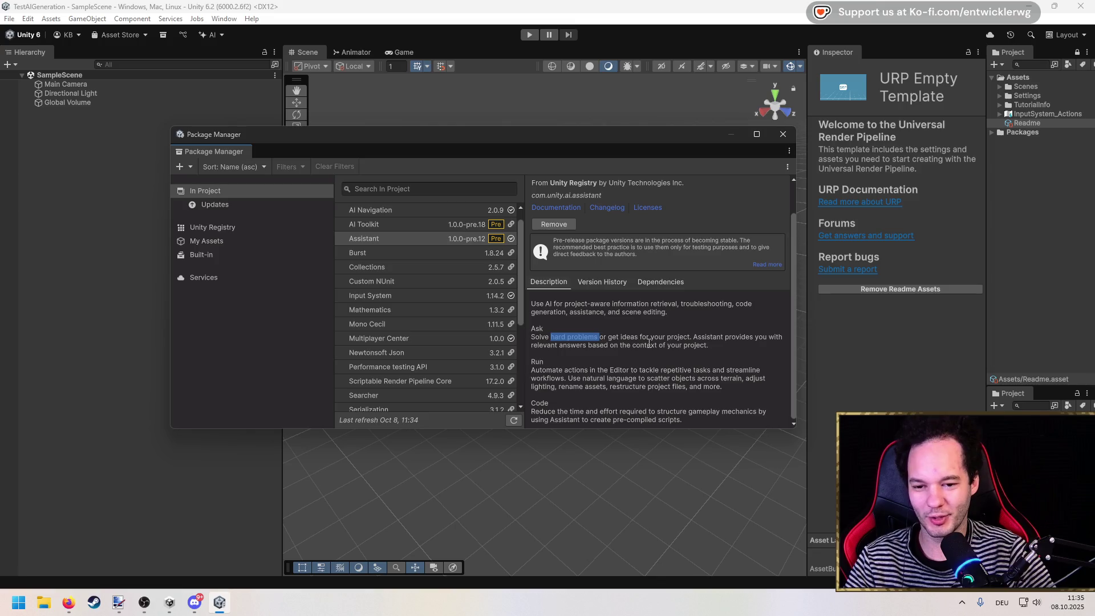
click(736, 345)
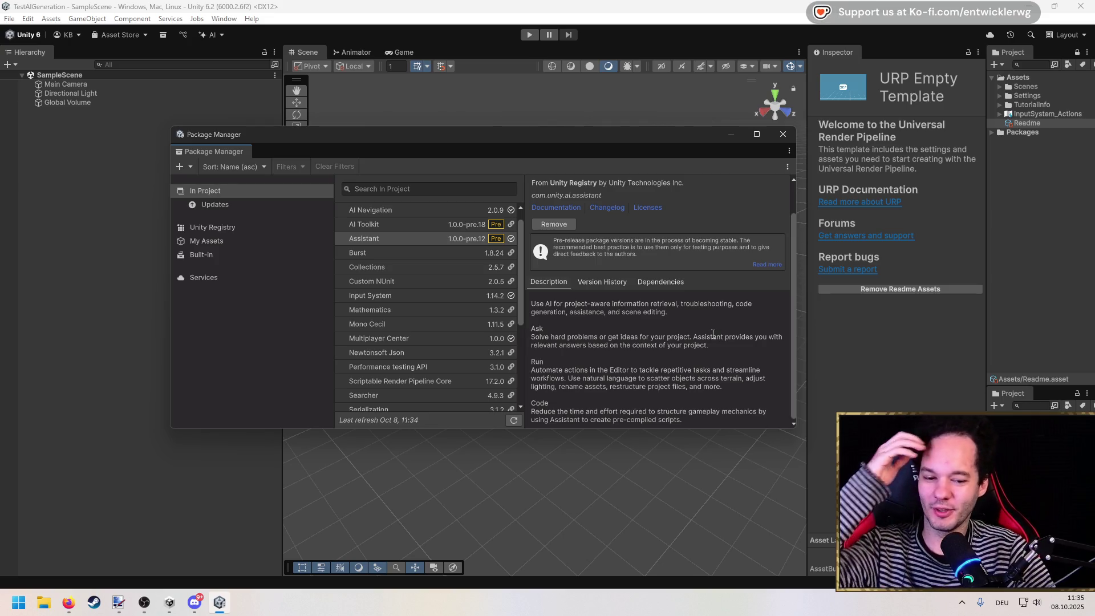
drag(435, 139, 451, 178)
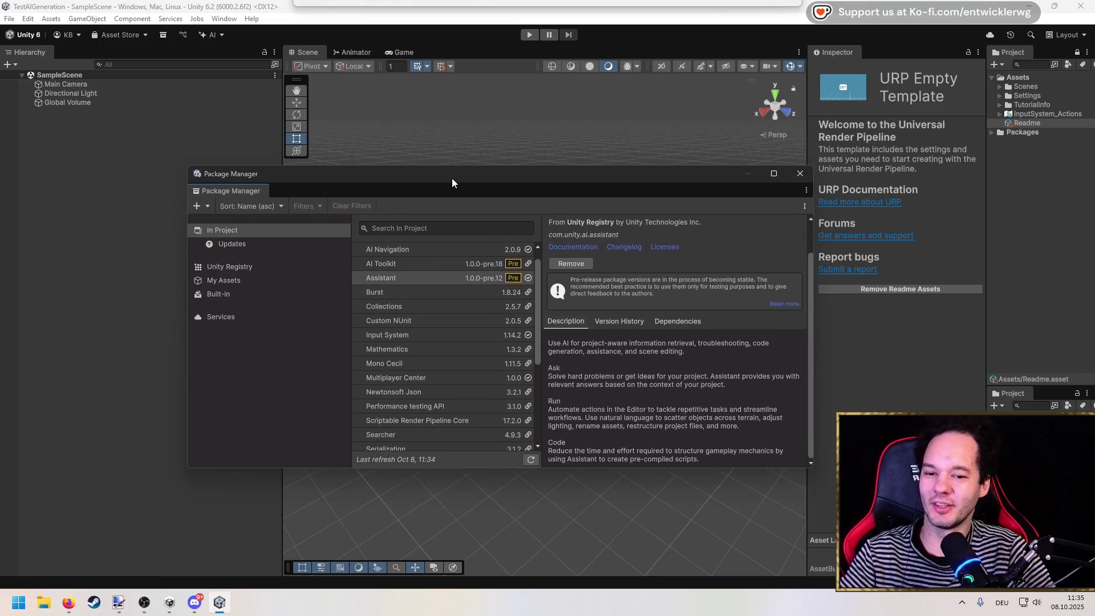
Open Project Settings, filter with 'AI', and browse Version Control and Player categories.
click(12, 20)
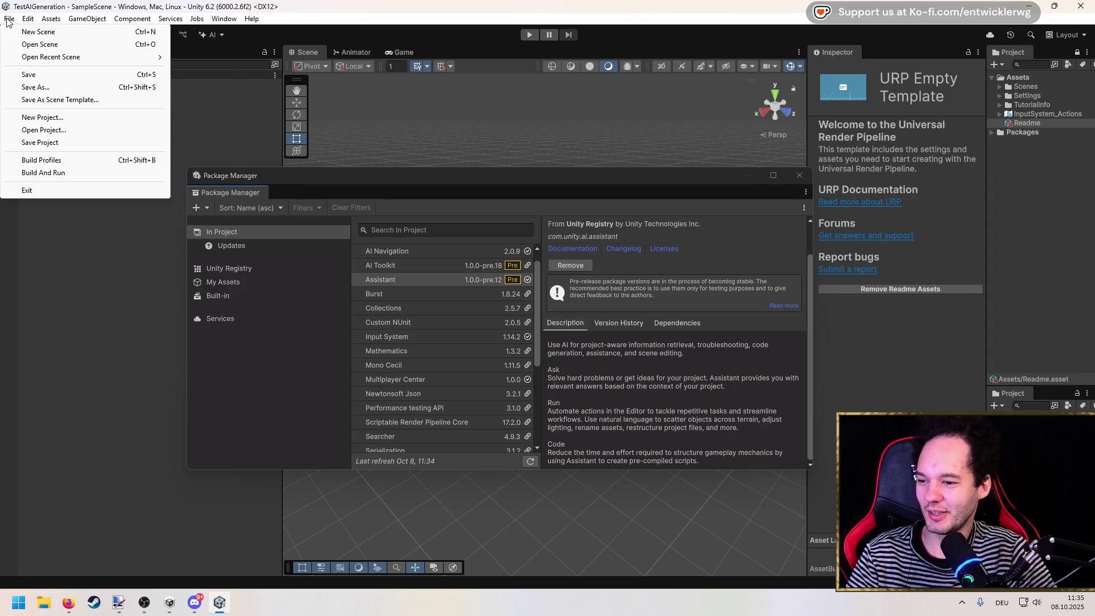
mouse_move(27, 19)
click(80, 364)
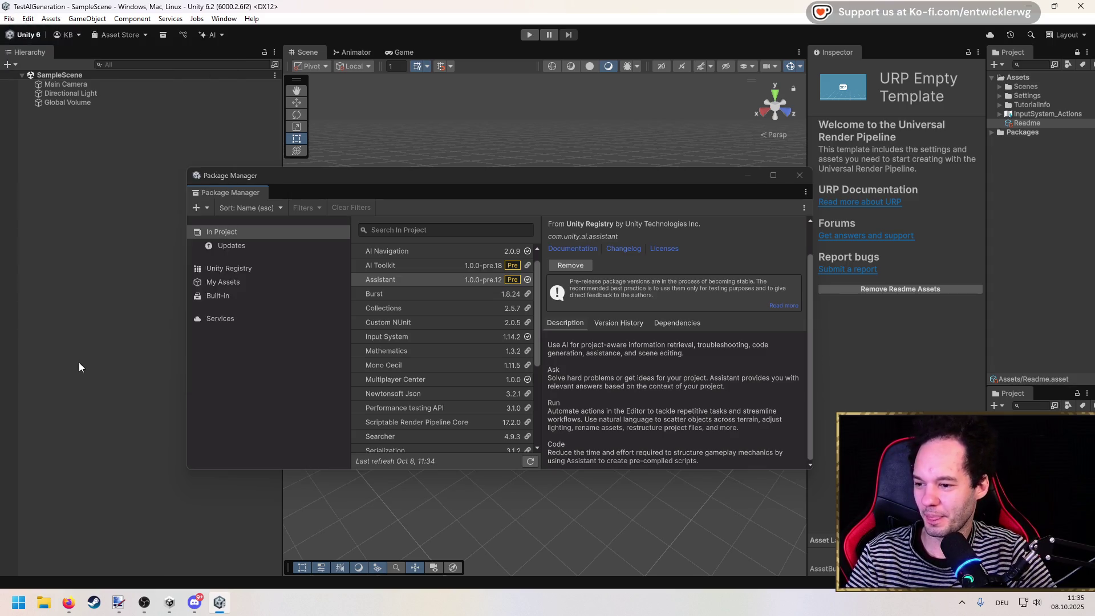
drag(381, 165, 413, 161)
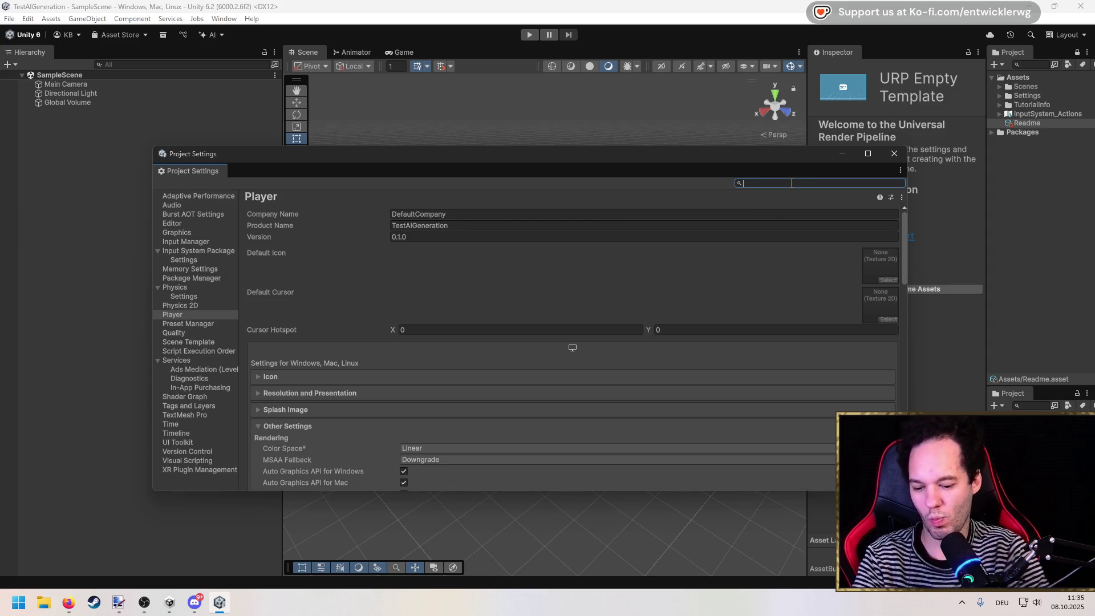
text(AI)
click(190, 259)
key(Up)
key(Up)
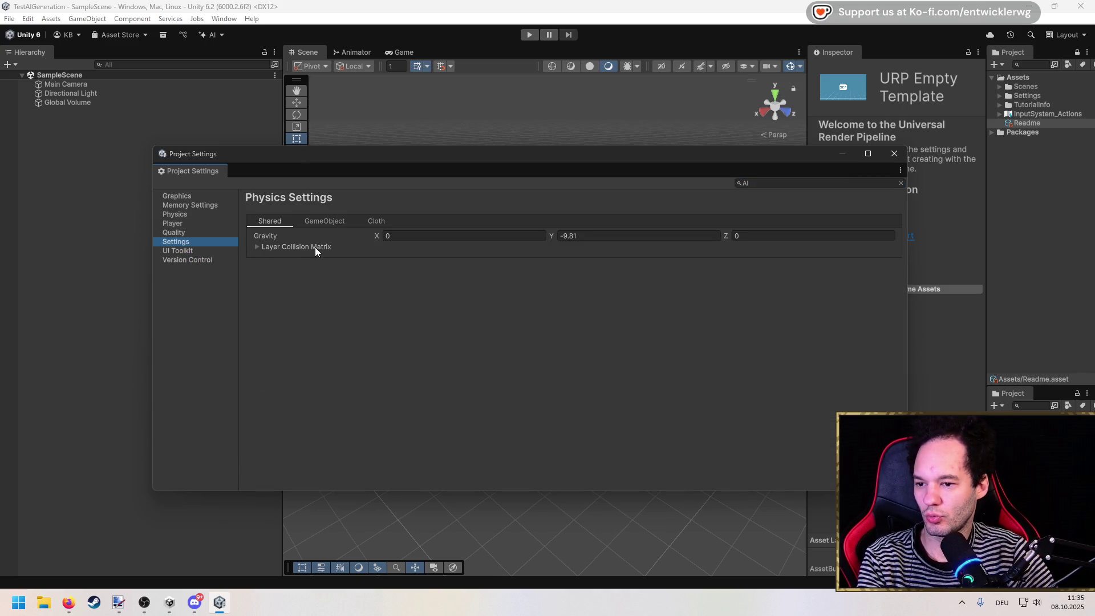
key(Up)
key(Up)
key(Up)
key(Up)
key(Up)
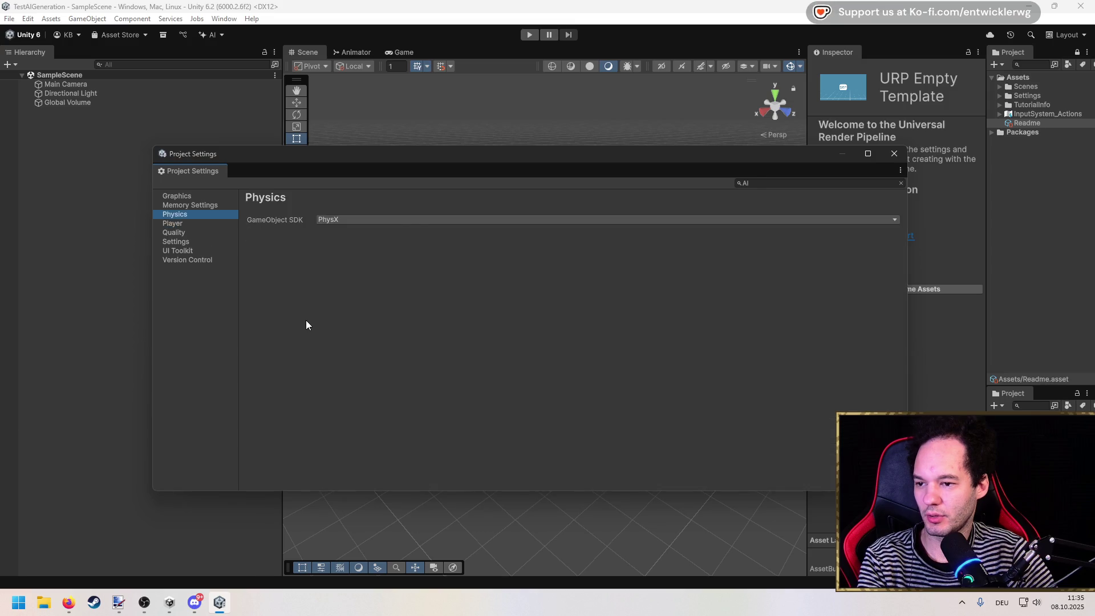
Close Project Settings and open Edit > Preferences.
click(894, 153)
click(28, 19)
click(49, 379)
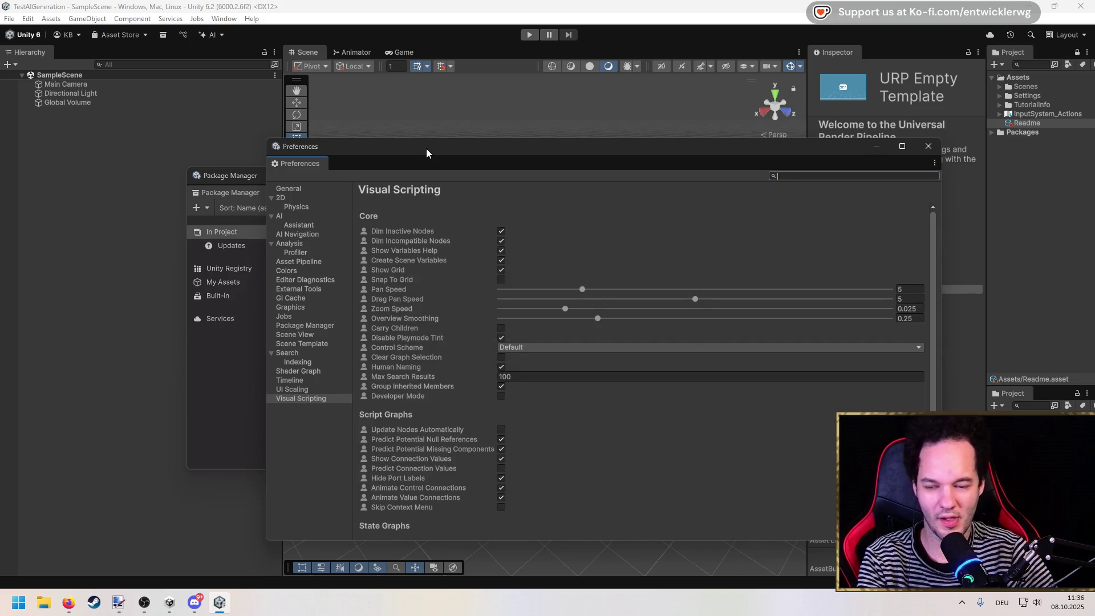
Uncheck 'Hide AI Menu' in General preferences, then open the AI menu's cloud connection settings.
drag(426, 148, 321, 118)
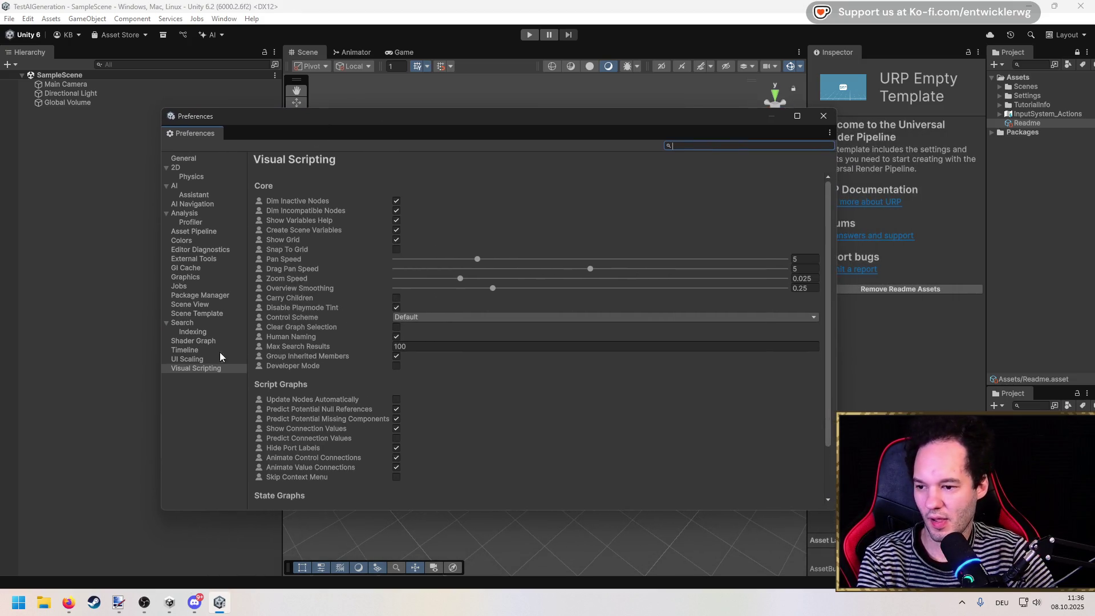
click(200, 186)
key(Down)
key(Down)
key(Up)
key(Up)
key(Up)
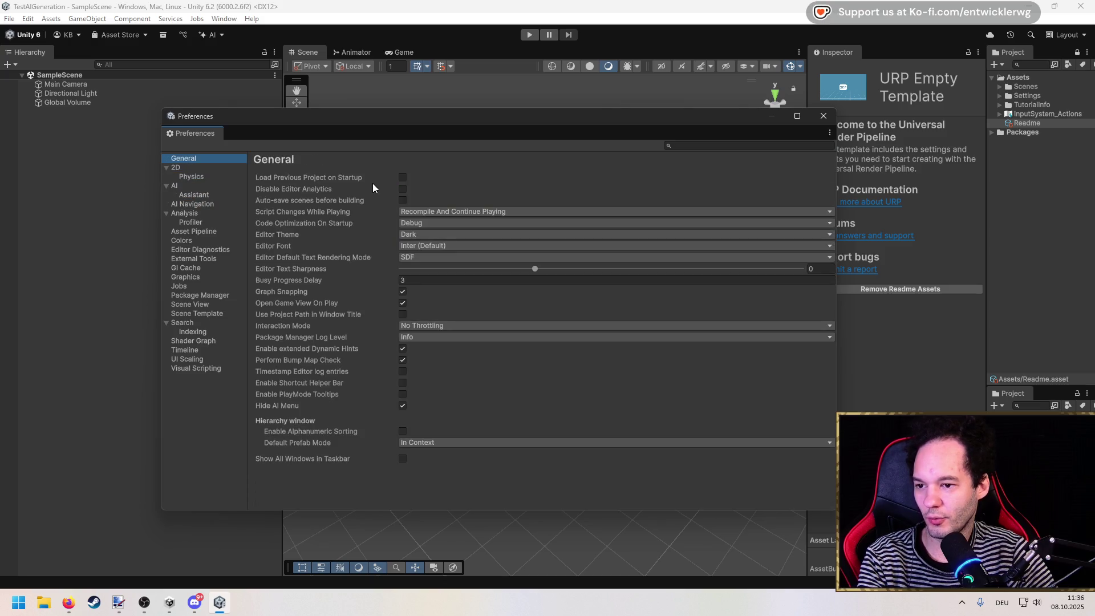
click(285, 405)
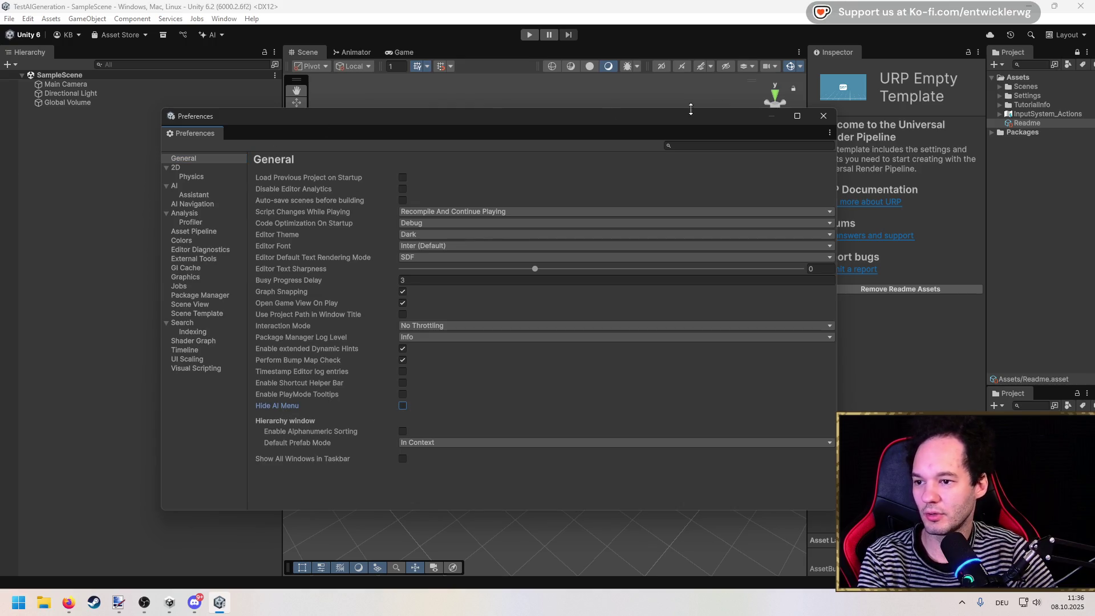
click(823, 116)
click(221, 35)
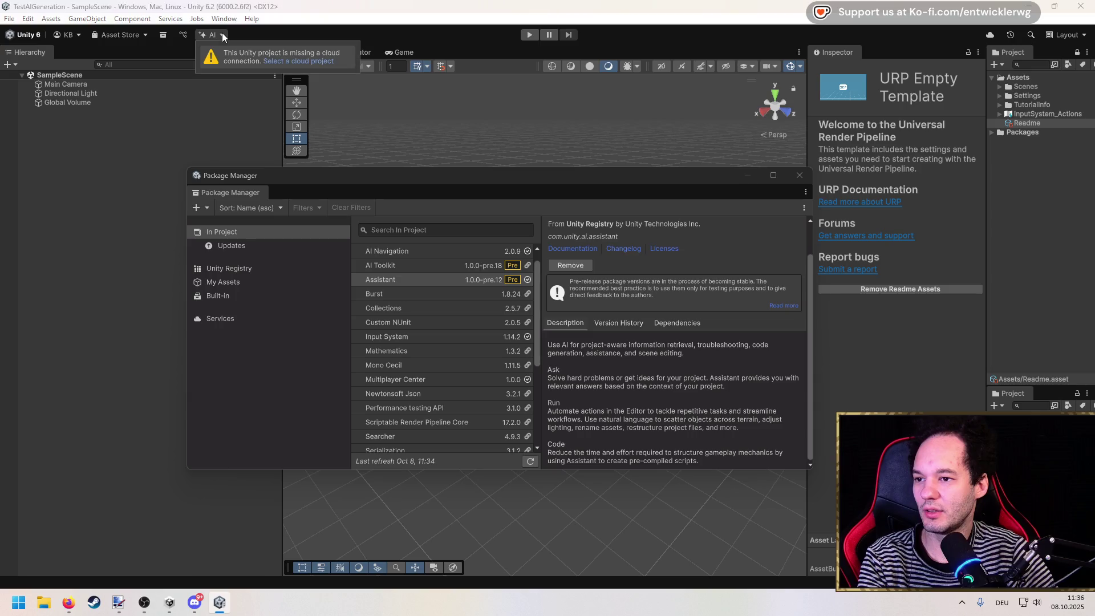
click(278, 62)
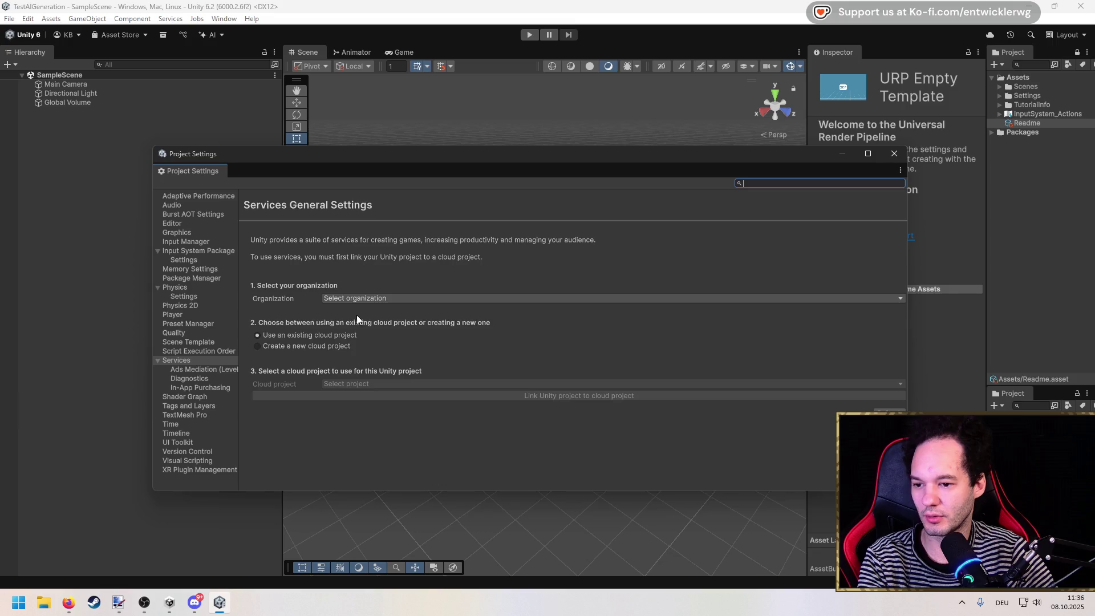
Under the personal organization, create and link a new TestAIGeneration cloud project.
click(352, 298)
click(350, 323)
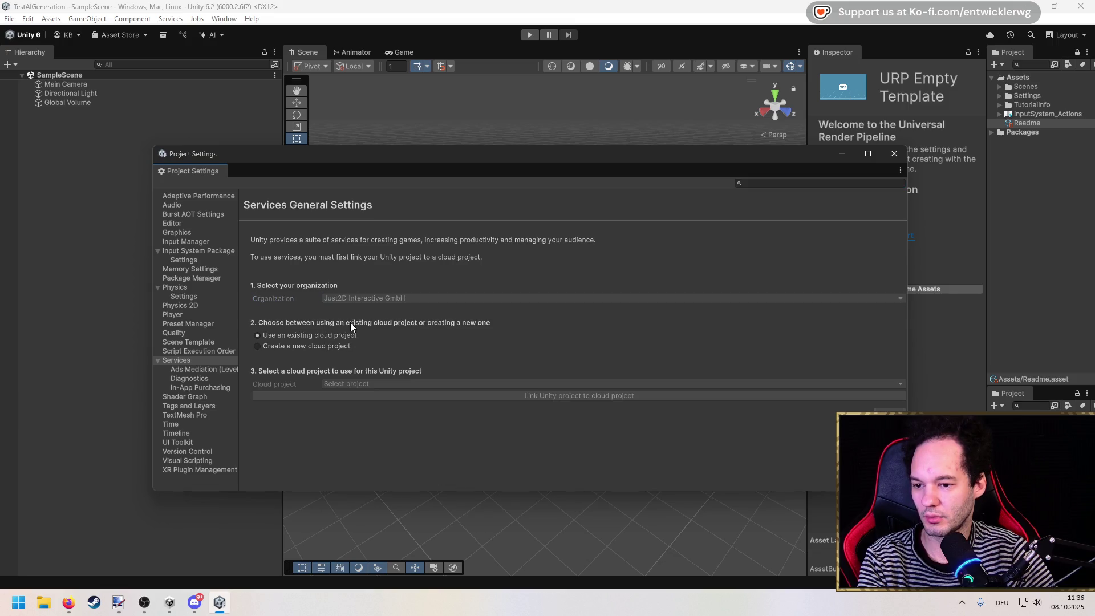
click(298, 347)
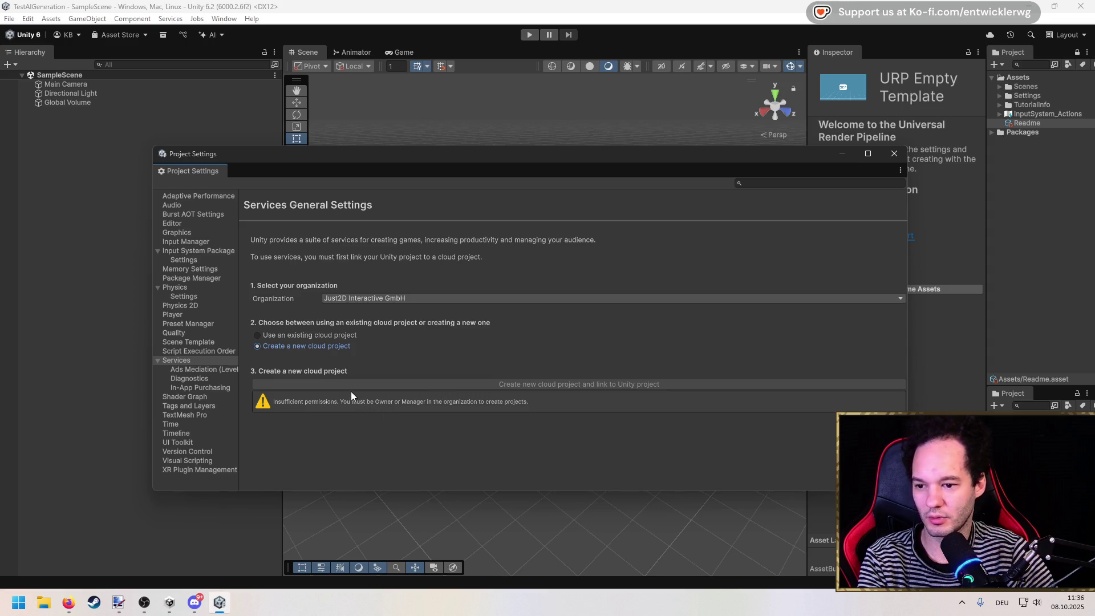
click(331, 335)
click(337, 384)
click(302, 381)
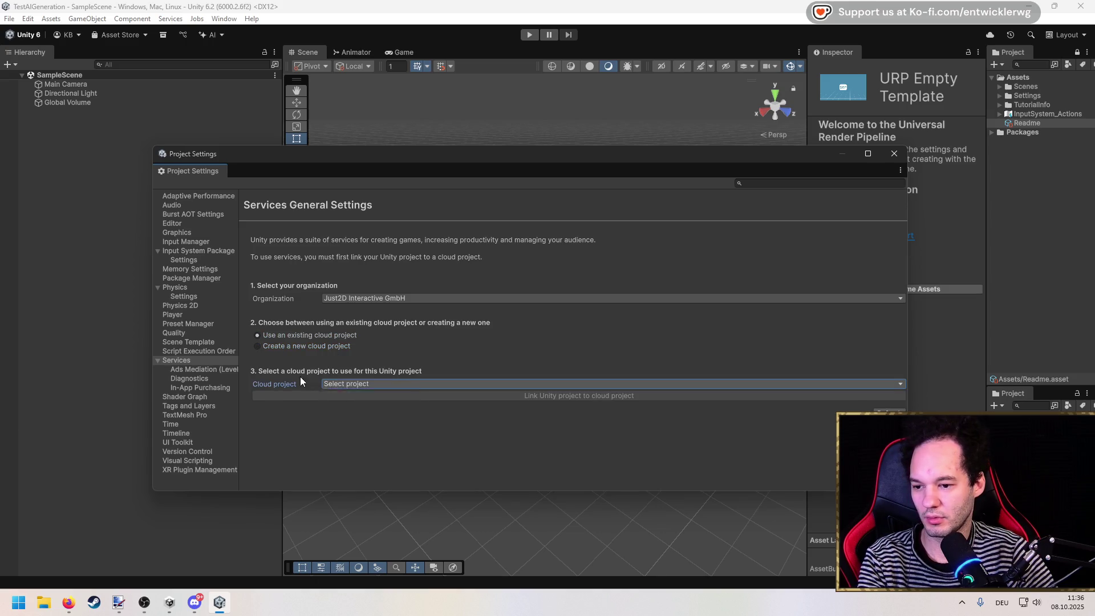
click(342, 299)
click(347, 335)
click(303, 347)
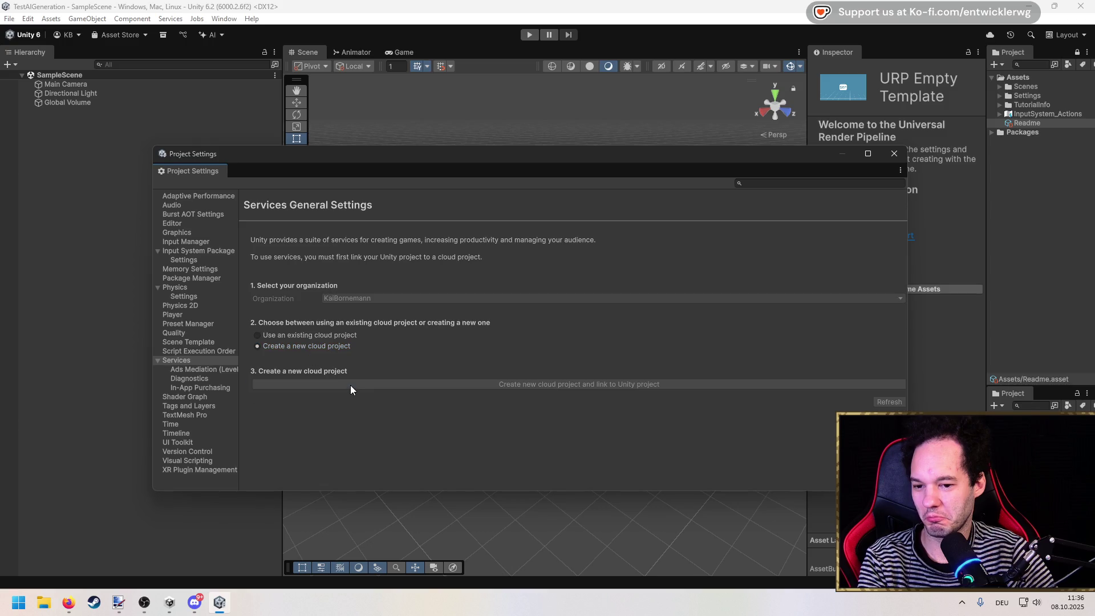
click(350, 385)
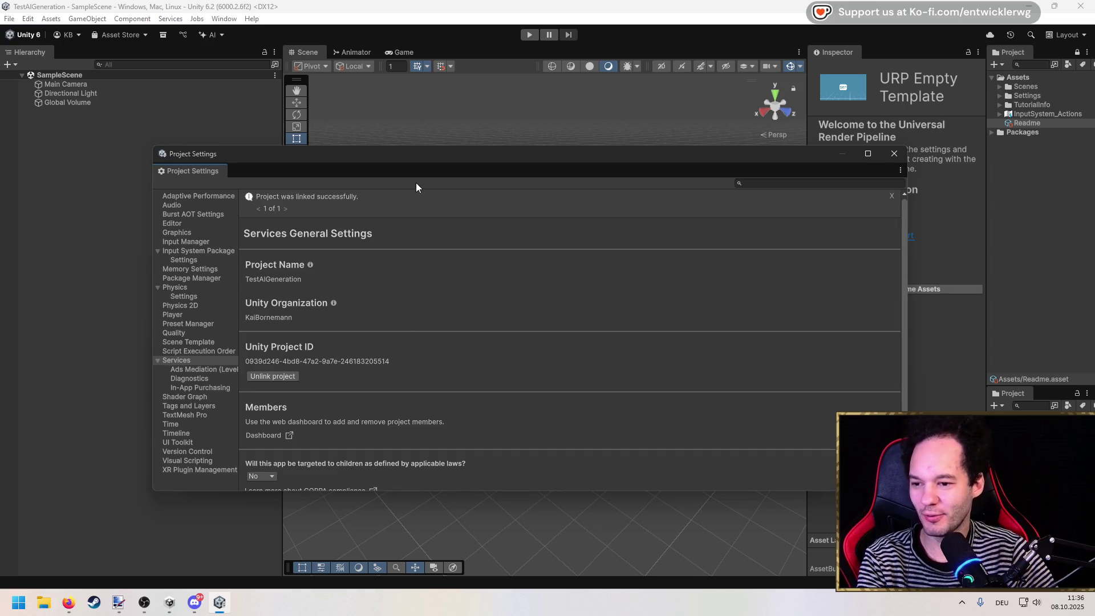
click(891, 154)
Agree to the Unity AI terms from the AI menu and close the Package Manager.
click(173, 128)
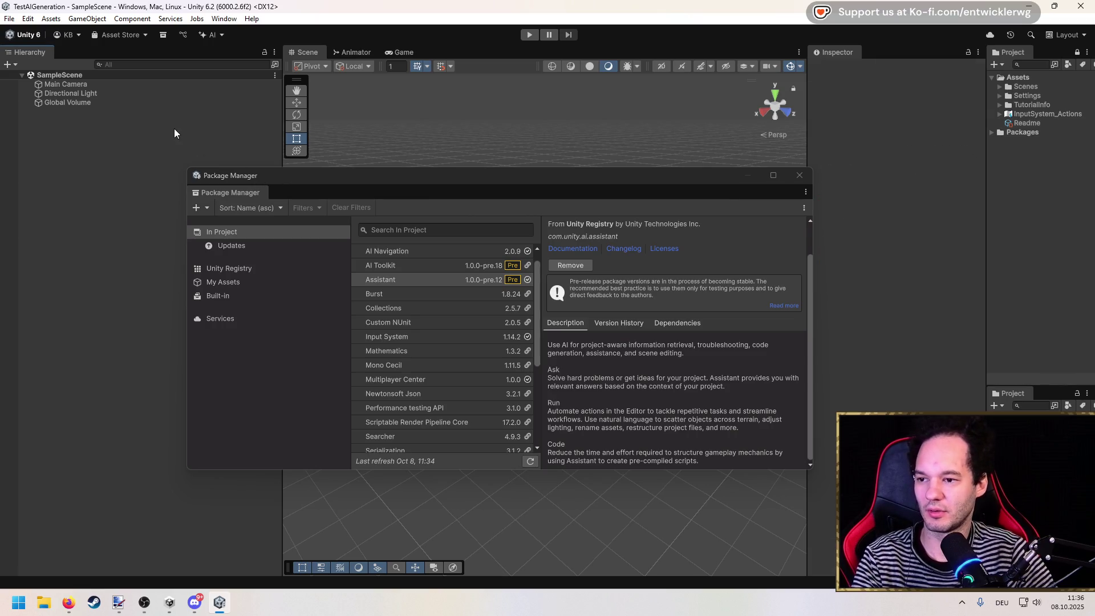
click(215, 37)
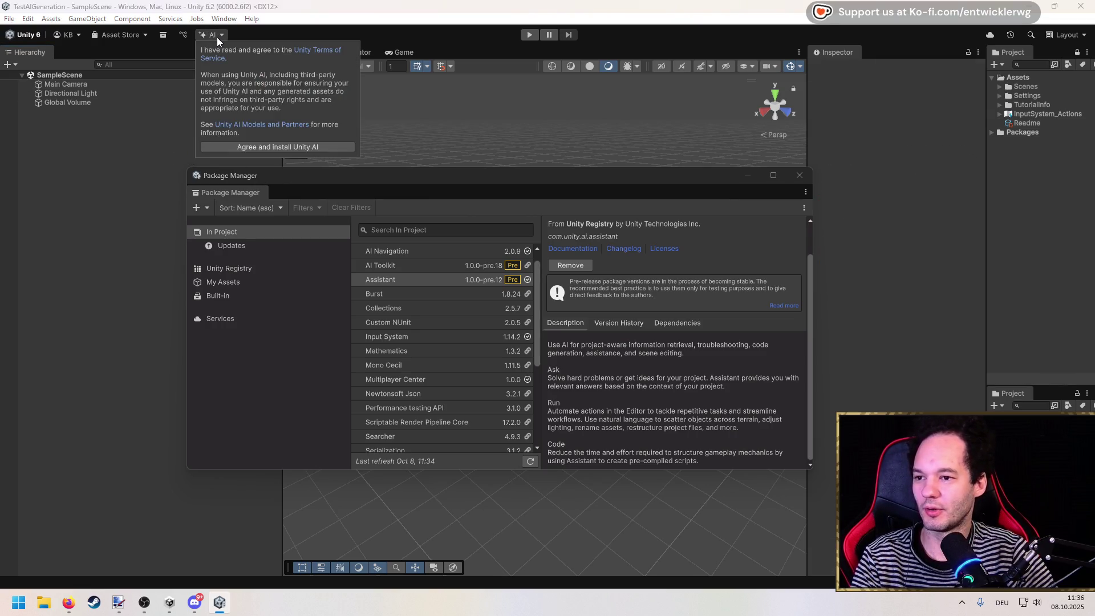
click(272, 147)
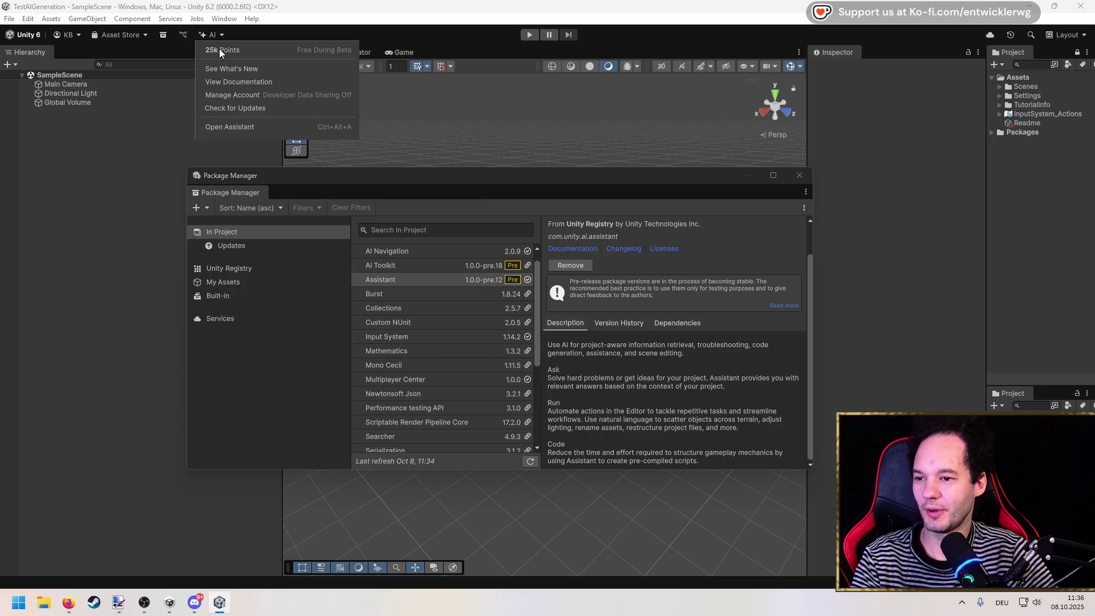
drag(403, 178, 354, 183)
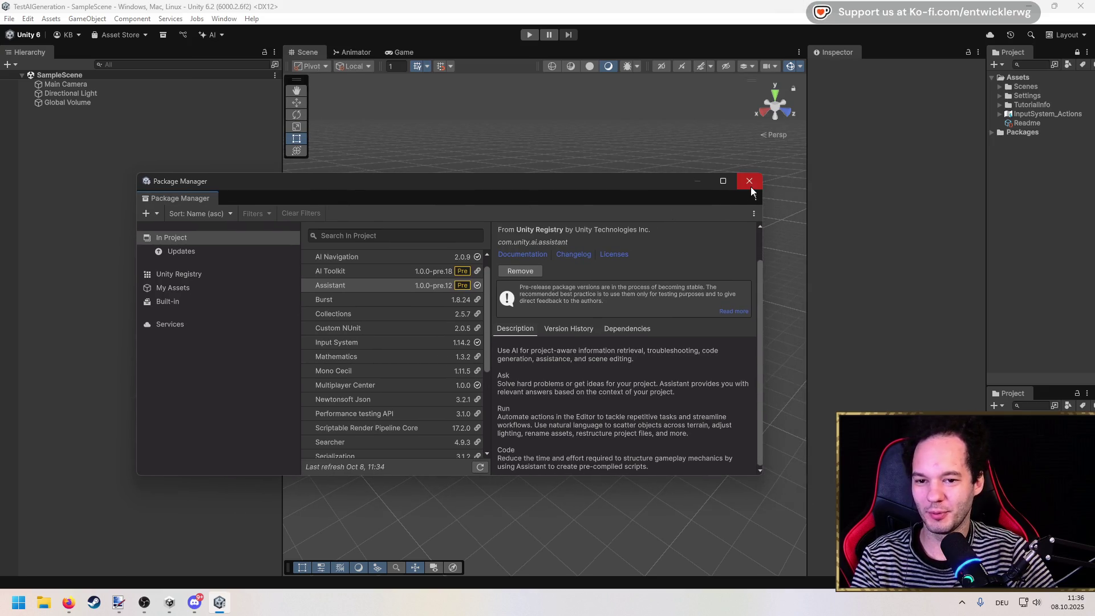
click(749, 180)
Orbit and zoom the Scene view around the SampleScene's camera, light and volume.
mouse_move(538, 195)
mouse_down()
mouse_move(562, 215)
mouse_move(548, 297)
mouse_move(512, 261)
mouse_move(514, 316)
mouse_move(502, 236)
mouse_up()
scroll(562, 215, up, 1)
scroll(512, 261, down, 1)
scroll(512, 261, up, 1)
scroll(512, 261, down, 1)
scroll(504, 325, down, 4)
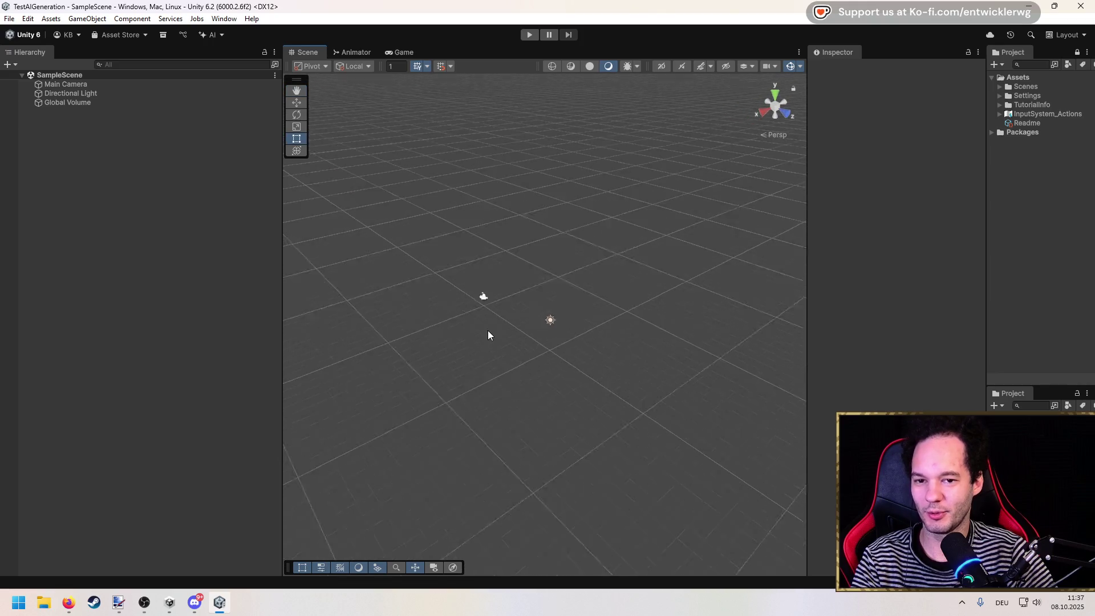
scroll(495, 331, up, 6)
scroll(531, 357, up, 3)
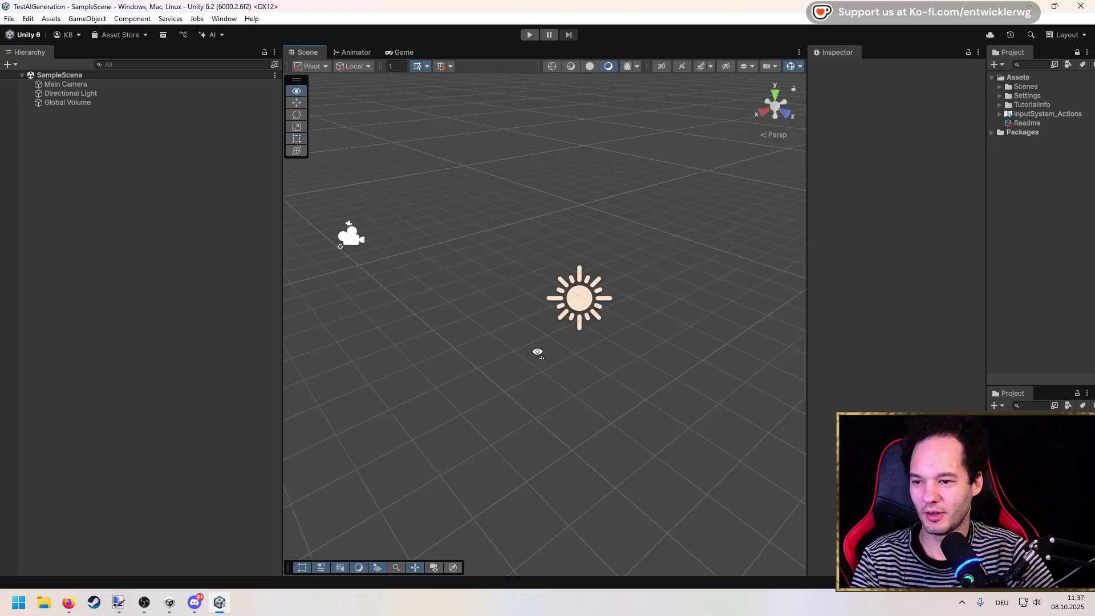
right_click(112, 230)
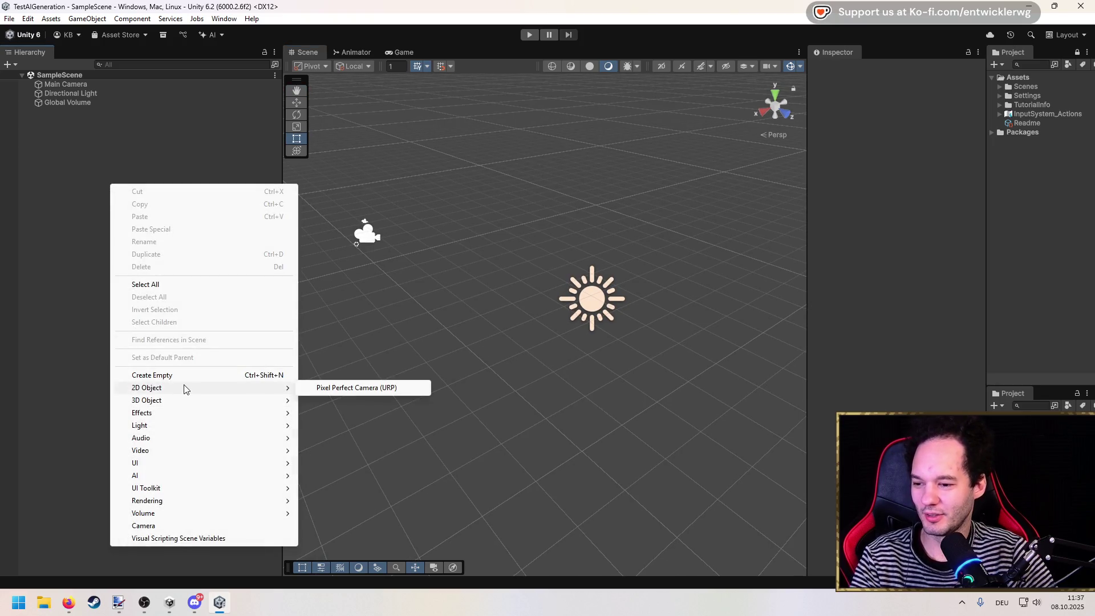
Add a 3D Object > Plane from the Hierarchy and frame it in the Scene view.
mouse_move(192, 401)
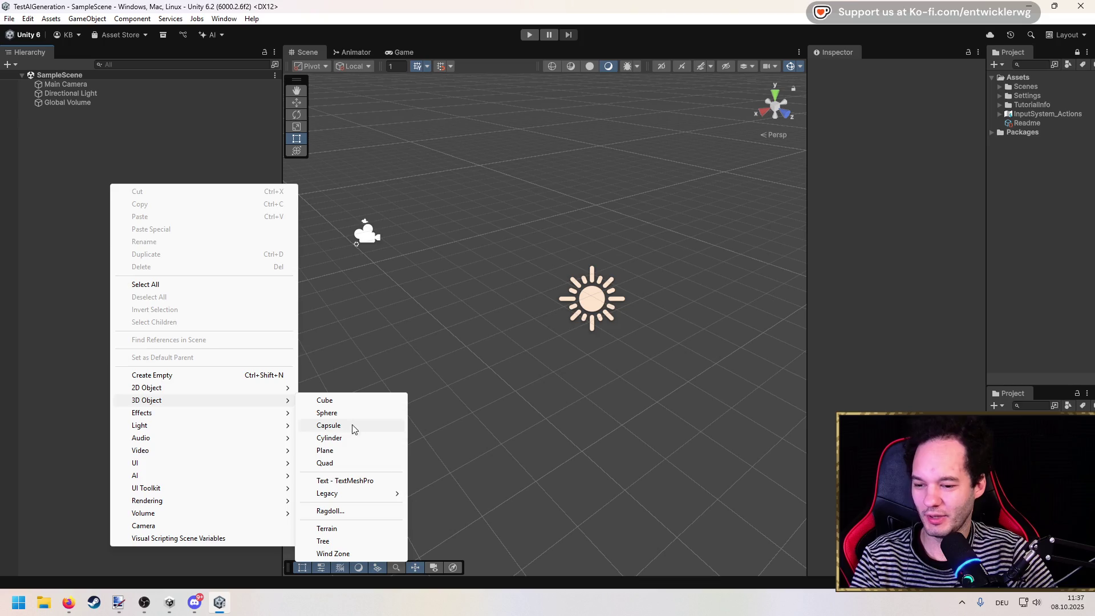
click(344, 449)
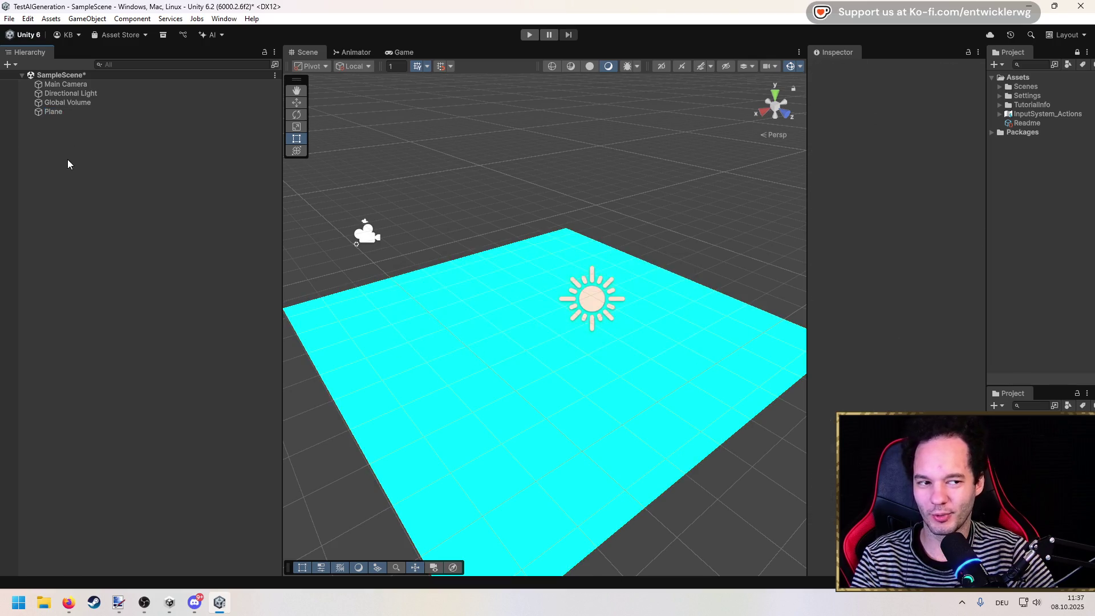
click(65, 113)
key(f)
click(482, 344)
Stretch the Plane with the Rect tool to about 3.54 × 1 × 3.53.
key(w)
key(t)
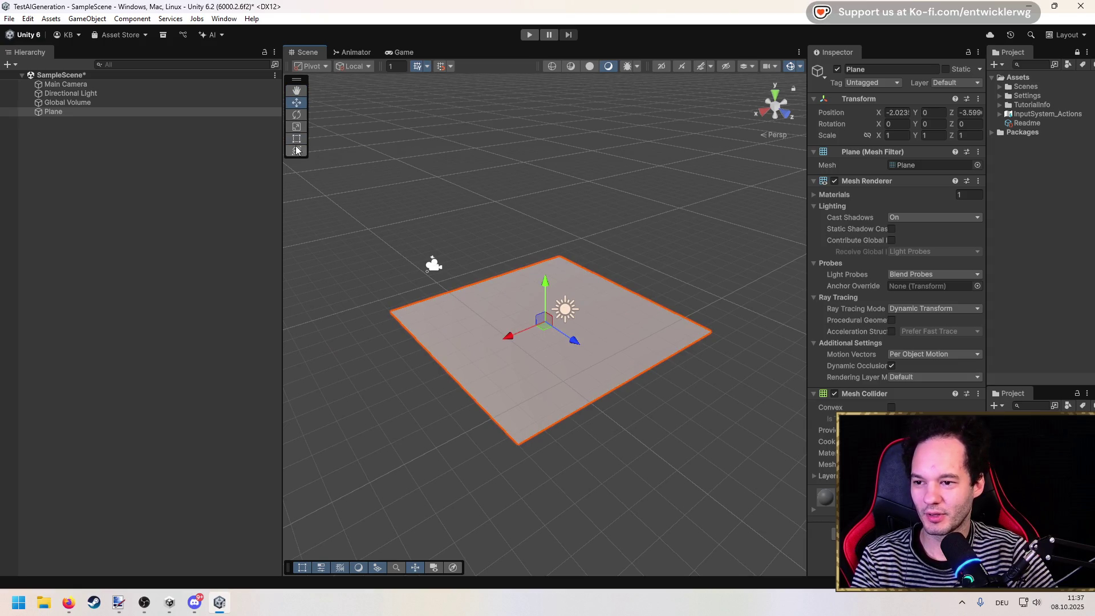
scroll(540, 296, down, 4)
drag(566, 359, 727, 461)
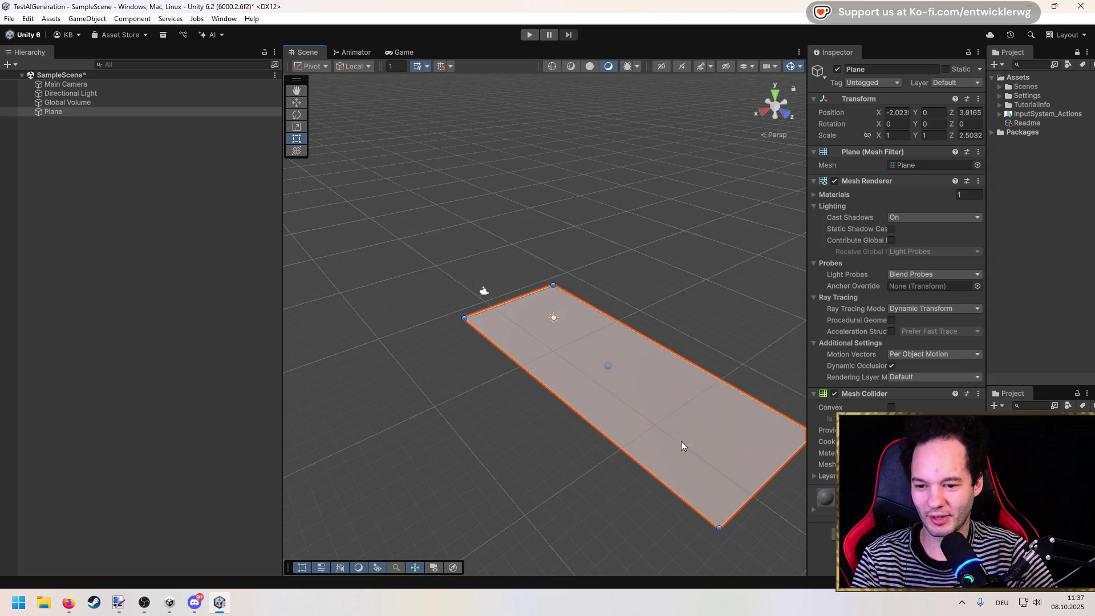
drag(540, 381, 324, 484)
scroll(324, 483, down, 2)
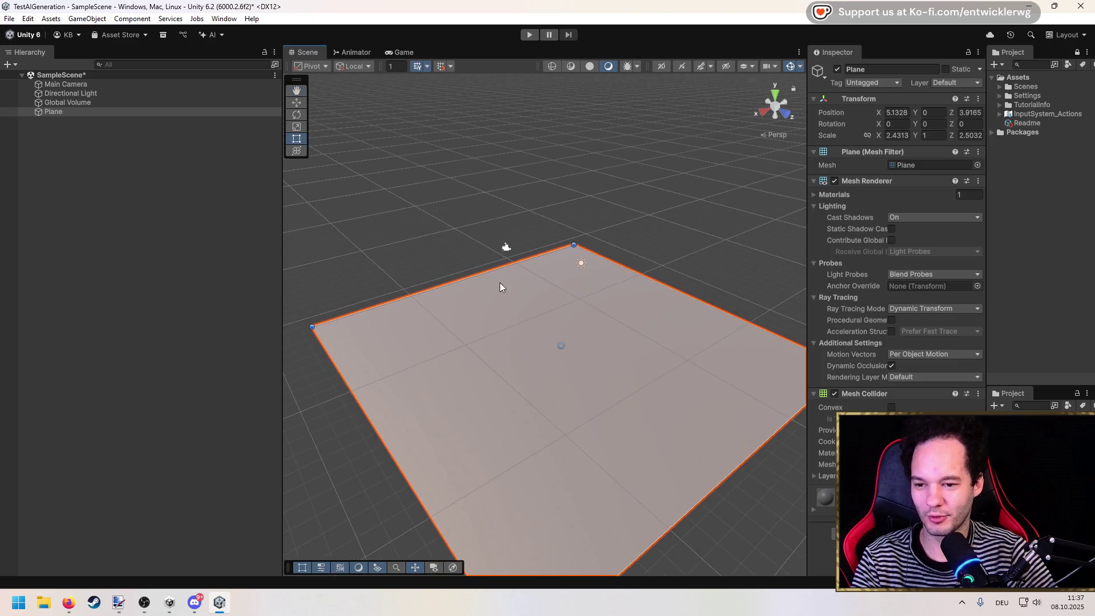
drag(489, 271, 467, 228)
drag(638, 281, 698, 253)
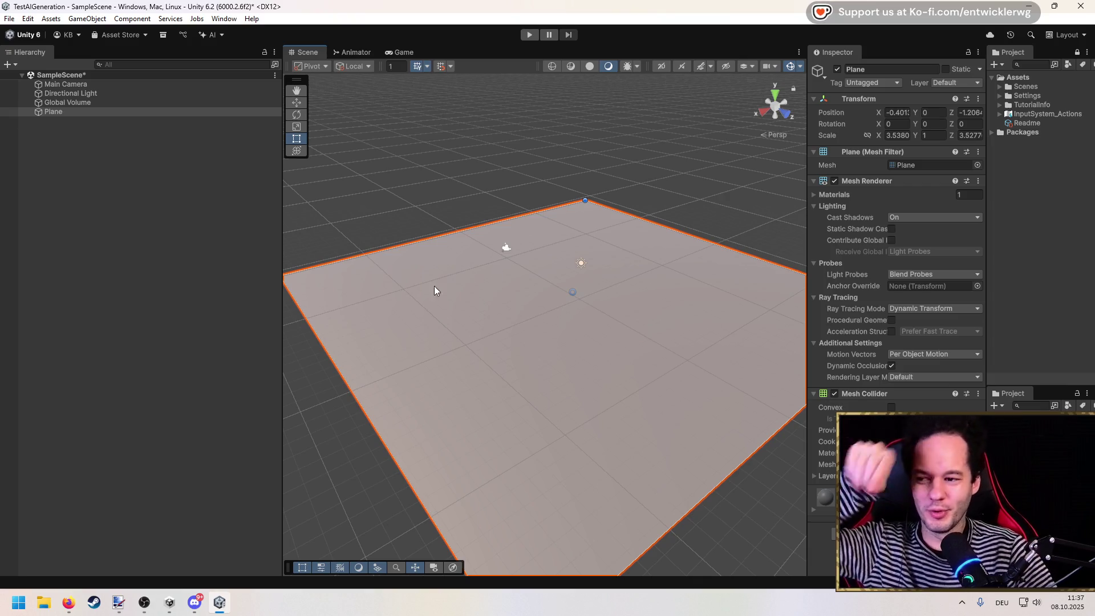
drag(458, 302, 440, 276)
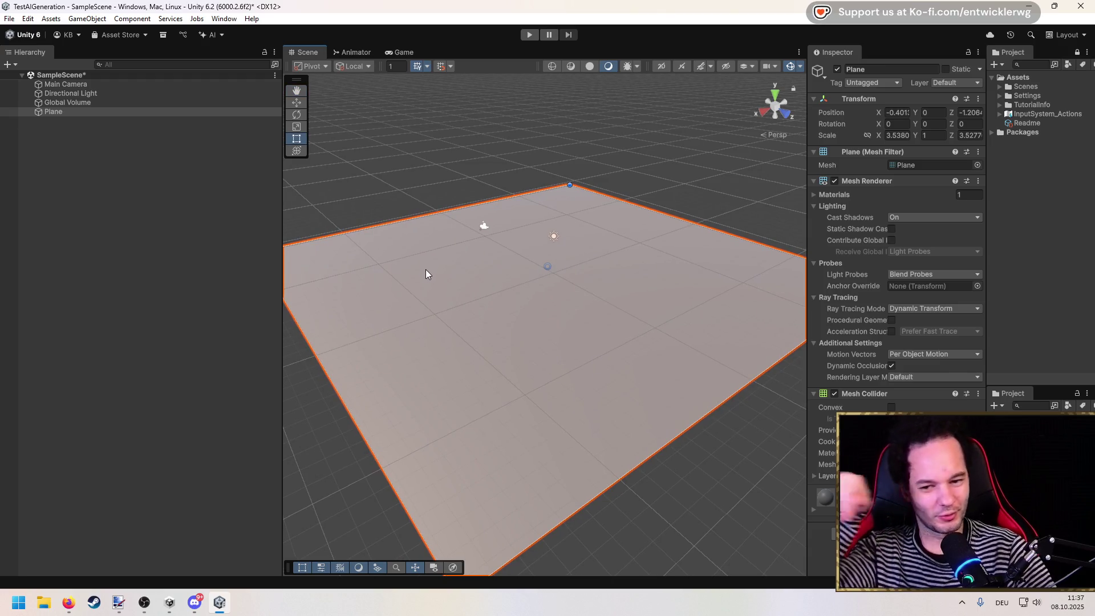
scroll(444, 263, up, 3)
Save the scene and view the Plane's properties in a widened Inspector.
click(185, 257)
scroll(490, 293, up, 3)
mouse_move(491, 293)
mouse_down()
mouse_move(481, 232)
mouse_move(484, 301)
mouse_move(523, 215)
mouse_move(539, 286)
mouse_move(536, 259)
mouse_up()
click(91, 111)
click(111, 171)
key(ctrl+s)
click(70, 114)
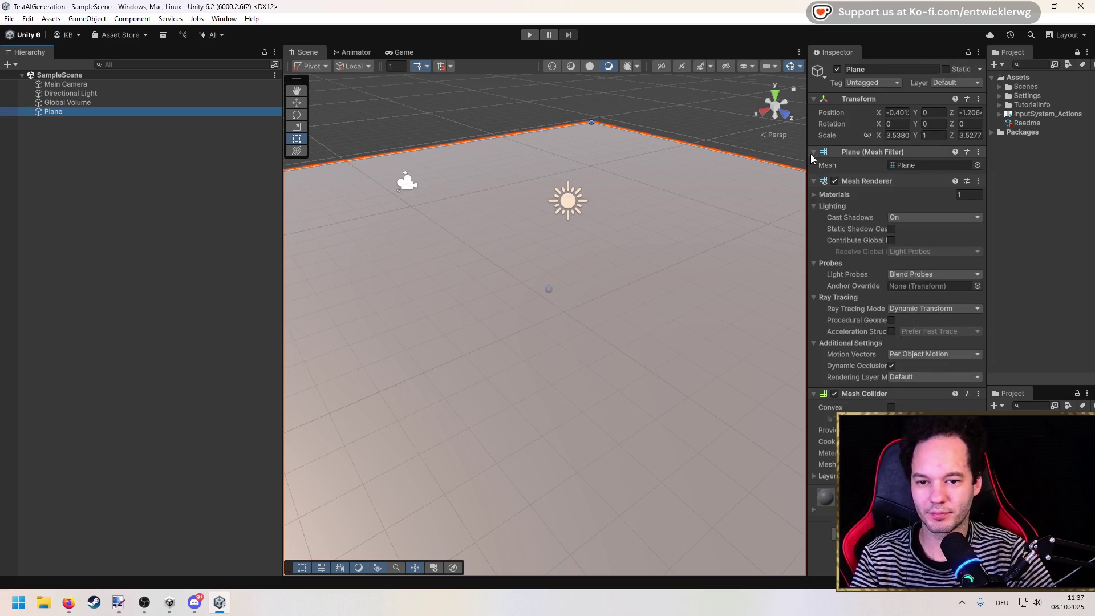
drag(806, 165, 724, 164)
Select and frame the Main Camera, widening the Scene view and showing its camera preview.
click(53, 112)
drag(282, 228, 221, 228)
double_click(43, 84)
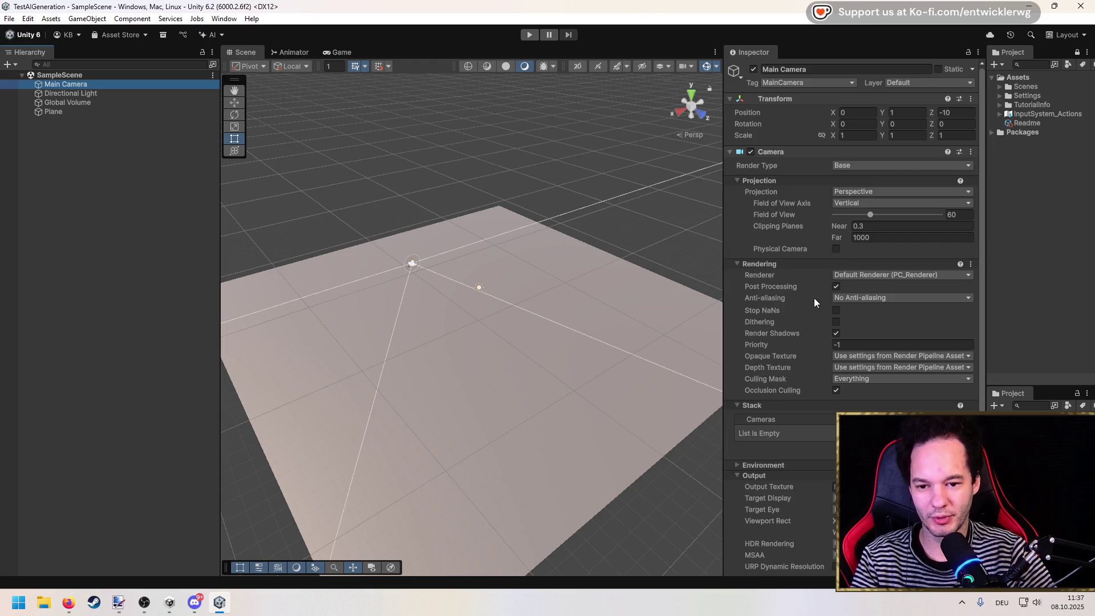
scroll(797, 348, down, 2)
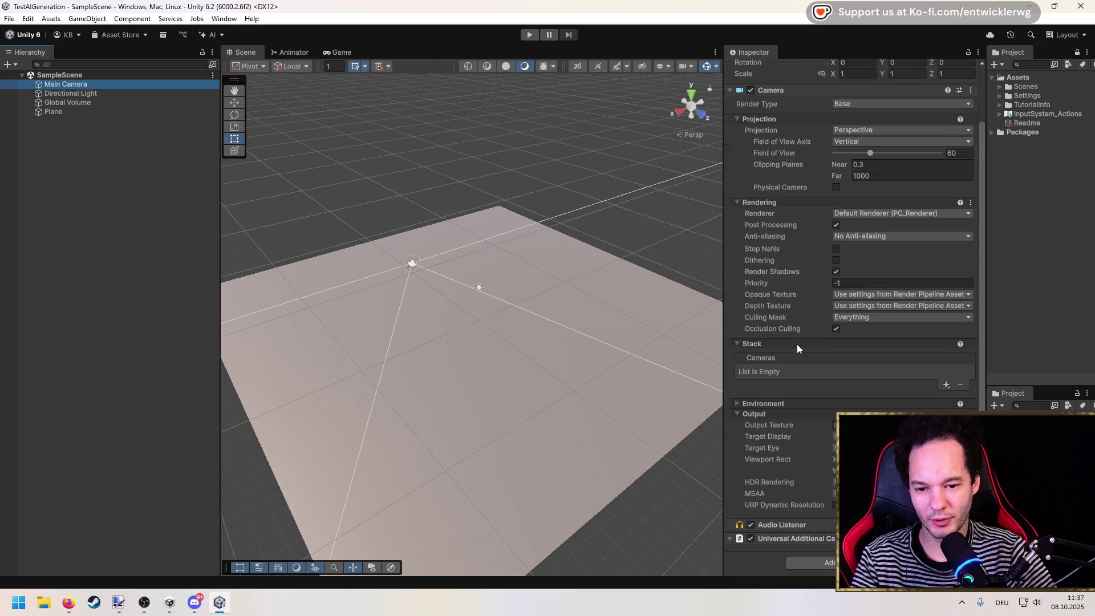
click(372, 567)
scroll(563, 322, up, 1)
Raise the Main Camera, tilt it about 63° down toward the plane, and save the scene.
click(234, 103)
mouse_move(392, 200)
mouse_down()
mouse_move(342, 188)
mouse_move(224, 116)
mouse_up()
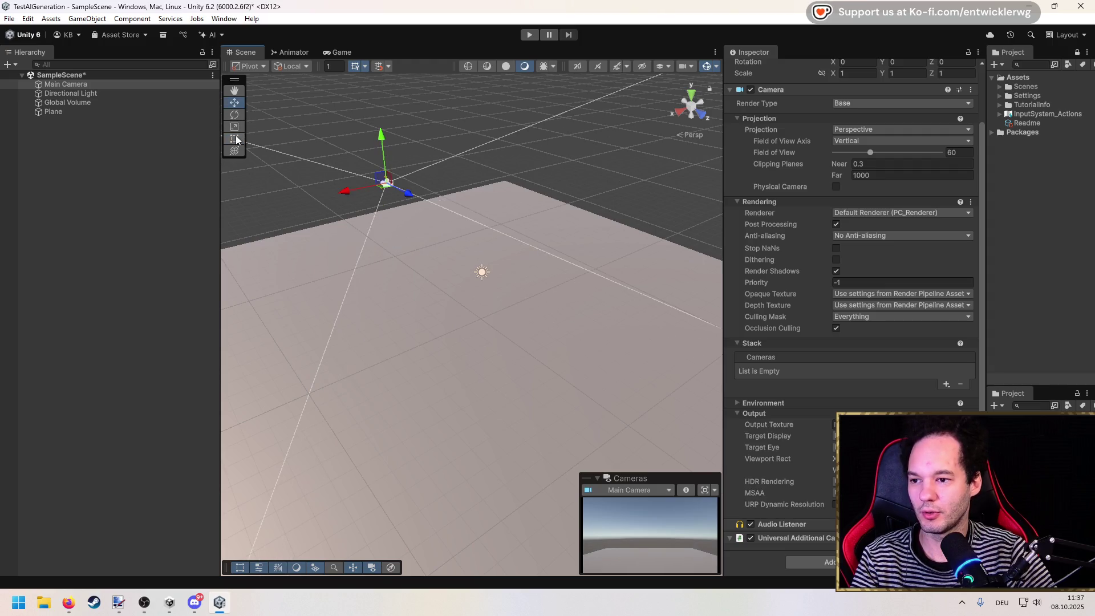
click(236, 115)
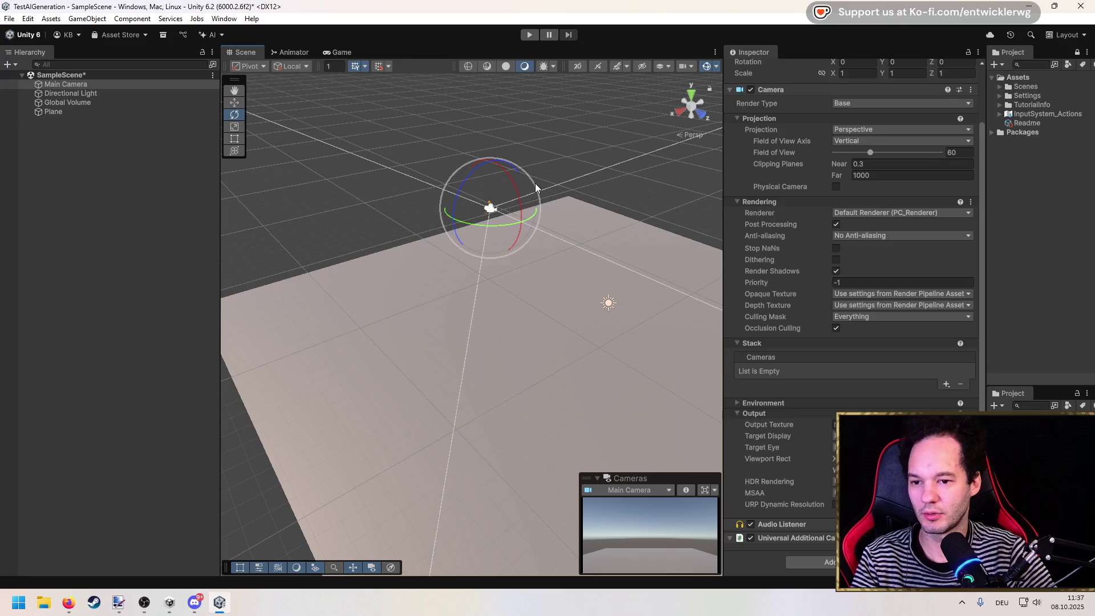
drag(516, 194, 586, 268)
key(w)
drag(502, 250, 432, 128)
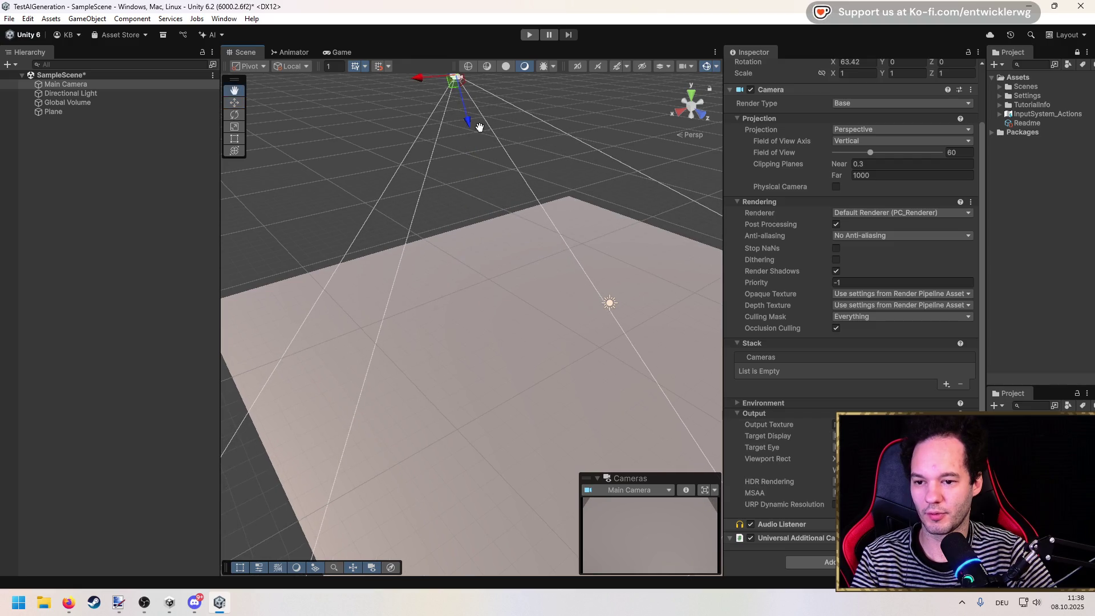
click(179, 222)
key(ctrl+s)
drag(567, 258, 559, 224)
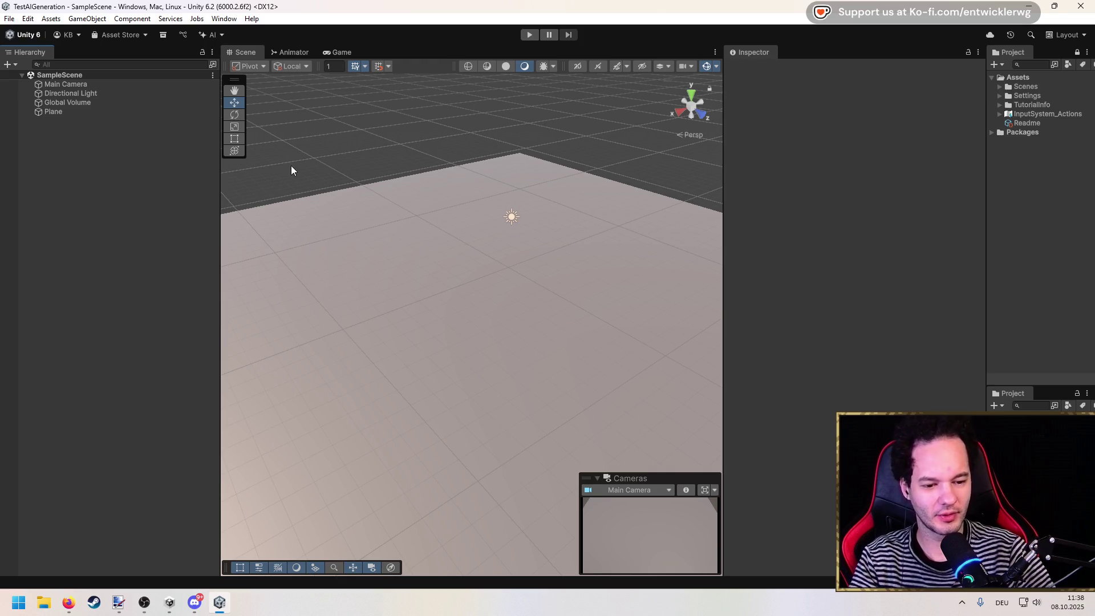
Readjust the camera to about 14 units high over the plane, then switch to Firefox.
click(85, 112)
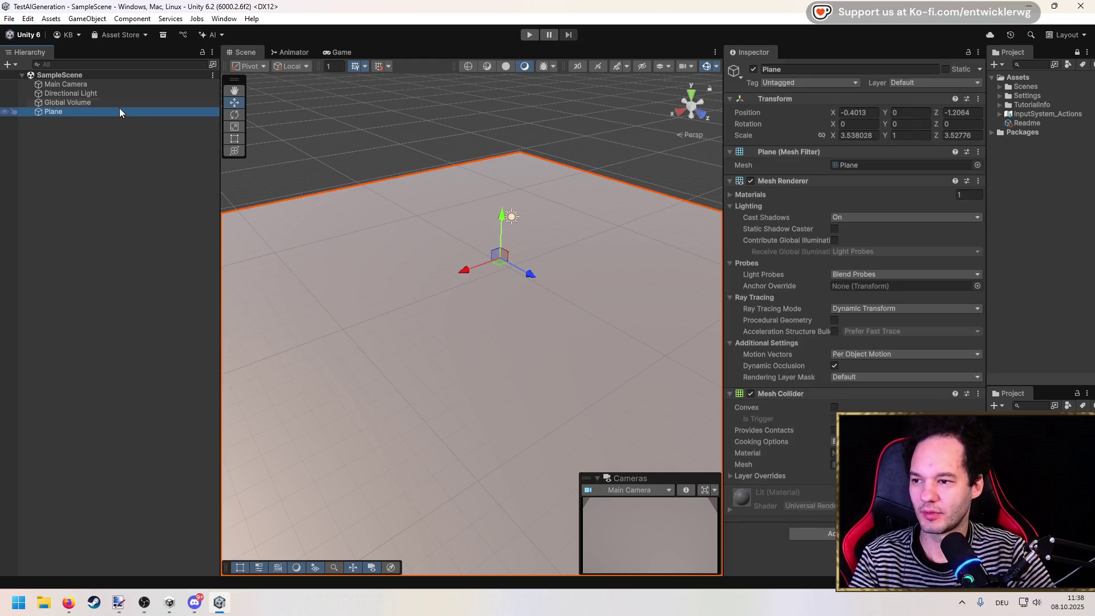
click(91, 85)
scroll(422, 185, down, 3)
drag(399, 180, 402, 232)
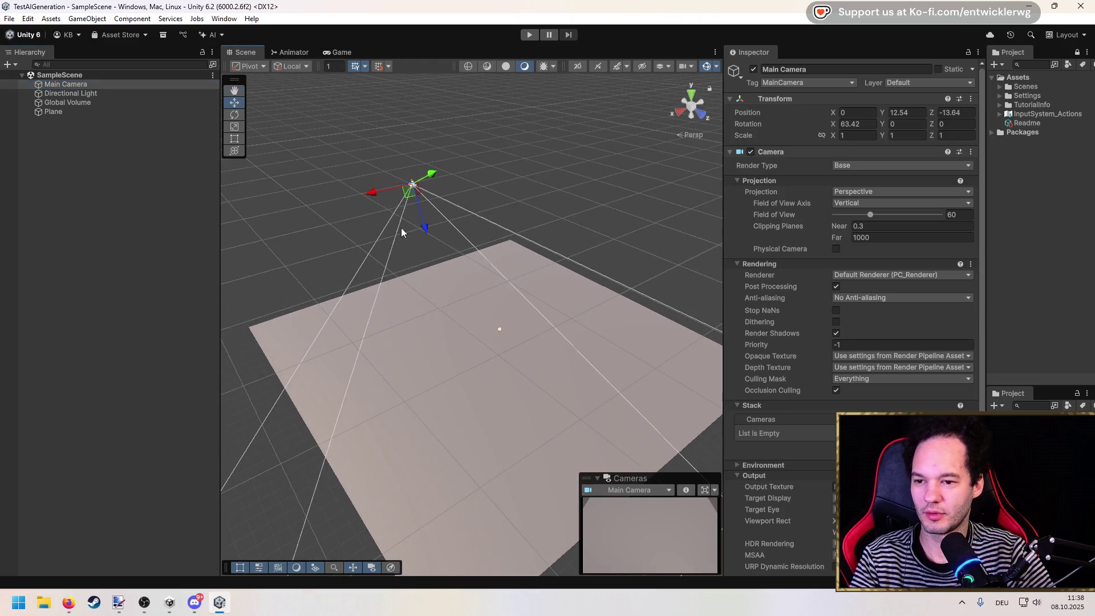
mouse_move(421, 183)
mouse_down()
mouse_move(384, 197)
mouse_move(465, 158)
mouse_up()
drag(492, 196, 465, 209)
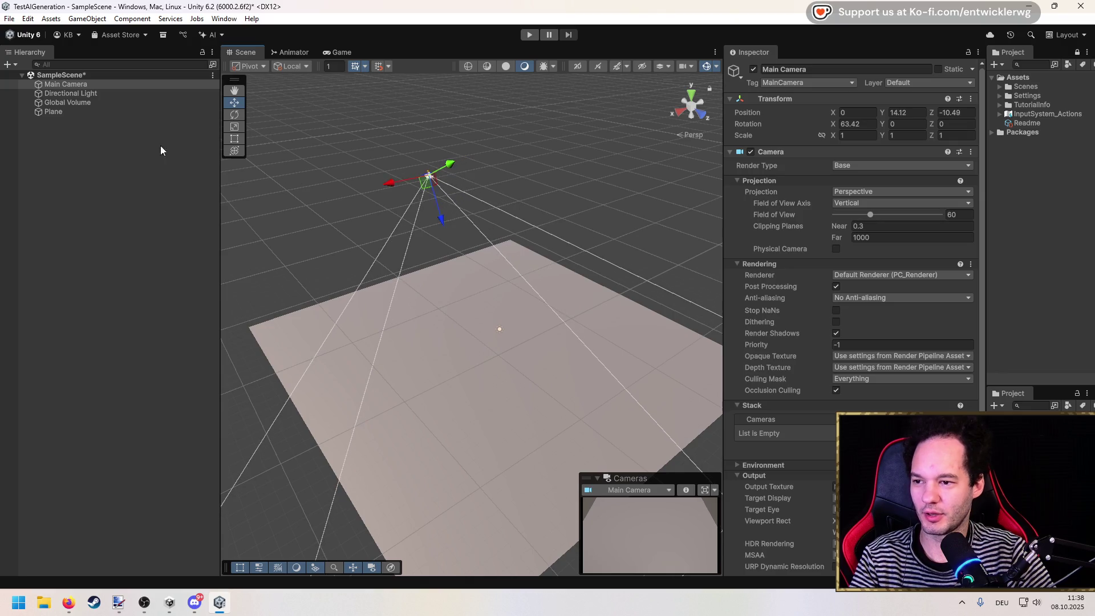
scroll(337, 178, up, 1)
click(336, 177)
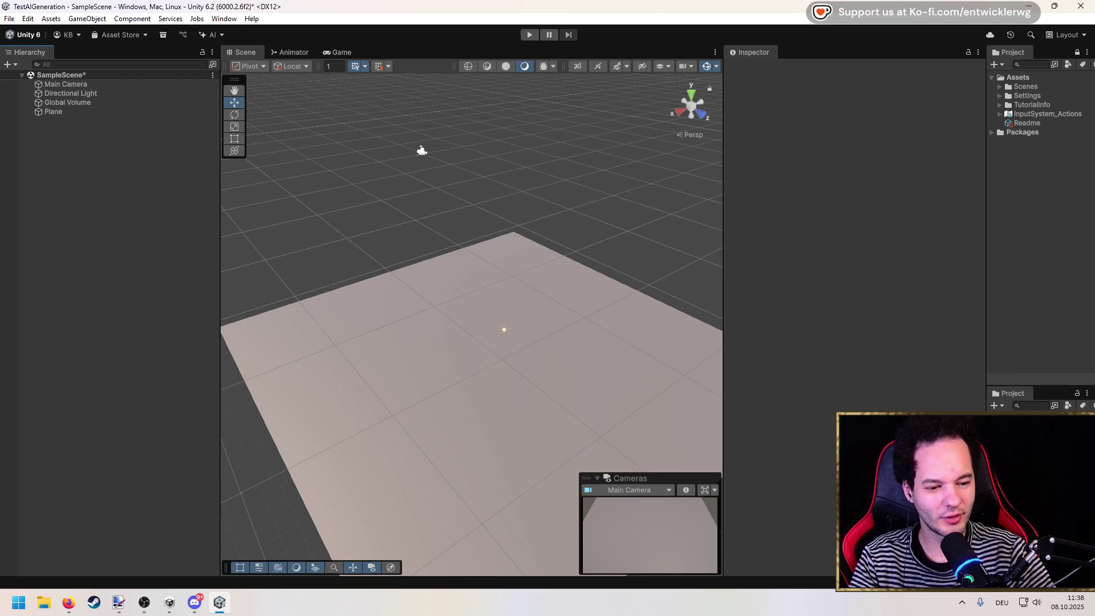
key(alt+Tab)
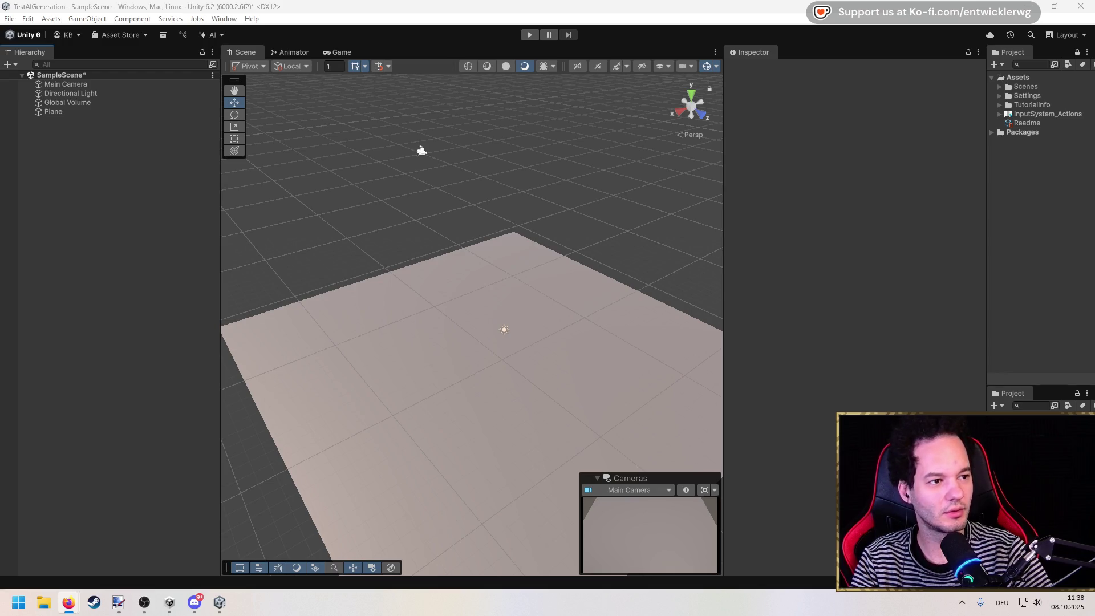
key(alt+Tab)
Maximize Firefox and scroll down through the Wavefunction Collapse article.
key(super+Up)
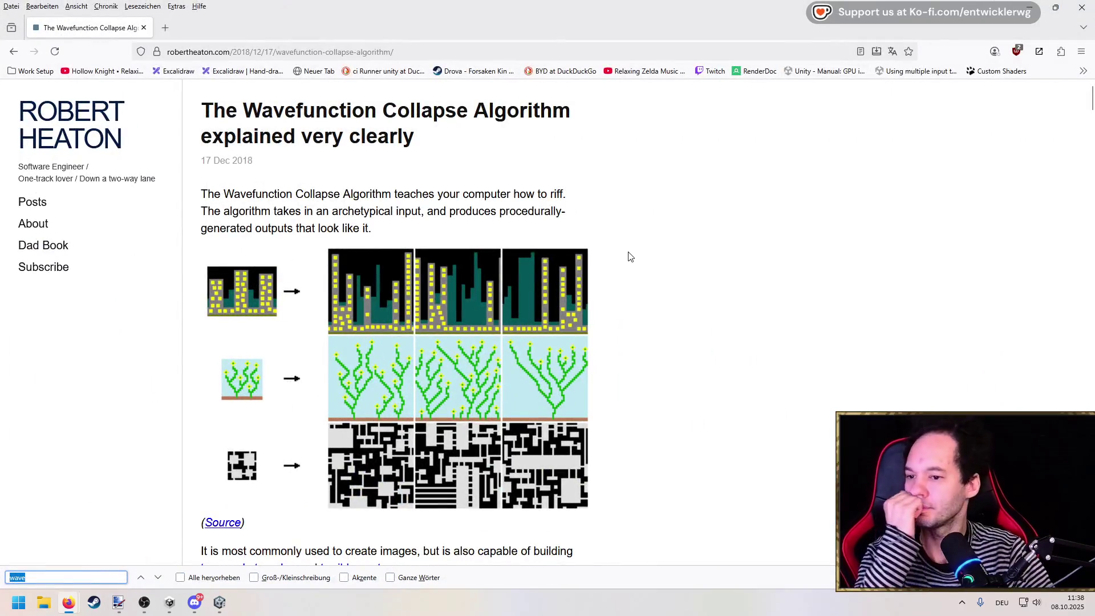
click(630, 257)
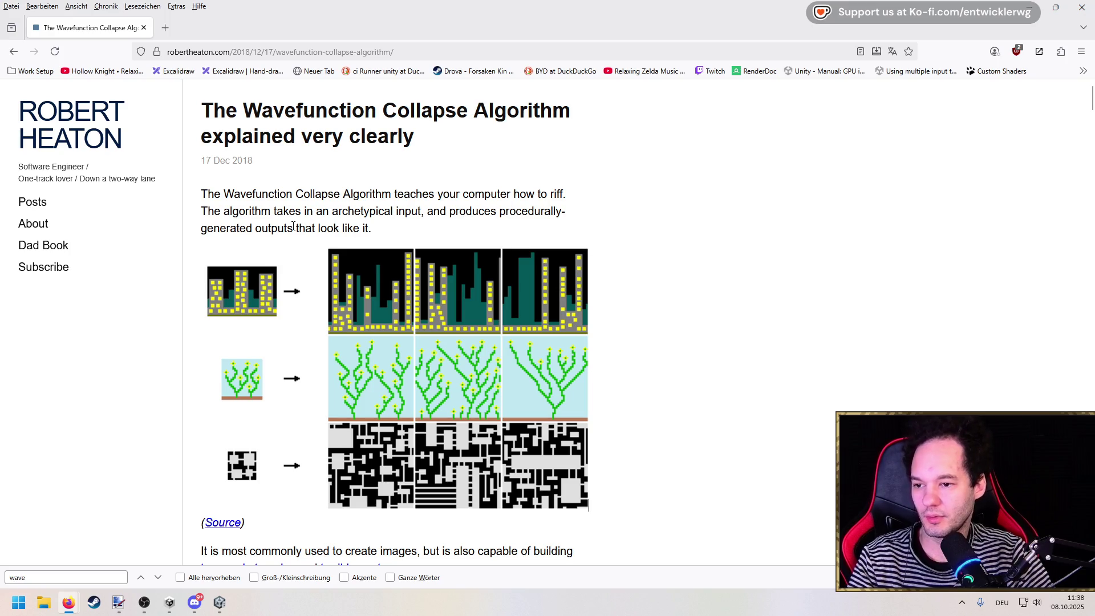
scroll(293, 227, down, 2)
scroll(371, 228, down, 2)
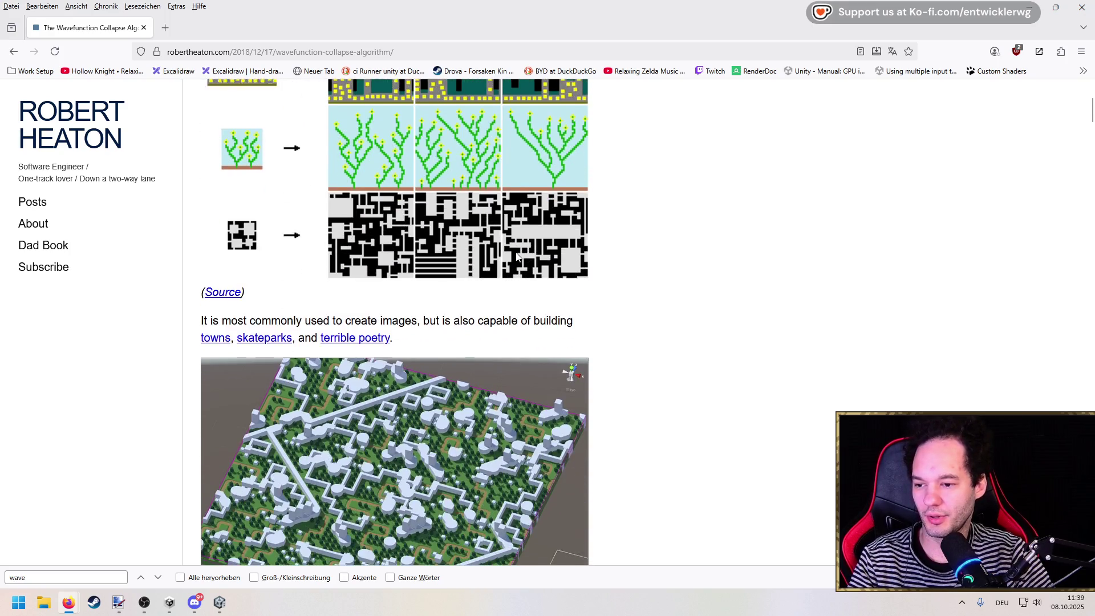
scroll(409, 237, down, 4)
scroll(465, 148, up, 1)
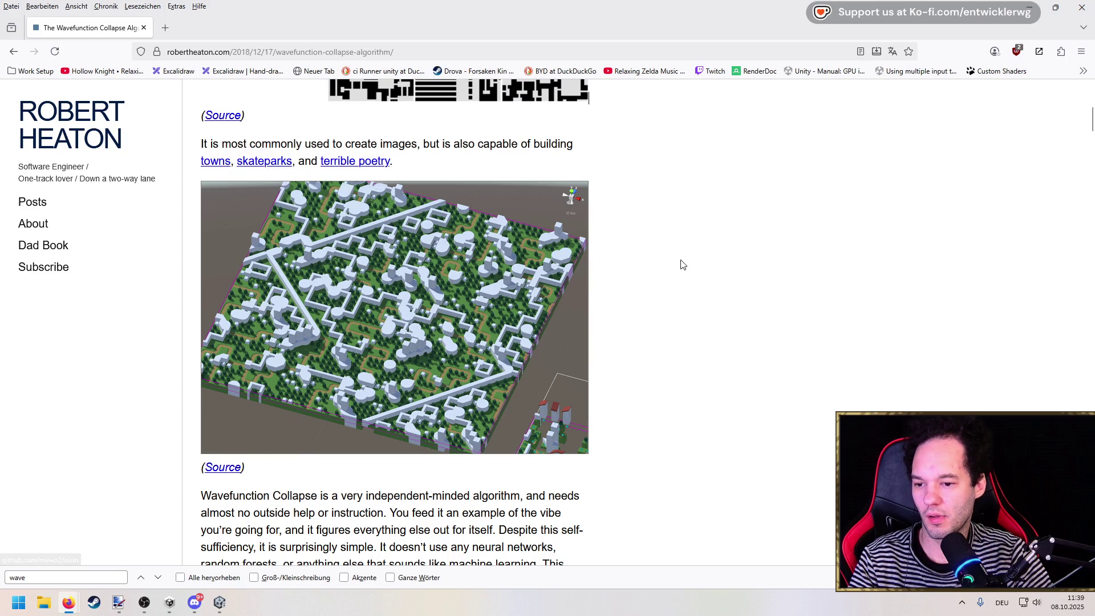
scroll(641, 268, down, 5)
scroll(641, 268, down, 2)
middle_click(638, 262)
click(630, 252)
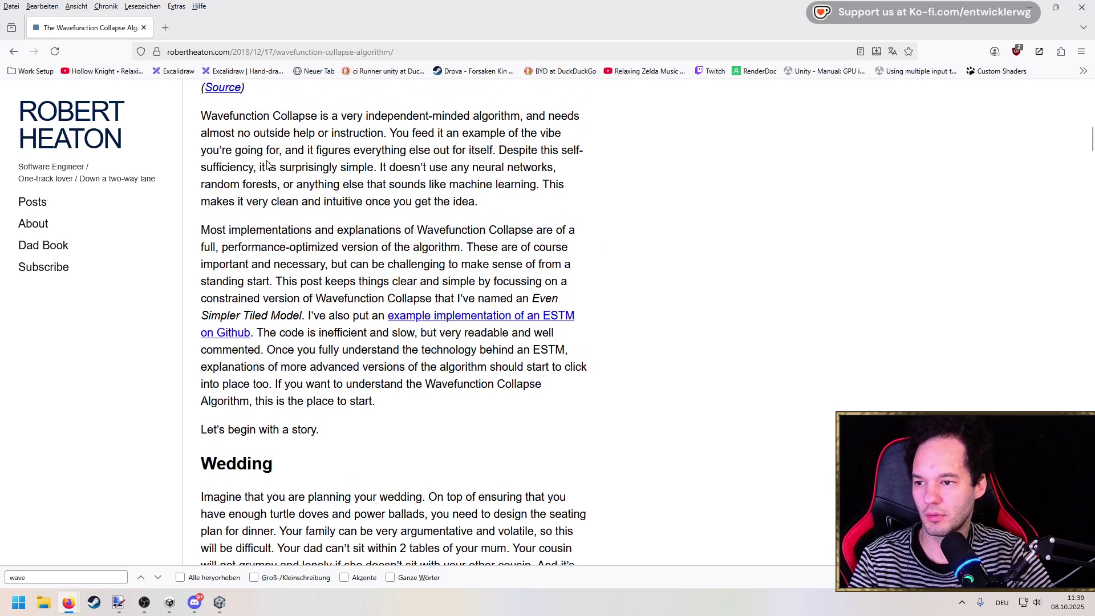
Read further, return to the city-building image near the top, and follow the towns example link.
scroll(518, 147, up, 12)
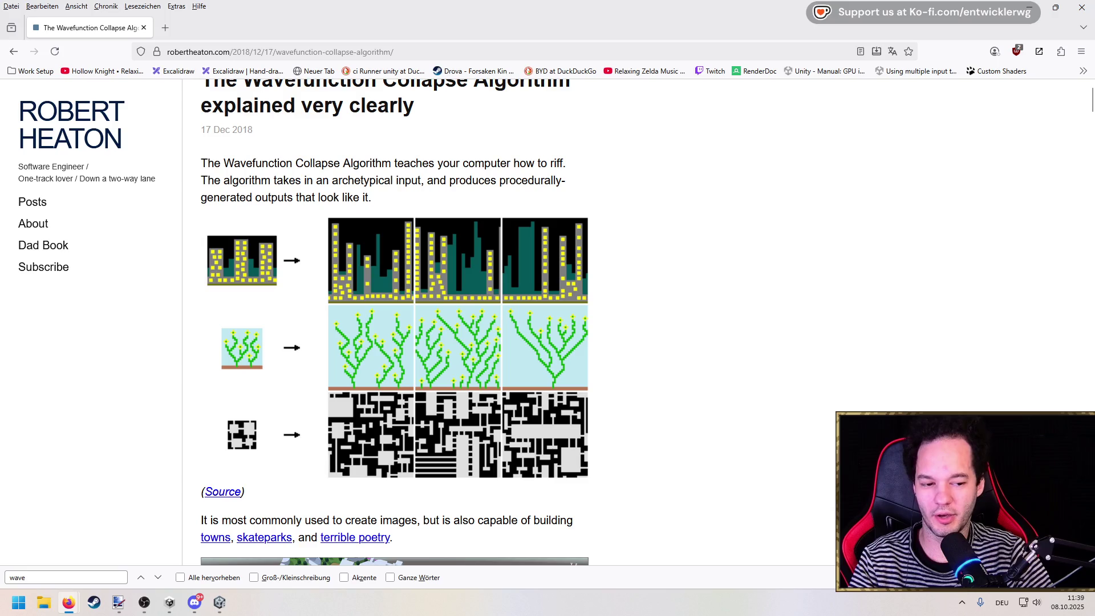
scroll(650, 359, down, 6)
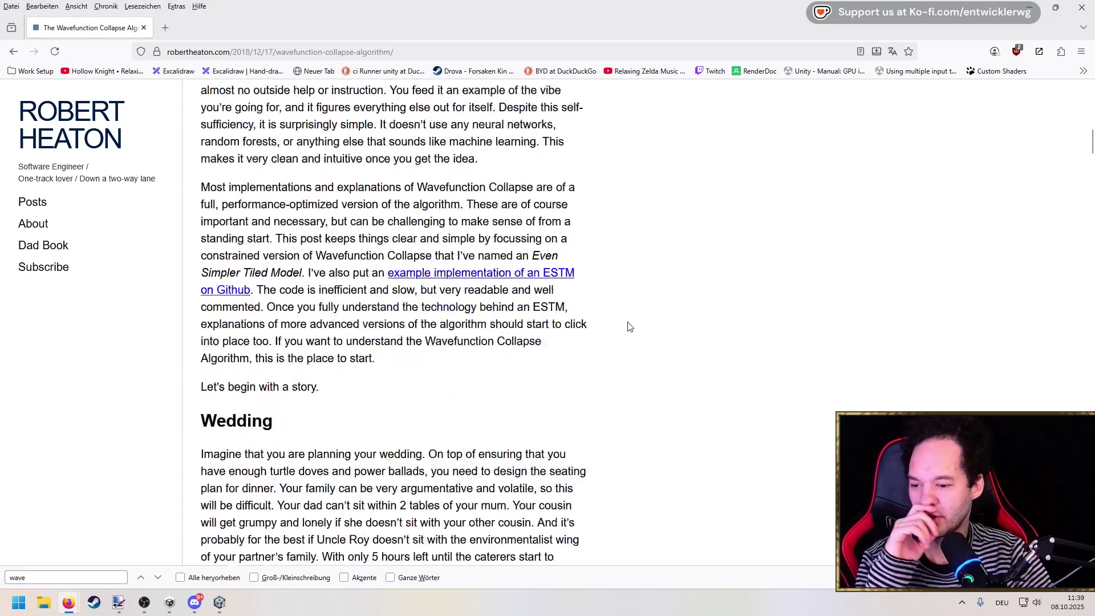
scroll(627, 322, down, 4)
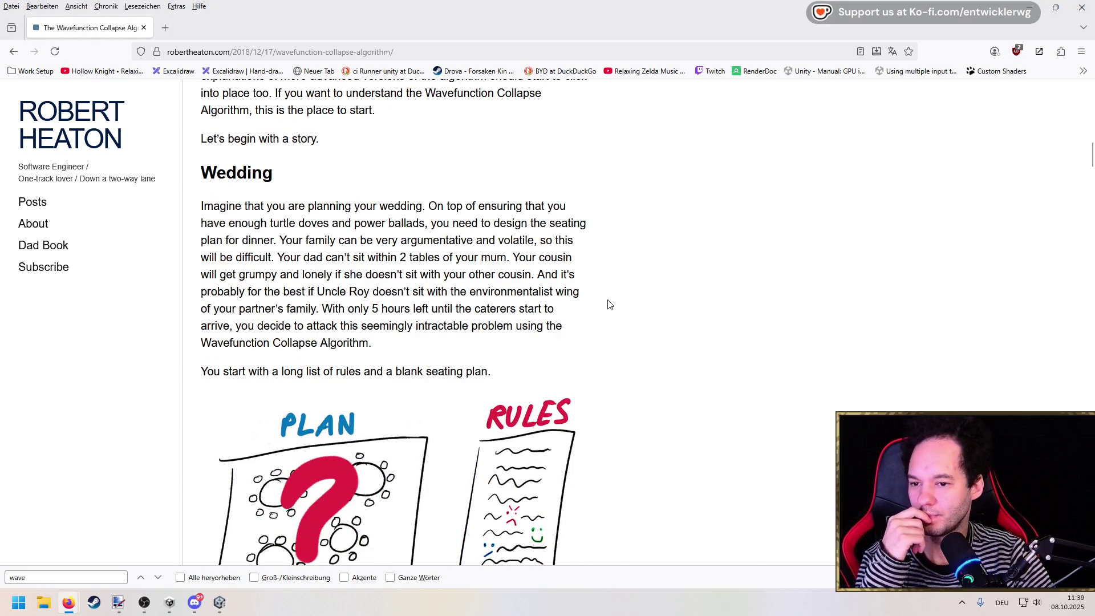
scroll(596, 305, down, 15)
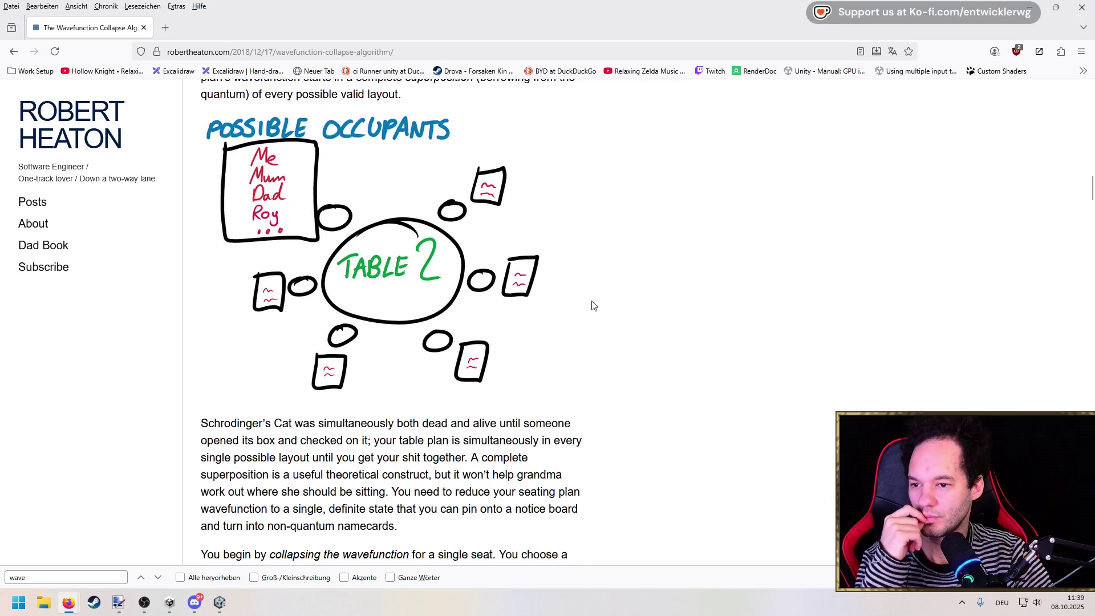
scroll(593, 304, down, 20)
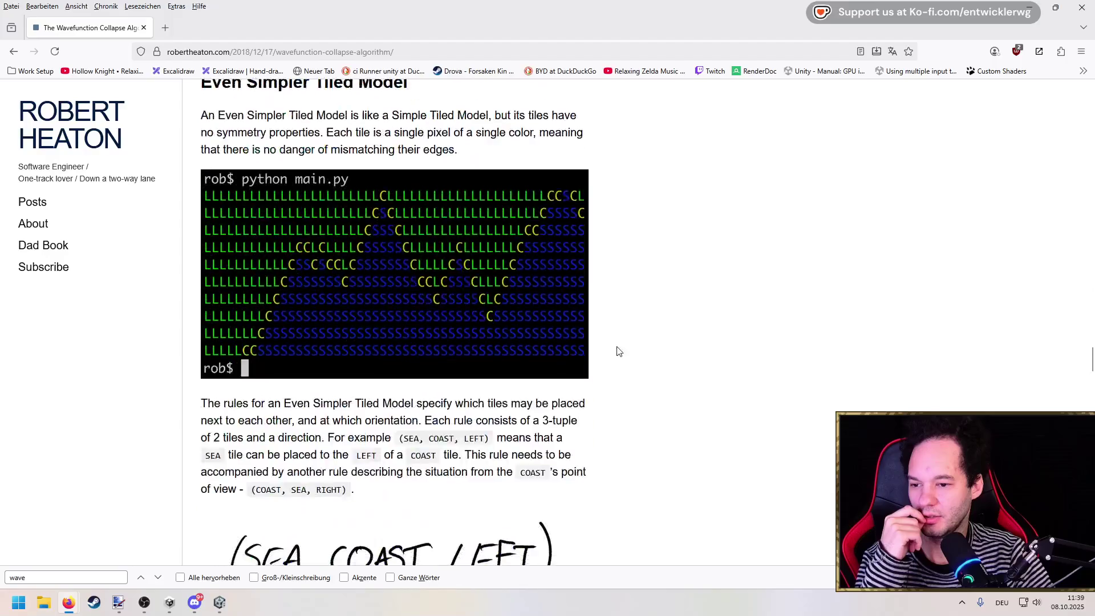
scroll(632, 355, up, 10)
scroll(632, 352, down, 3)
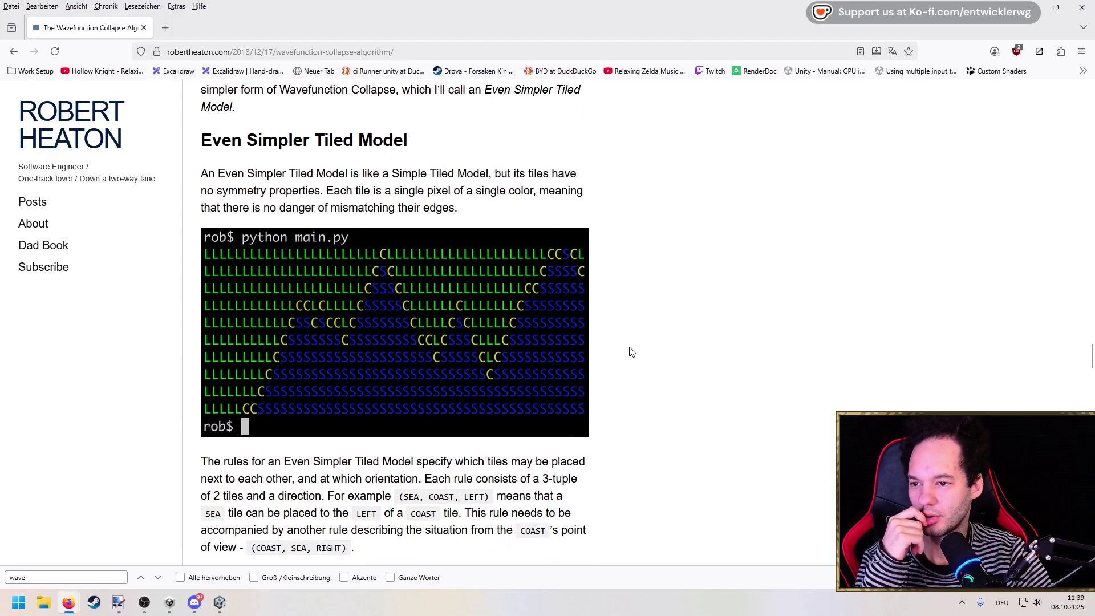
scroll(623, 349, down, 20)
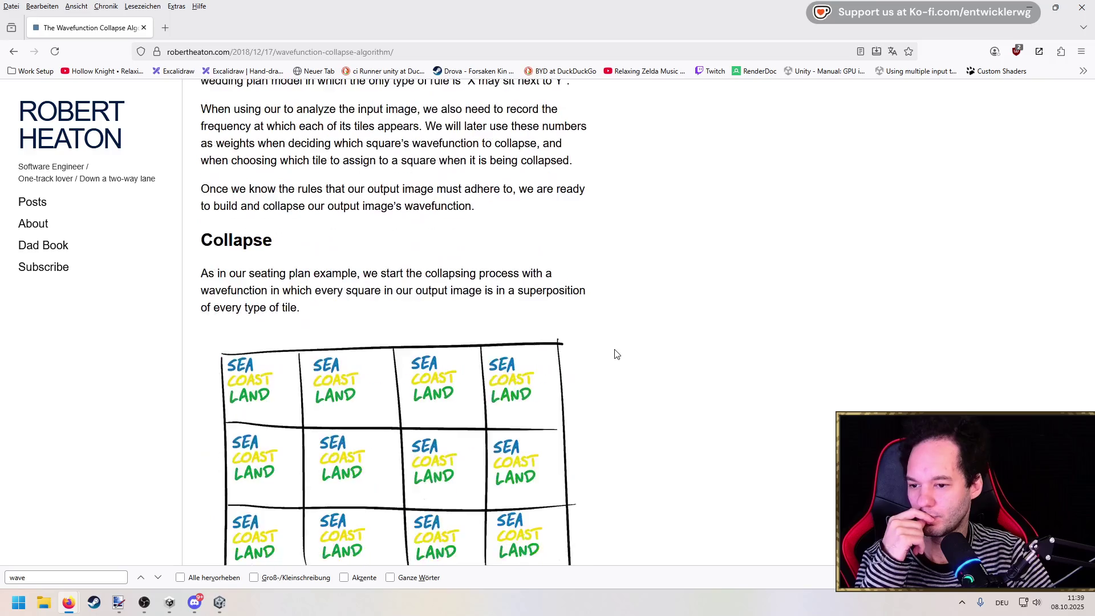
scroll(617, 354, down, 15)
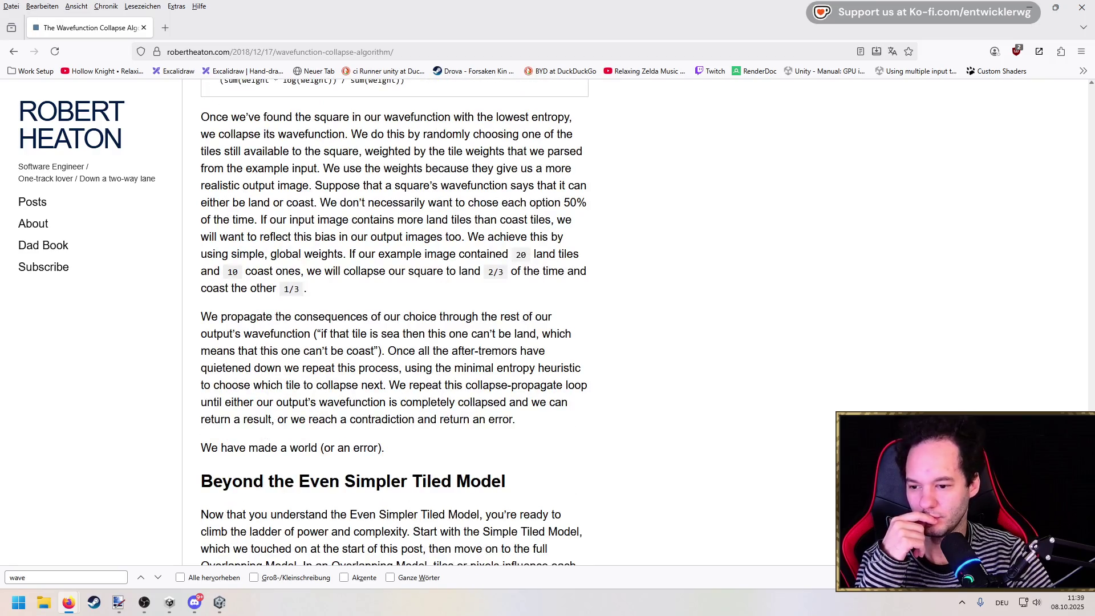
mouse_move(1089, 422)
mouse_down()
mouse_move(1089, 485)
mouse_move(1085, 117)
mouse_up()
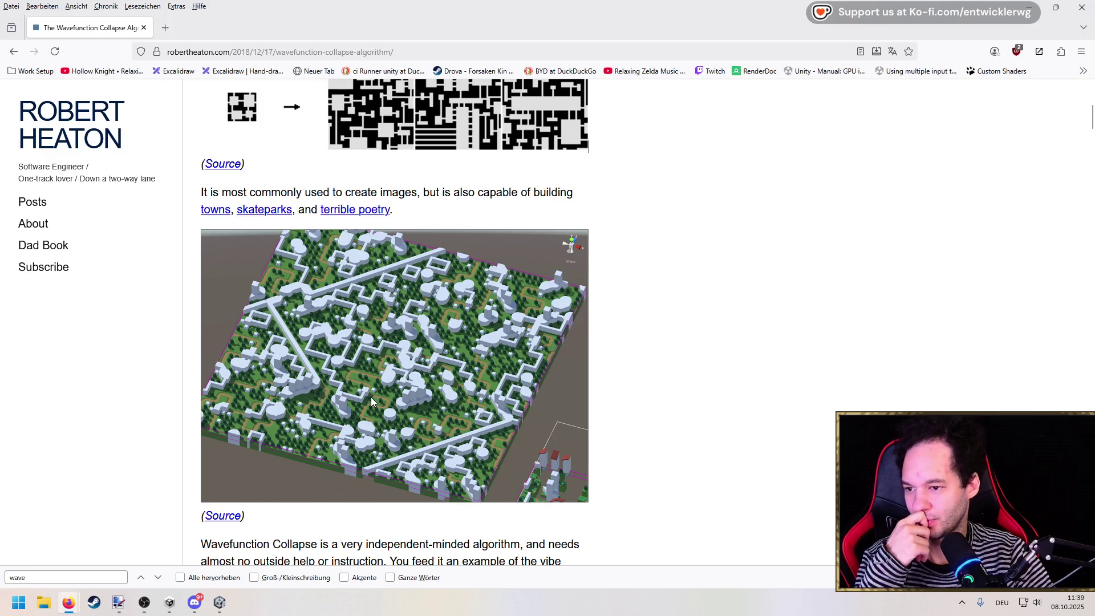
click(216, 209)
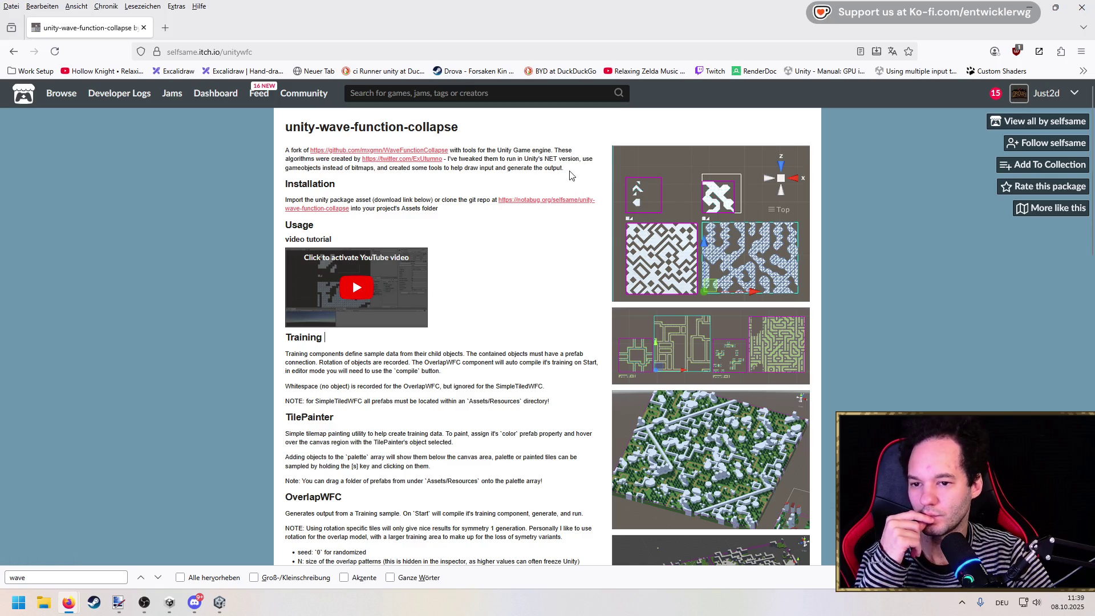
Browse the package's enlarged screenshots, including the TilePainter editor view.
scroll(437, 178, down, 8)
scroll(719, 317, up, 3)
click(718, 317)
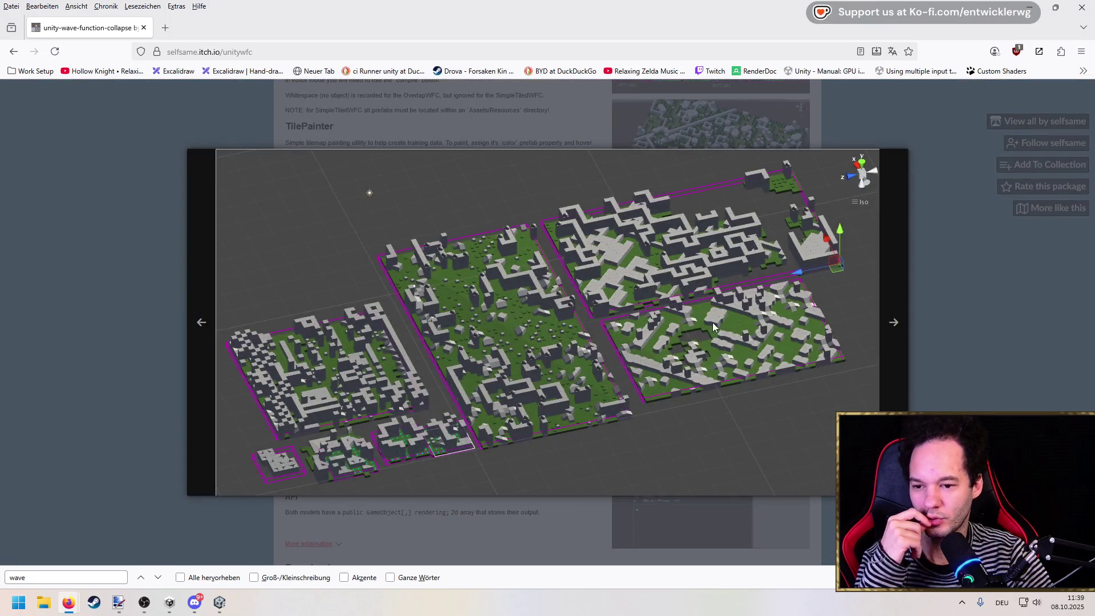
click(894, 330)
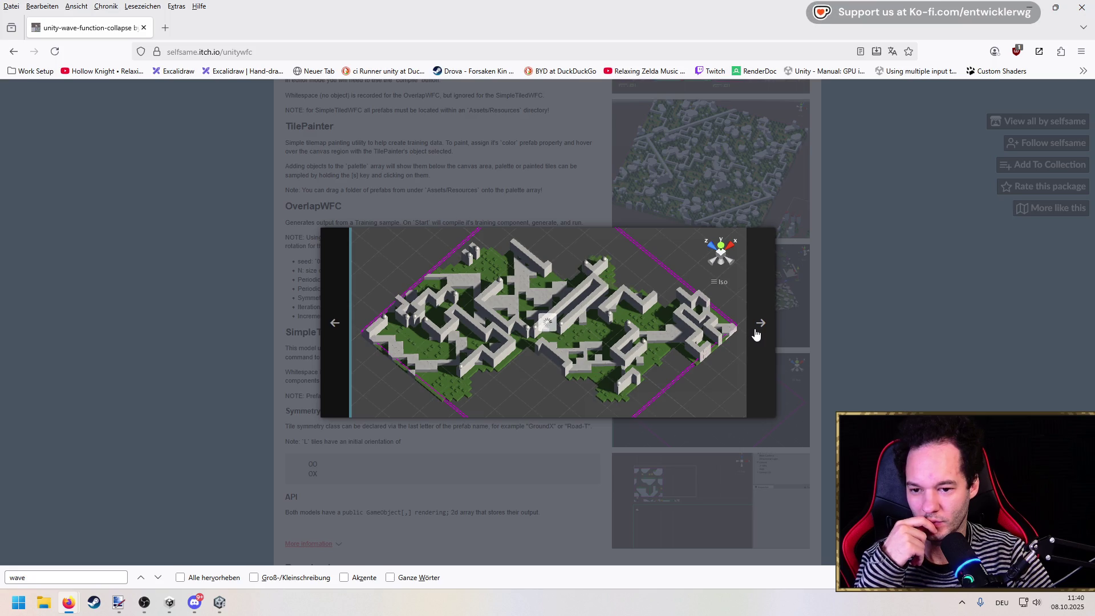
click(754, 329)
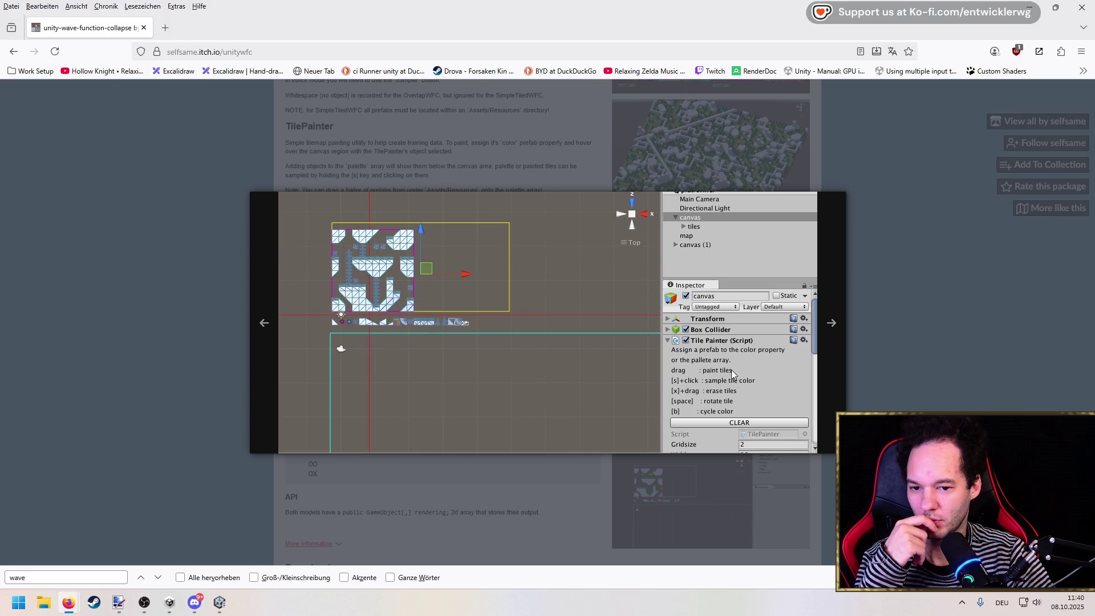
click(843, 325)
click(643, 339)
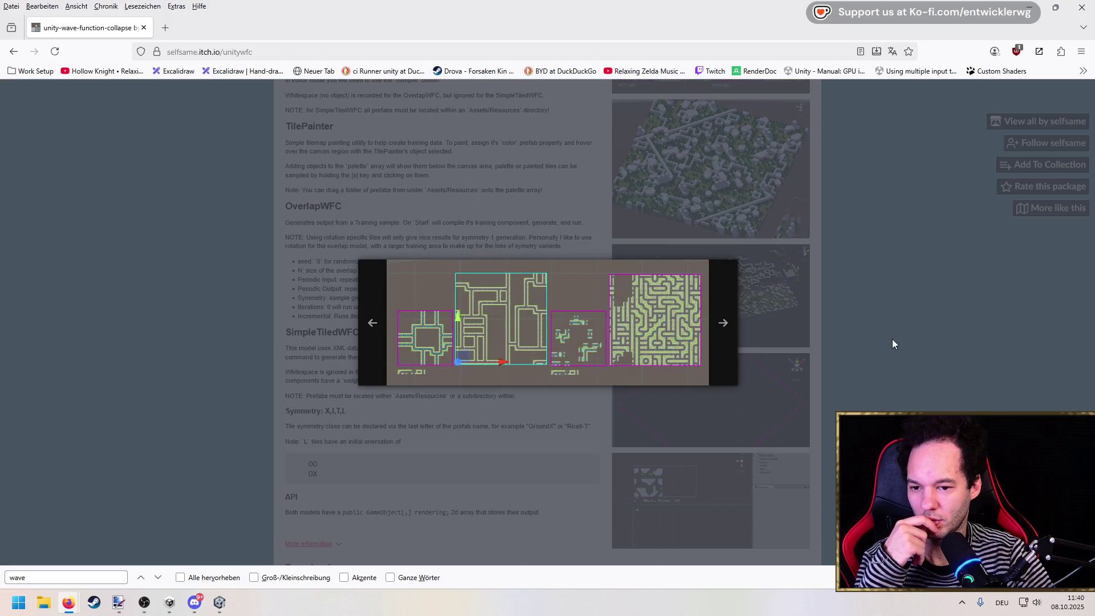
Close the screenshot viewer and scroll down to the Download section.
click(892, 339)
scroll(594, 370, down, 3)
scroll(594, 369, down, 3)
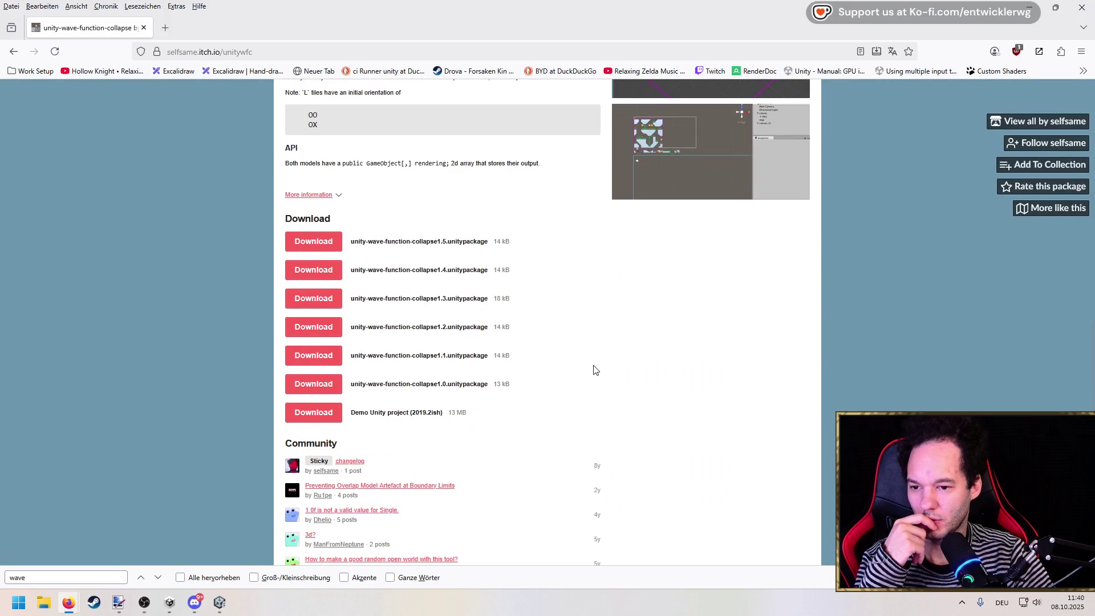
scroll(594, 370, up, 7)
Go back to the Wavefunction Collapse article and scroll down through it.
key(alt+Left)
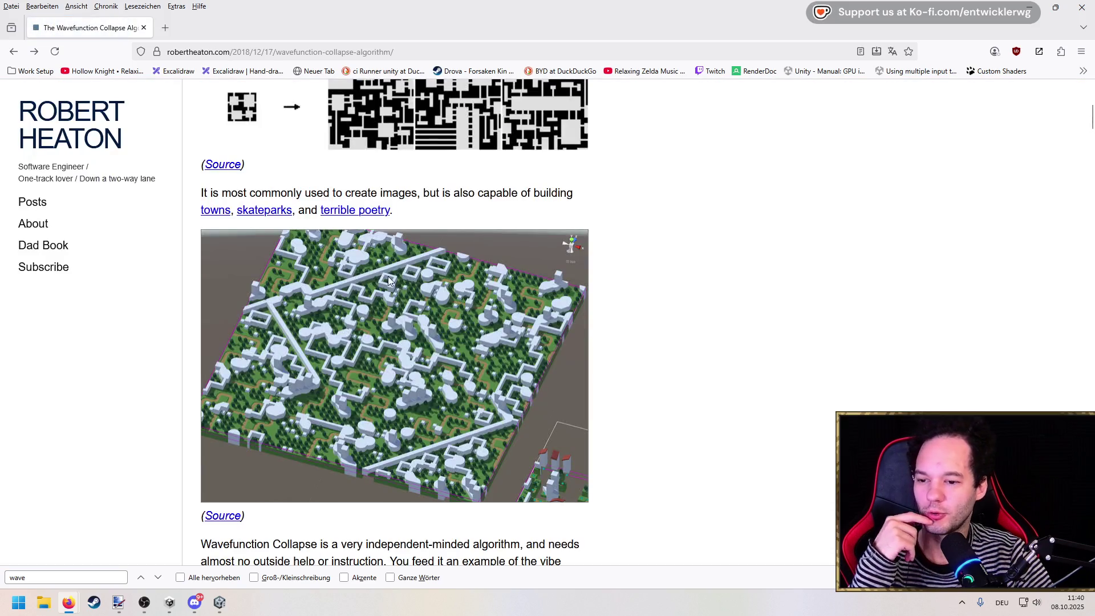
scroll(479, 355, up, 1)
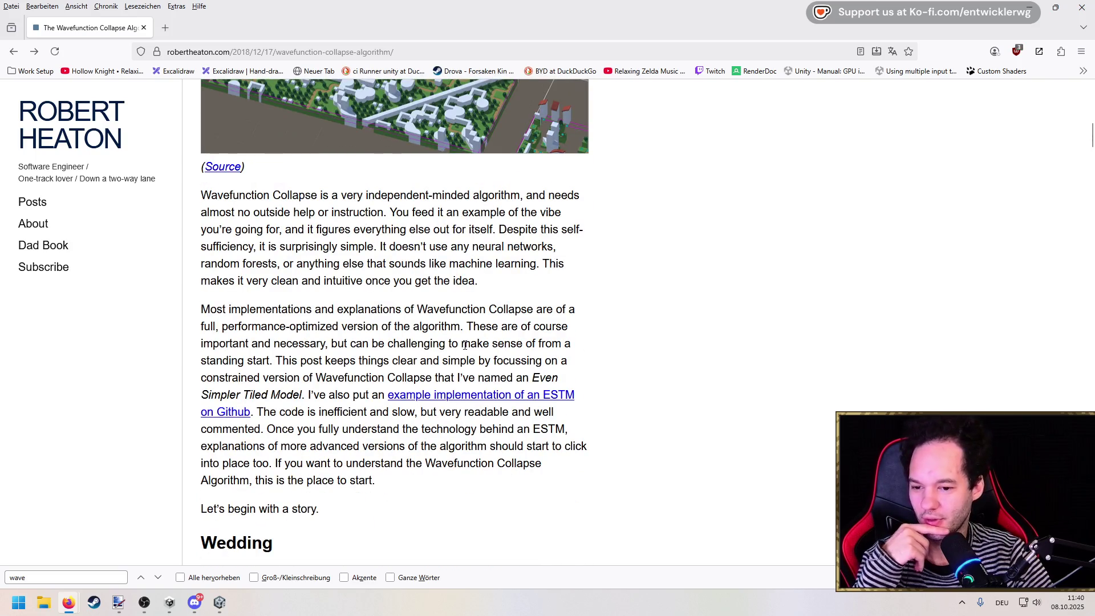
scroll(465, 345, down, 2)
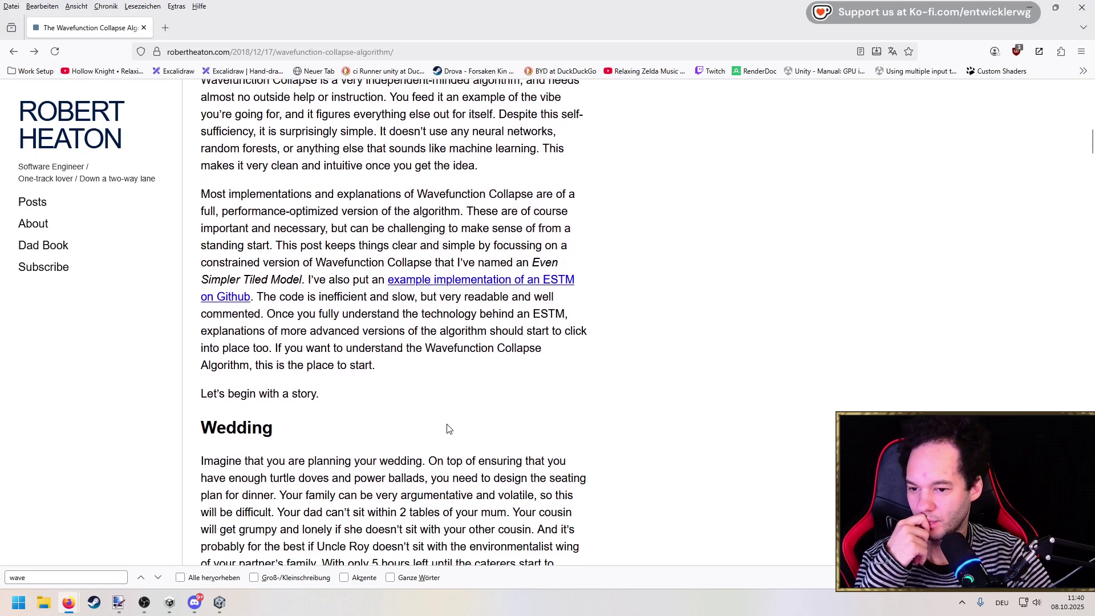
scroll(438, 312, down, 6)
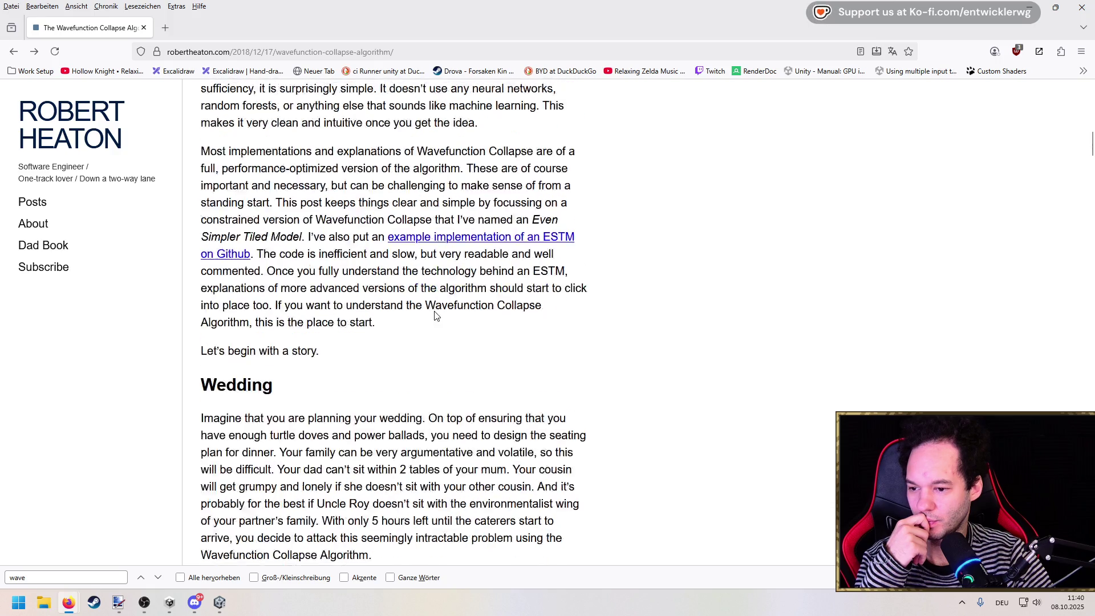
scroll(345, 234, down, 19)
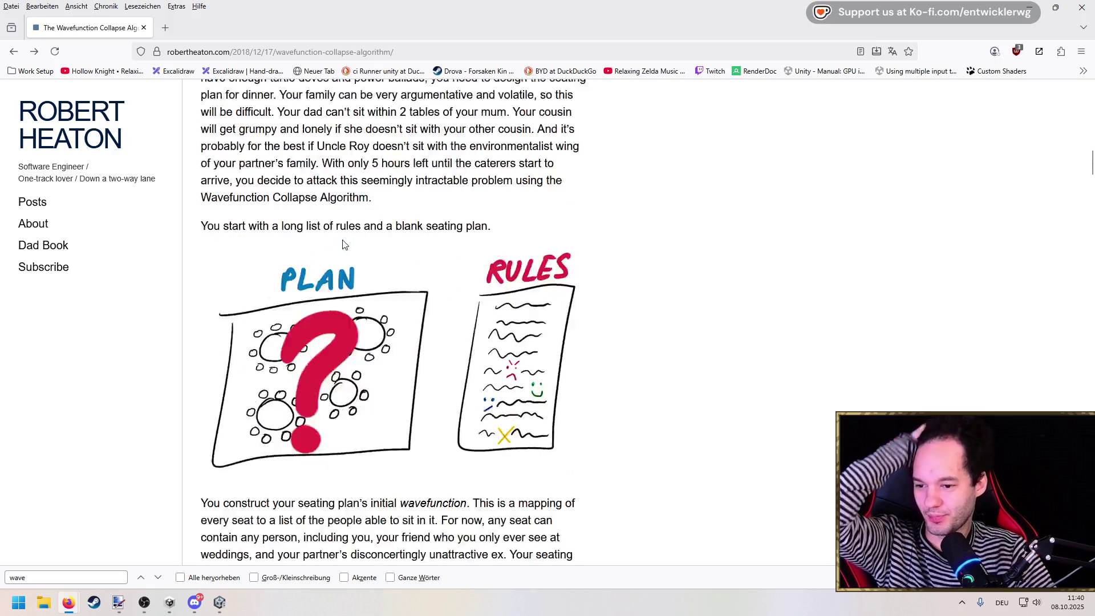
scroll(339, 245, down, 20)
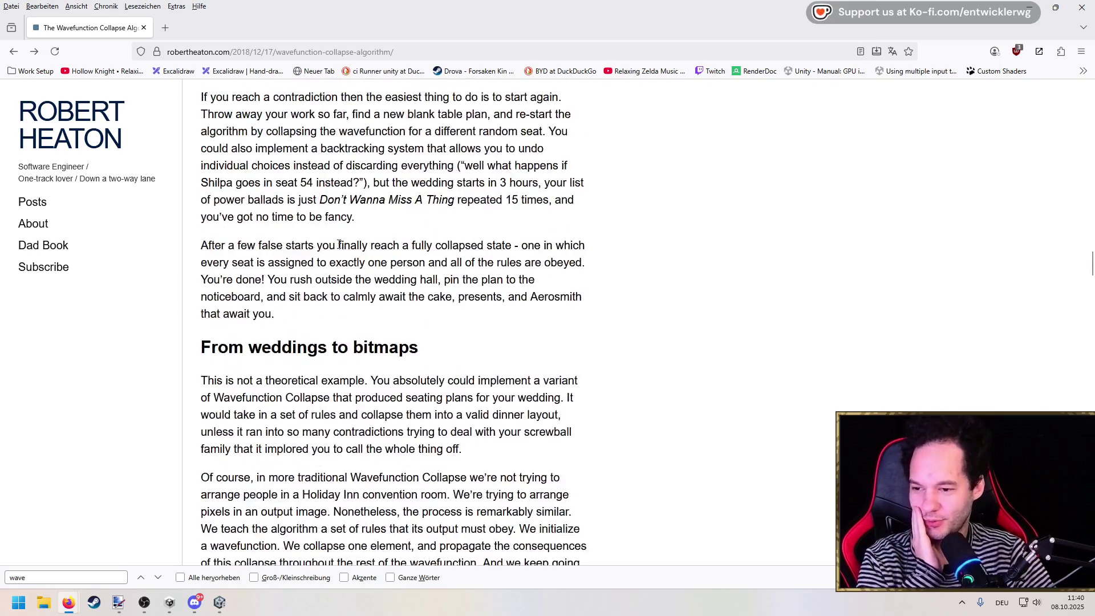
scroll(337, 248, down, 15)
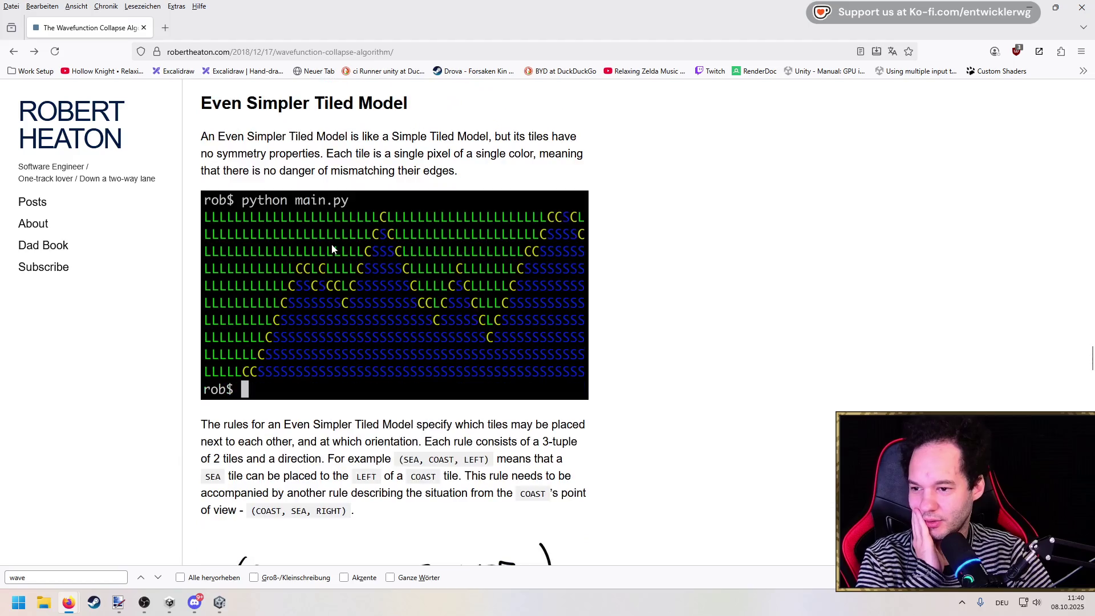
scroll(333, 249, down, 15)
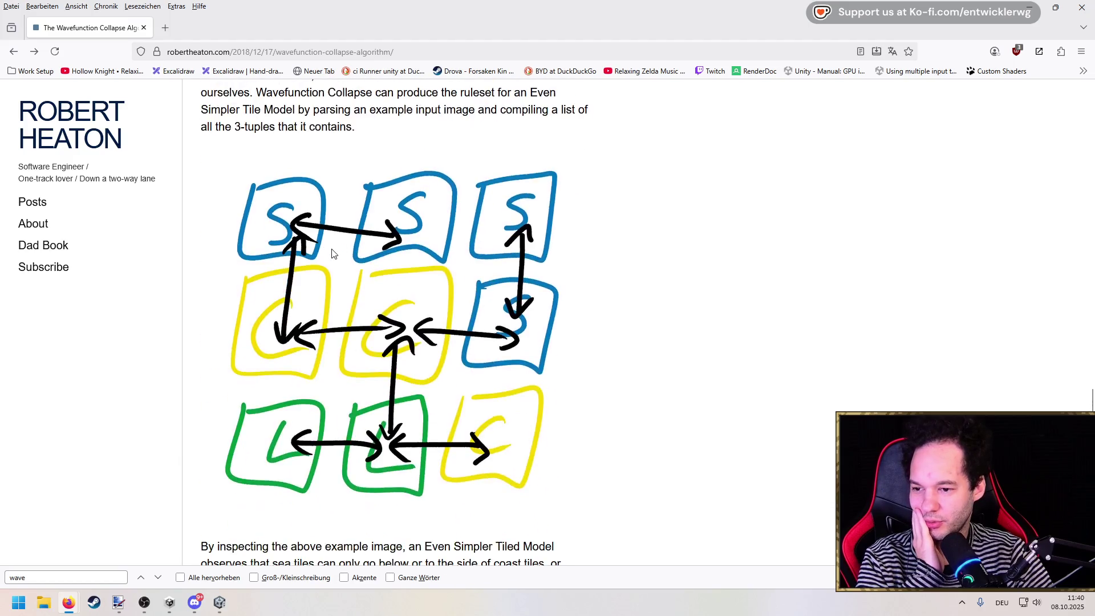
scroll(333, 252, down, 8)
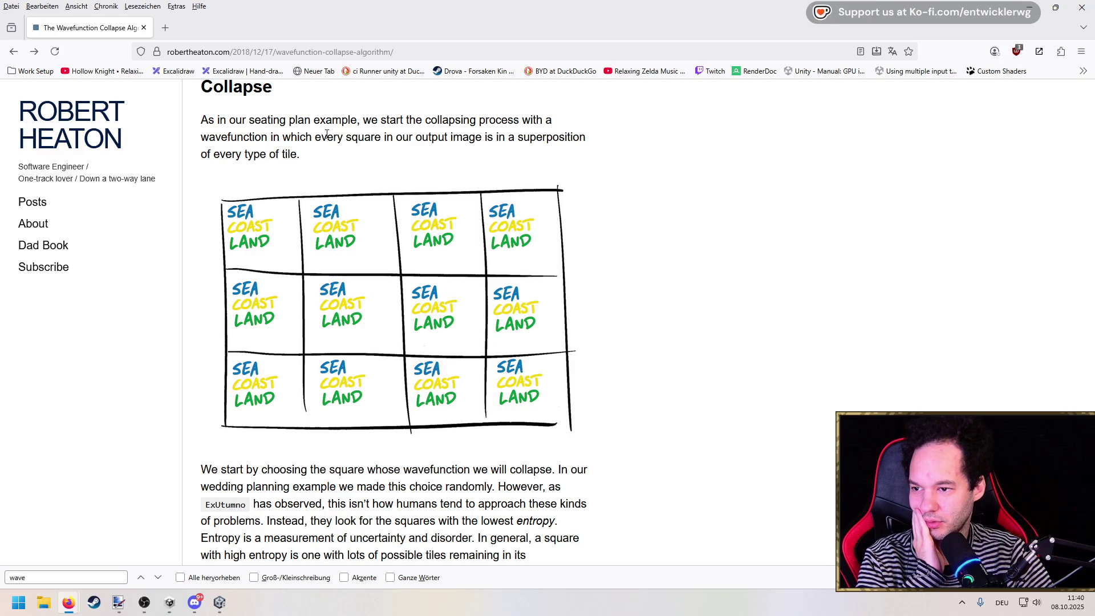
scroll(293, 175, down, 8)
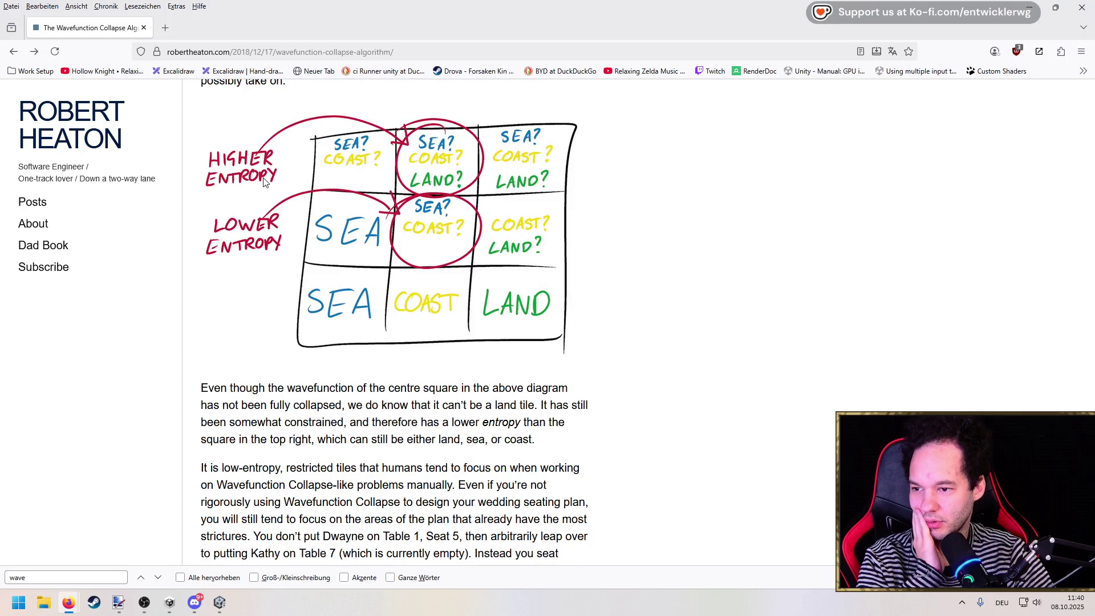
scroll(246, 197, down, 12)
Finish reading to the end, jump back to the article title, and minimize Firefox.
scroll(252, 191, up, 3)
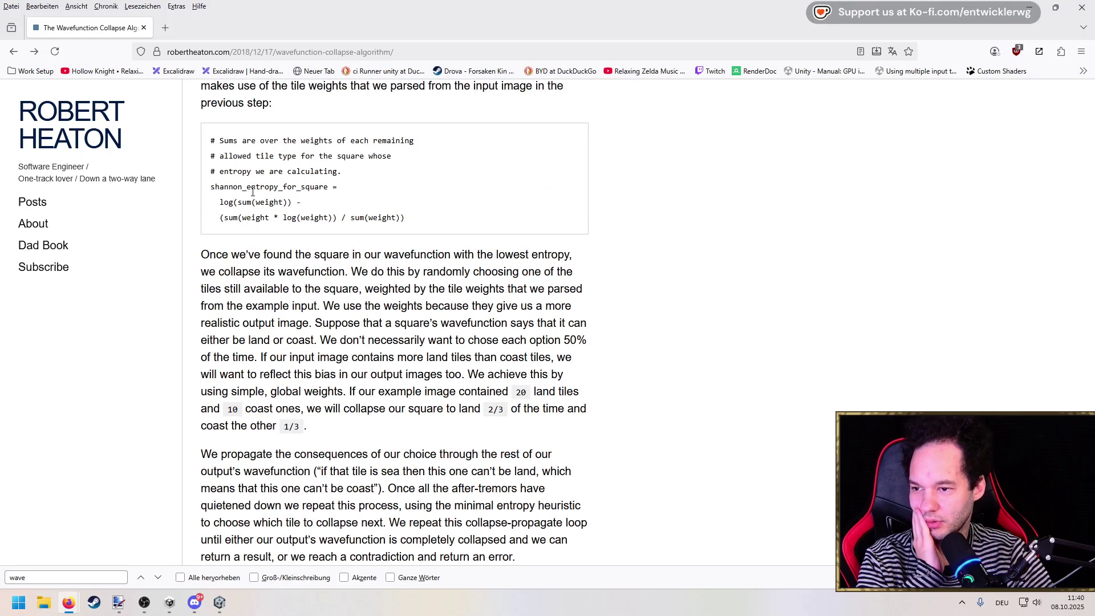
scroll(253, 191, down, 14)
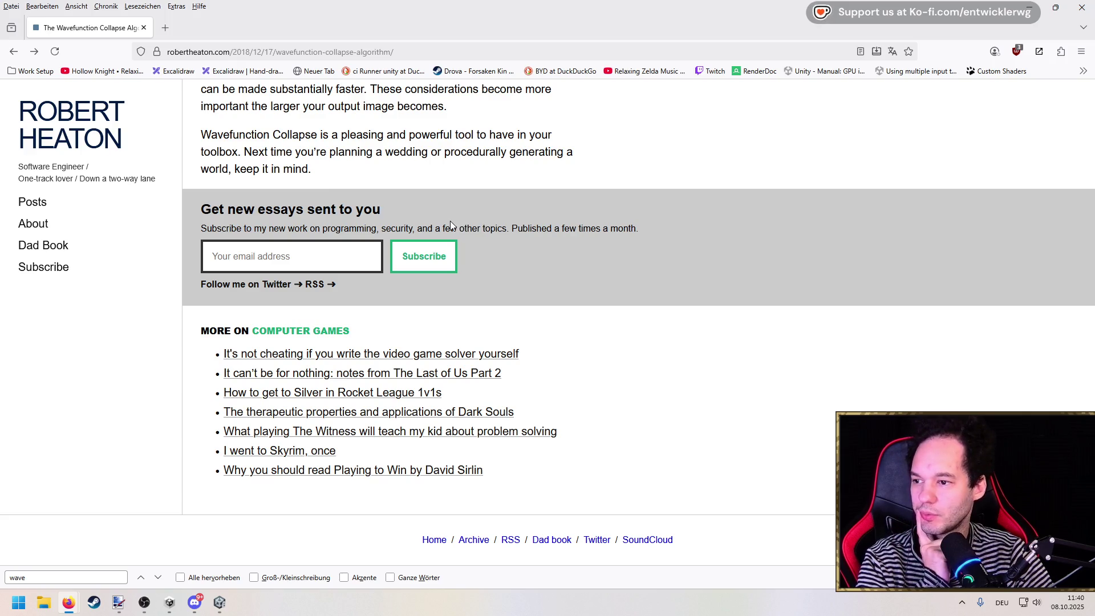
scroll(819, 292, up, 5)
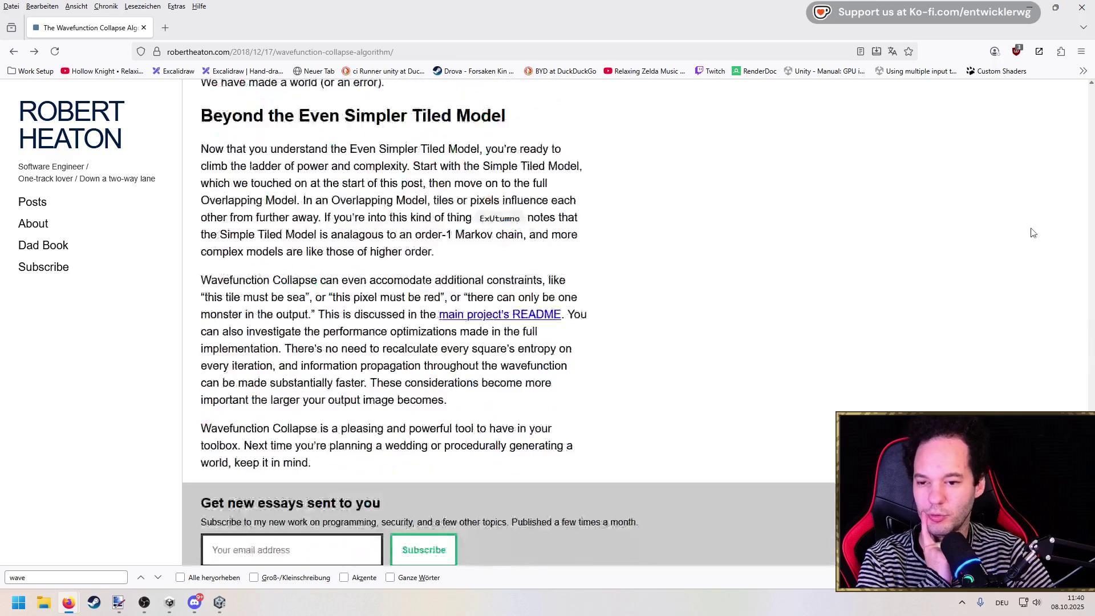
key(Home)
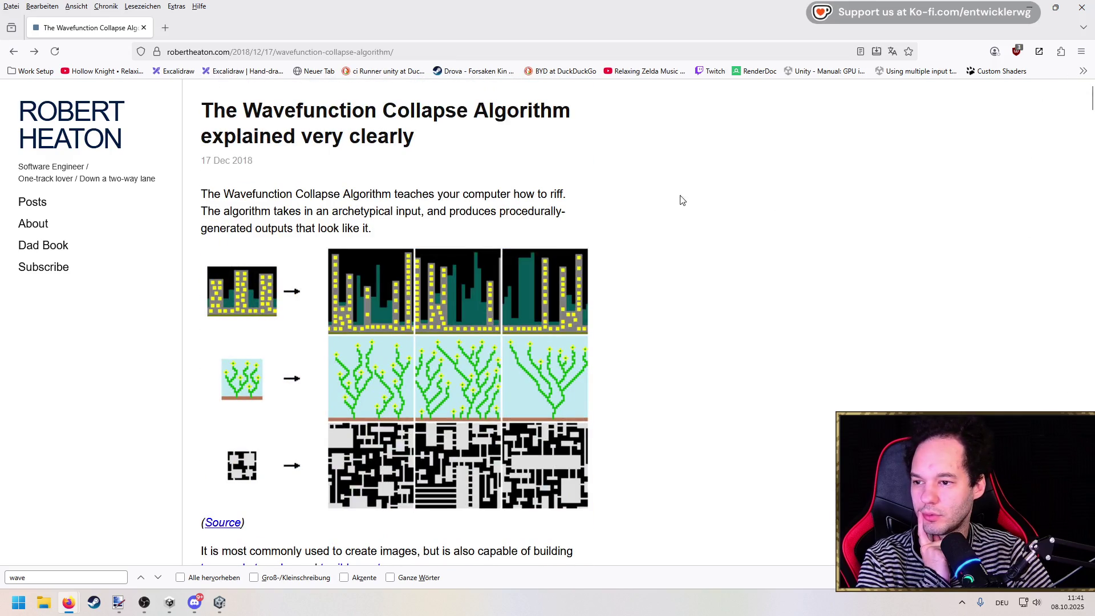
click(1030, 7)
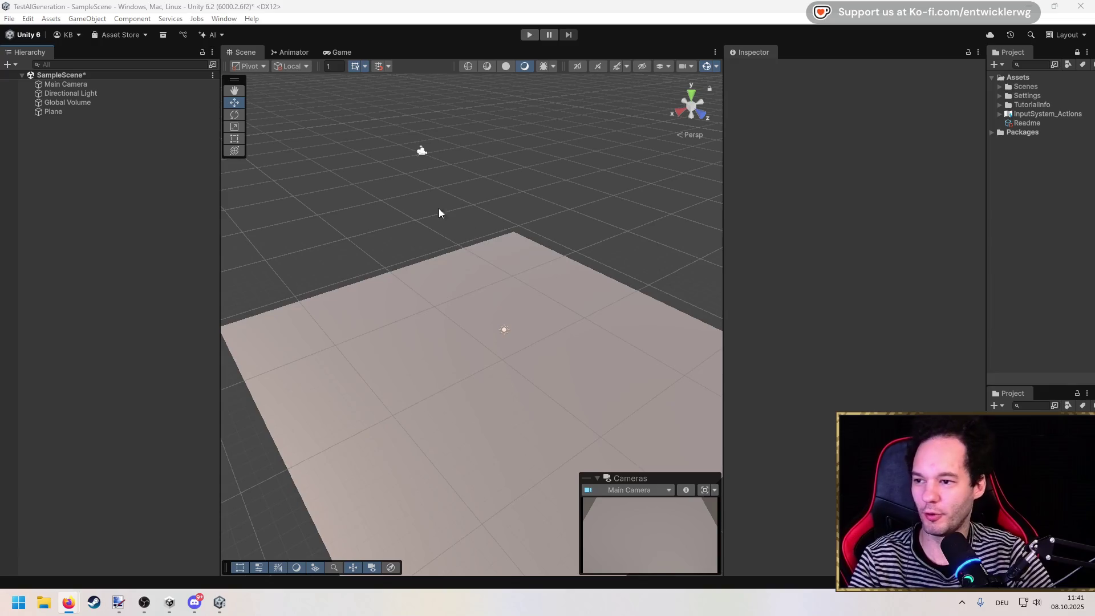
Widen the Scene view and select the floor Plane.
scroll(432, 212, up, 6)
scroll(501, 251, up, 2)
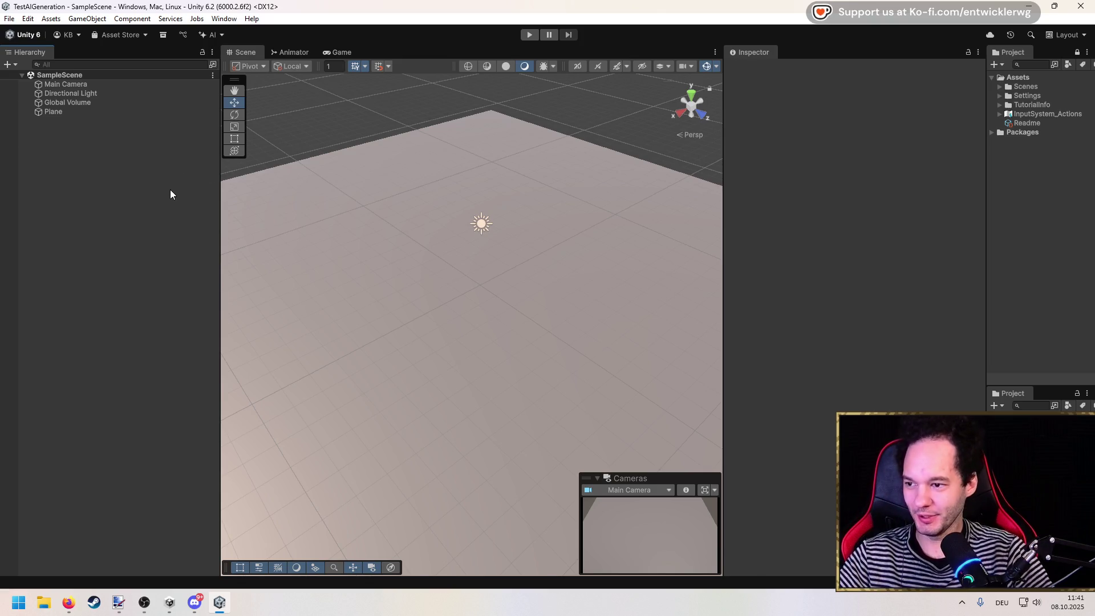
scroll(416, 225, down, 3)
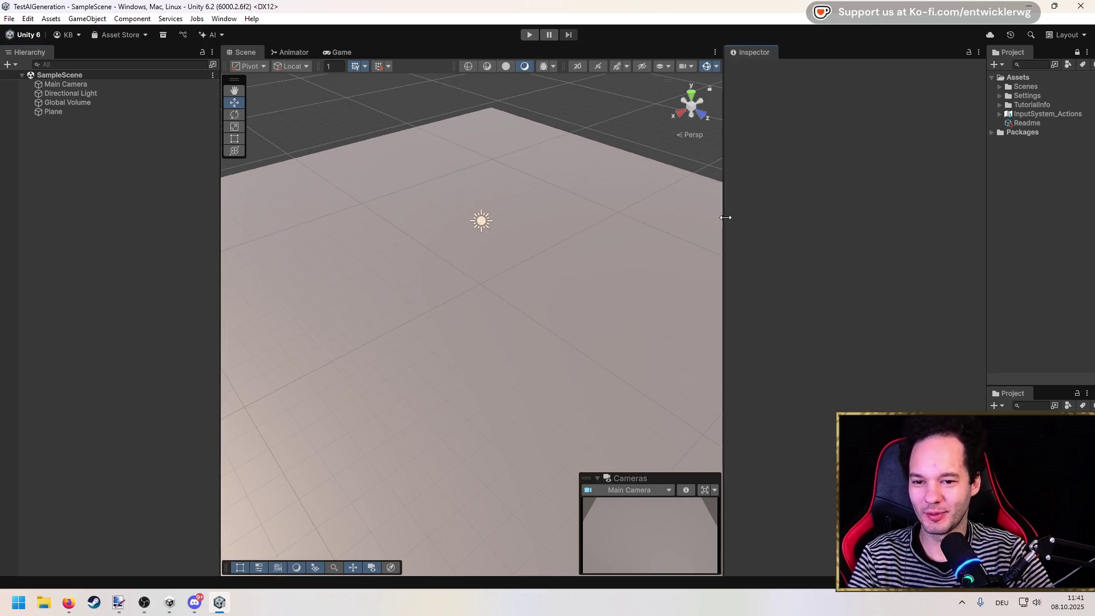
drag(724, 218, 846, 215)
scroll(396, 222, down, 2)
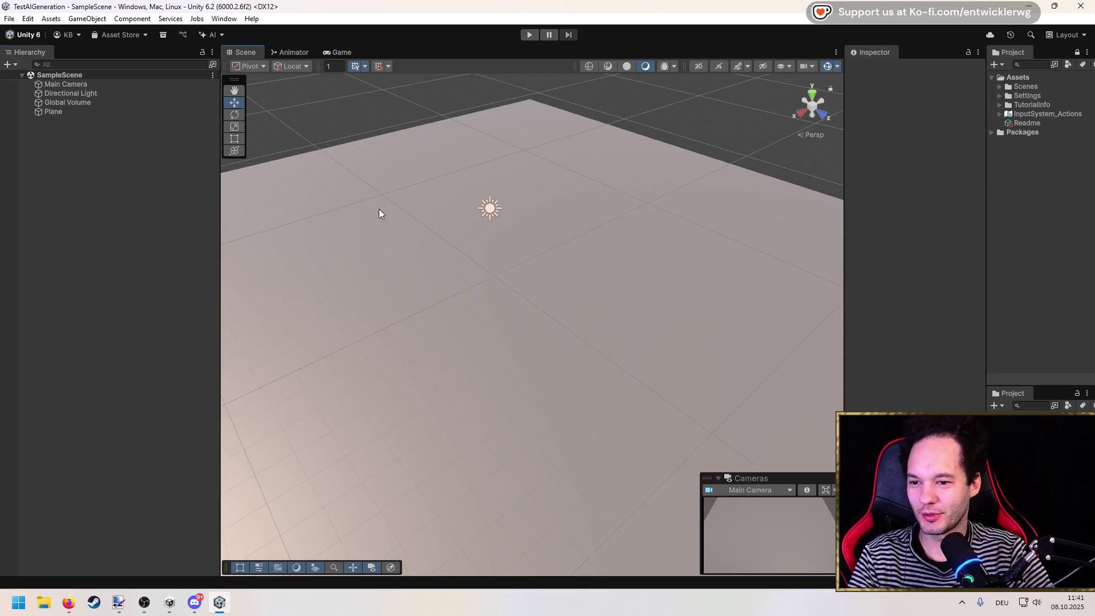
click(546, 335)
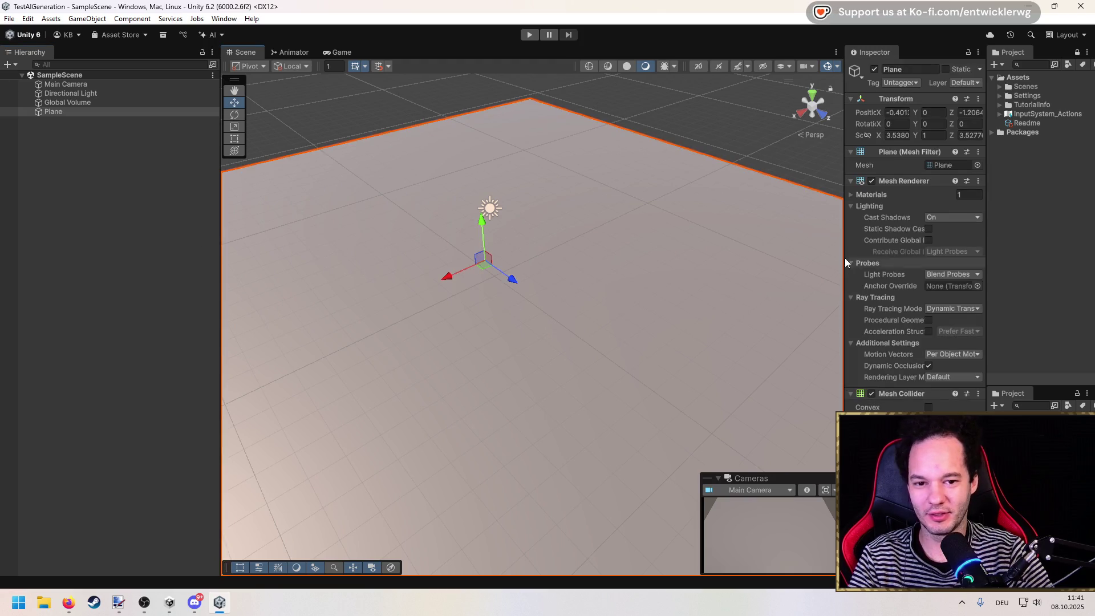
Widen the Inspector and Project panels and expand the Plane's materials, showing the default Lit material.
drag(842, 244, 744, 245)
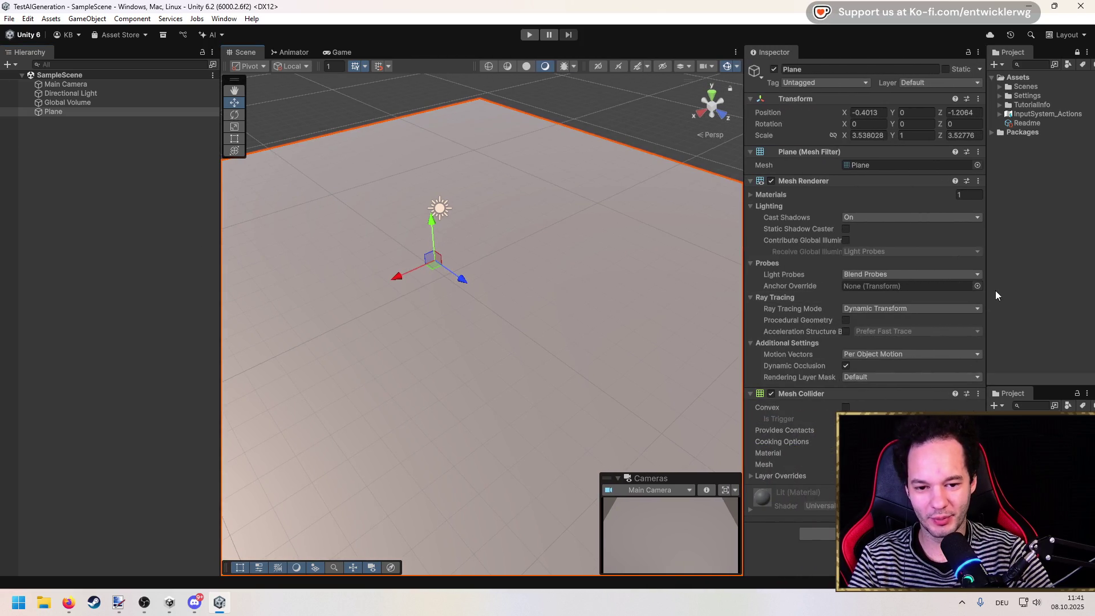
drag(975, 287, 775, 227)
click(738, 217)
click(708, 228)
click(749, 195)
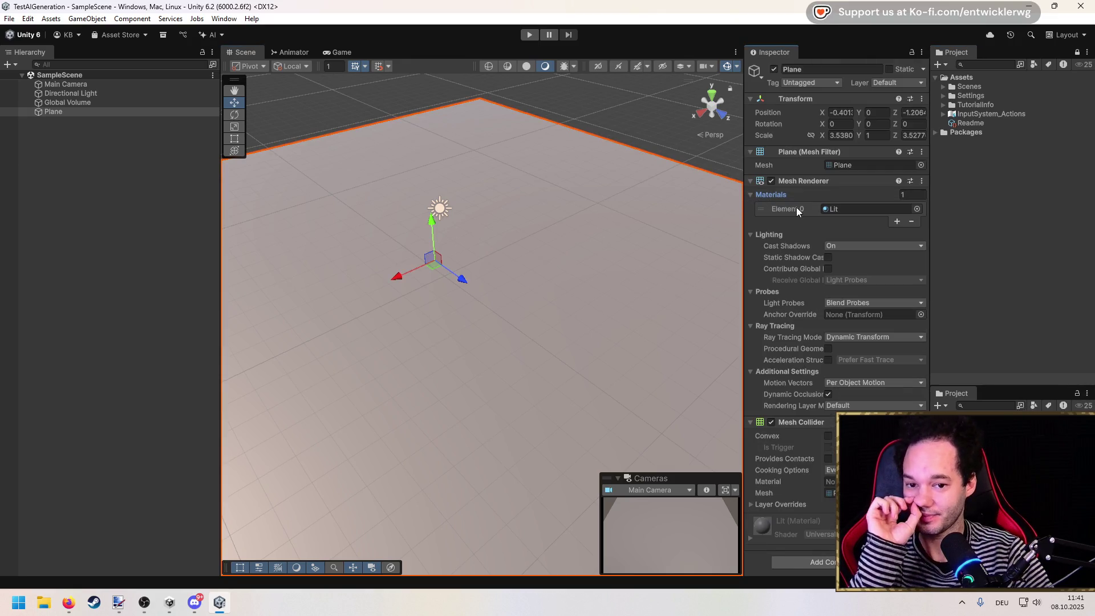
click(961, 77)
right_click(962, 79)
Create a new folder named 'Materials' in Assets.
mouse_move(963, 112)
click(860, 117)
text(Materials)
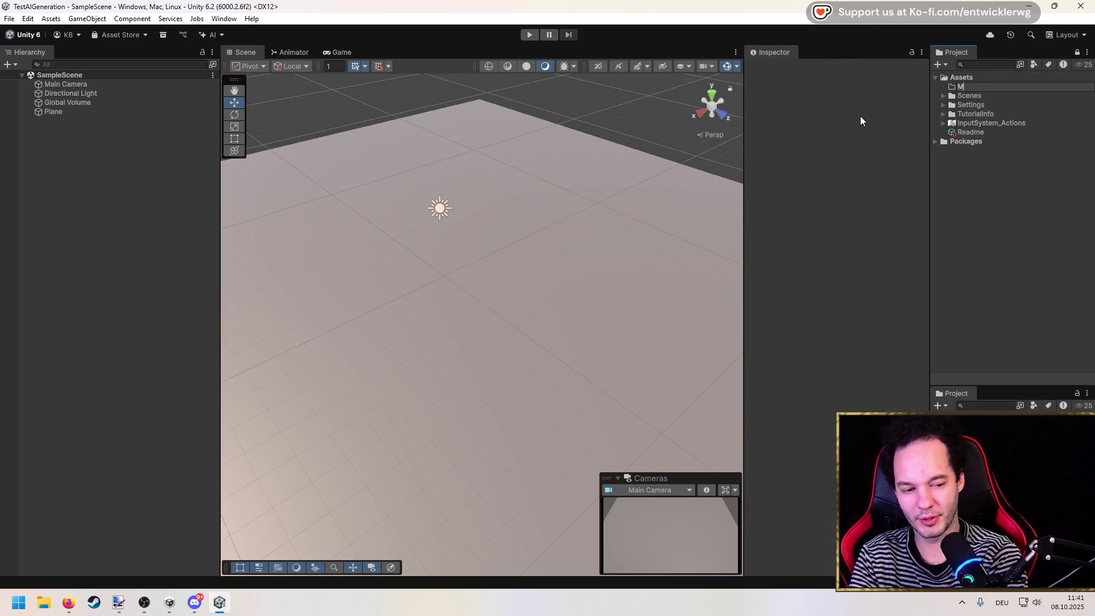
key(Return)
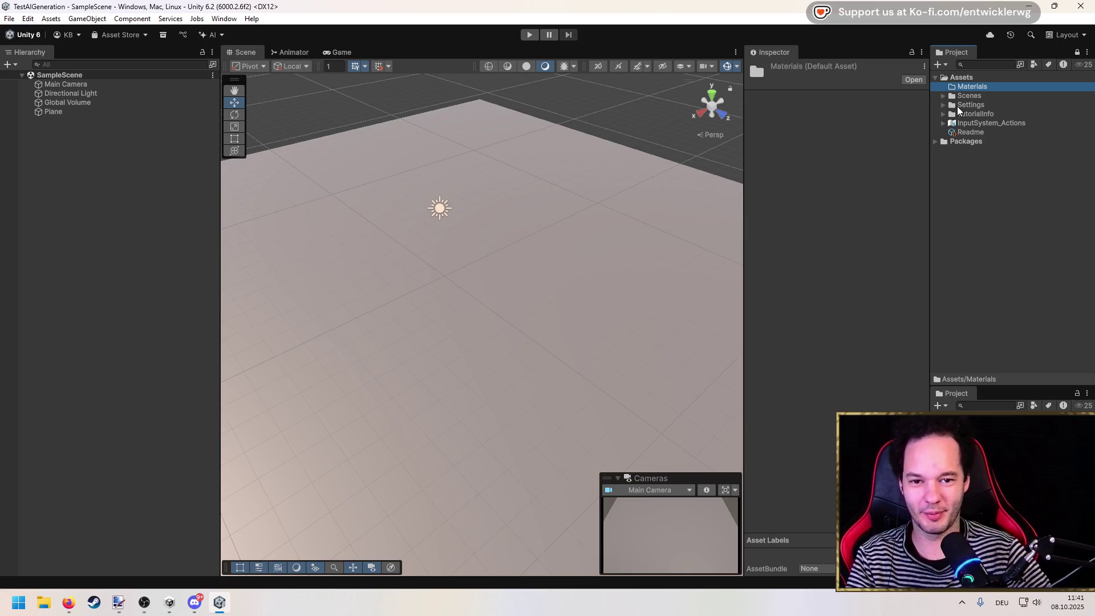
Create a material named 'Material_Floor_Default' inside the Materials folder.
right_click(970, 87)
mouse_move(981, 126)
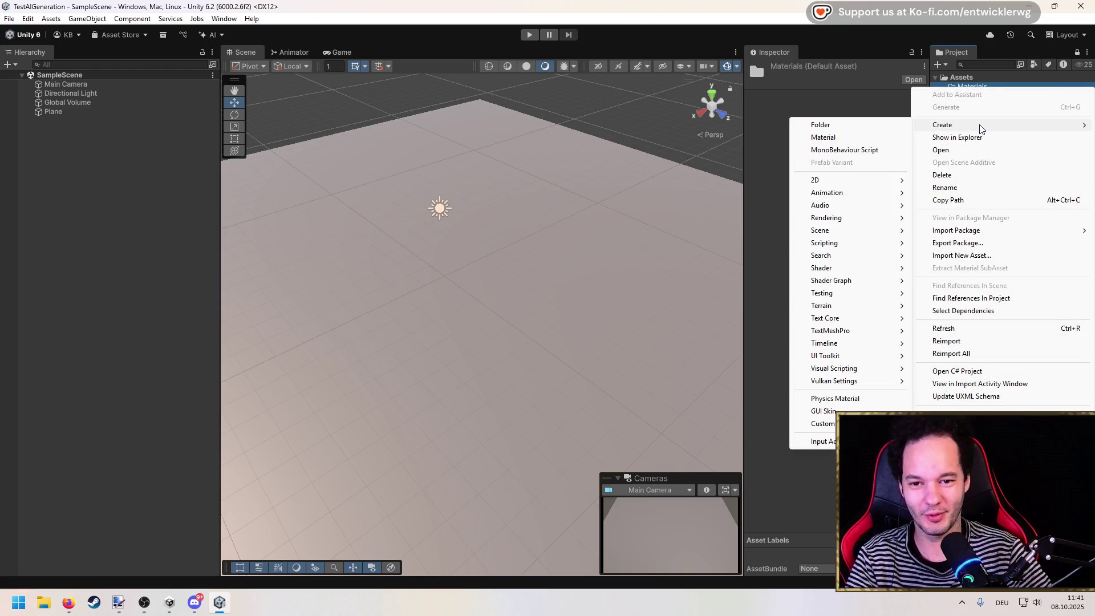
click(885, 135)
text(Material_Floor_Def)
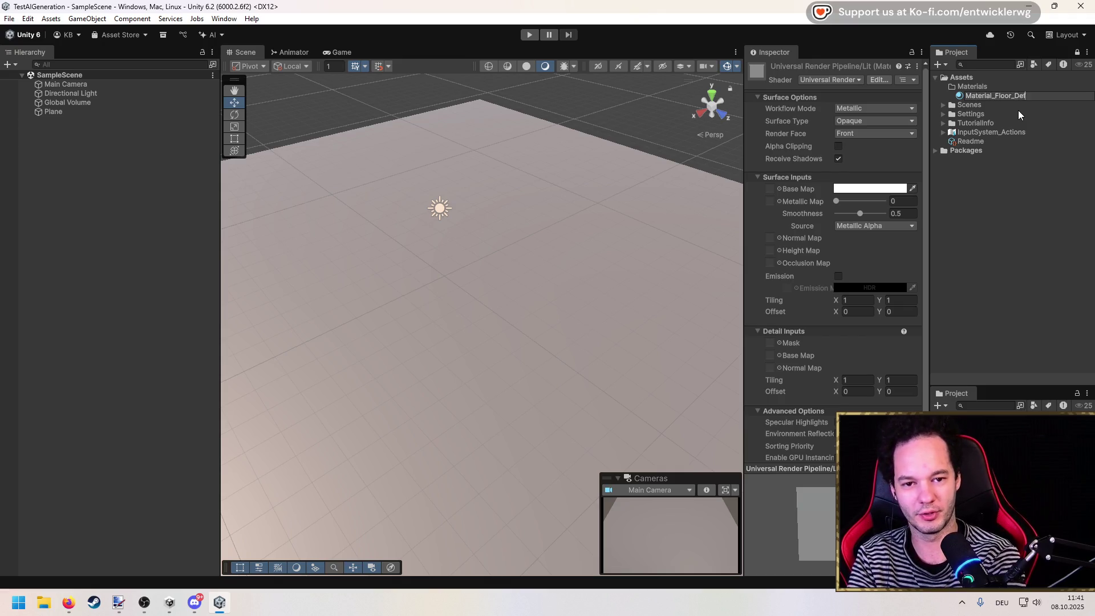
text(ault)
key(Return)
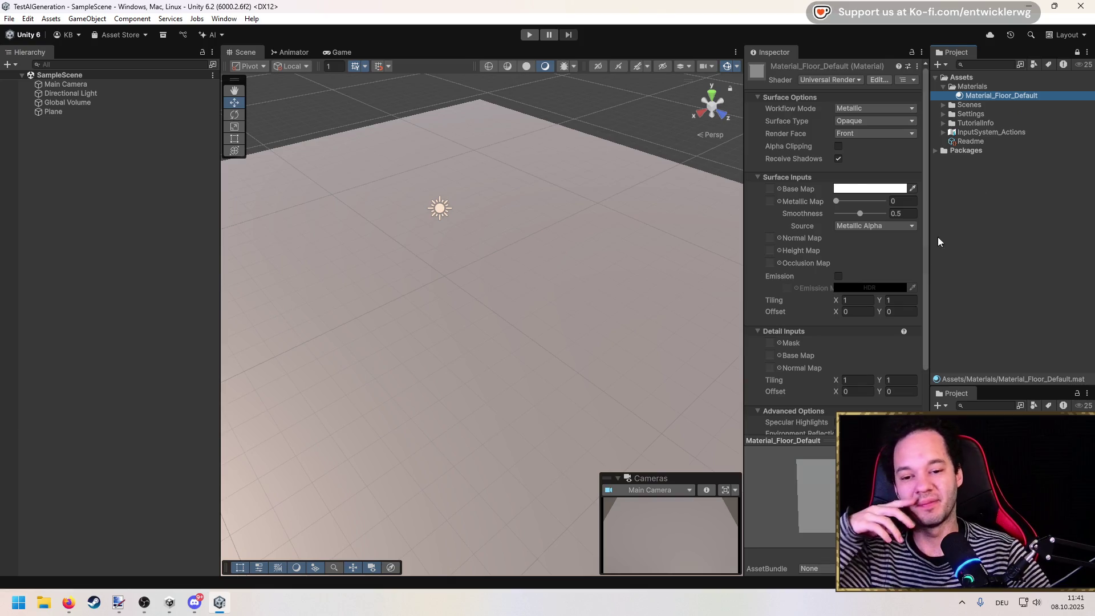
Set the material's base colour to a deep green (0, 77, 18).
click(855, 188)
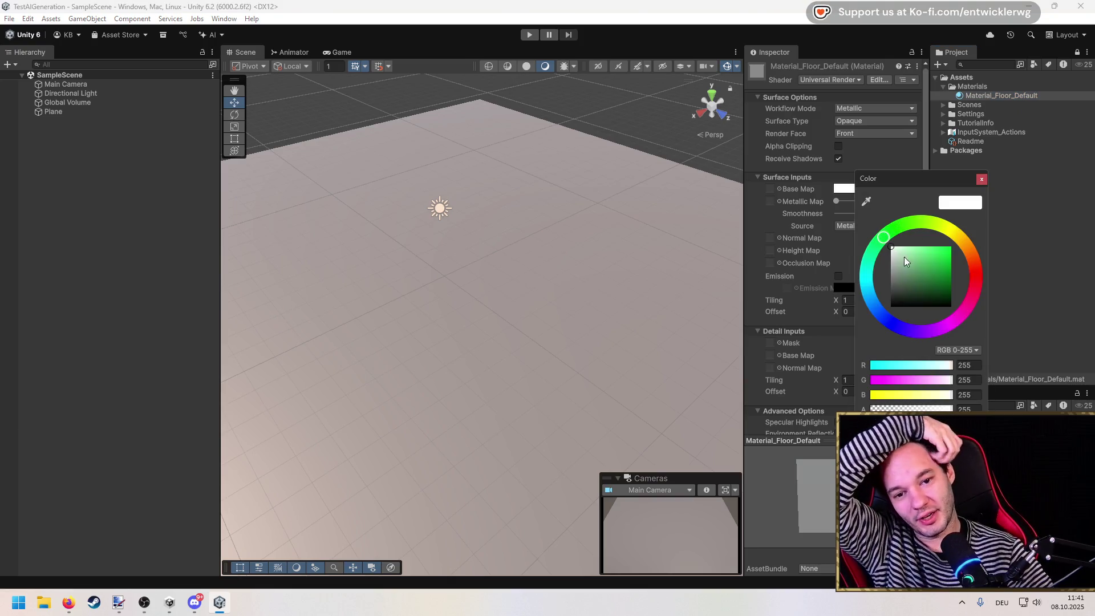
drag(904, 258, 959, 257)
click(982, 179)
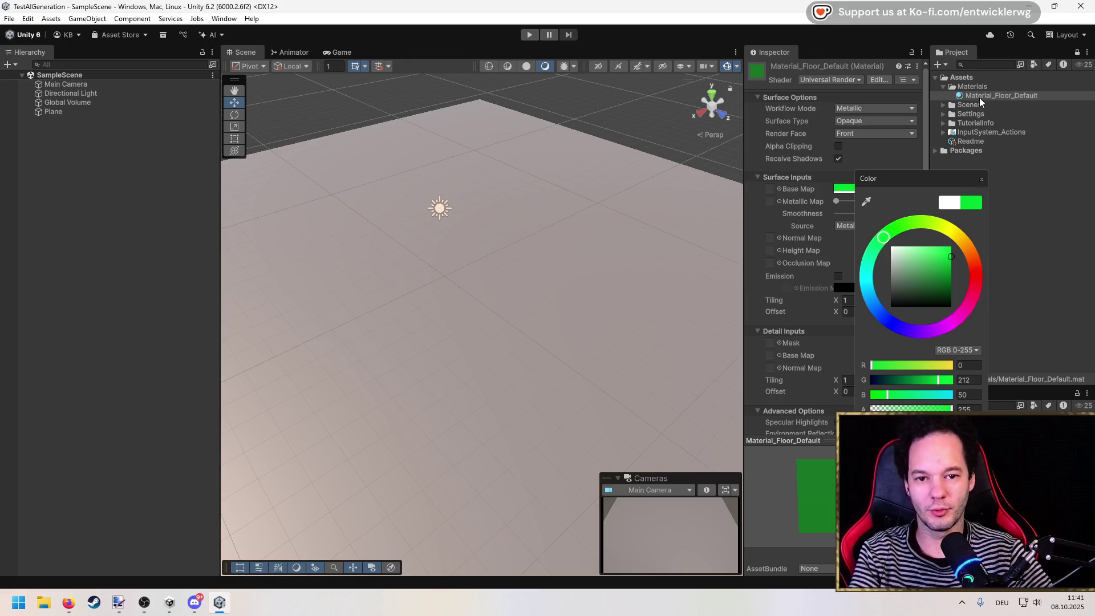
click(867, 188)
drag(929, 272, 943, 291)
Apply the green material to the floor Plane, save the scene, and run the game.
mouse_move(656, 257)
mouse_down()
mouse_move(562, 249)
mouse_move(515, 264)
mouse_up()
click(90, 266)
key(ctrl+s)
drag(581, 278, 532, 266)
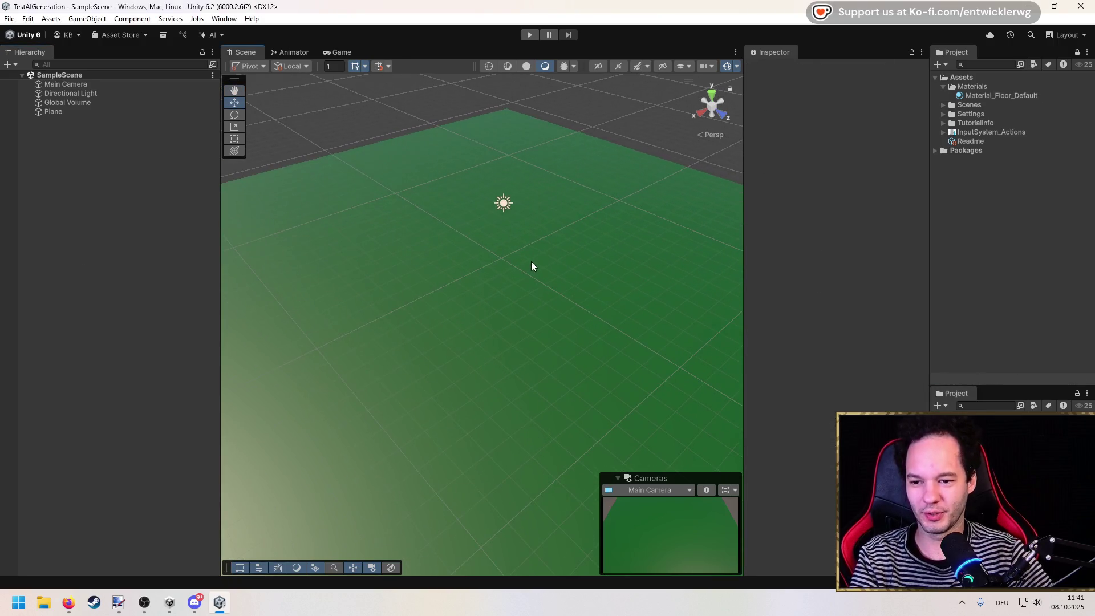
click(524, 36)
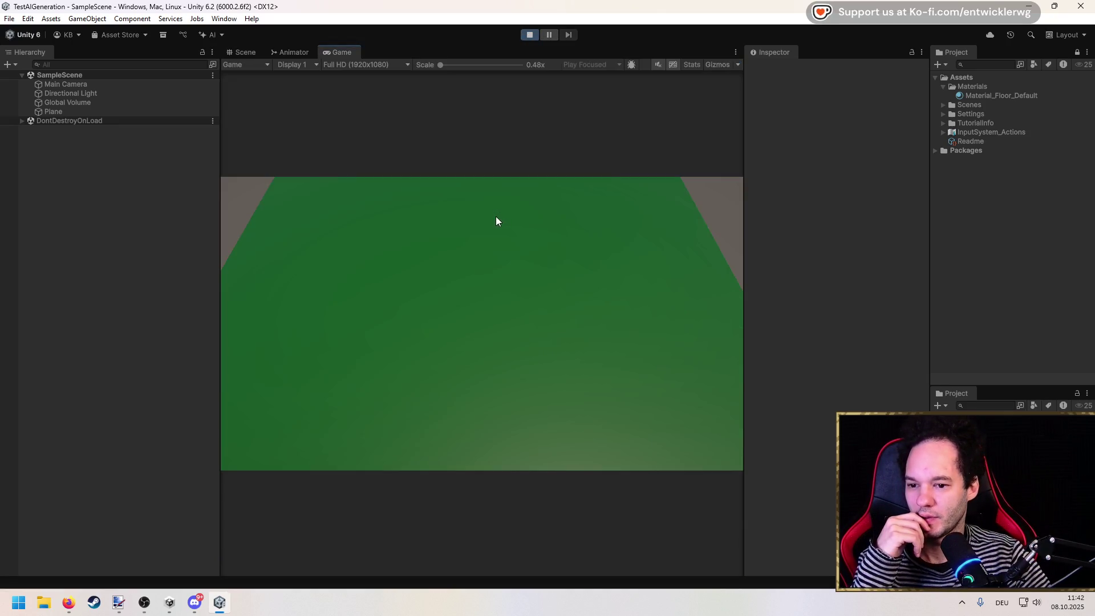
Stop Play mode and add Material_Floor_Default to the AI Assistant.
click(529, 35)
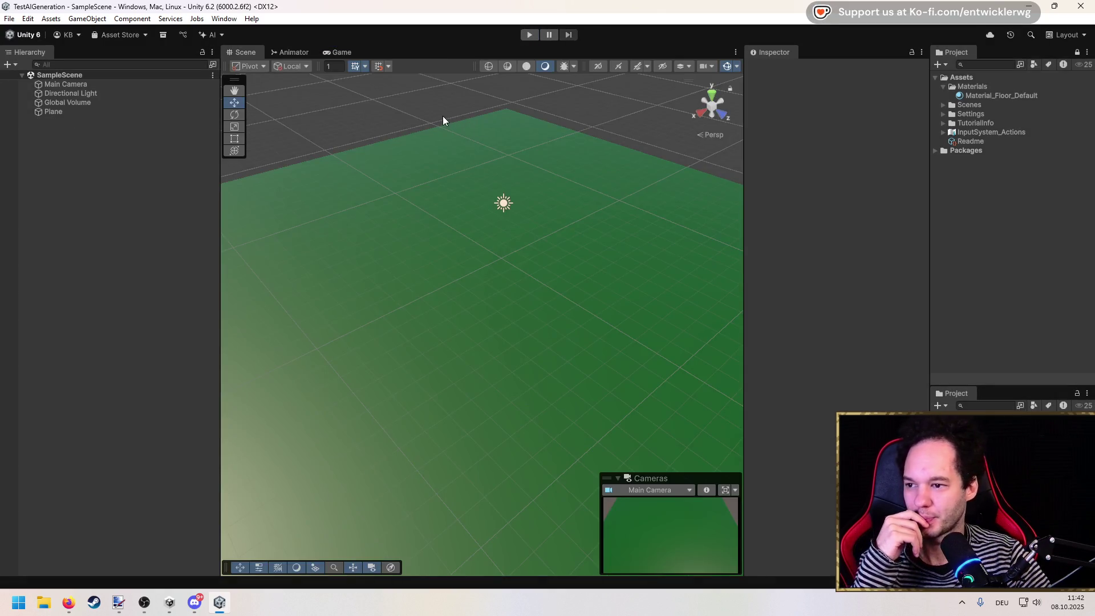
right_click(968, 96)
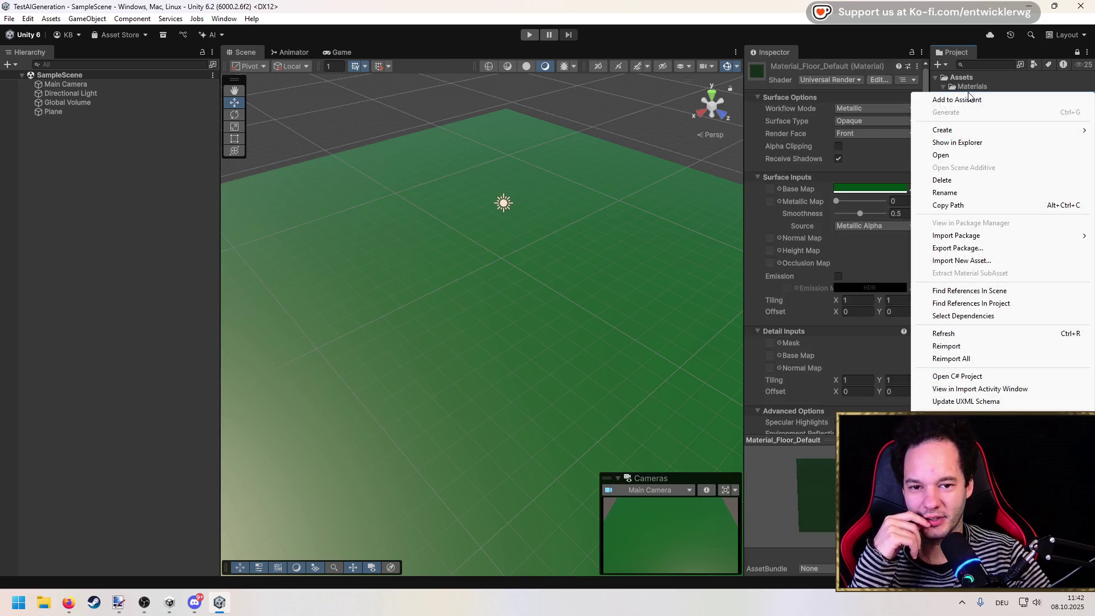
click(969, 103)
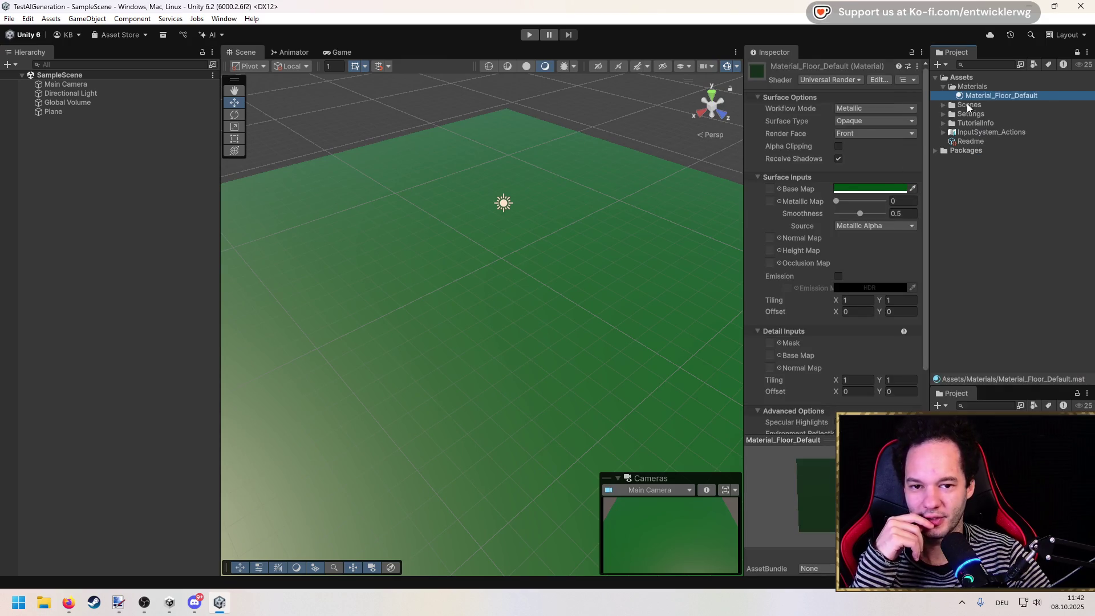
Ask the Assistant to make the material a more realistic grass floor.
mouse_move(873, 193)
mouse_down()
mouse_move(559, 152)
mouse_move(475, 114)
mouse_up()
mouse_move(558, 208)
mouse_down()
mouse_move(667, 205)
mouse_move(632, 200)
mouse_up()
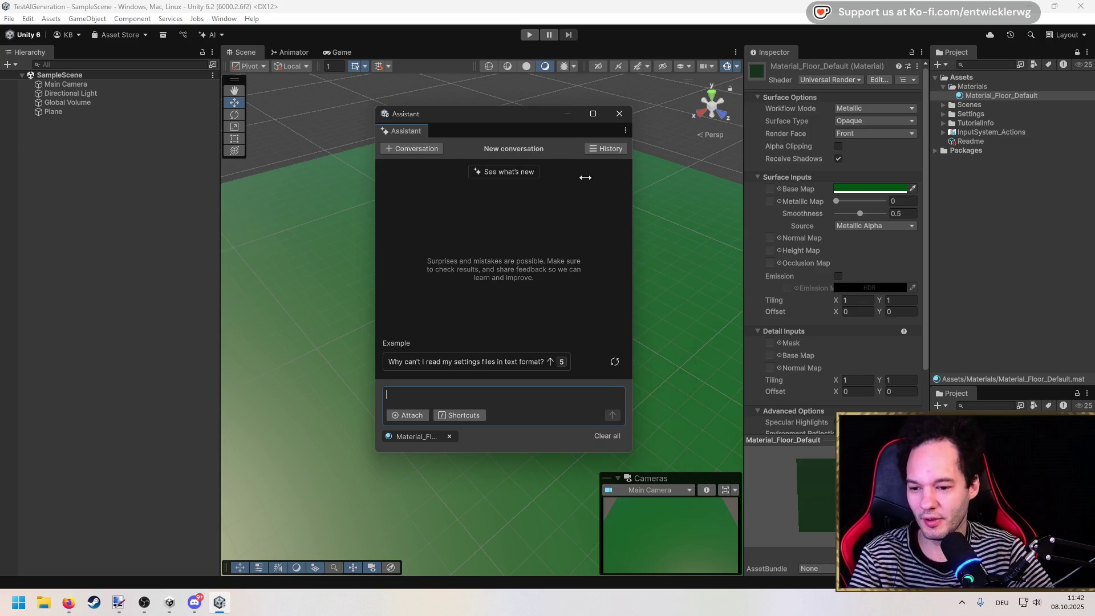
mouse_move(487, 114)
mouse_down()
mouse_move(436, 109)
mouse_move(450, 103)
mouse_up()
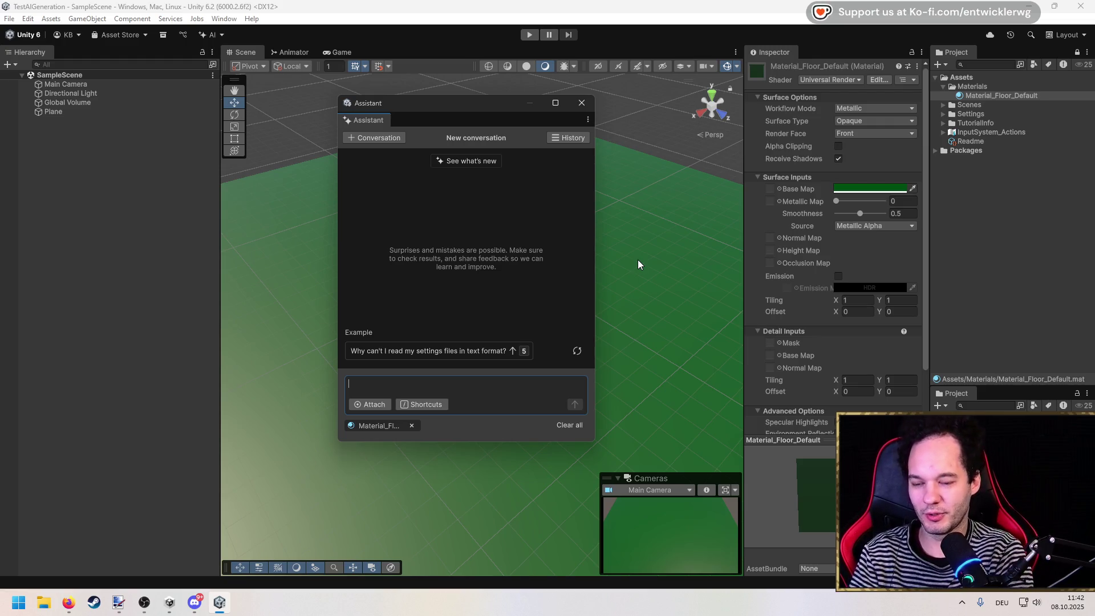
text(I want to make)
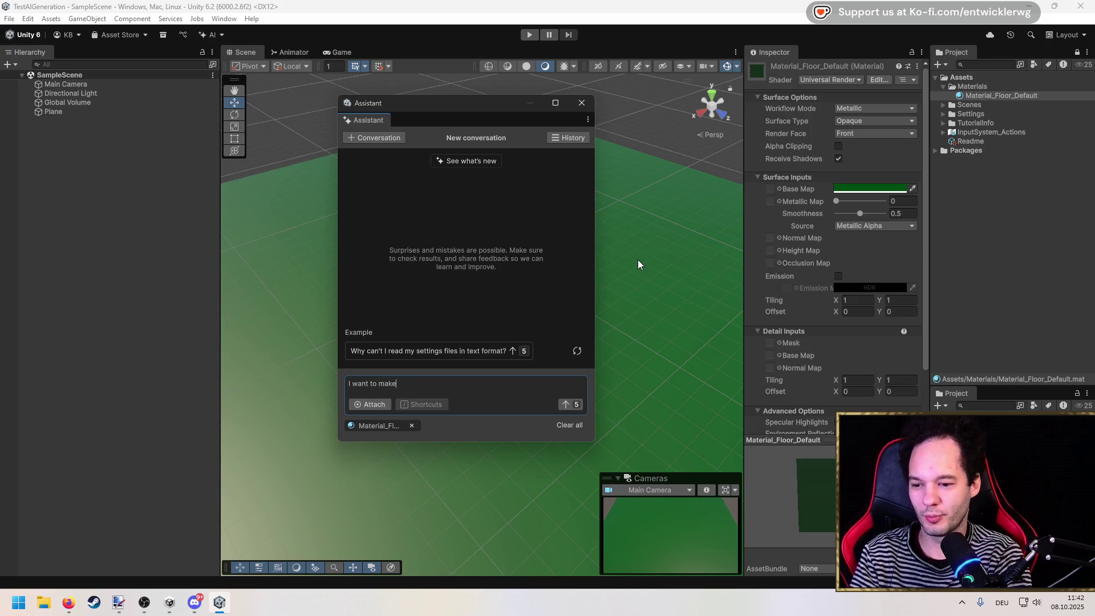
text( this mate)
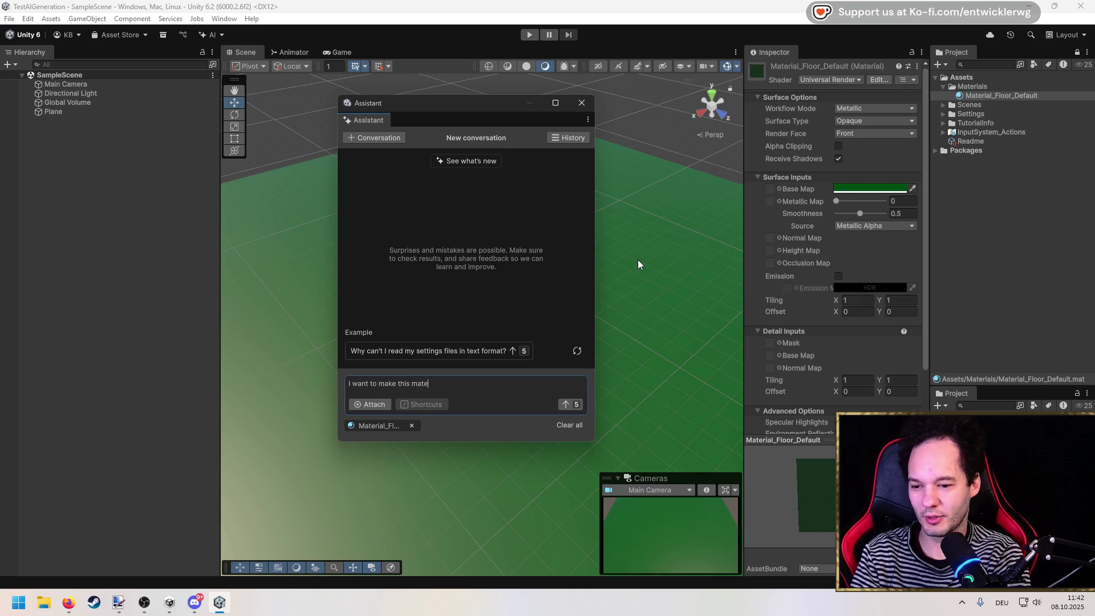
text(rial a bit more rea)
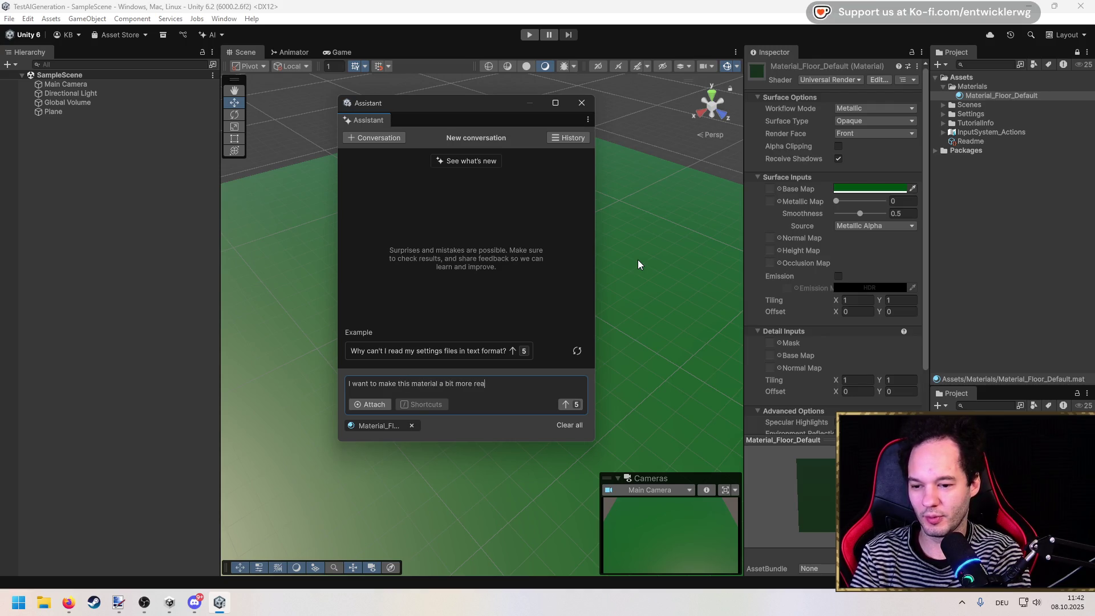
text(listic. It should be )
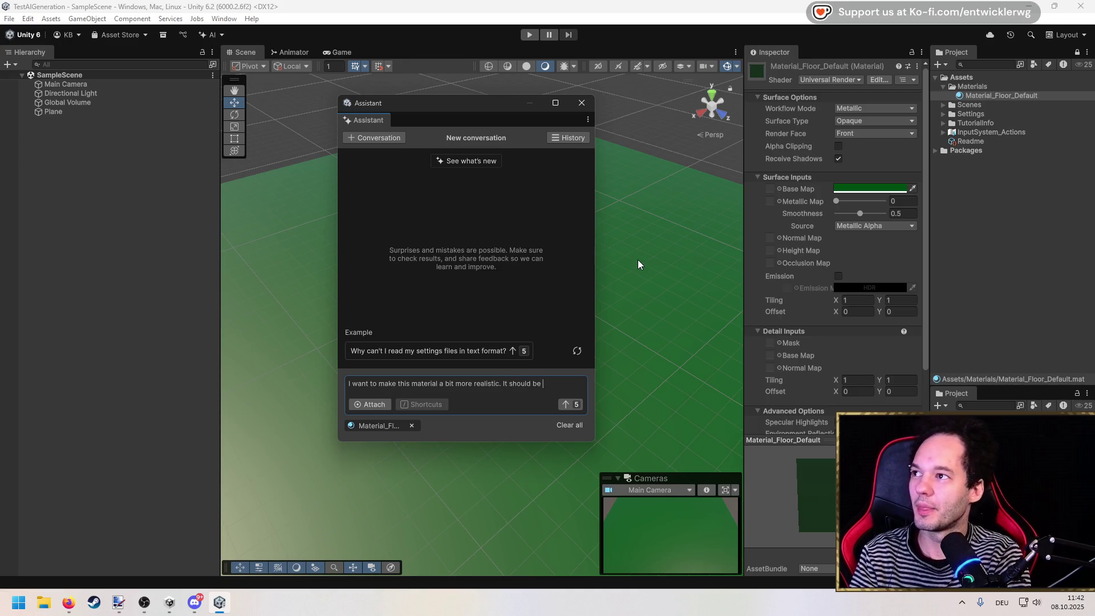
text(a material for a )
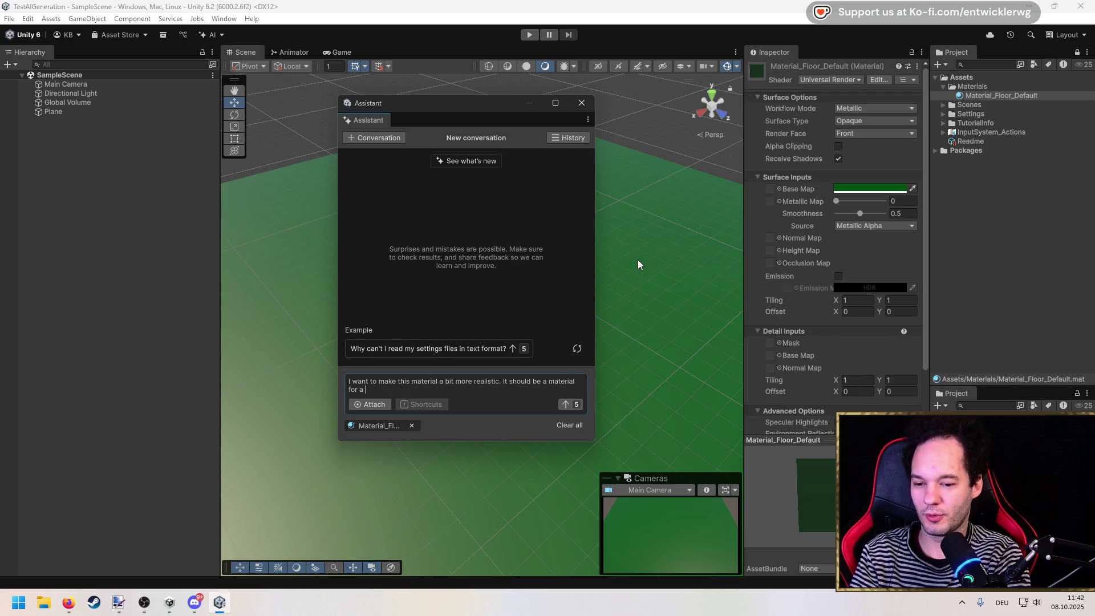
text(grass )
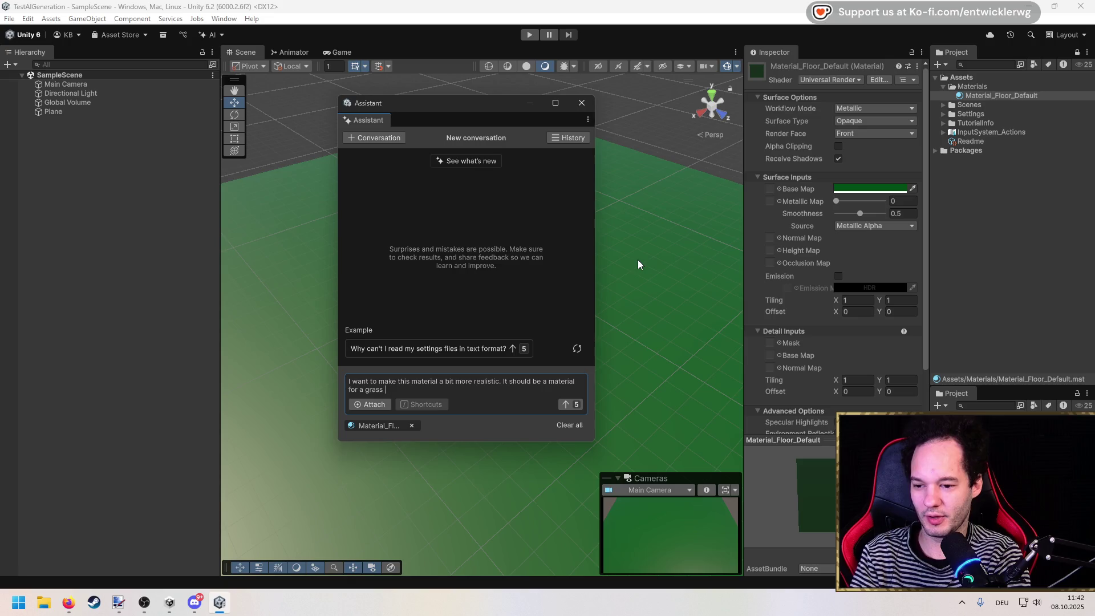
text(floor.)
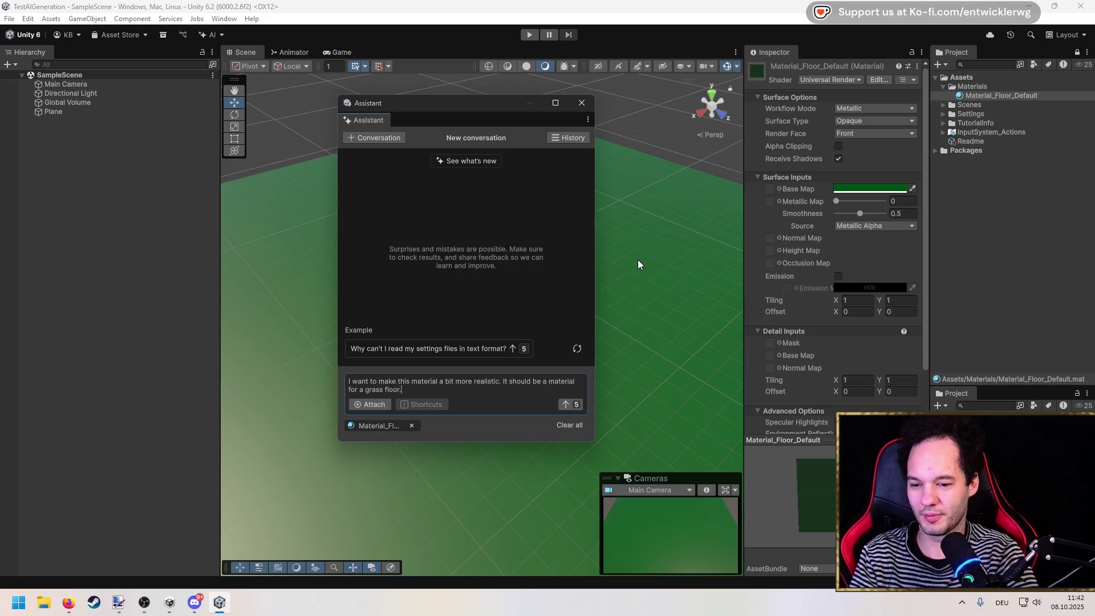
key(Return)
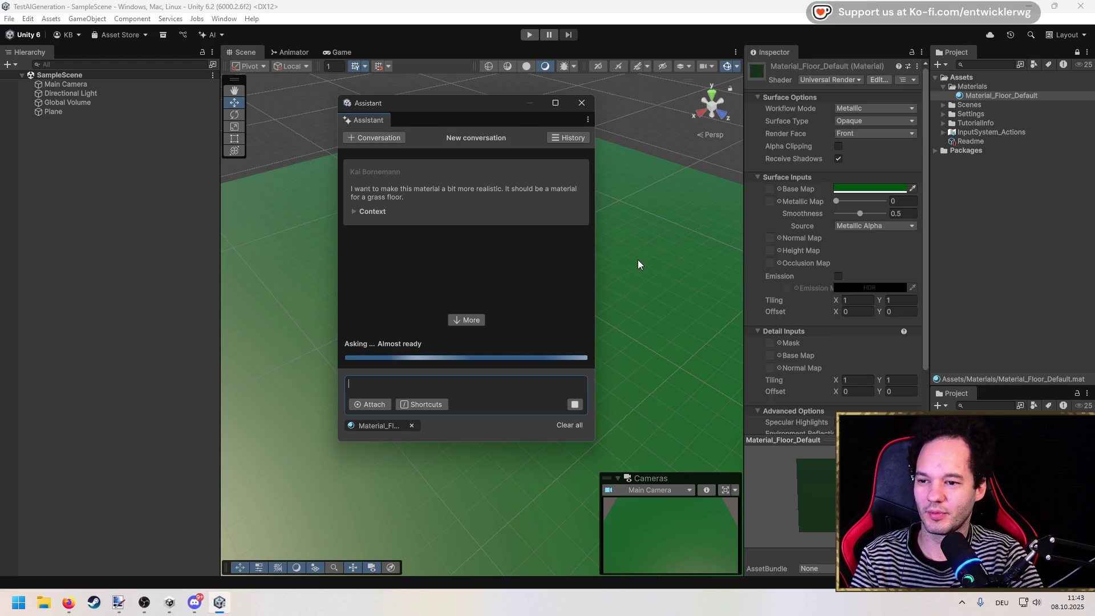
Read the Assistant's suggestions for a realistic grass material.
drag(469, 108, 397, 99)
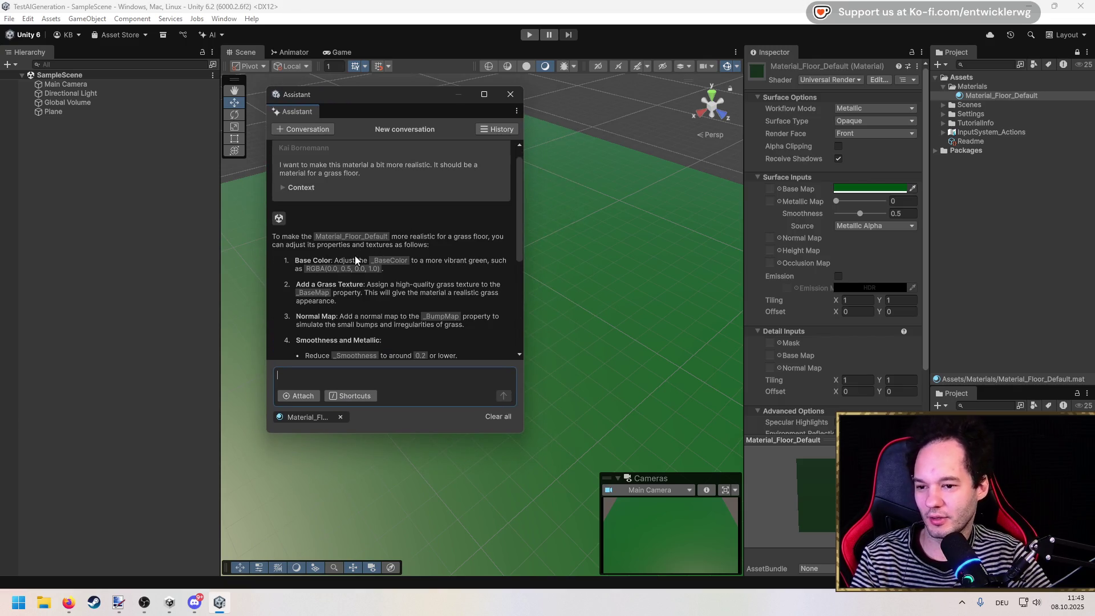
scroll(365, 254, up, 10)
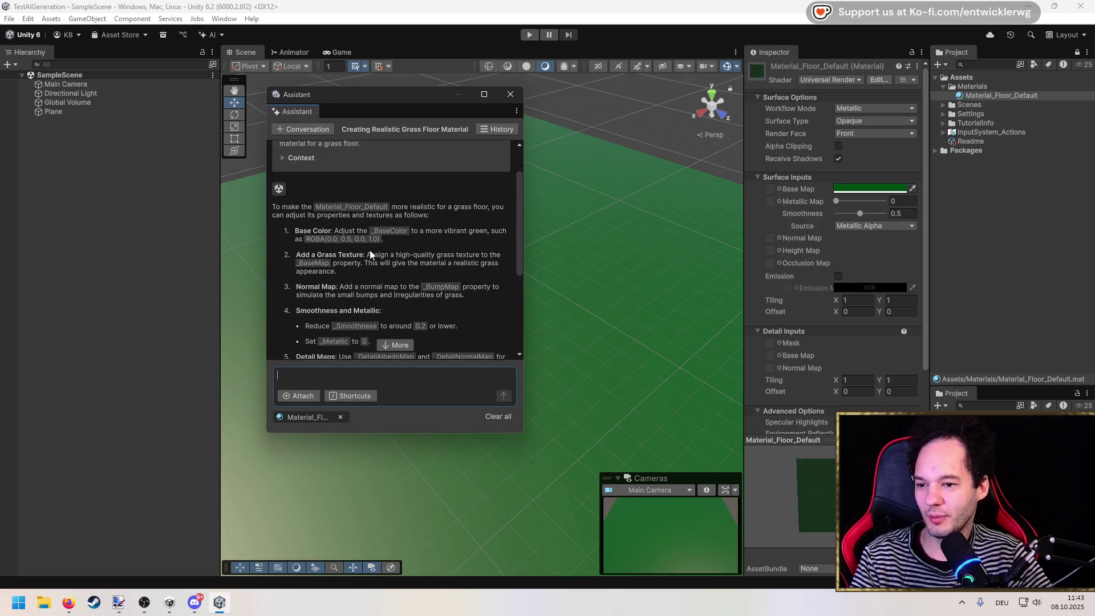
scroll(369, 252, down, 1)
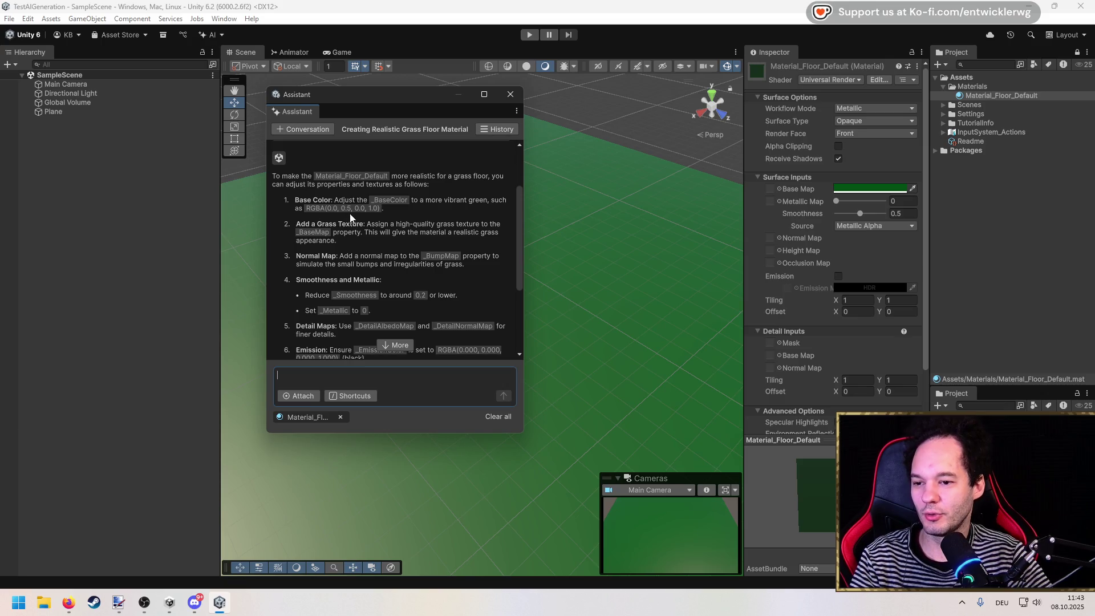
Set the Base Map colour to RGB 0, 0.5, 0 in the 0–1 range (hex 008000).
click(866, 189)
click(970, 354)
click(985, 380)
key(Tab)
text(0.5)
key(Tab)
text(0)
mouse_move(916, 183)
mouse_down()
mouse_move(946, 86)
mouse_move(934, 98)
mouse_up()
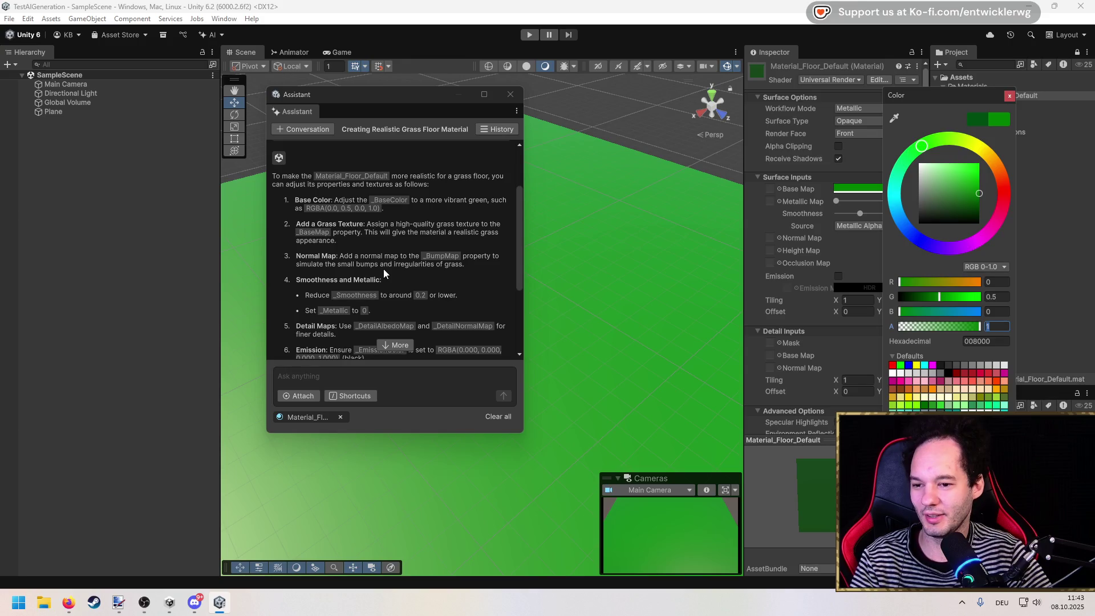
Review the Assistant's grass advice and close the colour picker.
scroll(383, 274, down, 3)
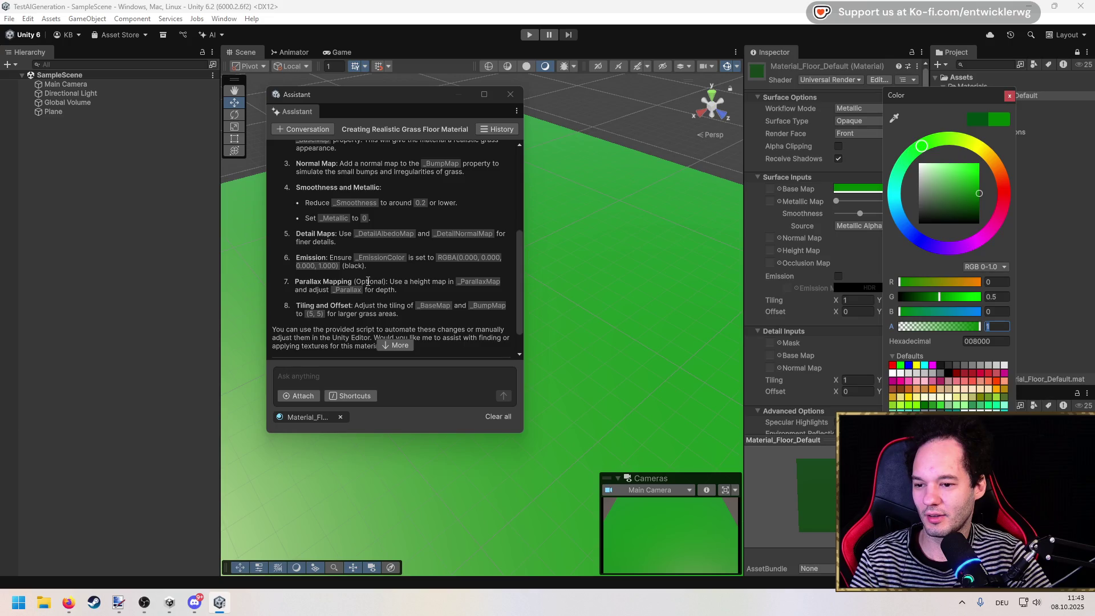
scroll(368, 281, down, 1)
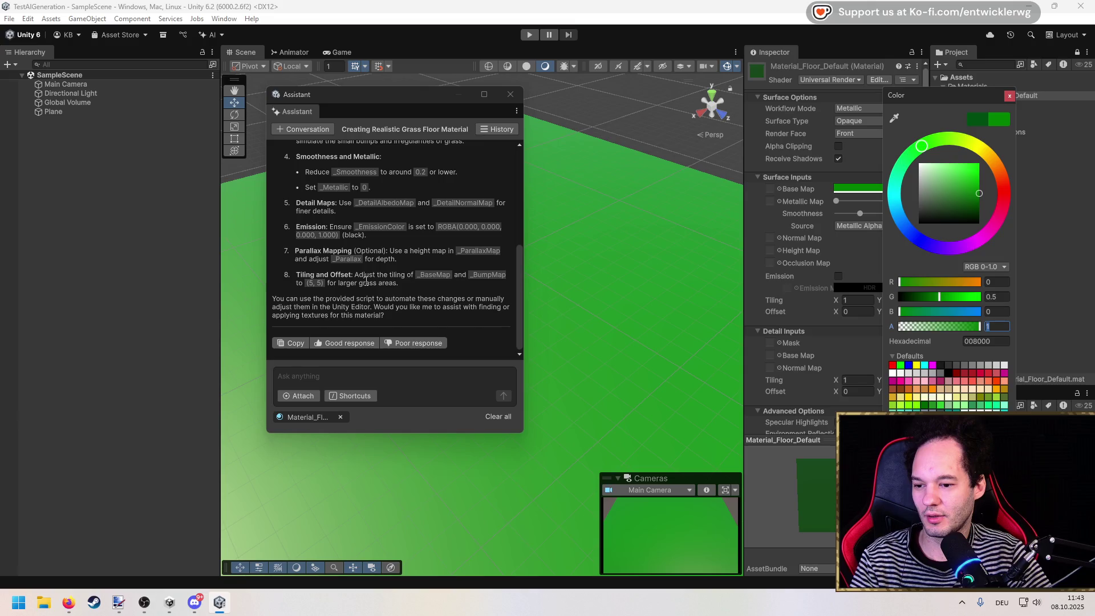
scroll(366, 279, up, 7)
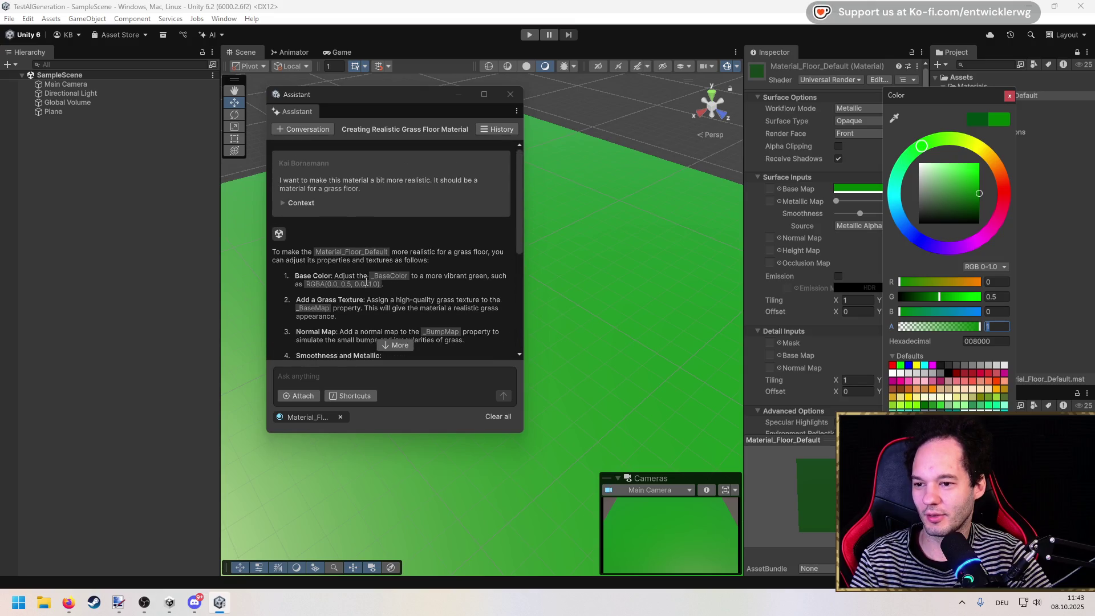
scroll(365, 279, down, 3)
click(1009, 96)
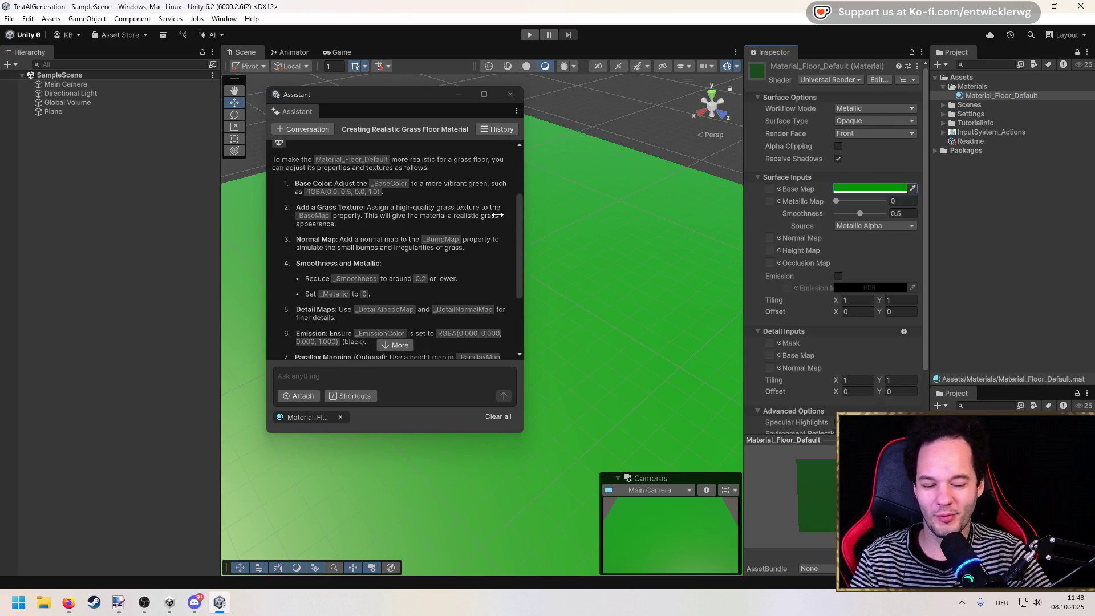
Reposition the Assistant window and open the AI menu showing the 25k Points balance.
mouse_move(388, 101)
mouse_down()
mouse_move(698, 89)
mouse_move(528, 89)
mouse_up()
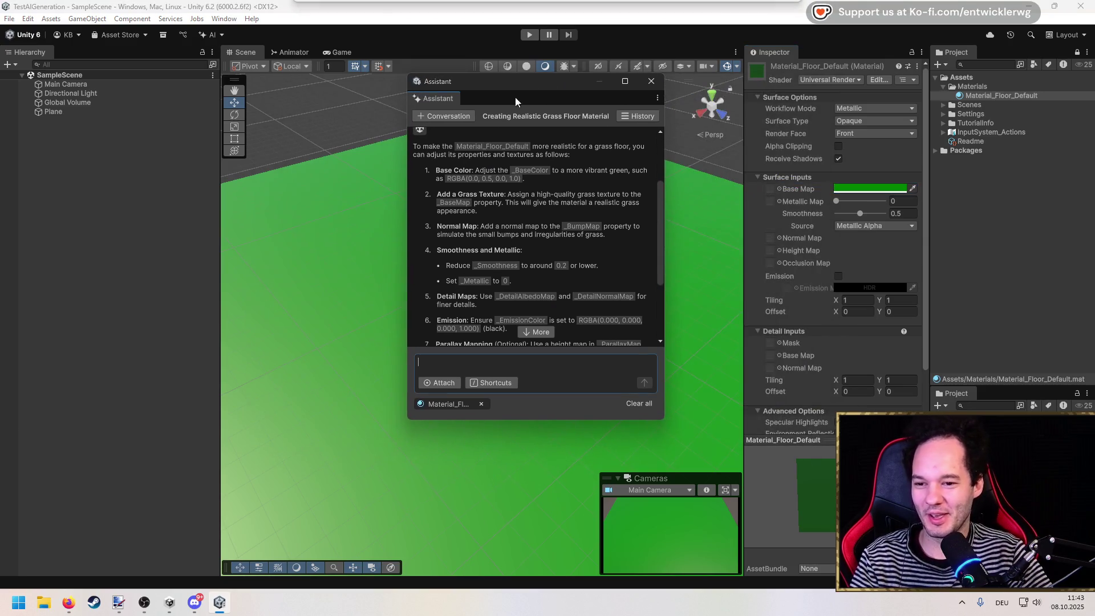
click(445, 199)
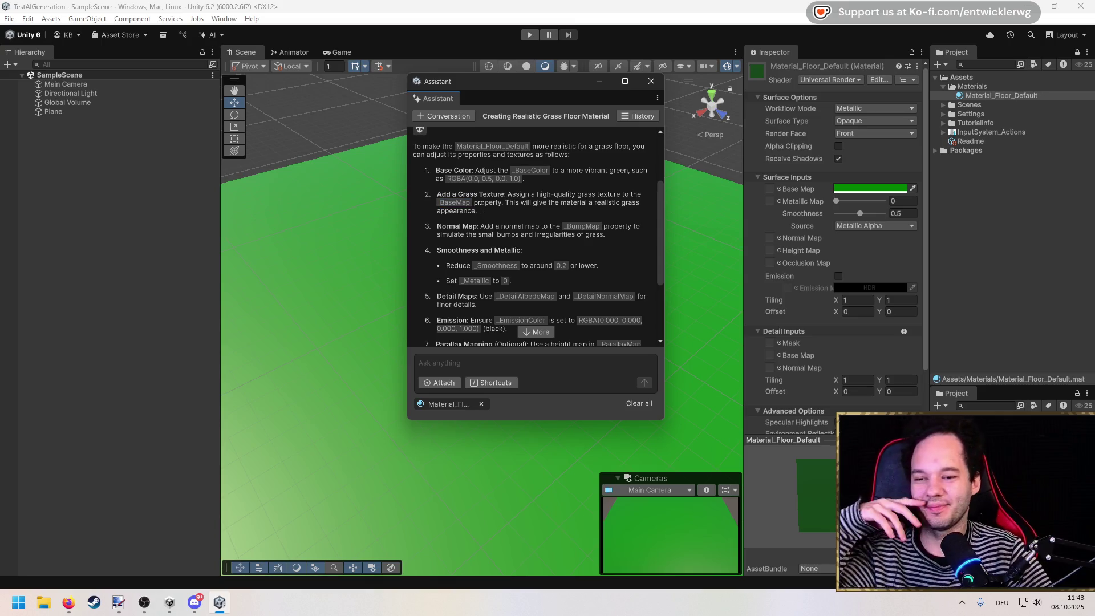
drag(487, 86, 403, 114)
click(221, 38)
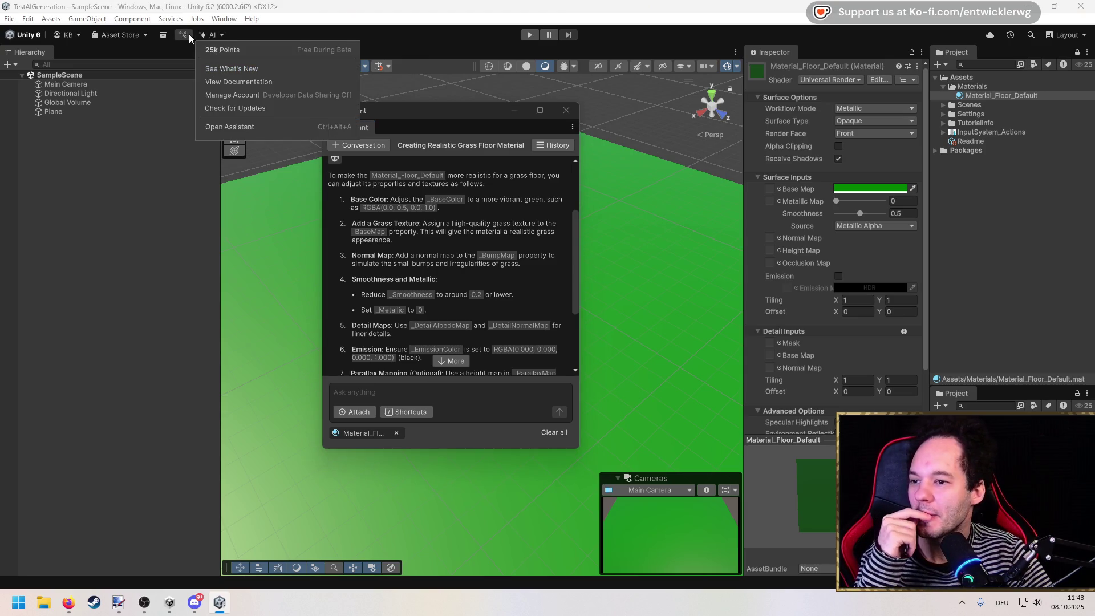
Browse the Assets and AI menus, shift the Assistant window left, and switch to the Generators docs.
click(132, 18)
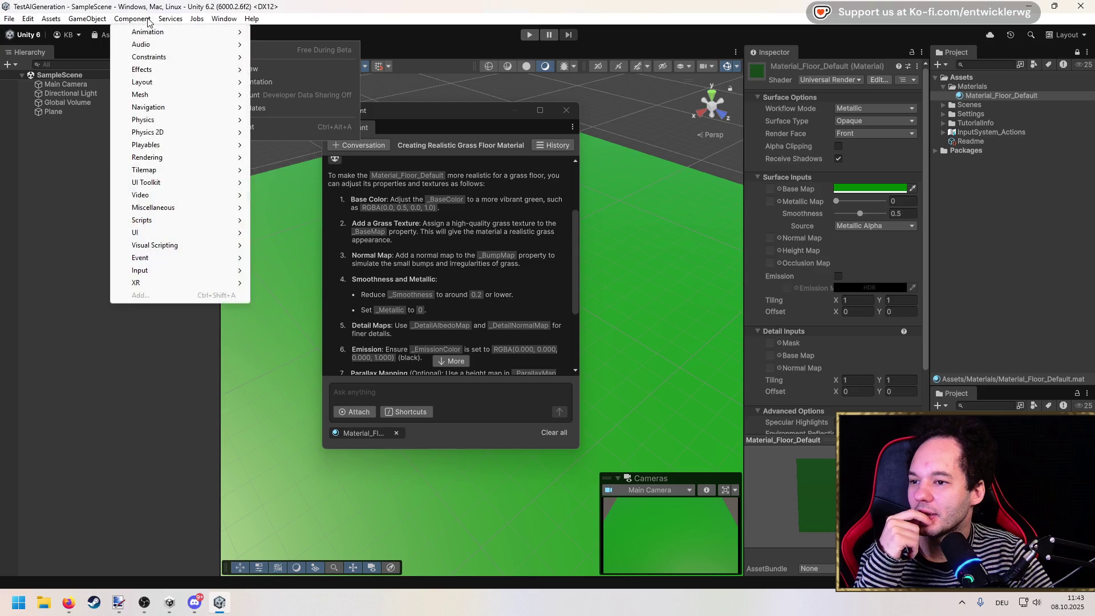
click(43, 22)
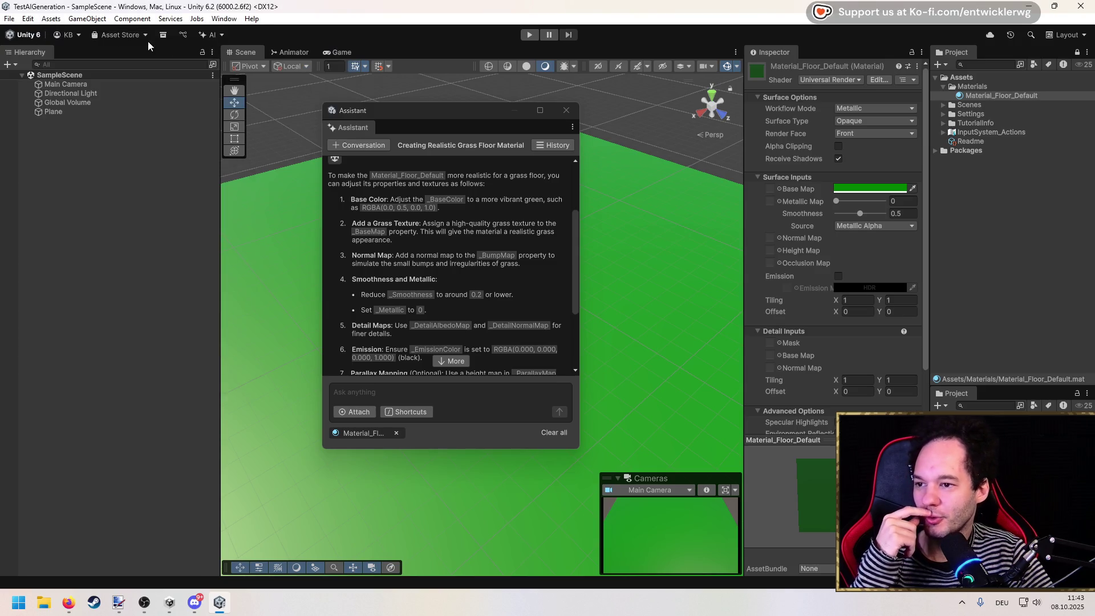
click(219, 37)
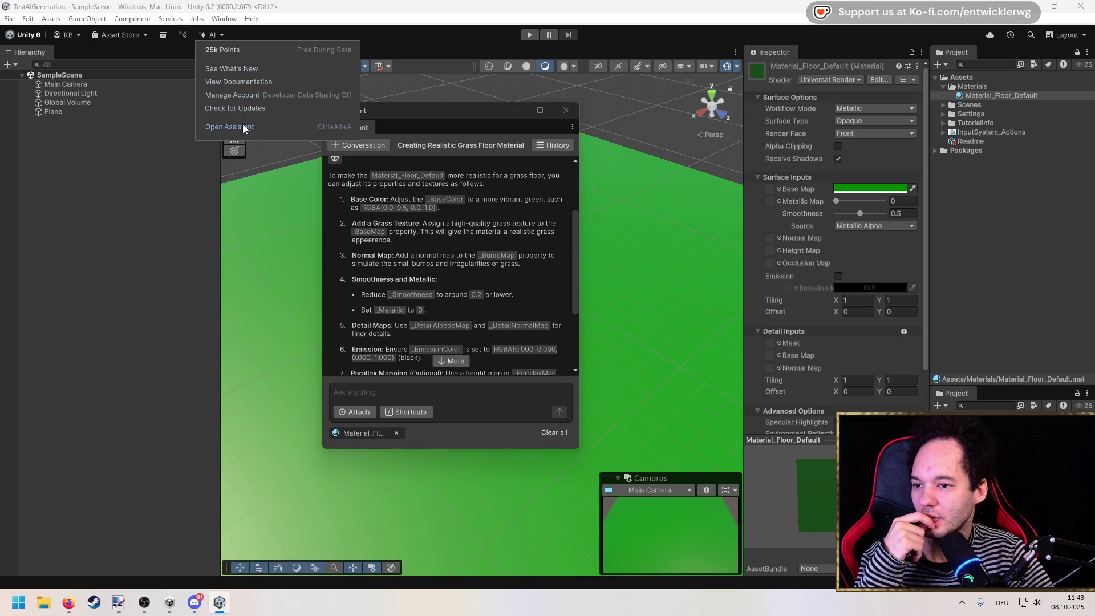
click(436, 115)
drag(436, 115, 379, 110)
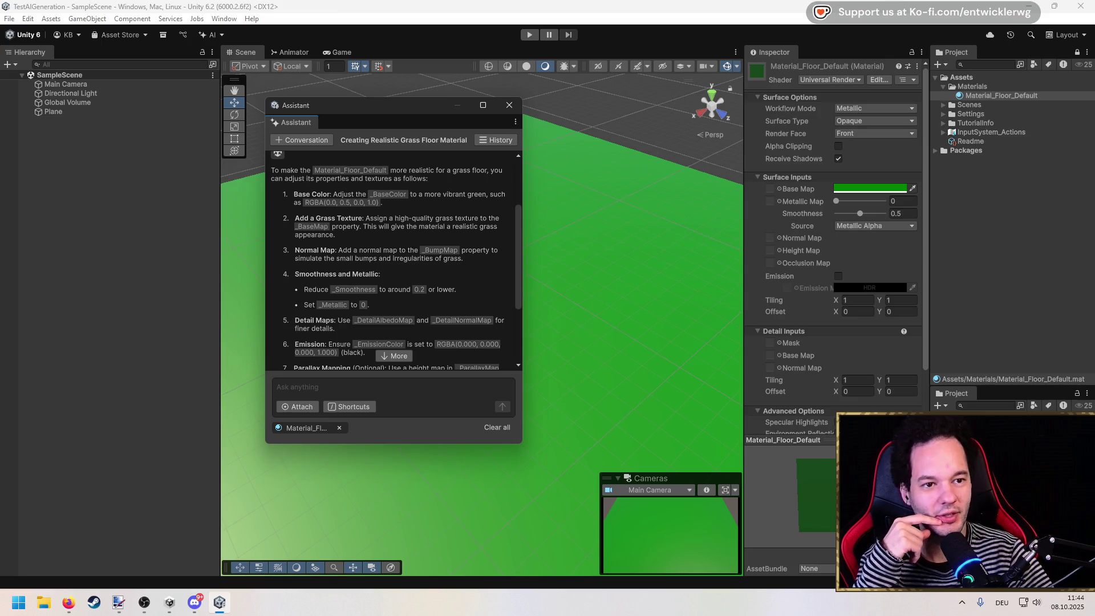
key(alt+Tab)
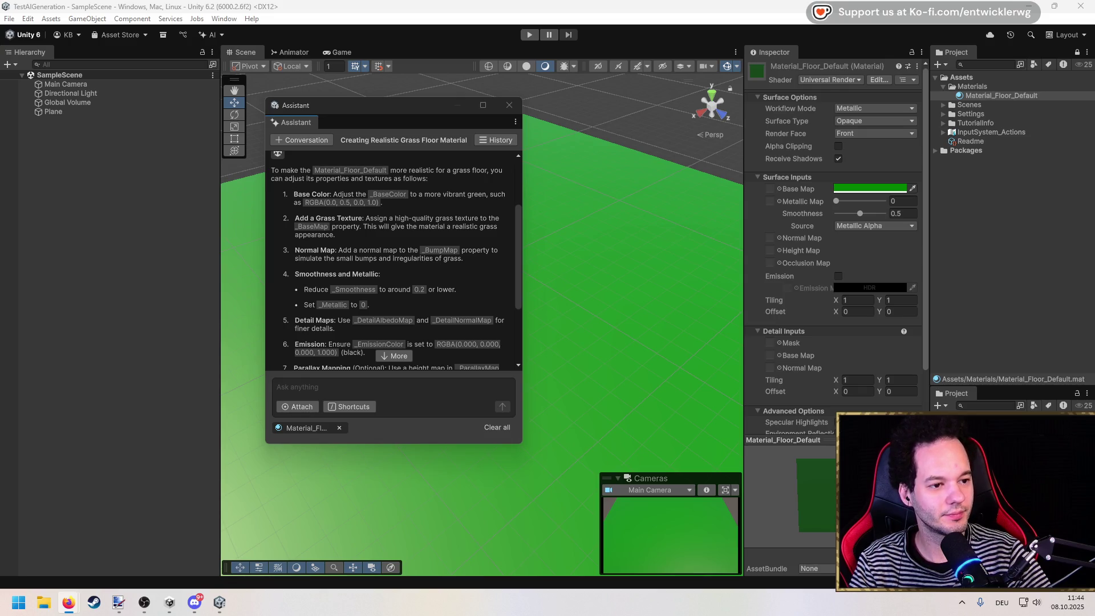
key(alt+Tab)
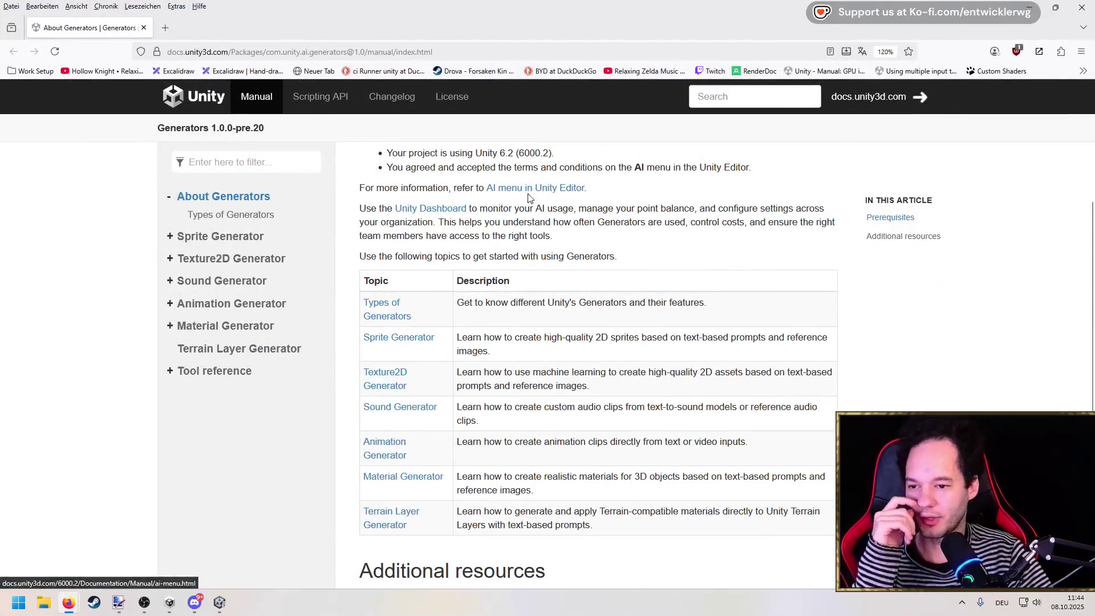
Read the Texture2D Generator and 'Generate Texture2D asset with a prompt' documentation pages.
click(398, 372)
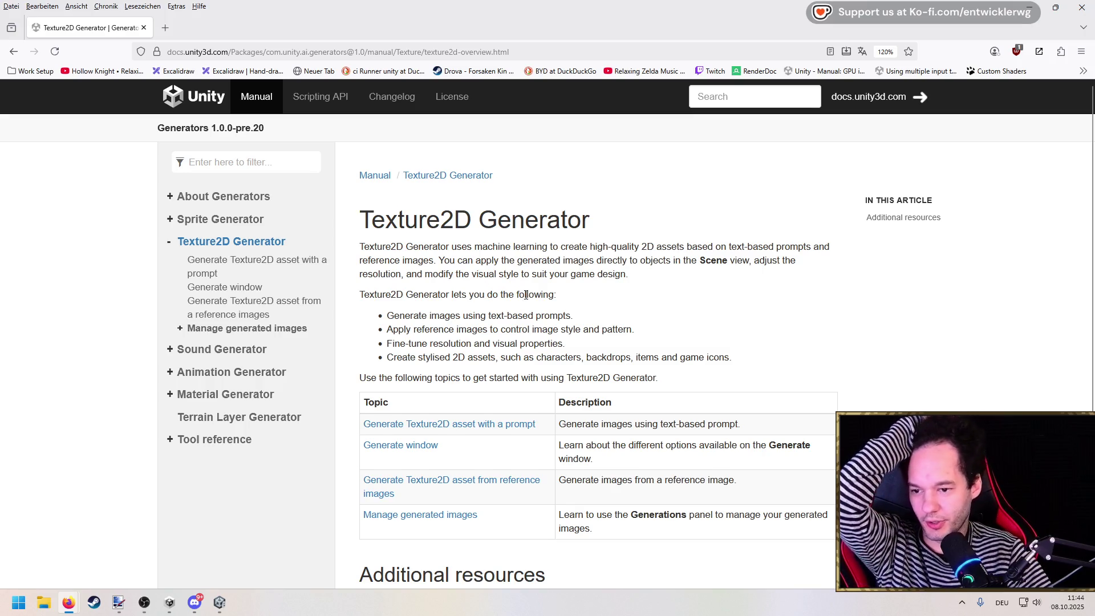
scroll(524, 300, down, 3)
click(506, 282)
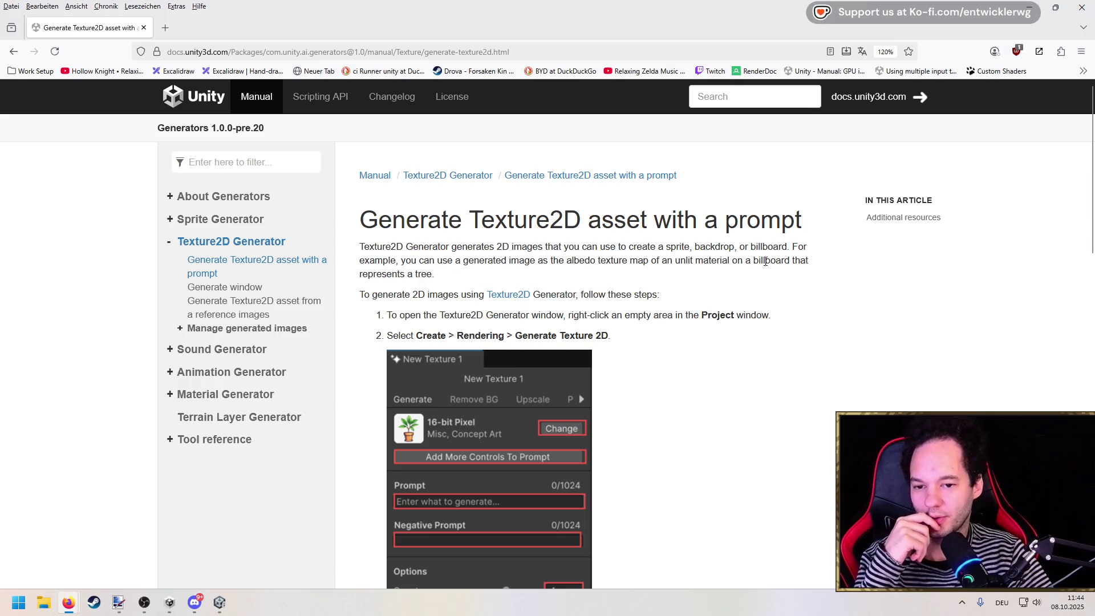
scroll(471, 274, down, 3)
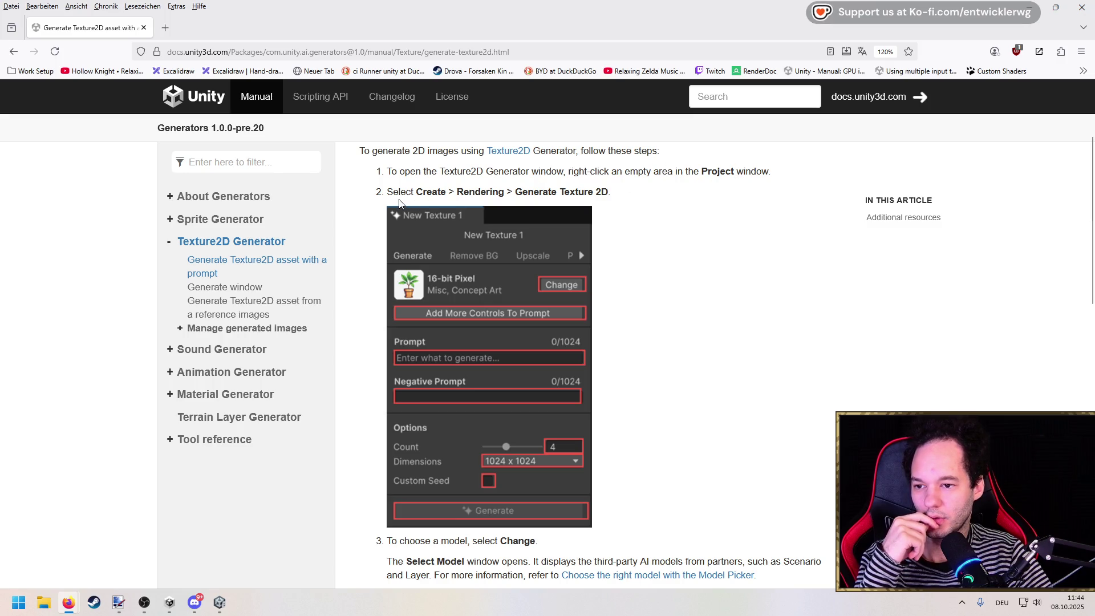
Go back to the About Generators page and return to the Unity Editor.
key(alt+Left)
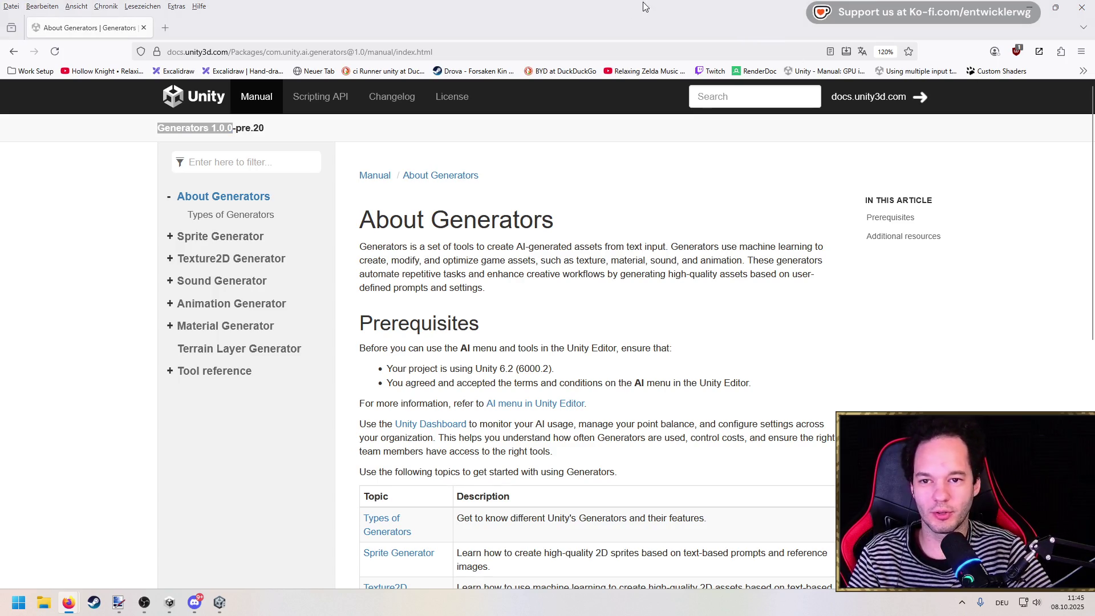
drag(642, 2, 1090, 9)
click(8, 19)
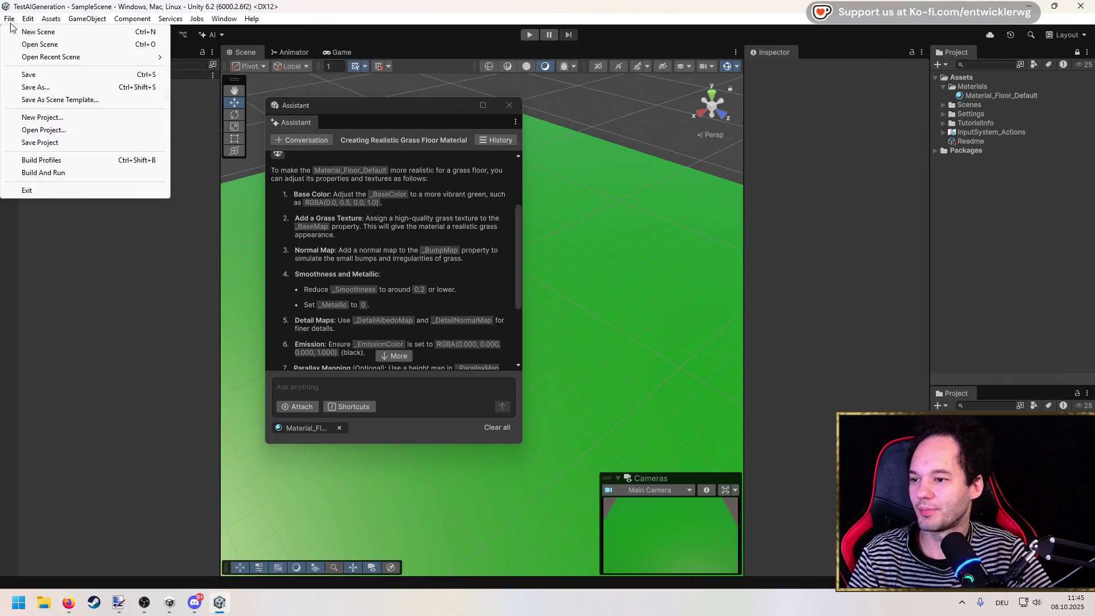
Open the Package Manager and try, then abandon, installing a package by name.
mouse_move(220, 22)
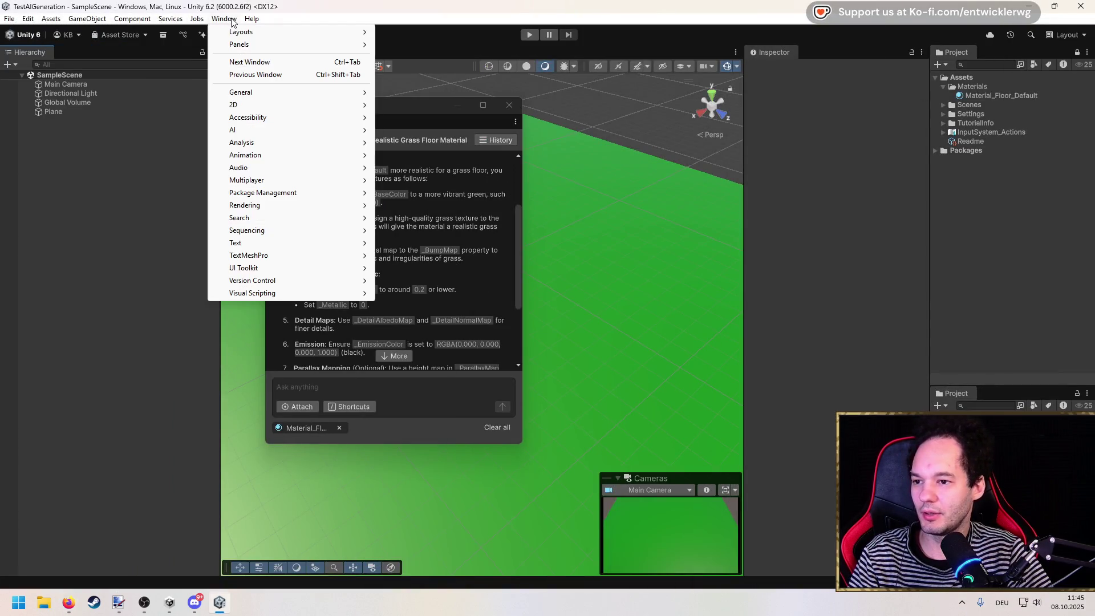
mouse_move(296, 192)
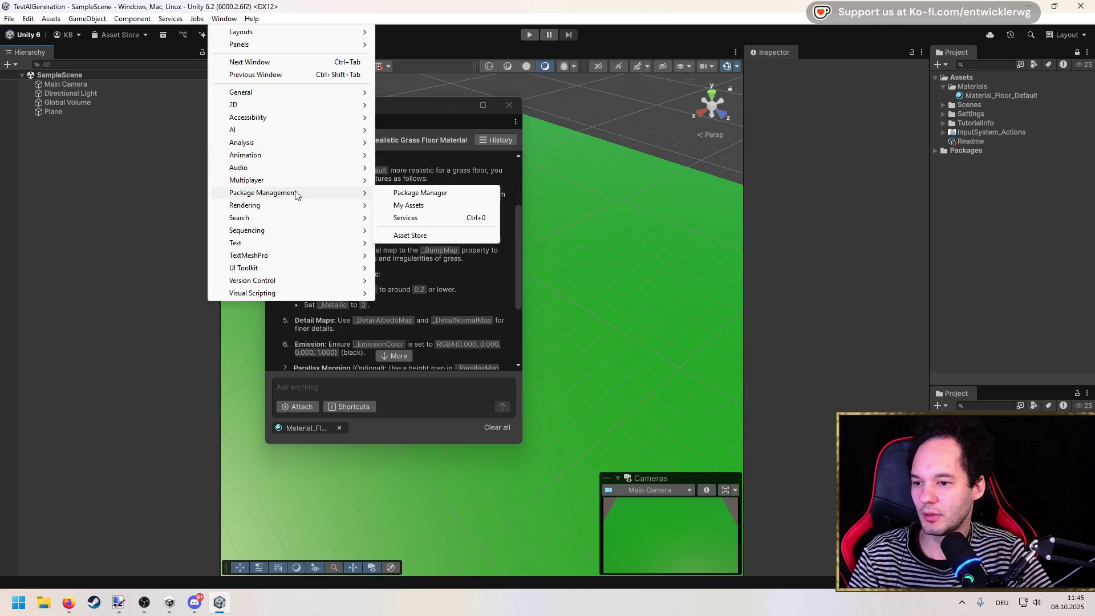
click(407, 189)
click(146, 213)
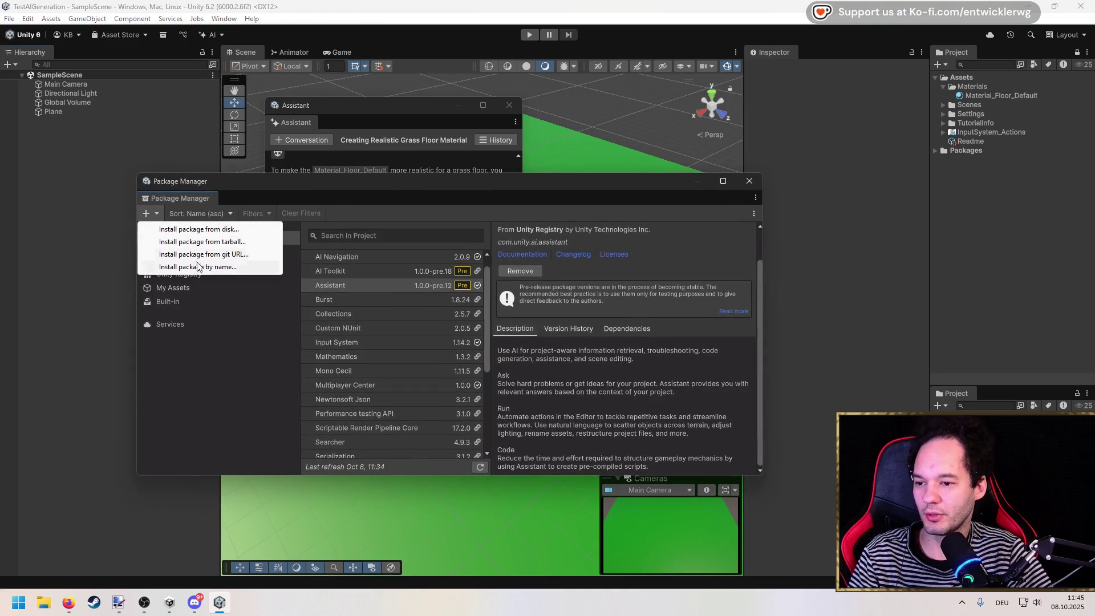
click(259, 268)
text(Generators 1.0.0)
key(ctrl+a)
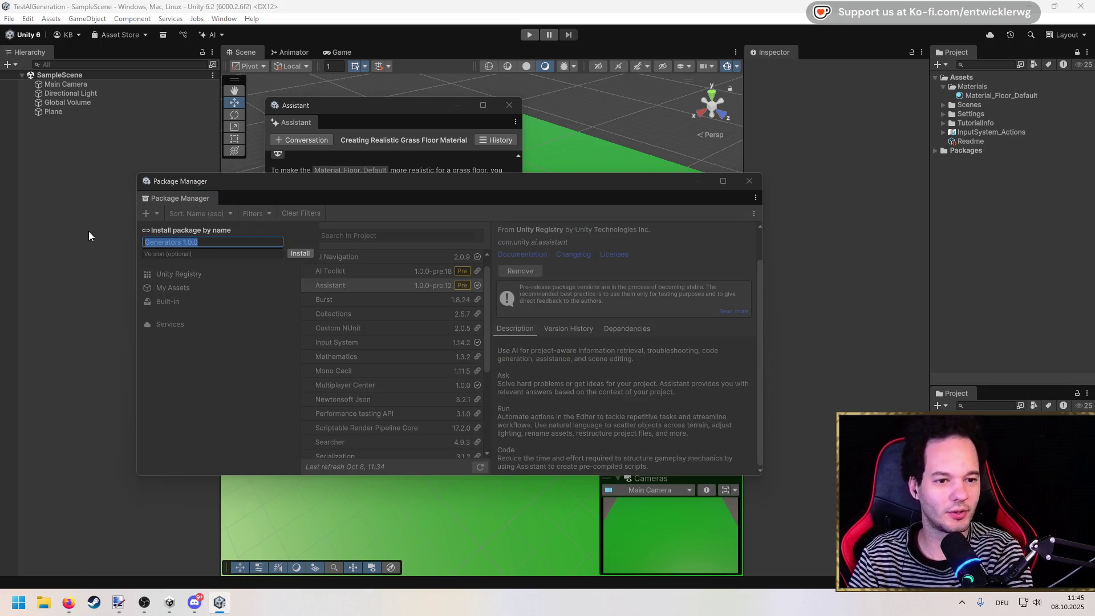
key(BackSpace)
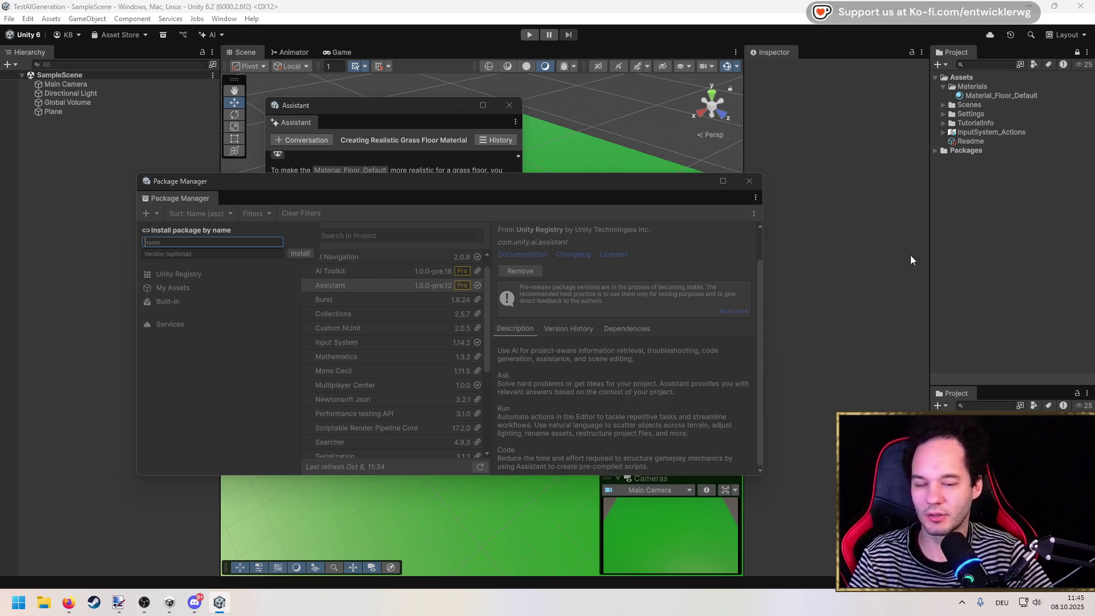
key(alt+Tab)
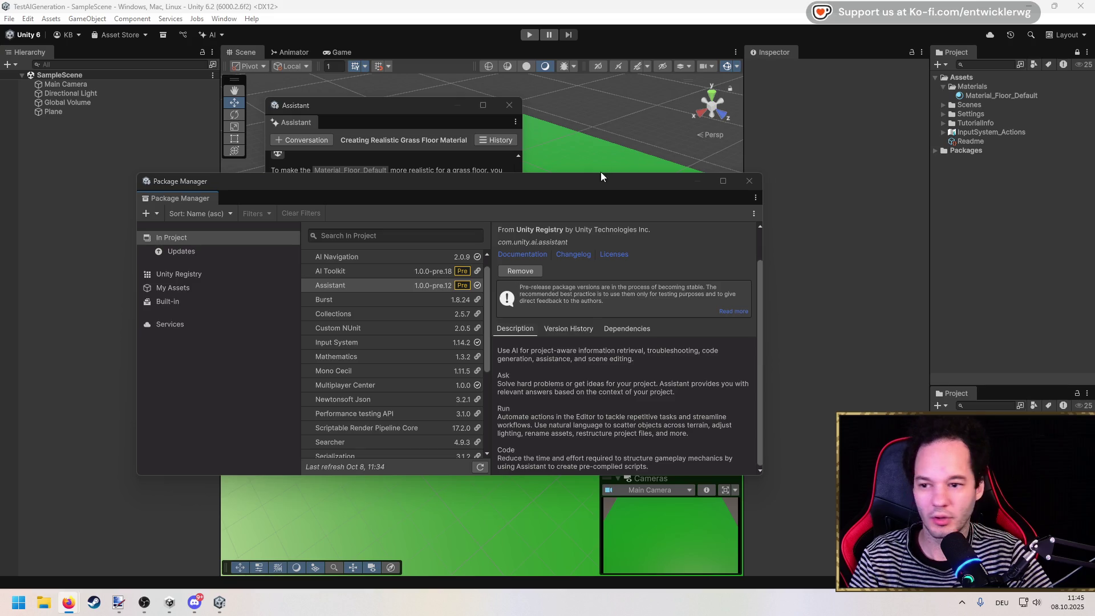
Search the Unity Registry for 'Generator', which returns no matching package.
click(343, 235)
text(generator)
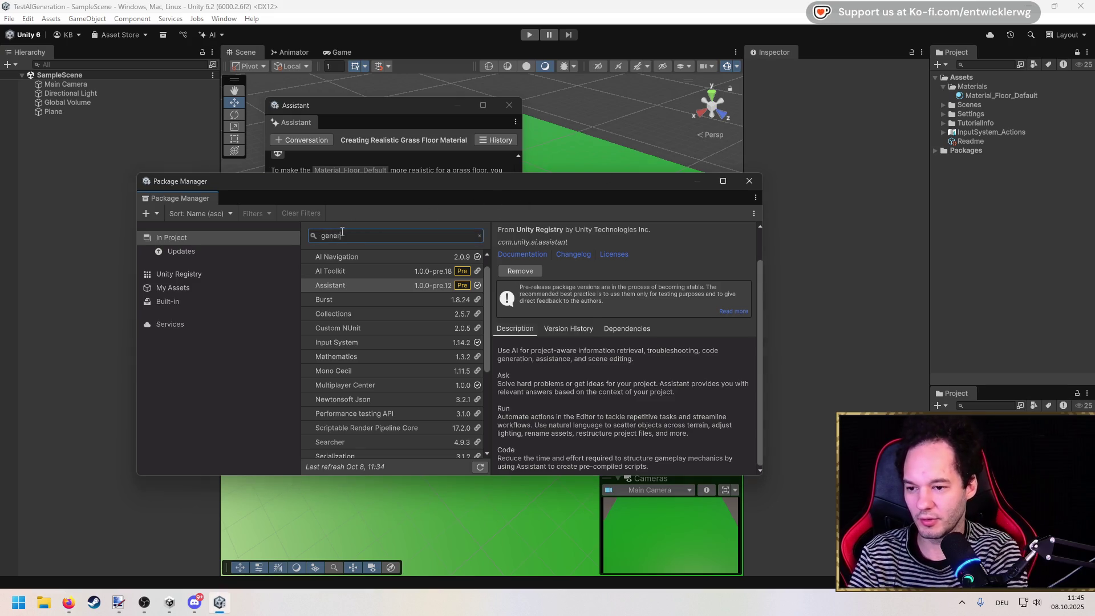
click(183, 274)
click(388, 236)
text(Generator)
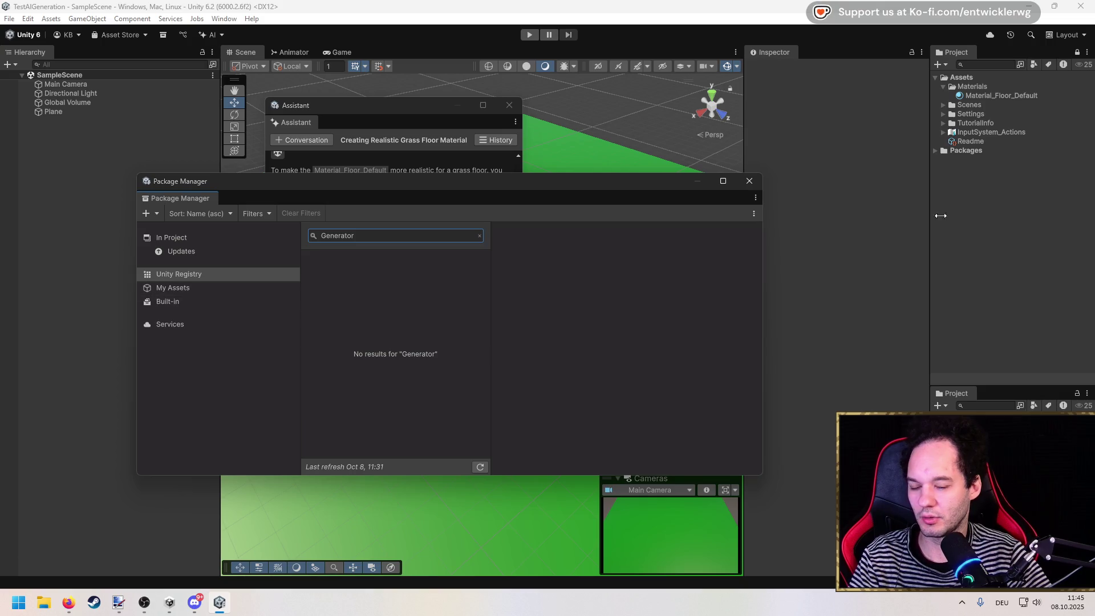
Check web results on adding Generators, then reopen the Package Manager's add-package options.
key(alt+Tab)
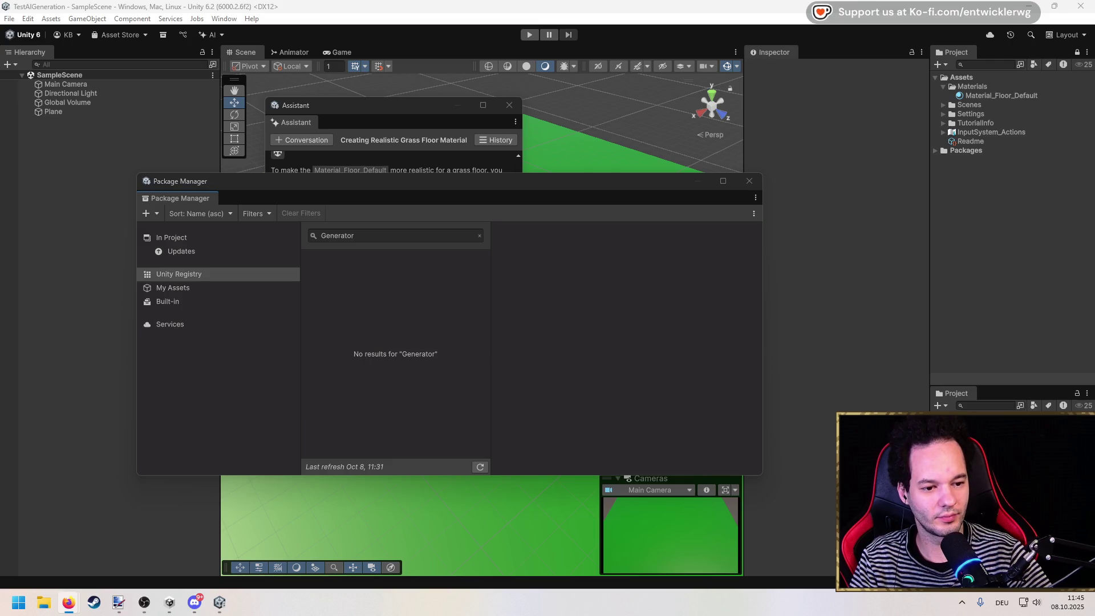
key(alt+Tab)
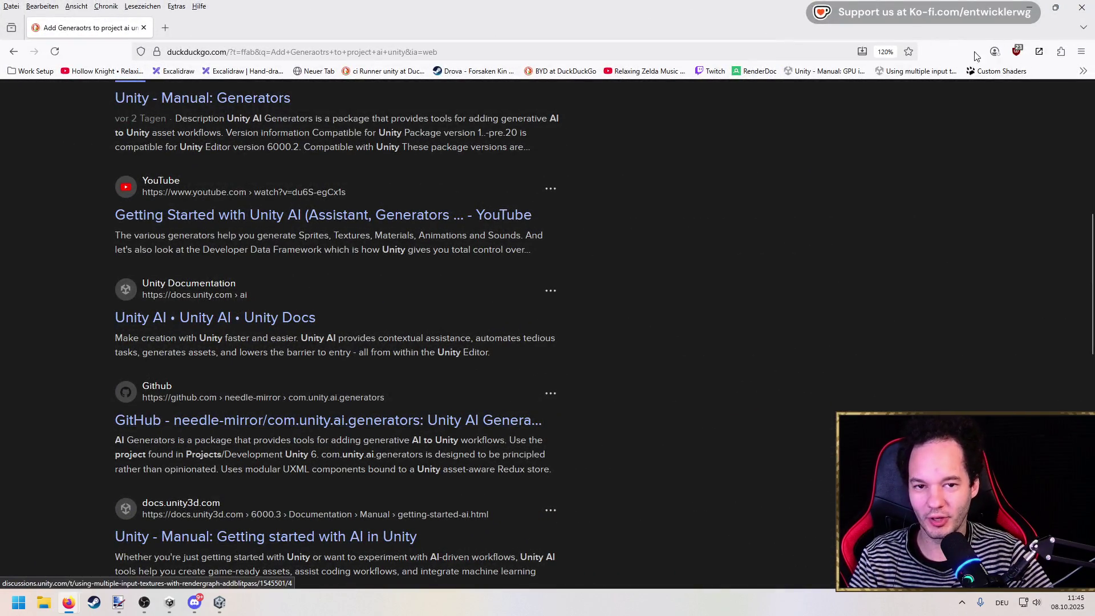
key(alt+Tab)
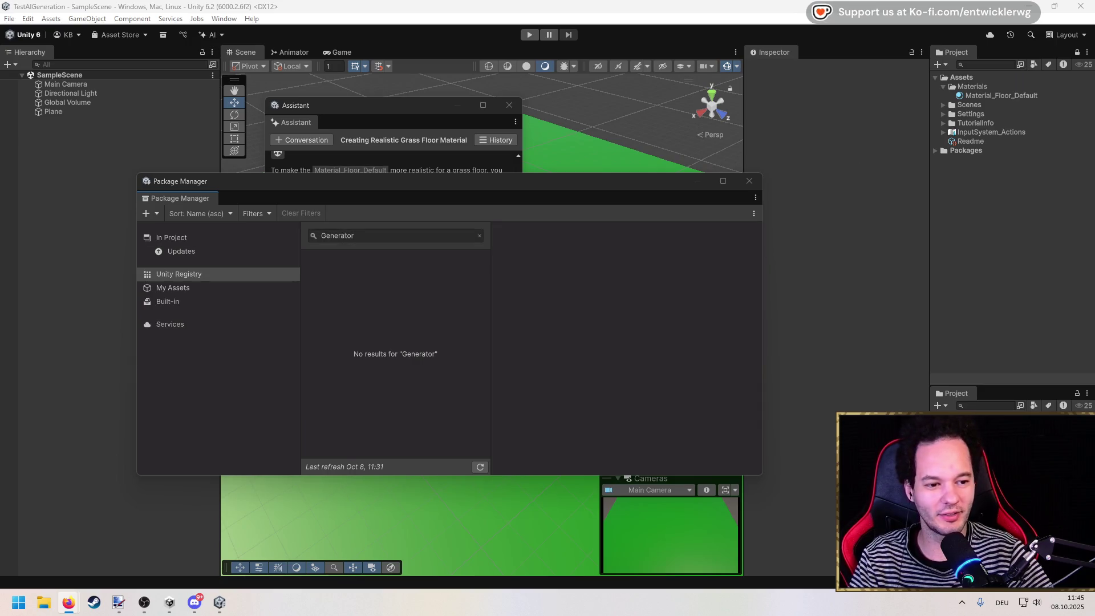
click(150, 213)
click(177, 229)
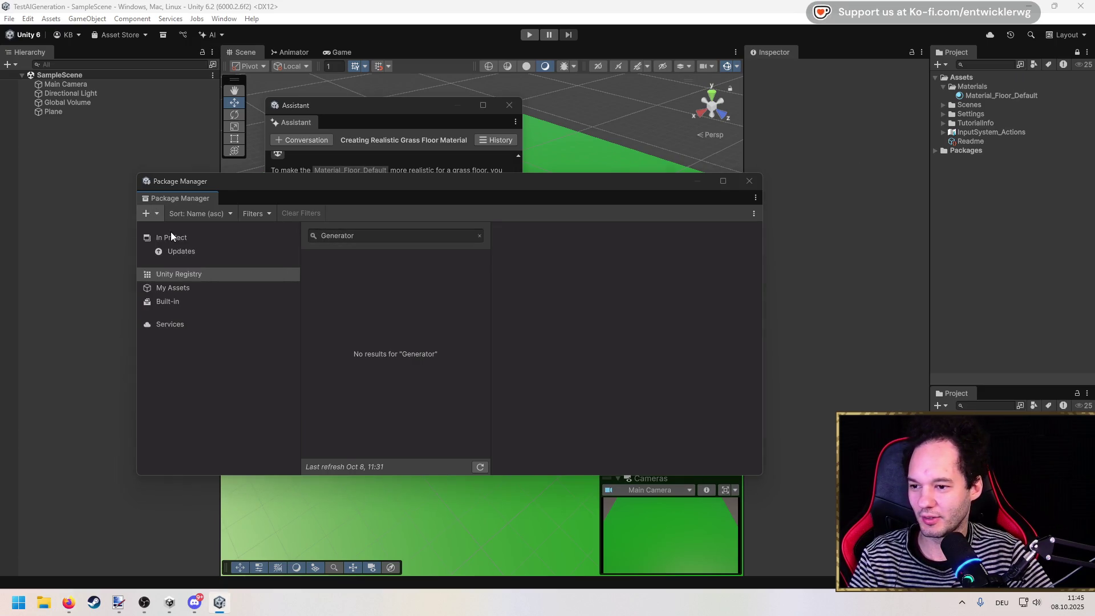
key(Escape)
click(149, 213)
Install the package by name as com.unity.ai.generators.
click(191, 268)
text(com.unity.)
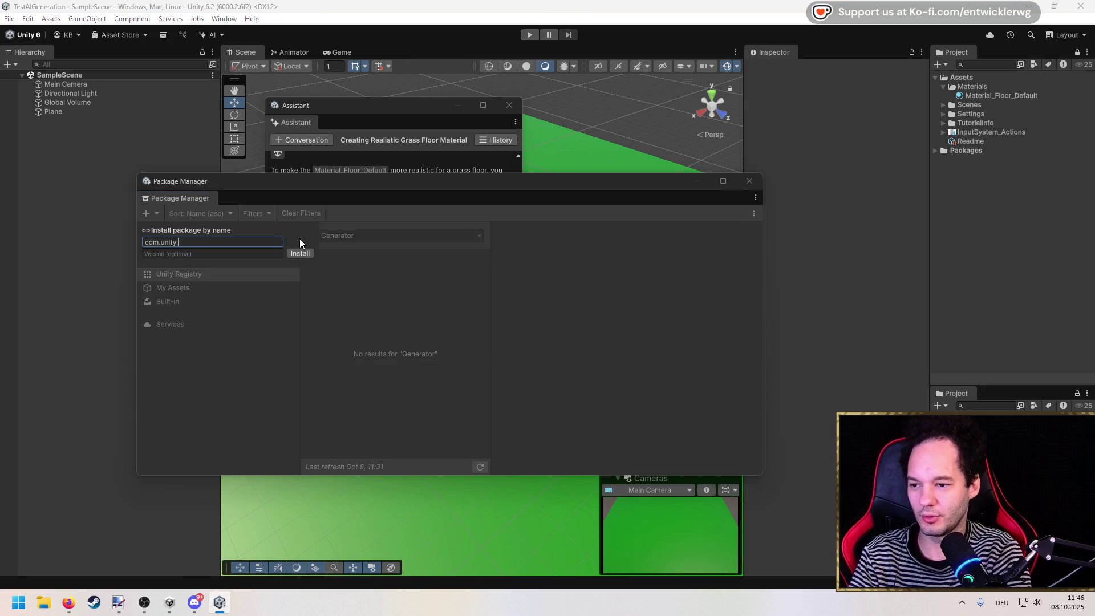
text(ai.generators)
key(Return)
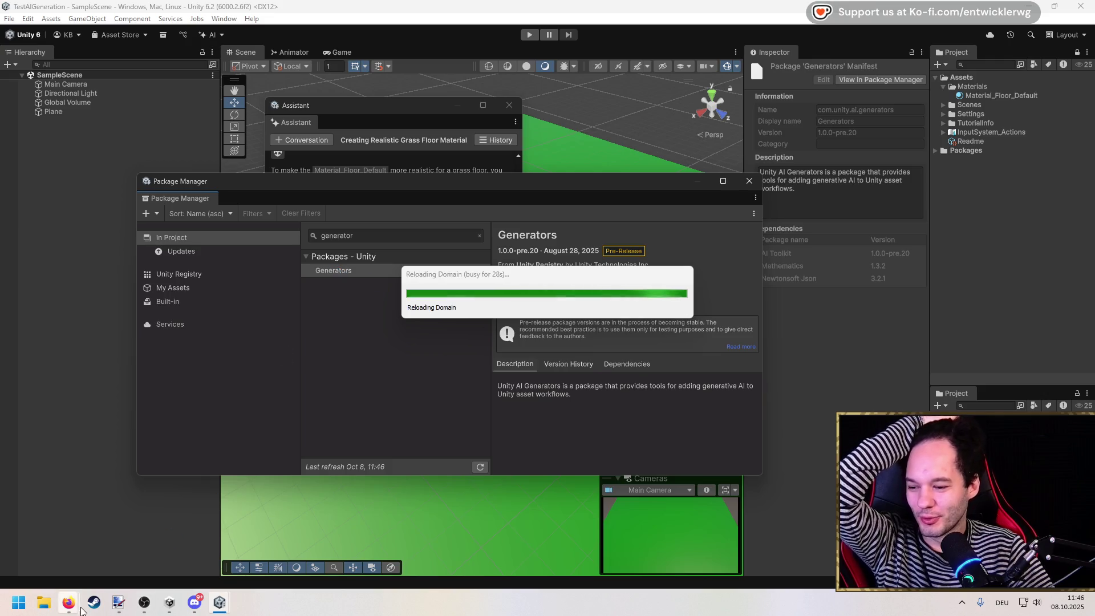
Read the Generators prerequisites, highlighting the Unity 6.2 version requirement.
mouse_move(69, 602)
click(329, 544)
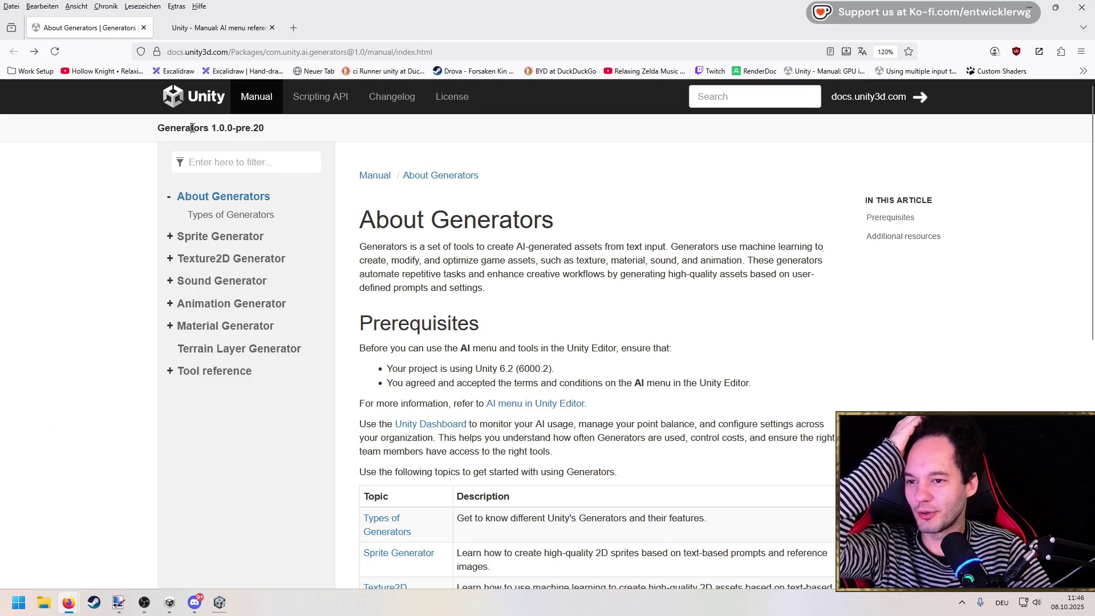
scroll(344, 312, down, 2)
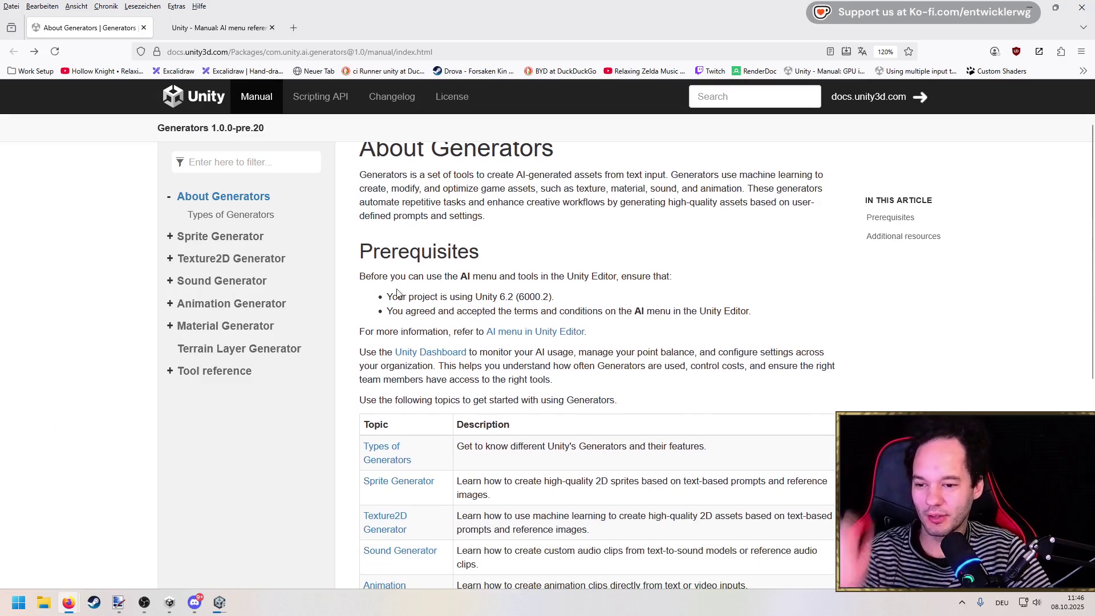
drag(430, 297, 541, 300)
drag(406, 311, 675, 311)
scroll(633, 333, down, 4)
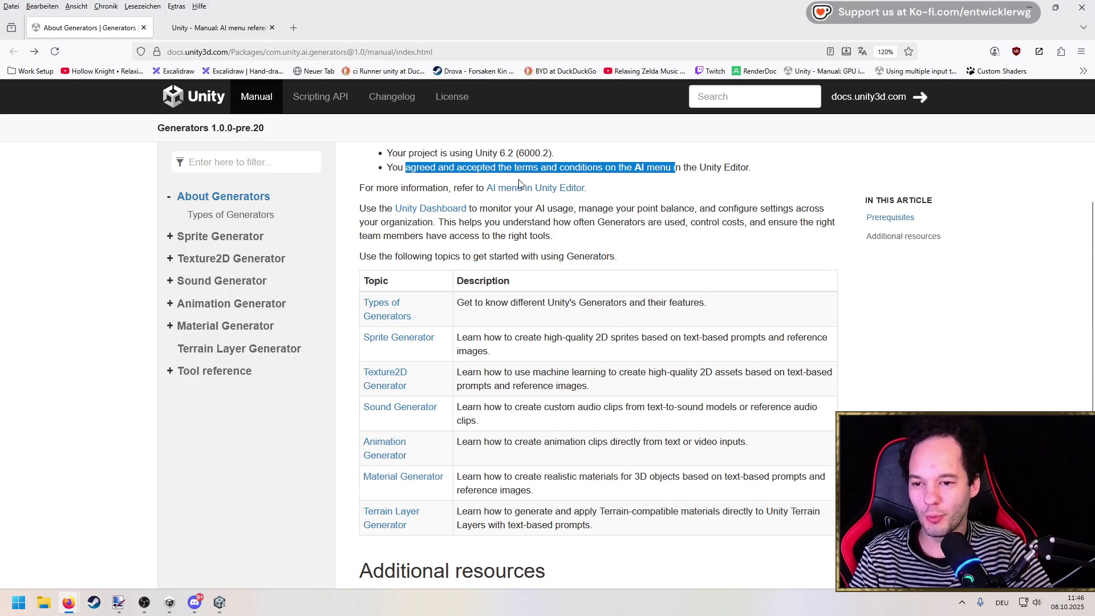
scroll(520, 200, down, 4)
scroll(520, 209, up, 2)
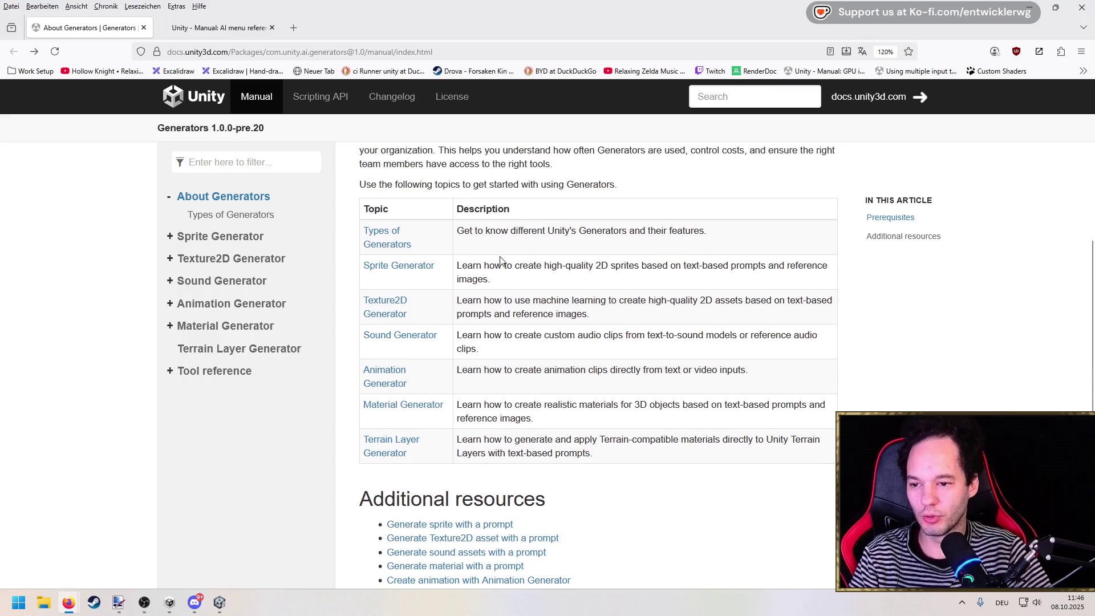
scroll(416, 285, up, 4)
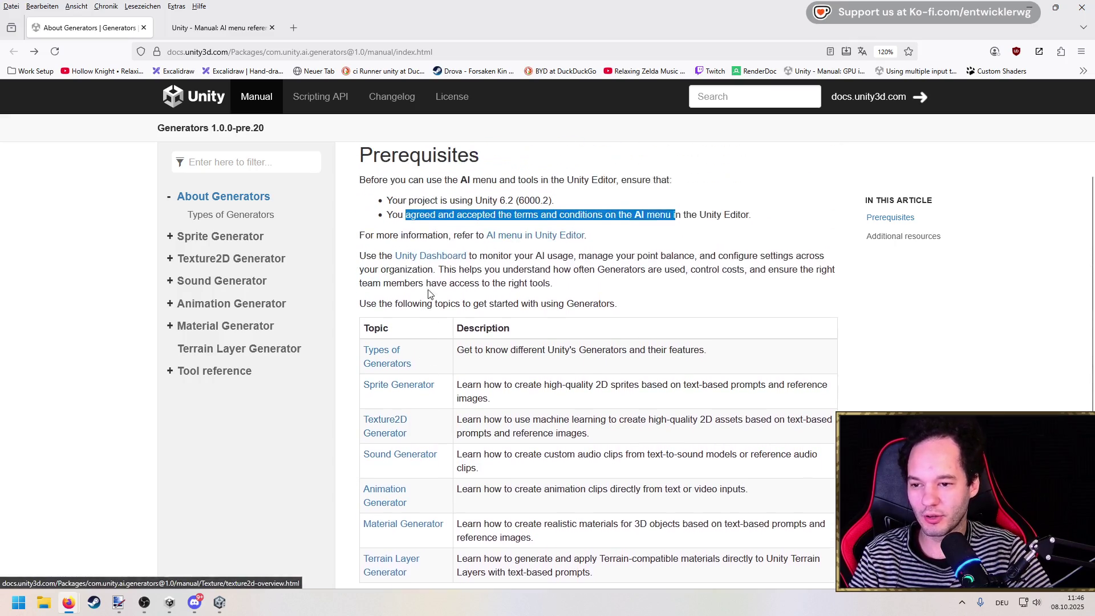
Read the AI menu reference page, then return to the Unity Editor.
click(522, 261)
scroll(489, 291, down, 6)
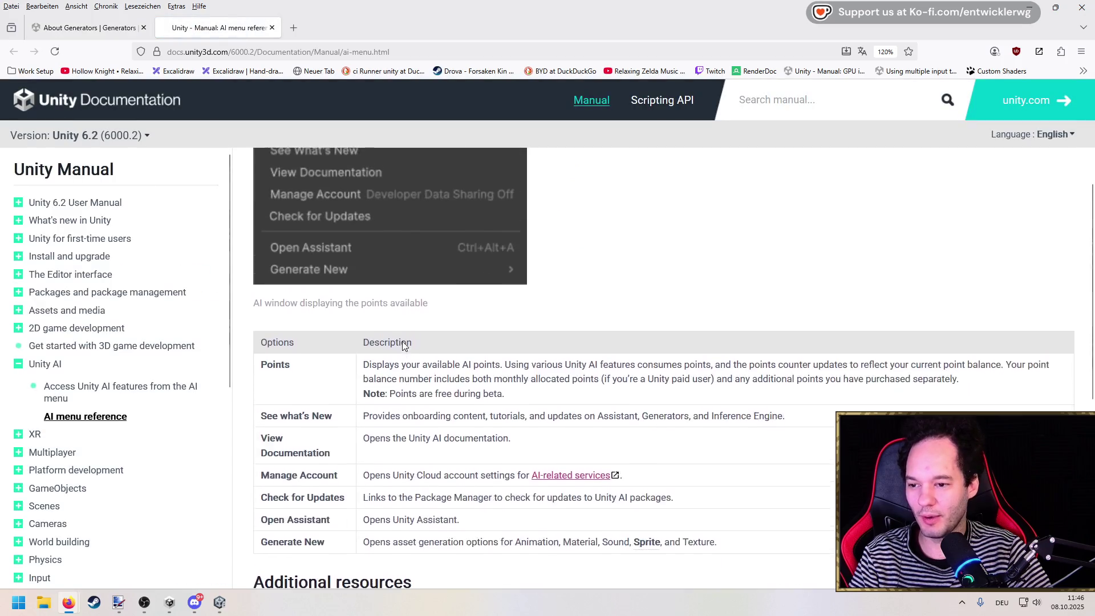
scroll(365, 340, up, 2)
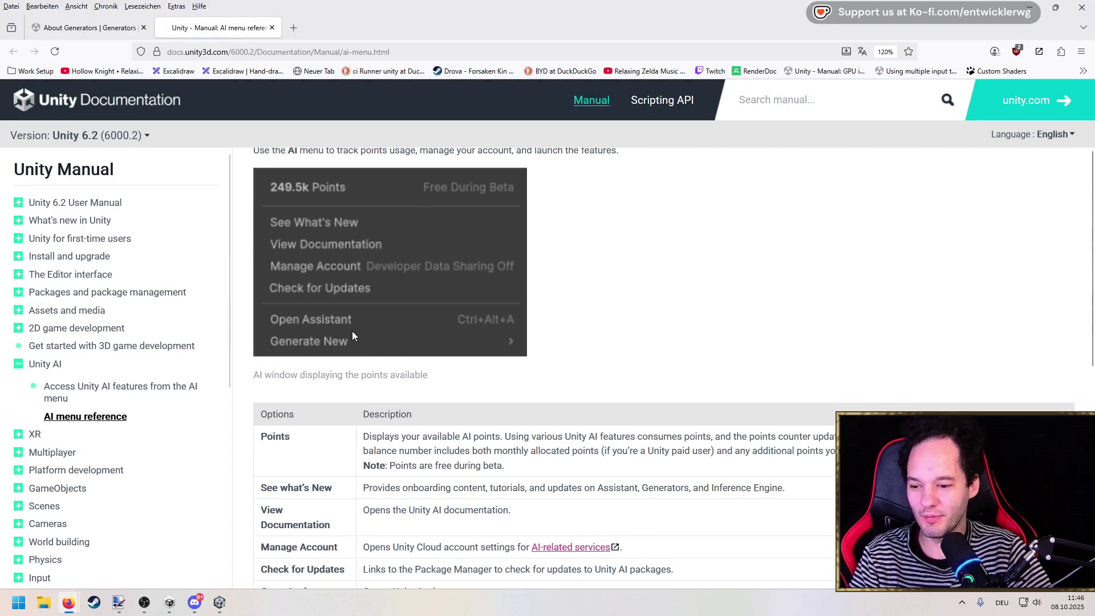
scroll(351, 331, down, 2)
scroll(351, 331, down, 8)
scroll(351, 334, up, 12)
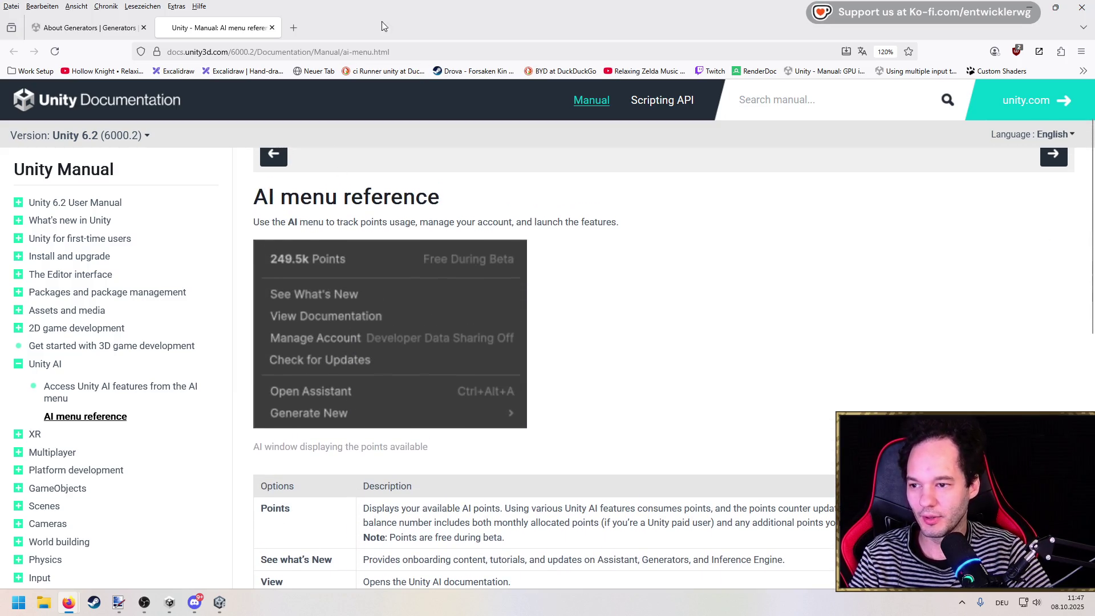
key(super+Down)
key(super+Down)
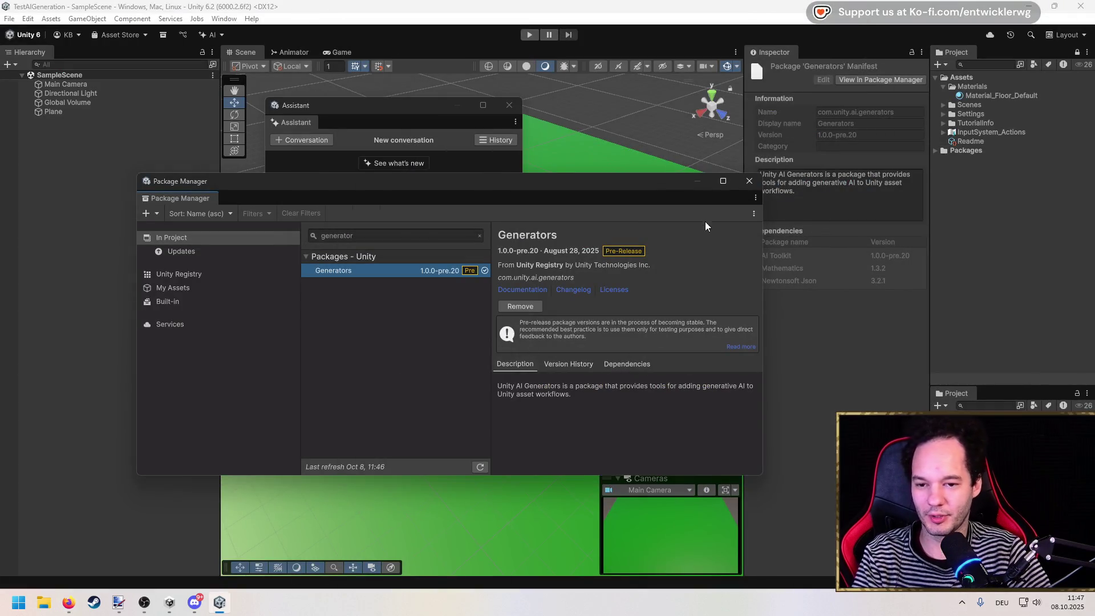
Close the Package Manager and create a texture via AI > Generate New > Texture.
click(749, 181)
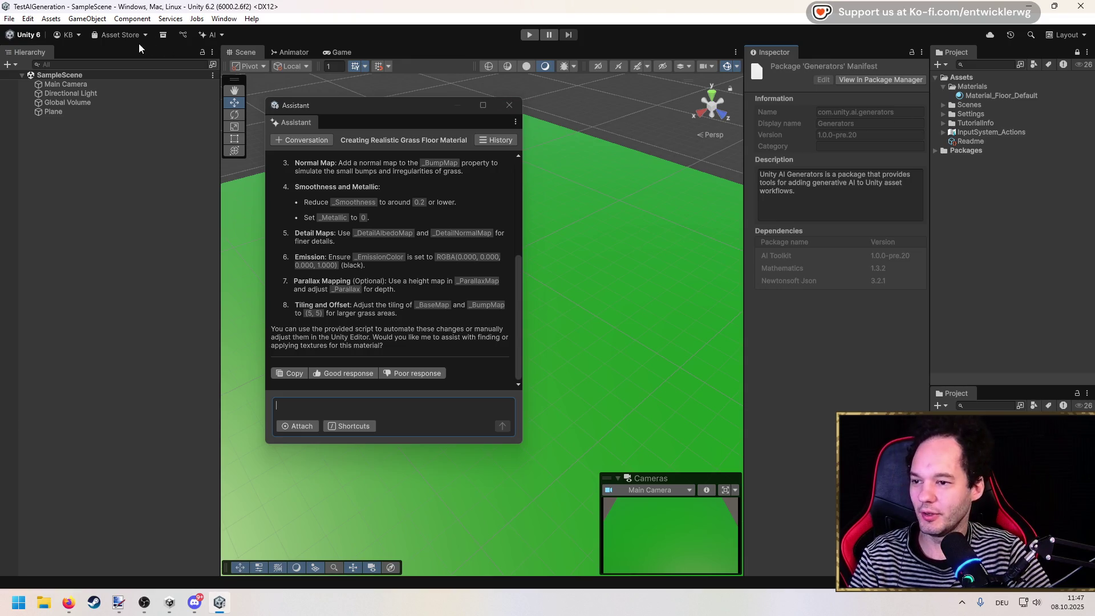
click(118, 21)
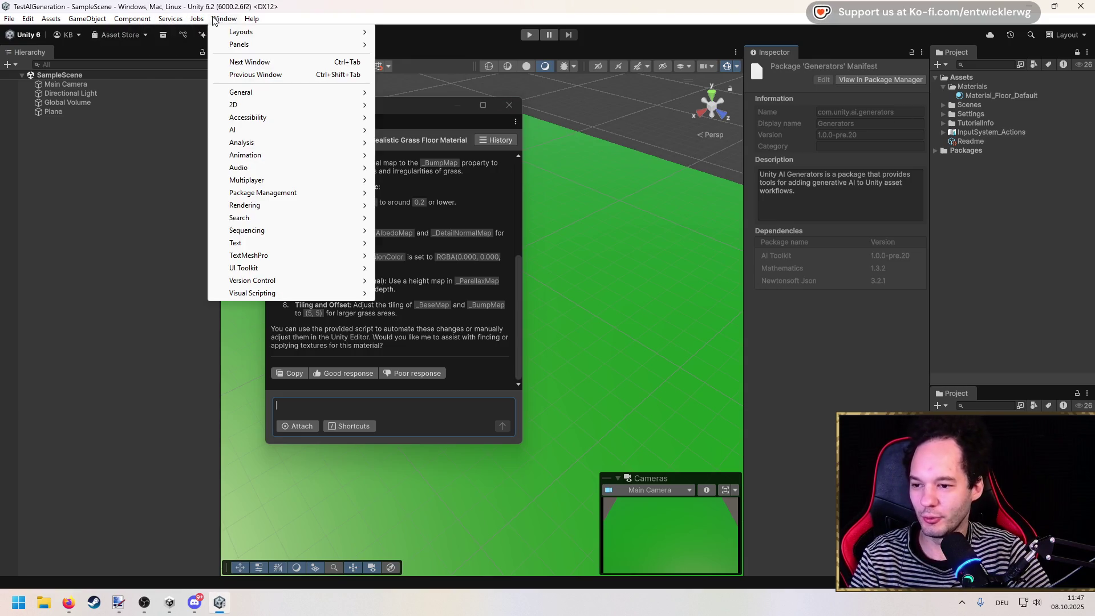
click(231, 34)
click(211, 35)
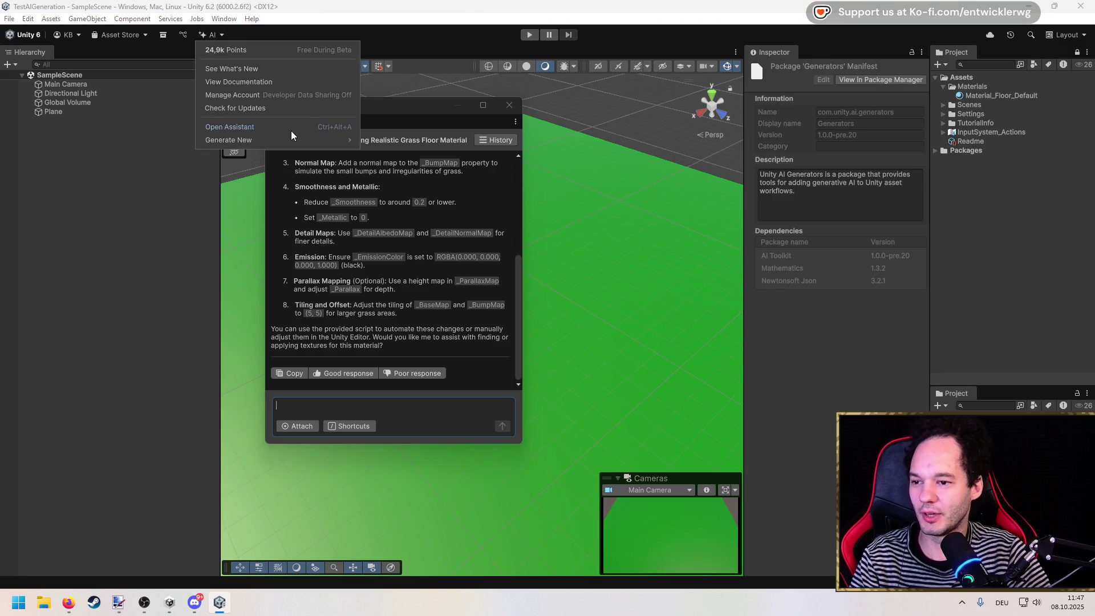
mouse_move(285, 140)
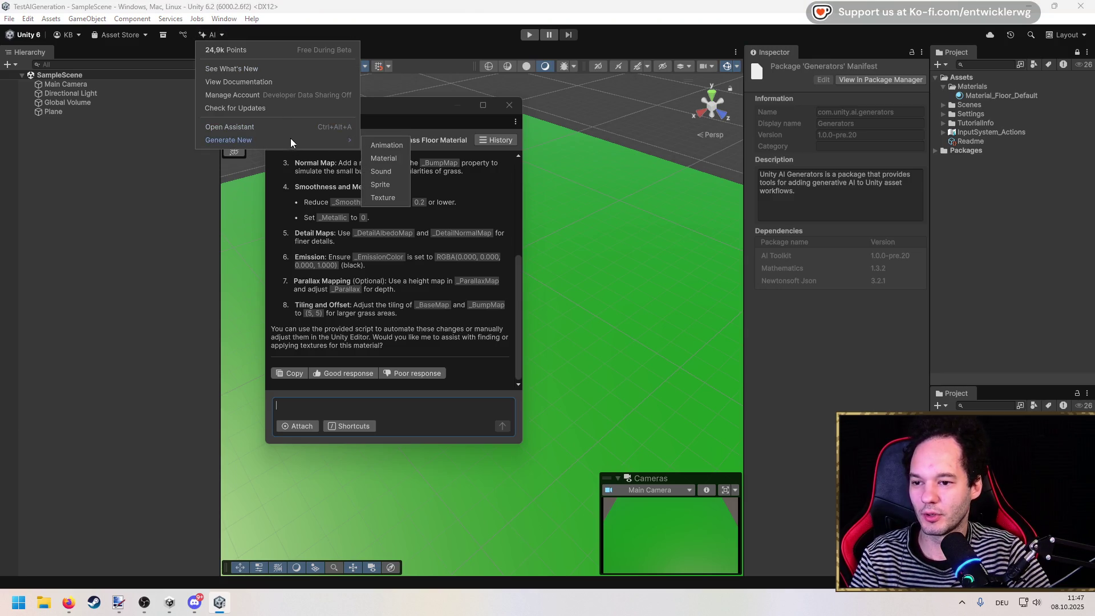
click(394, 200)
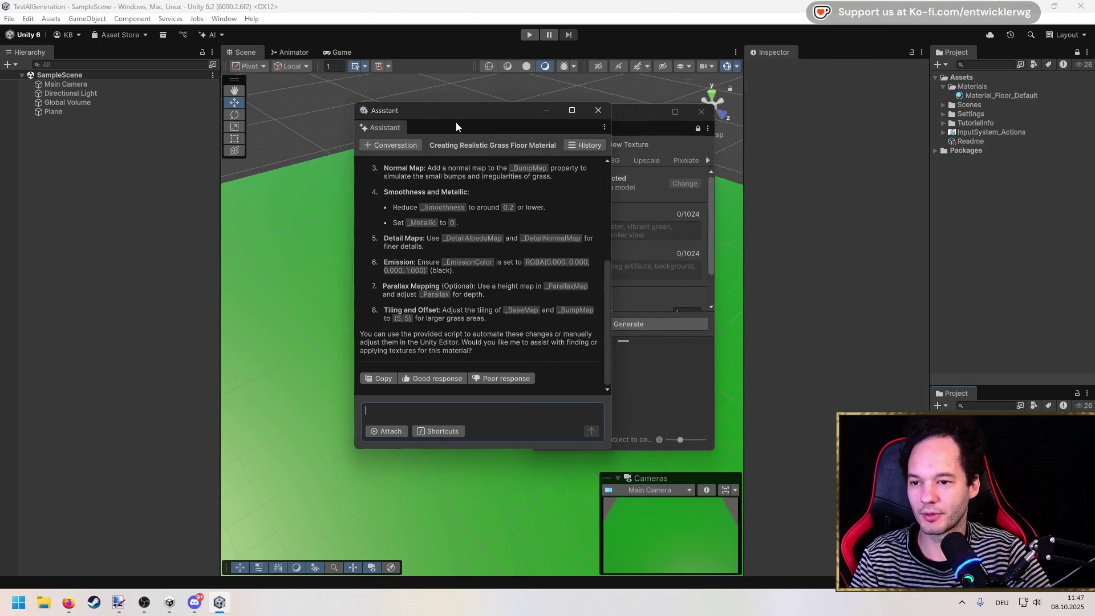
Reposition and widen the texture generator window, then bring up its AI model picker.
drag(574, 109, 456, 105)
drag(598, 149, 752, 146)
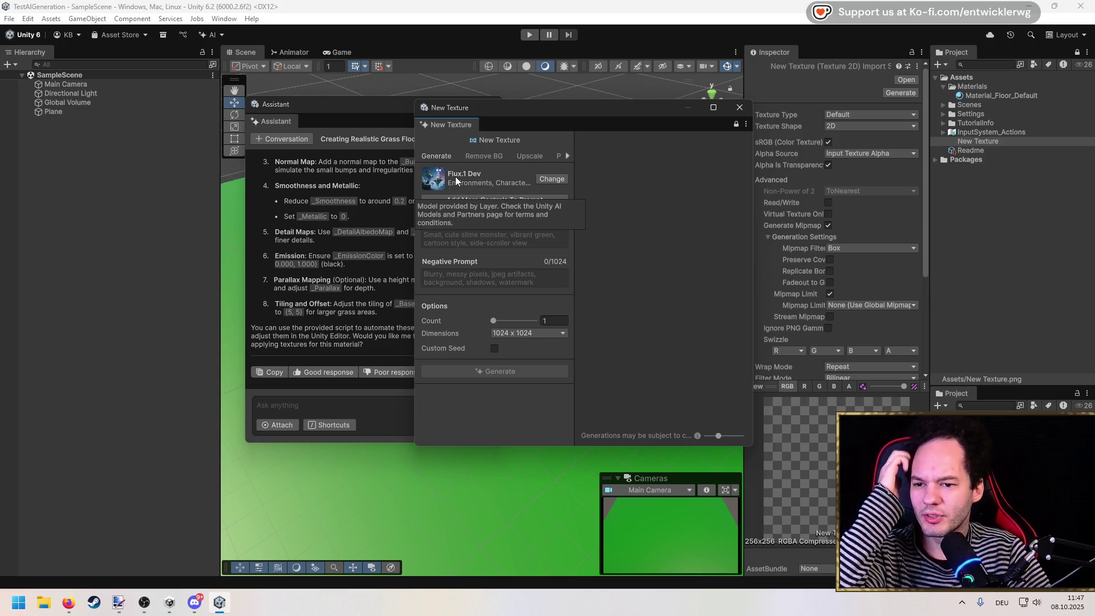
click(556, 178)
mouse_move(697, 98)
mouse_down()
mouse_move(461, 42)
mouse_move(401, 43)
mouse_up()
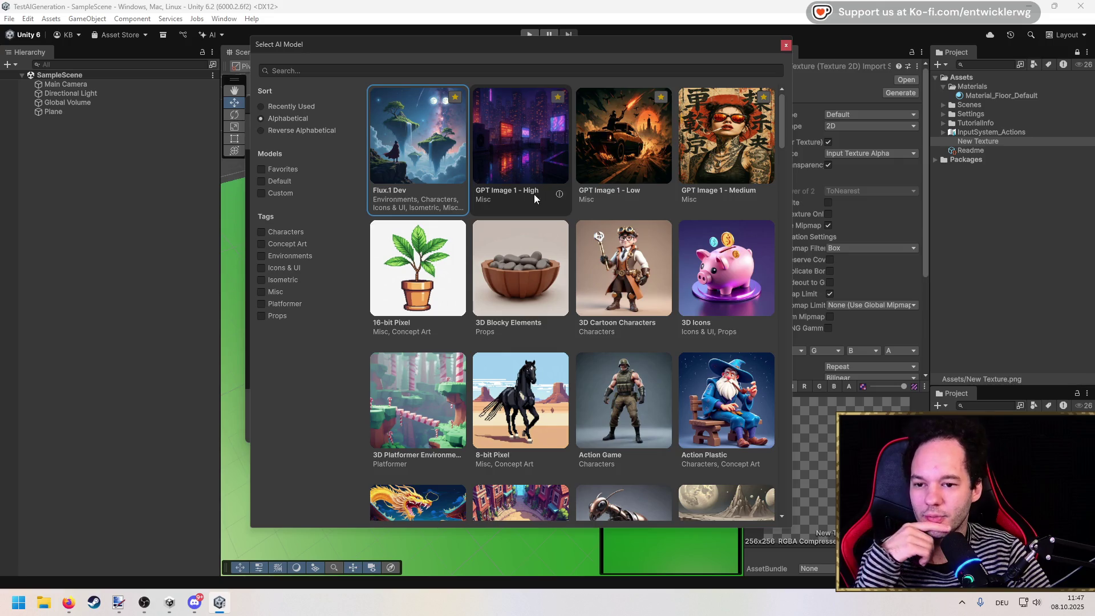
Scroll the Select AI Model grid and pick the El Diablo environments model.
scroll(639, 200, down, 3)
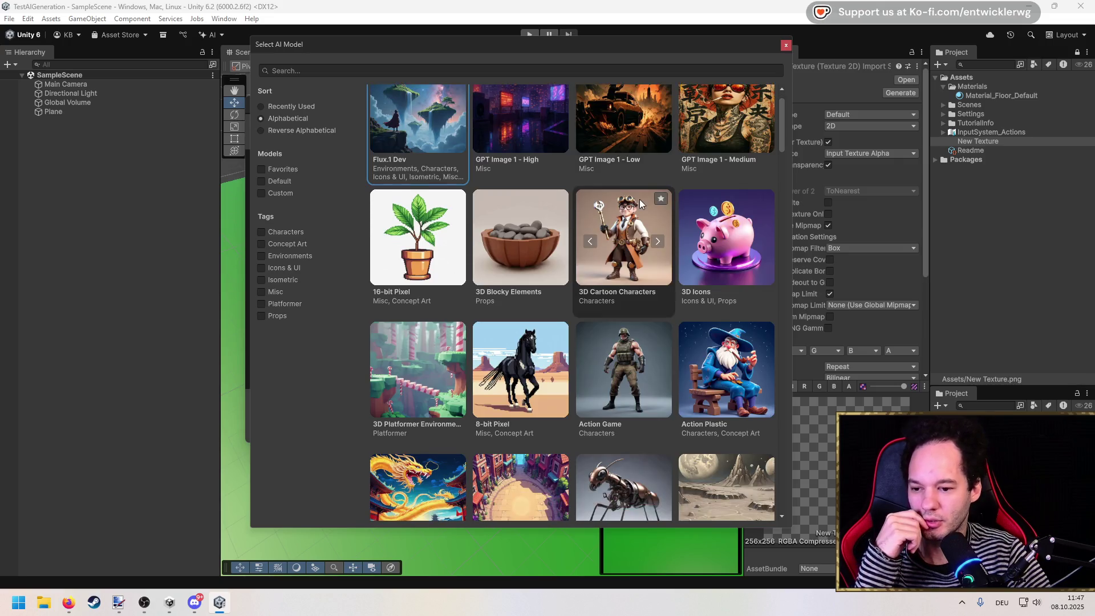
scroll(624, 197, down, 2)
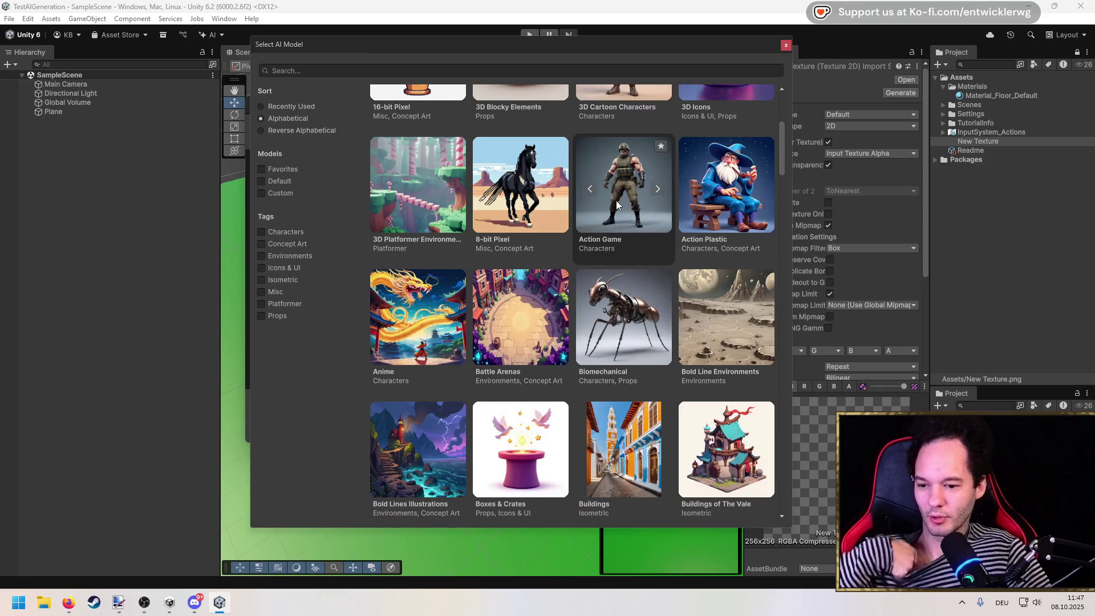
scroll(609, 191, down, 7)
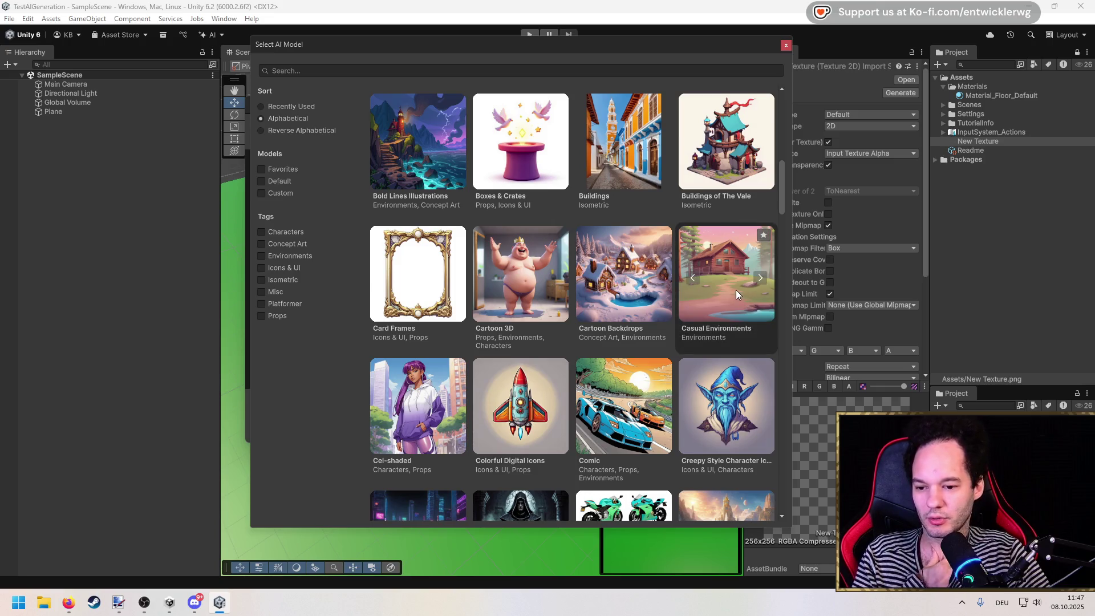
scroll(736, 290, down, 7)
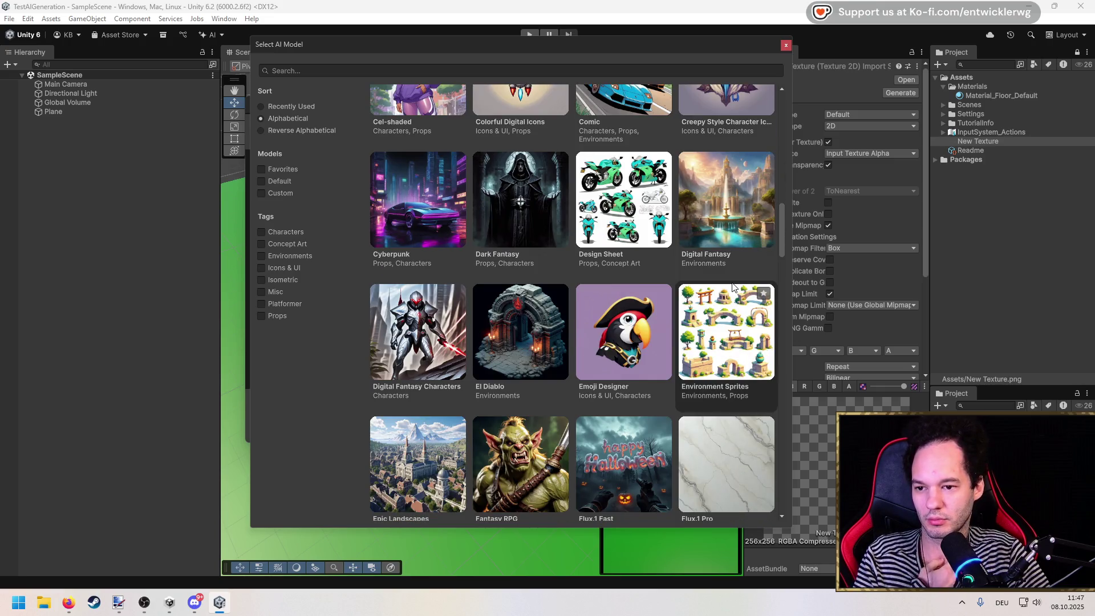
scroll(733, 287, down, 6)
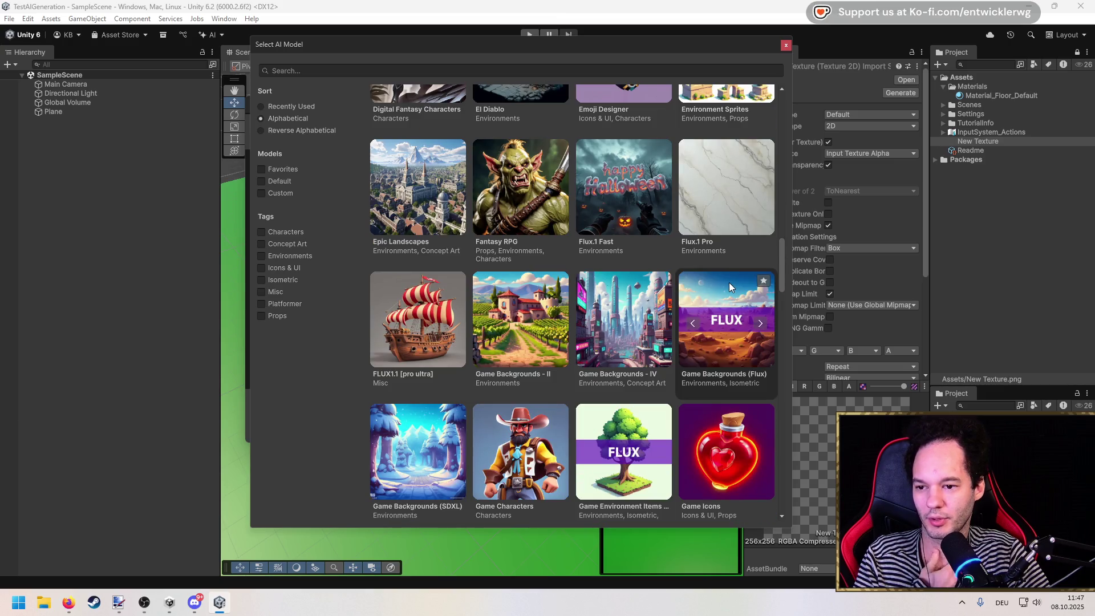
scroll(704, 282, down, 5)
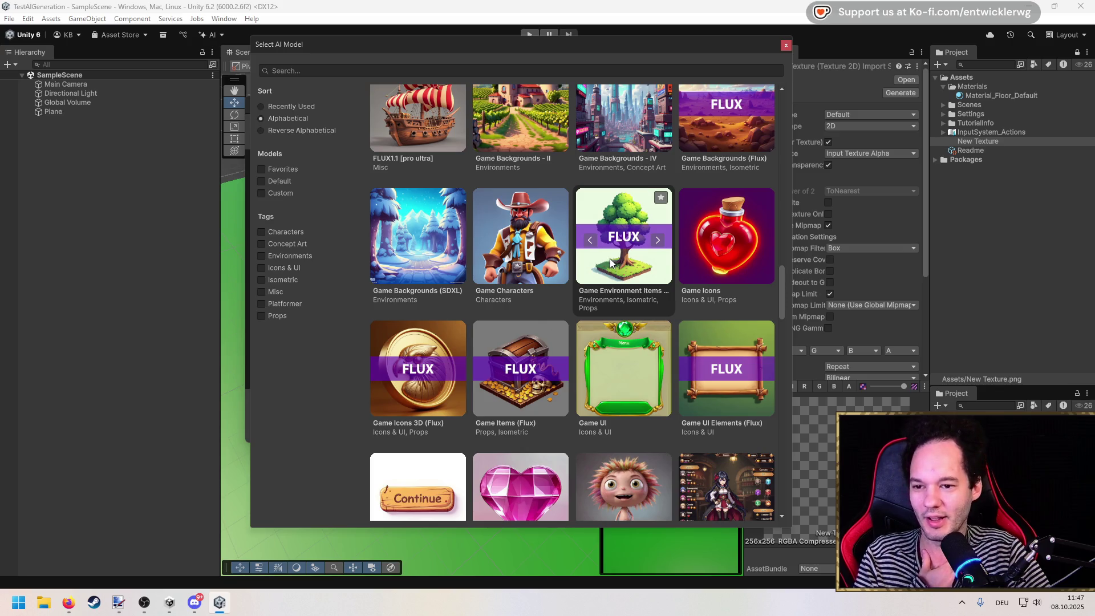
scroll(610, 258, up, 5)
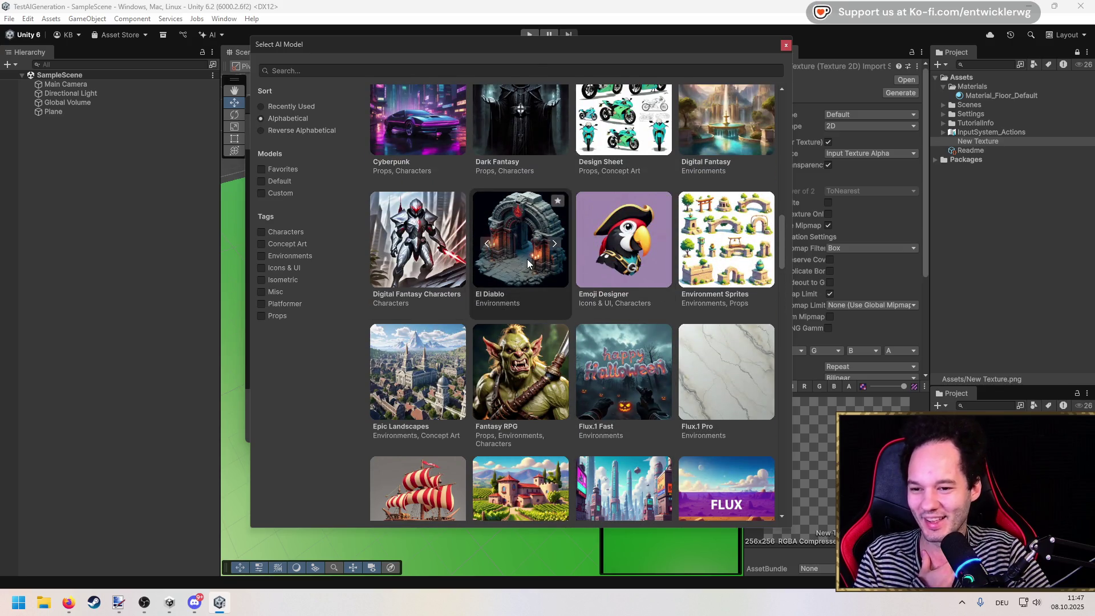
click(523, 255)
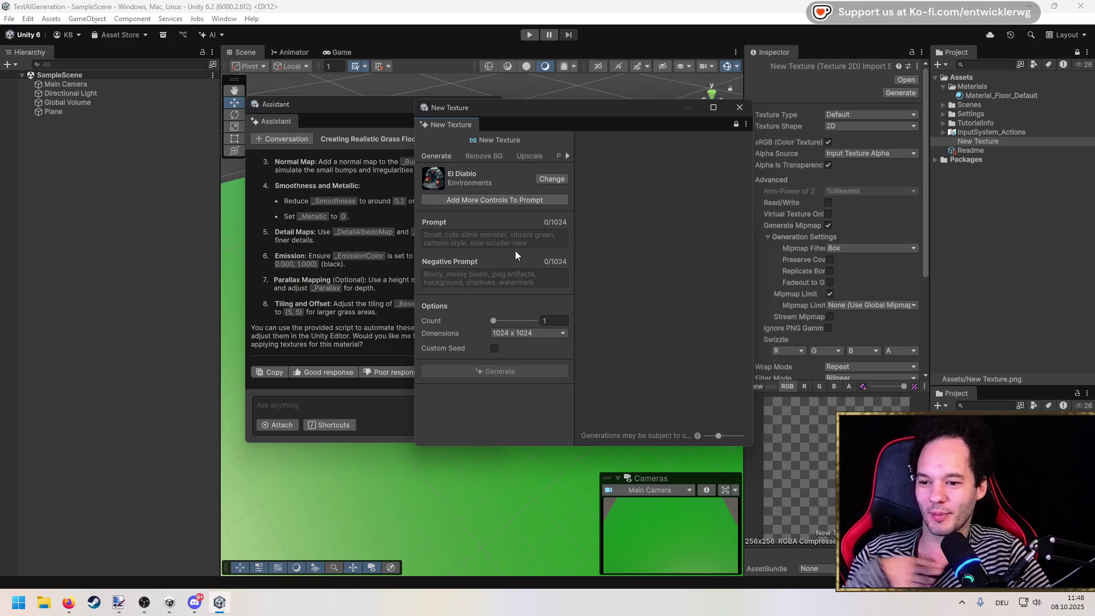
Generate a texture from the prompt 'Simple but realistic grass texture for a floor plane'.
click(522, 230)
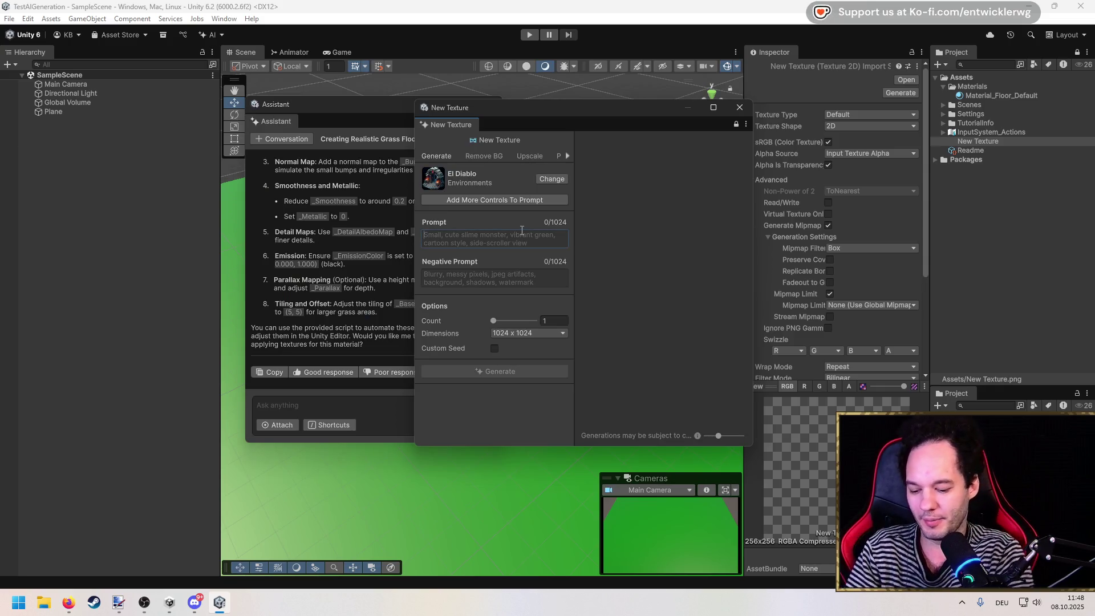
text(Simple but real)
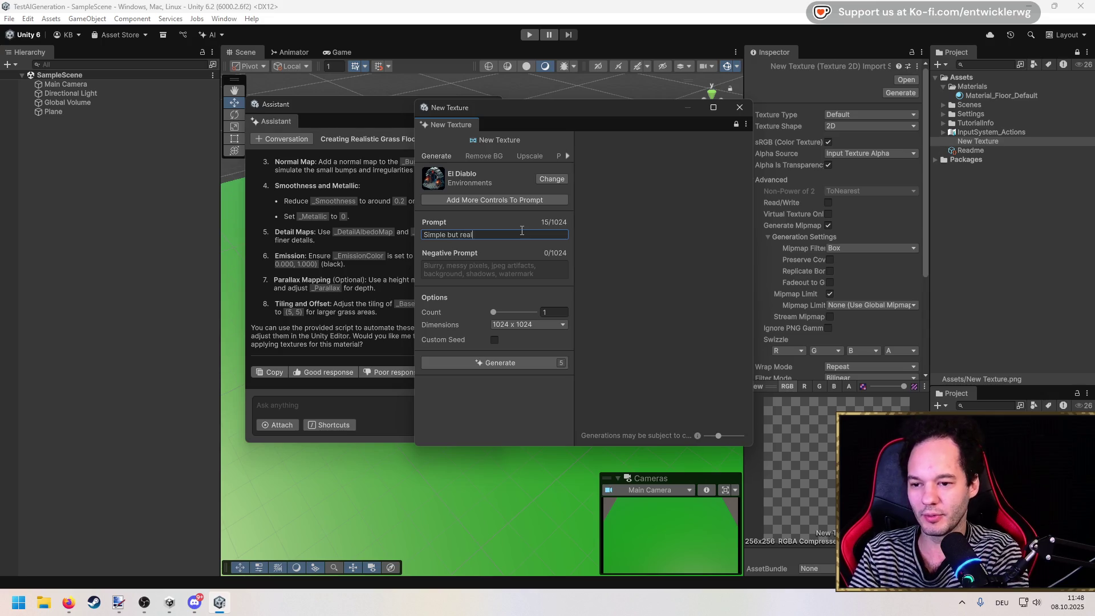
text(istic gr)
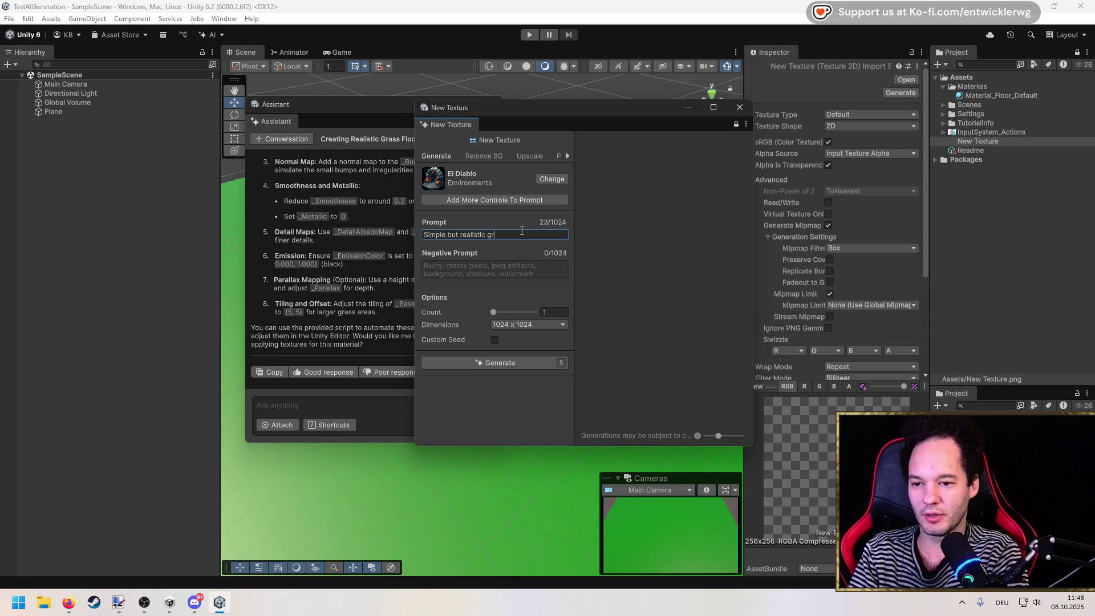
text(ass texture for)
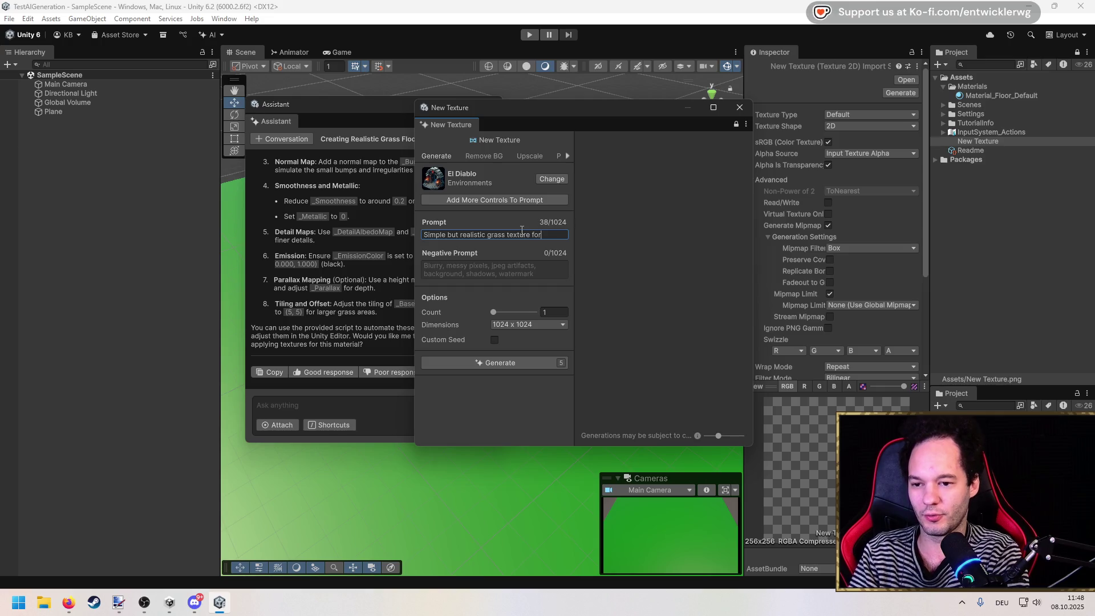
text( a floor plane)
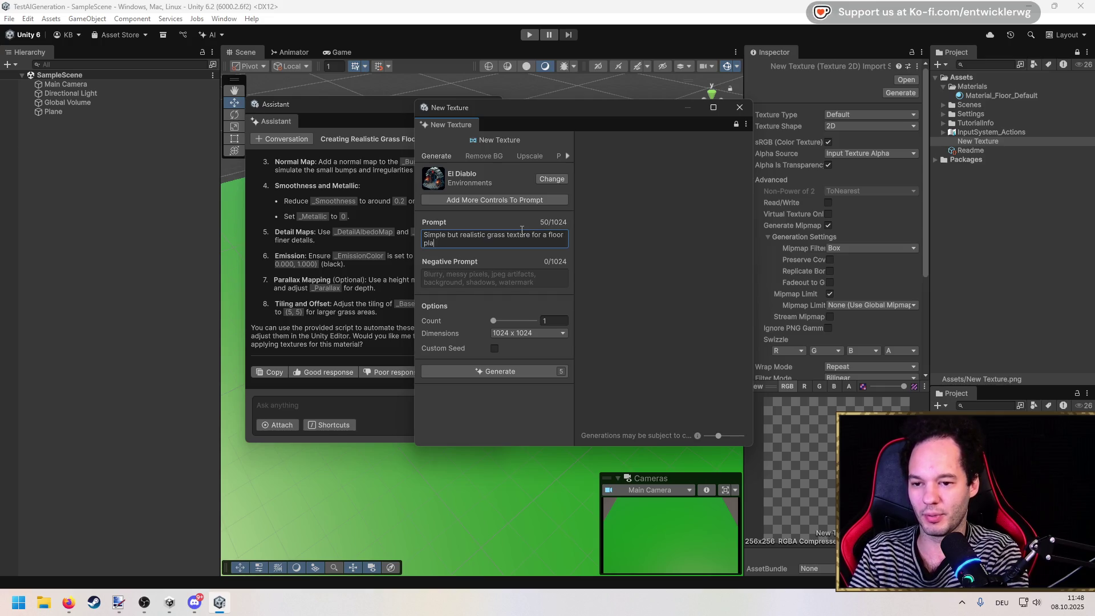
click(472, 300)
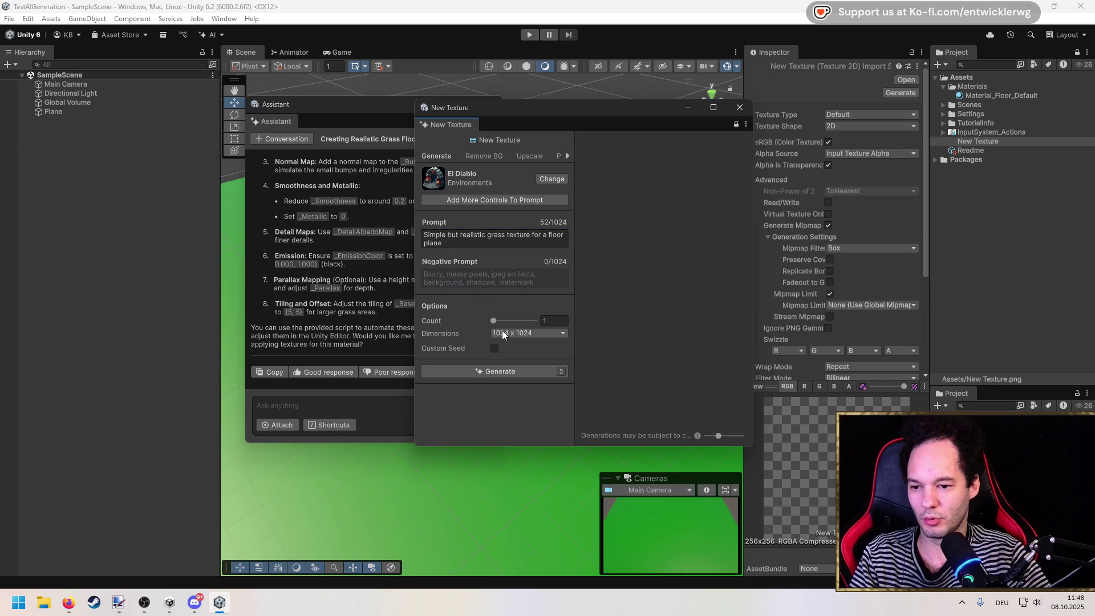
click(514, 370)
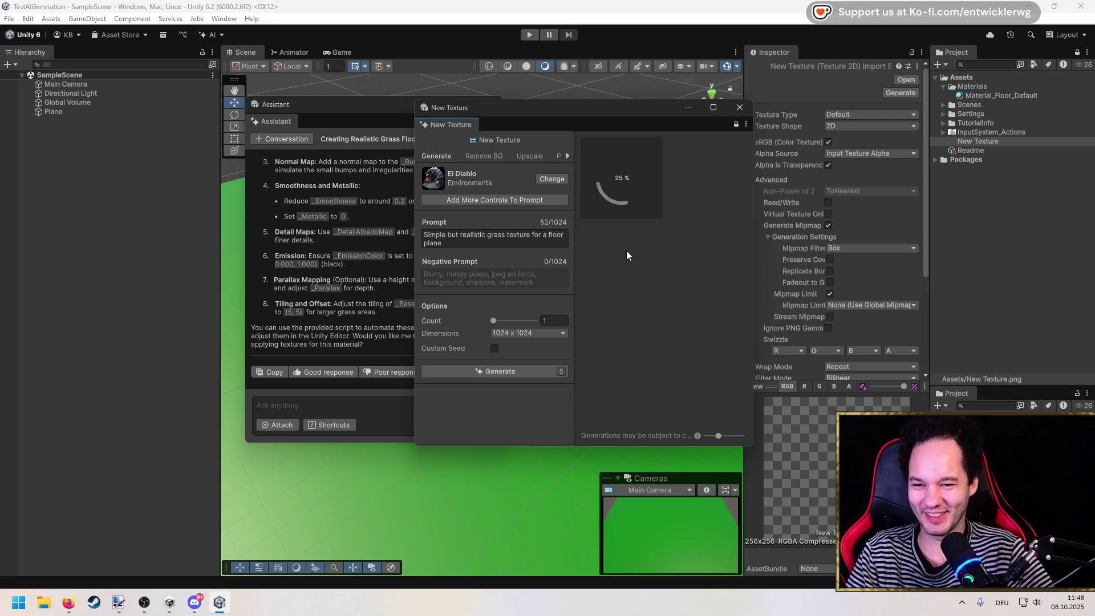
mouse_move(578, 104)
mouse_down()
mouse_move(617, 112)
mouse_move(630, 100)
mouse_move(413, 113)
mouse_up()
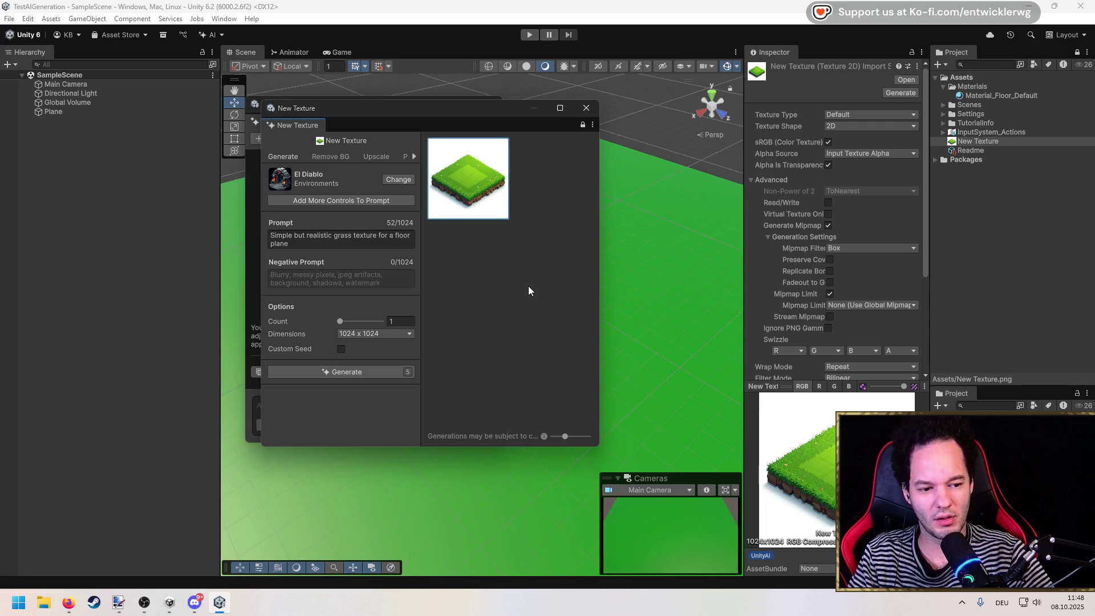
Widen the Inspector and browse the Remove BG, Upscale and Inpaint tabs.
mouse_move(745, 191)
mouse_down()
mouse_move(659, 189)
mouse_move(687, 191)
mouse_up()
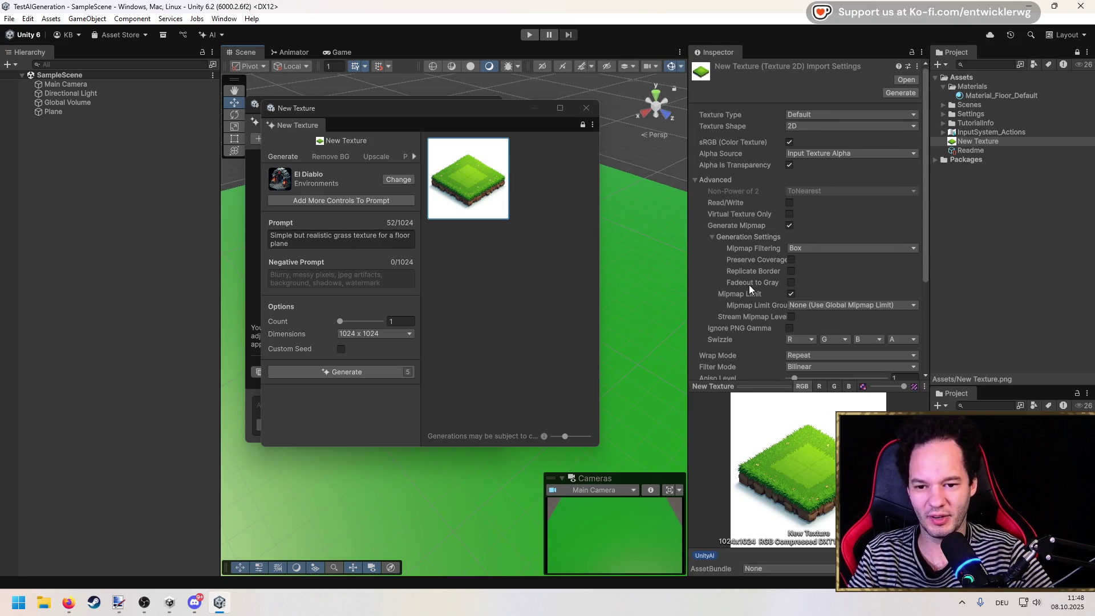
scroll(748, 285, down, 4)
scroll(748, 278, up, 4)
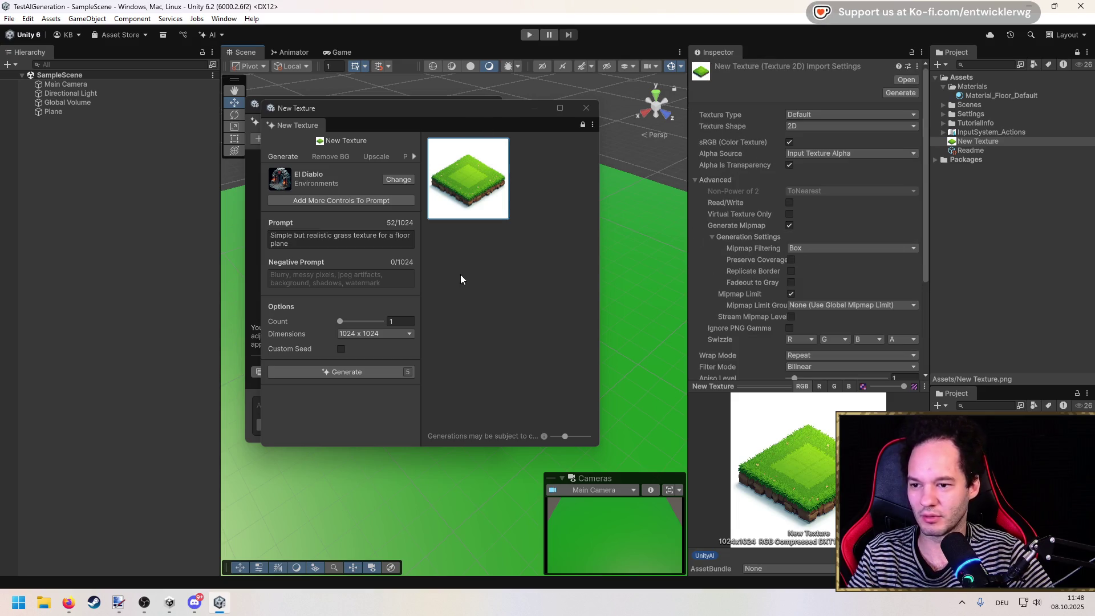
click(339, 158)
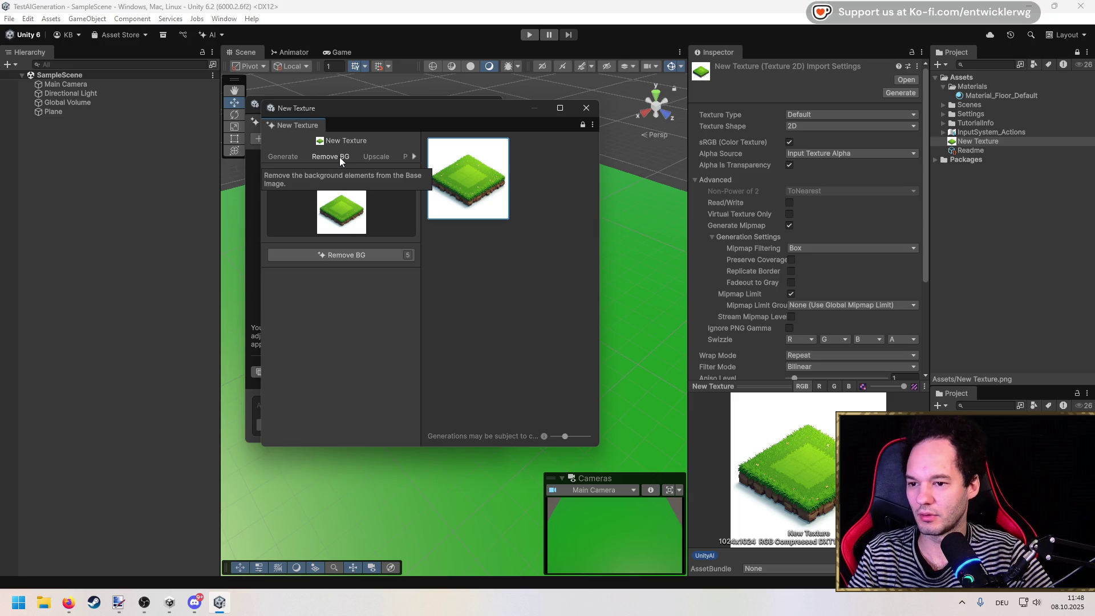
click(375, 156)
click(415, 156)
click(416, 156)
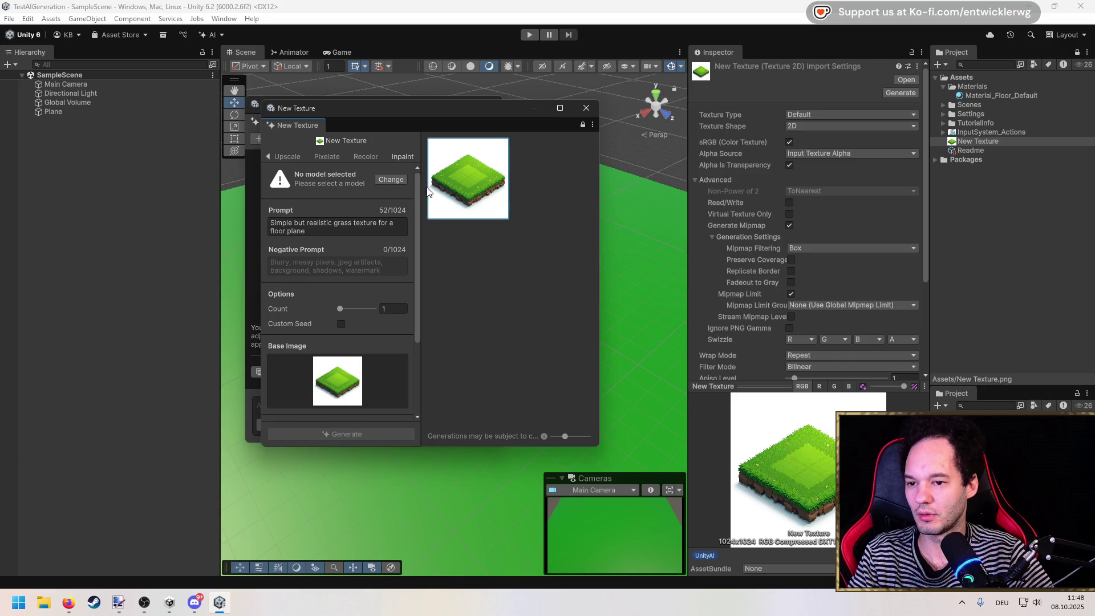
mouse_move(421, 186)
mouse_down()
mouse_move(484, 193)
mouse_move(435, 206)
mouse_up()
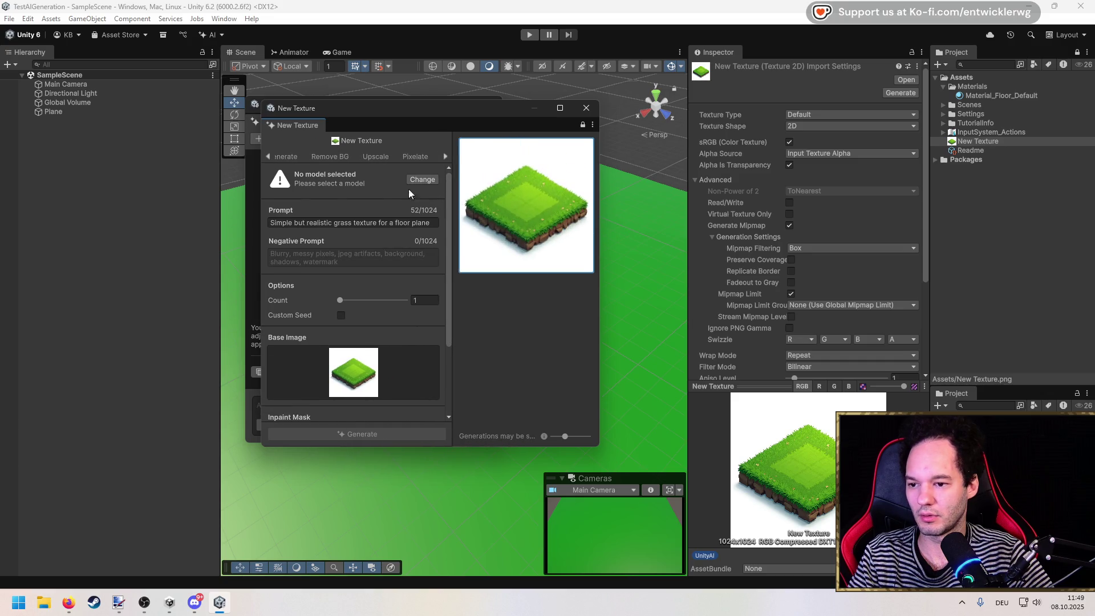
Return to the Generate tab and place the generator beside the Assistant.
click(265, 157)
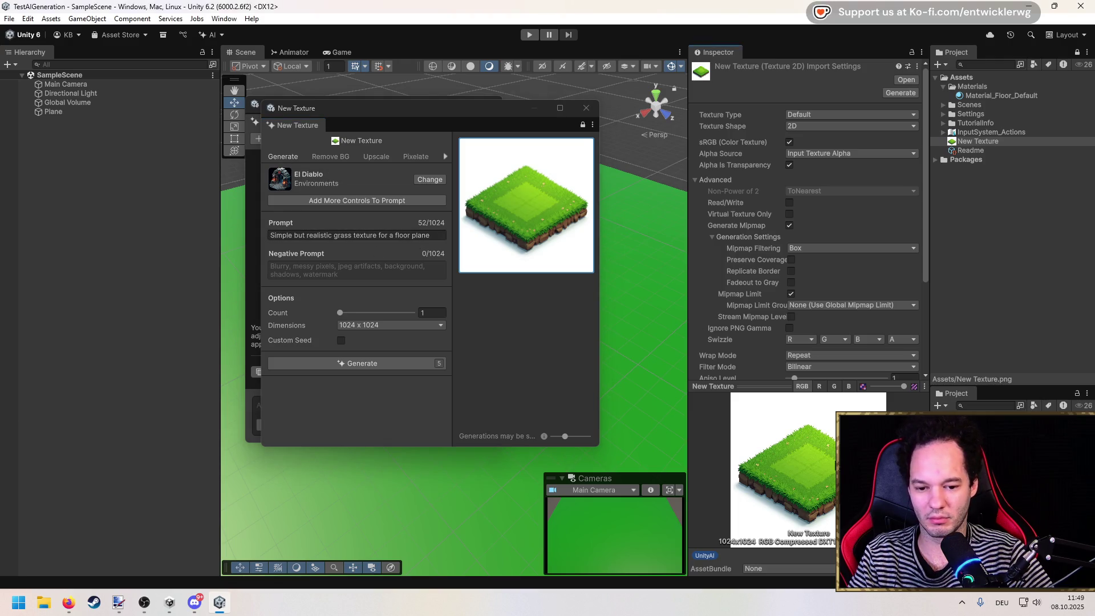
mouse_move(458, 124)
mouse_down()
mouse_move(252, 179)
mouse_move(216, 213)
mouse_up()
mouse_move(978, 142)
mouse_down()
mouse_move(586, 305)
mouse_move(542, 171)
mouse_move(956, 138)
mouse_move(997, 95)
mouse_up()
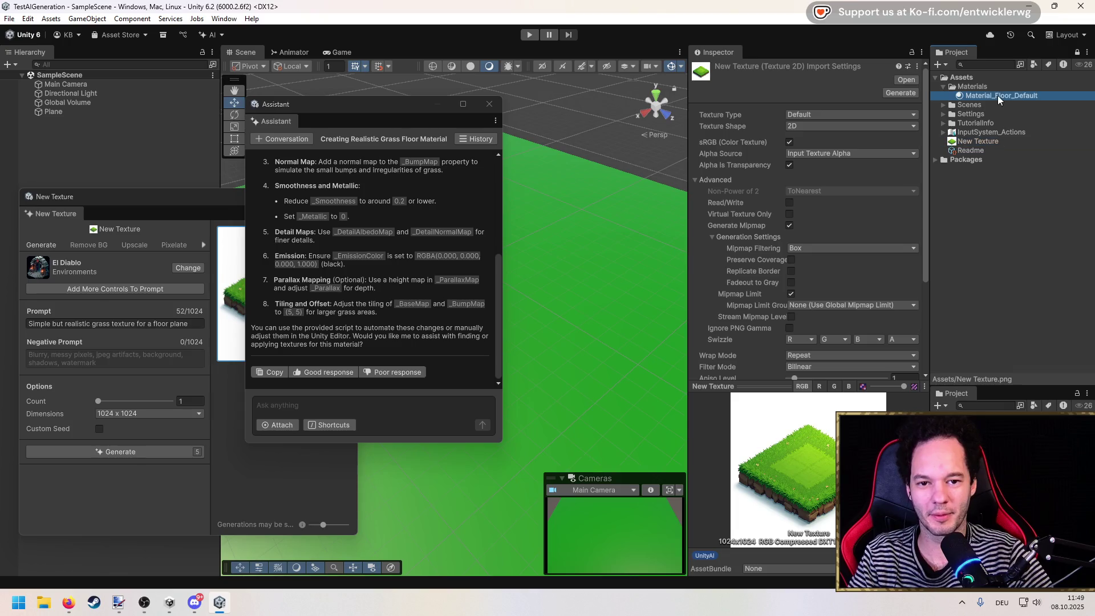
Assign New Texture as Material_Floor_Default's Detail Inputs base map.
scroll(809, 278, down, 3)
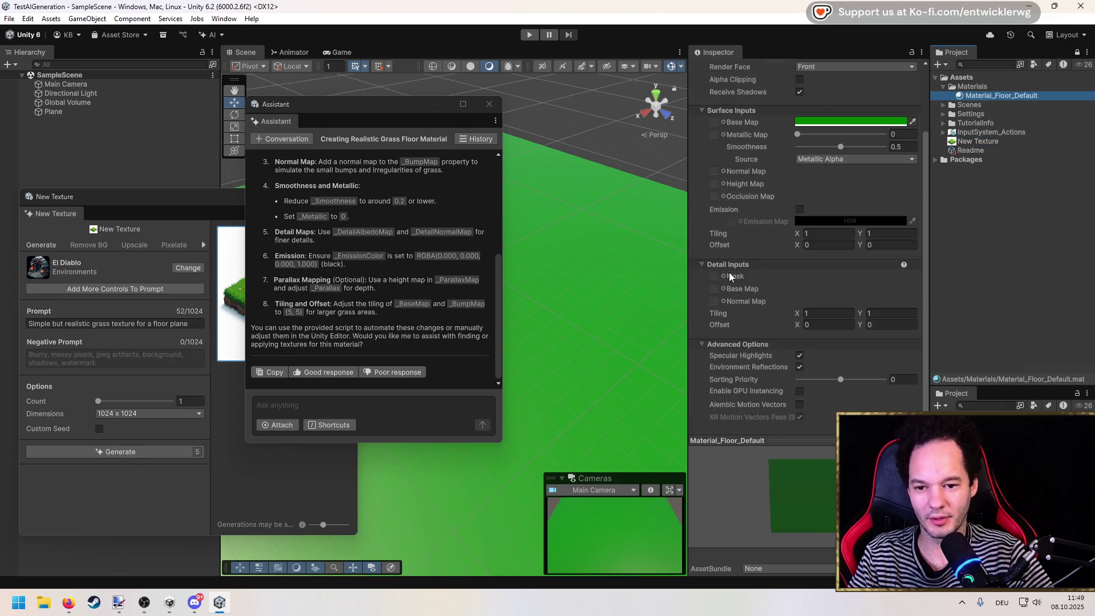
mouse_move(979, 142)
mouse_down()
mouse_move(735, 303)
mouse_move(724, 289)
mouse_move(771, 318)
mouse_move(639, 366)
mouse_up()
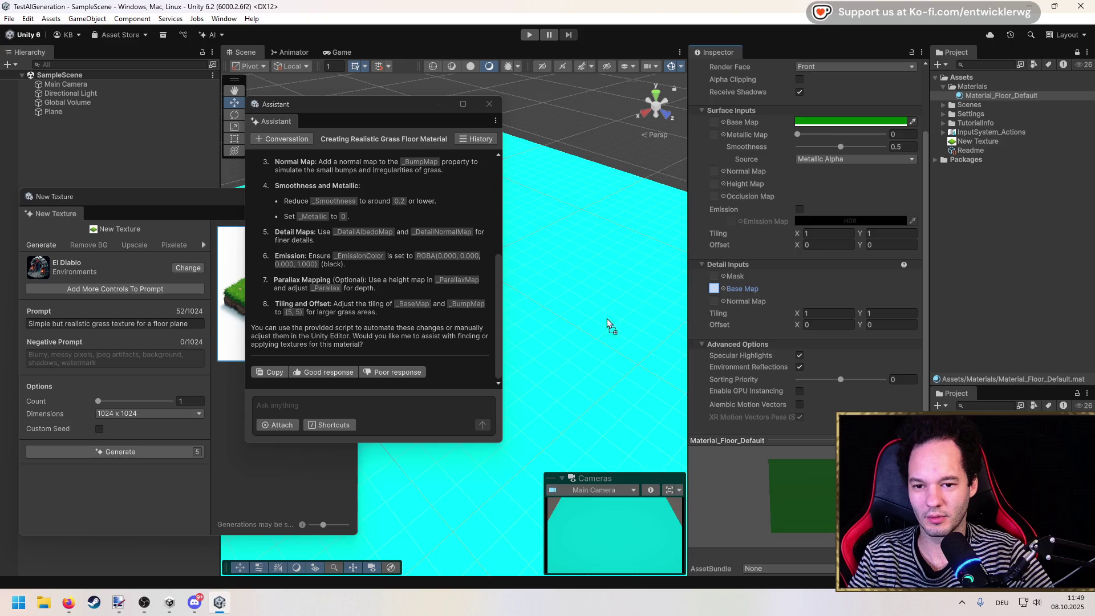
mouse_move(736, 289)
mouse_down()
mouse_move(518, 223)
mouse_move(733, 296)
mouse_move(705, 317)
mouse_up()
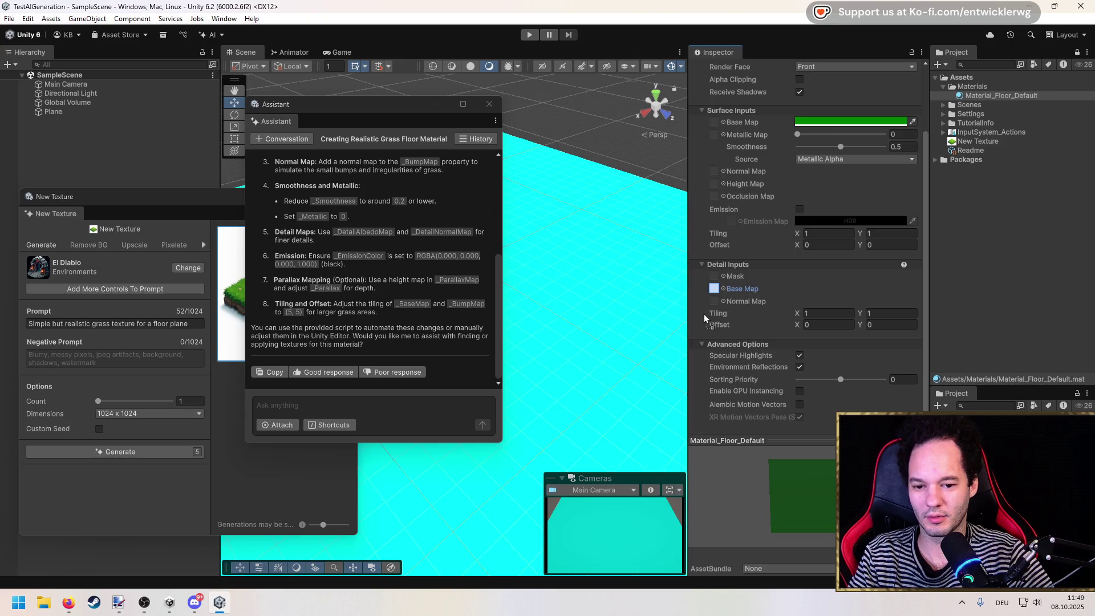
drag(587, 364, 714, 288)
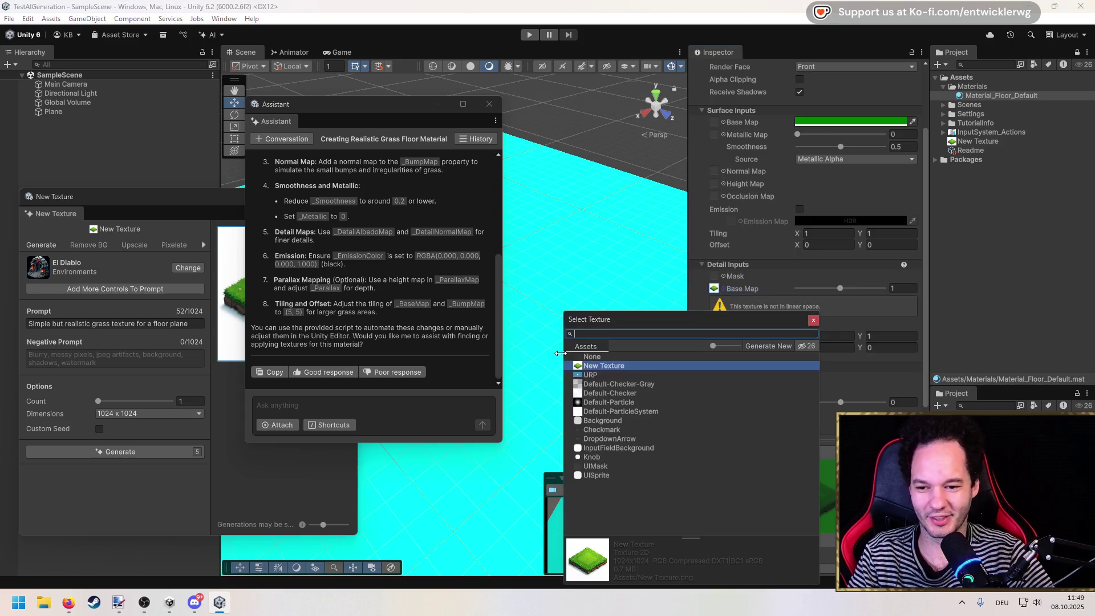
drag(676, 319, 663, 284)
Orbit around the grass floor and dock the Assistant below the Inspector.
mouse_move(399, 110)
mouse_down()
mouse_move(582, 188)
mouse_move(979, 170)
mouse_up()
mouse_move(576, 268)
mouse_down()
mouse_move(540, 252)
mouse_move(379, 245)
mouse_move(625, 320)
mouse_move(573, 348)
mouse_move(573, 322)
mouse_move(580, 333)
mouse_up()
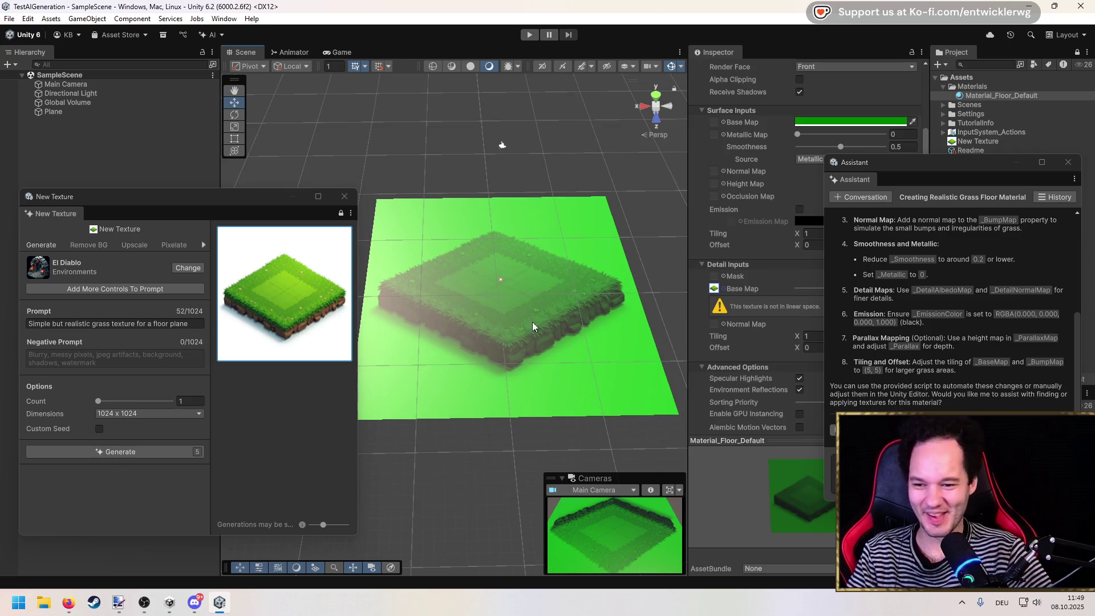
scroll(518, 310, up, 5)
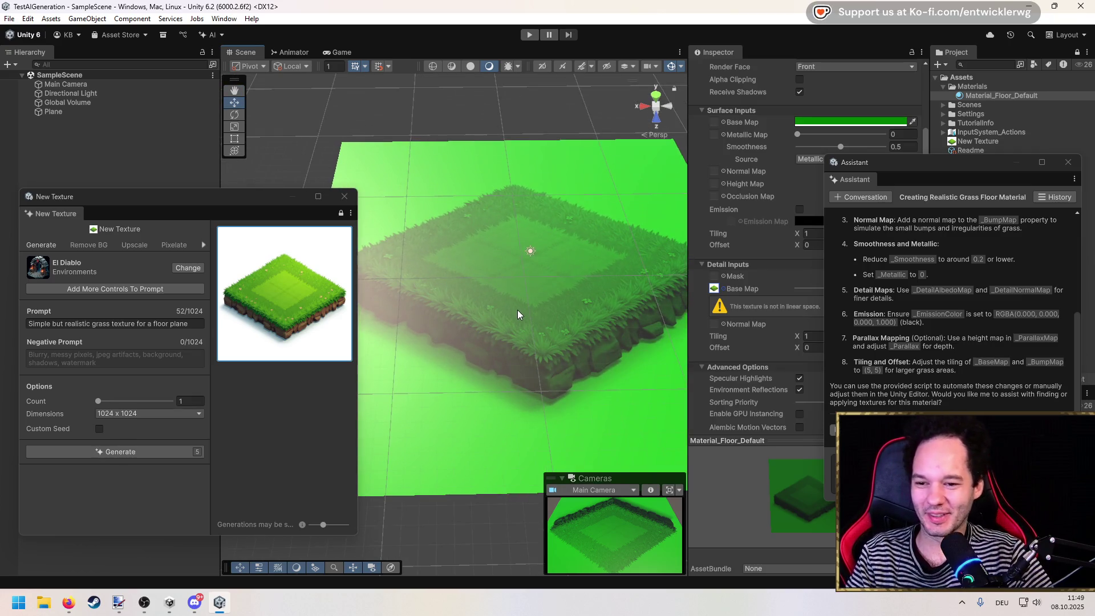
scroll(518, 310, down, 3)
mouse_move(518, 309)
mouse_down()
mouse_move(597, 268)
mouse_move(515, 278)
mouse_up()
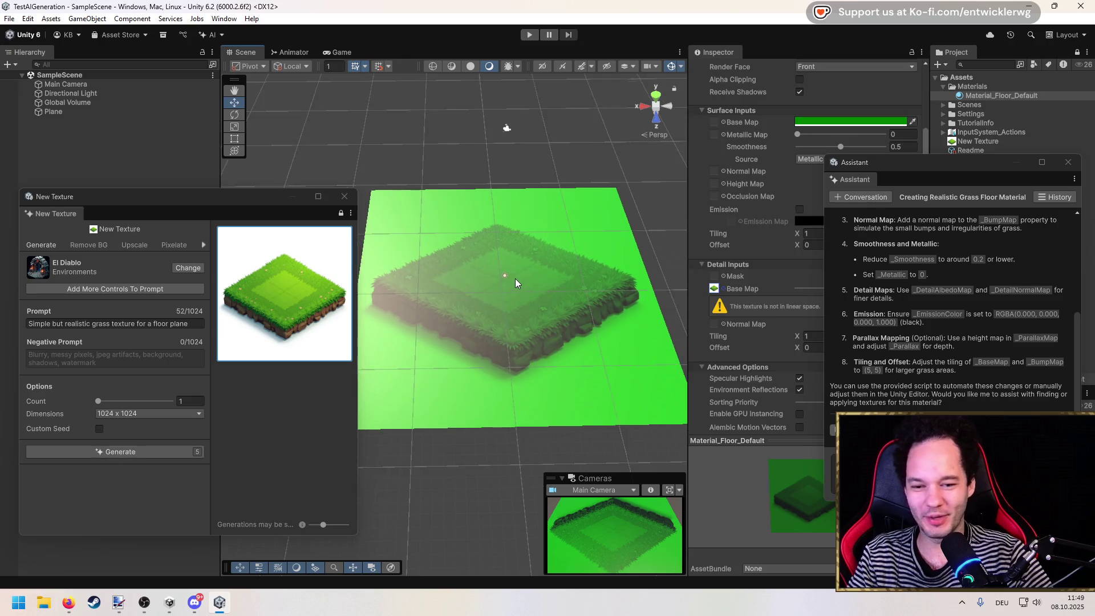
scroll(515, 278, down, 1)
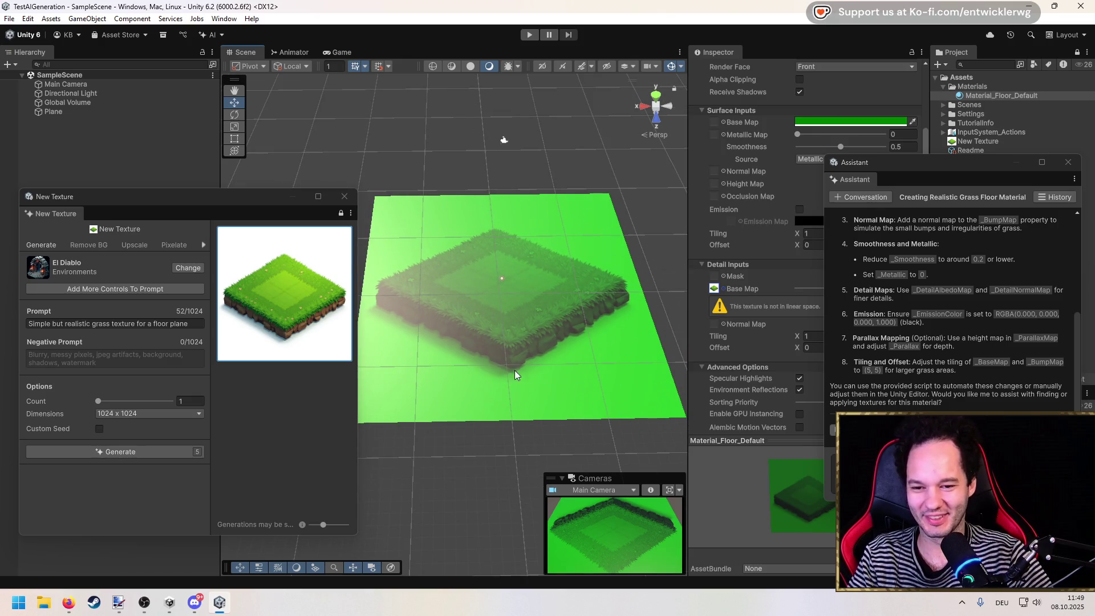
mouse_move(957, 165)
mouse_down()
mouse_move(1008, 171)
mouse_move(901, 201)
mouse_move(775, 446)
mouse_move(824, 456)
mouse_move(790, 431)
mouse_up()
click(189, 324)
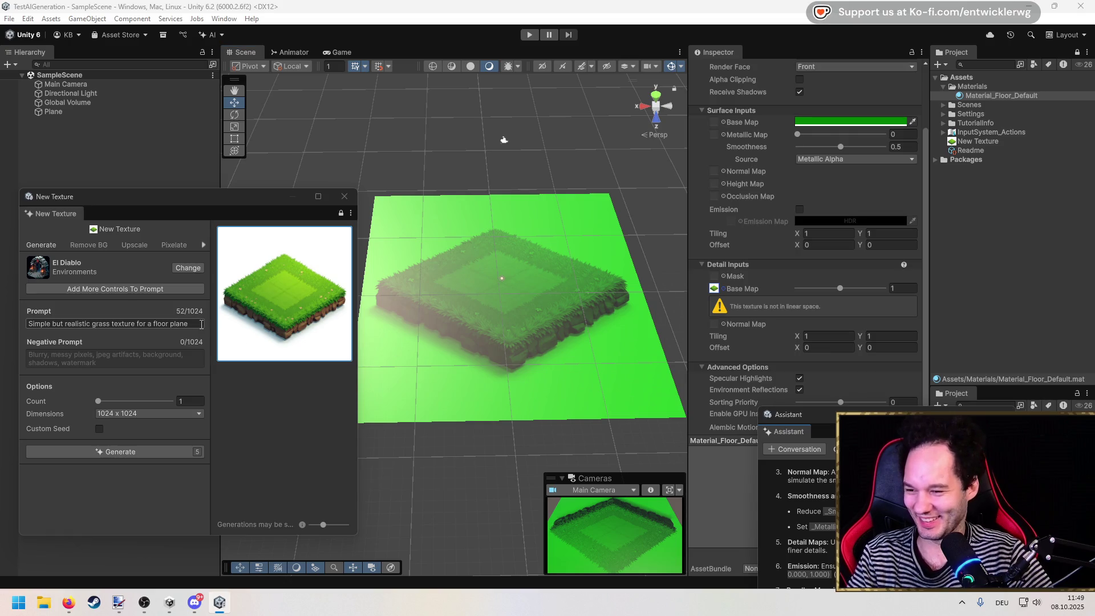
Append 'linear space' to the prompt and check the remaining AI points.
key(End)
text(linear space)
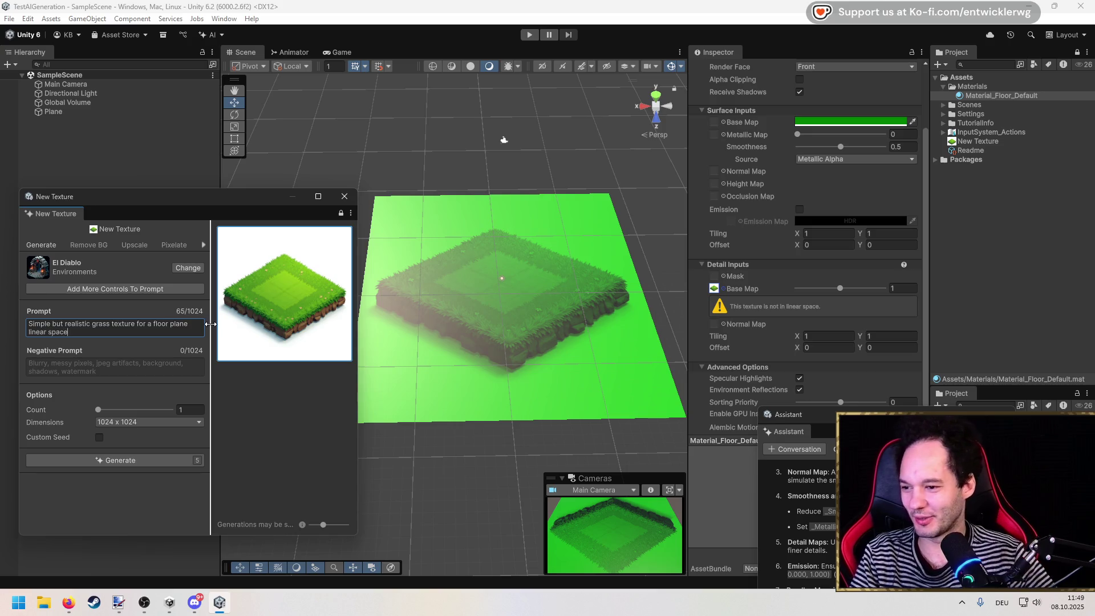
click(137, 489)
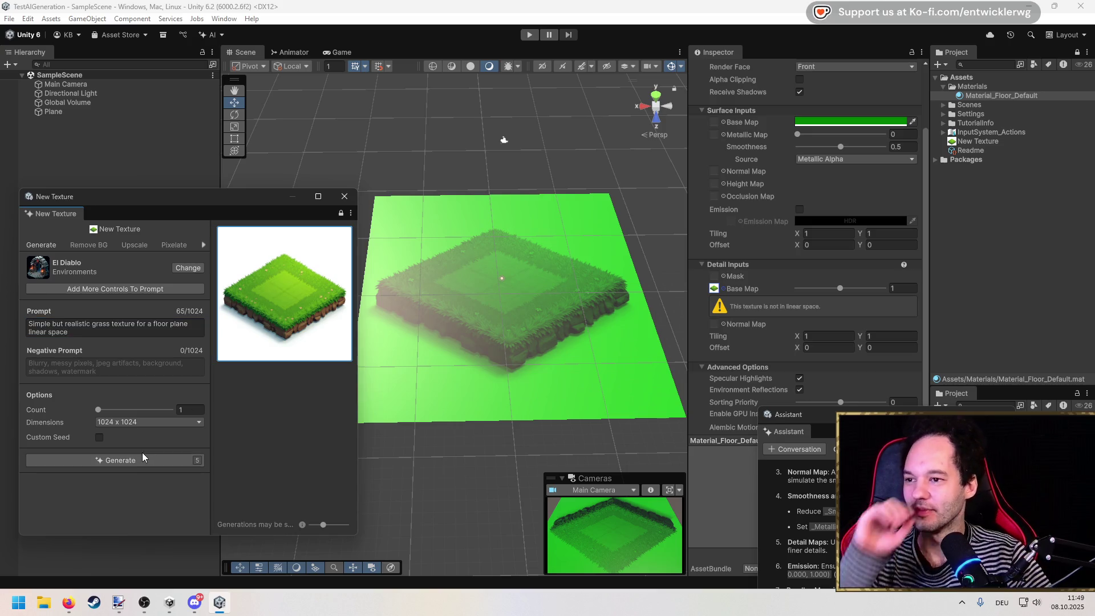
click(211, 35)
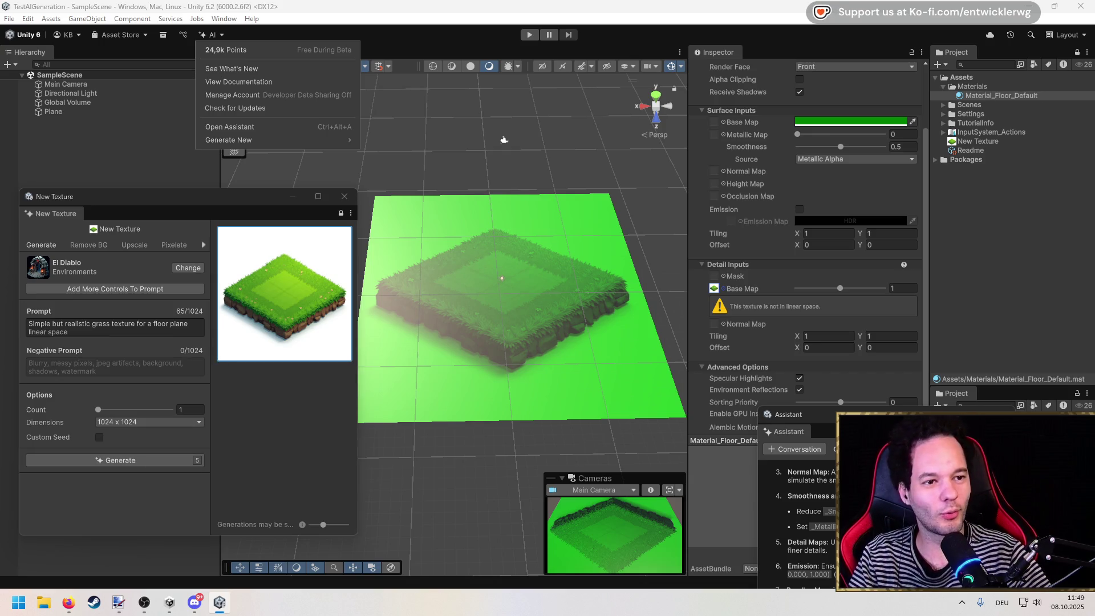
key(alt+Tab)
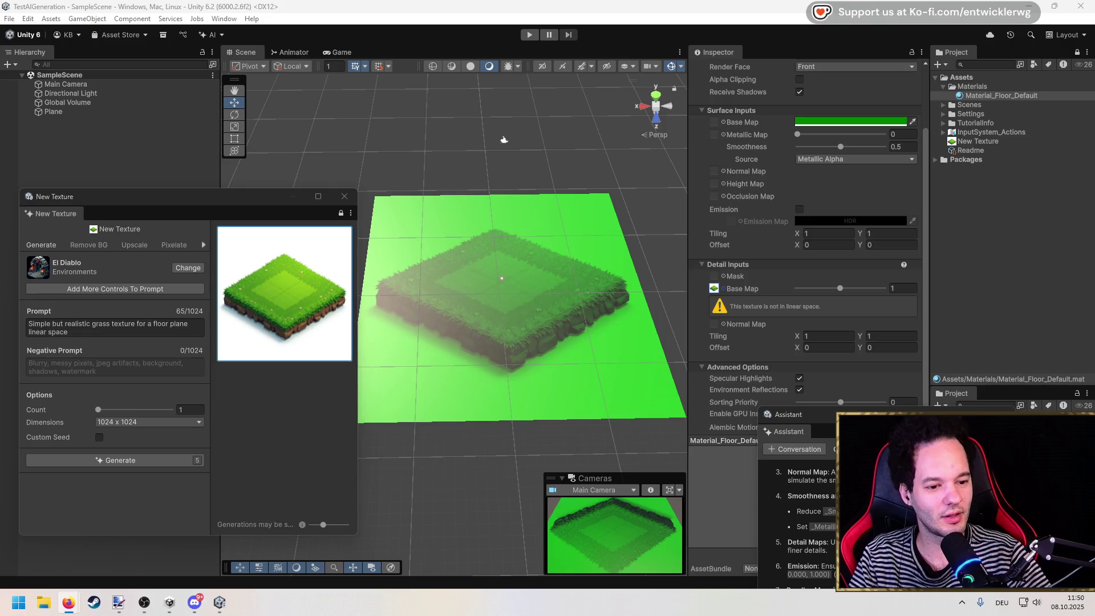
click(223, 36)
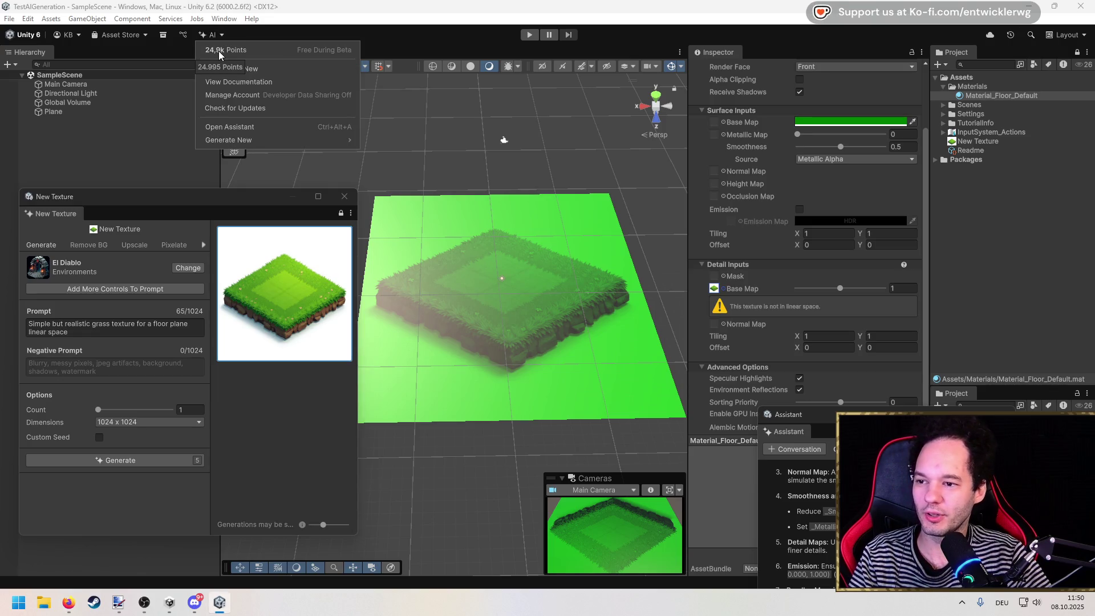
key(alt+Tab)
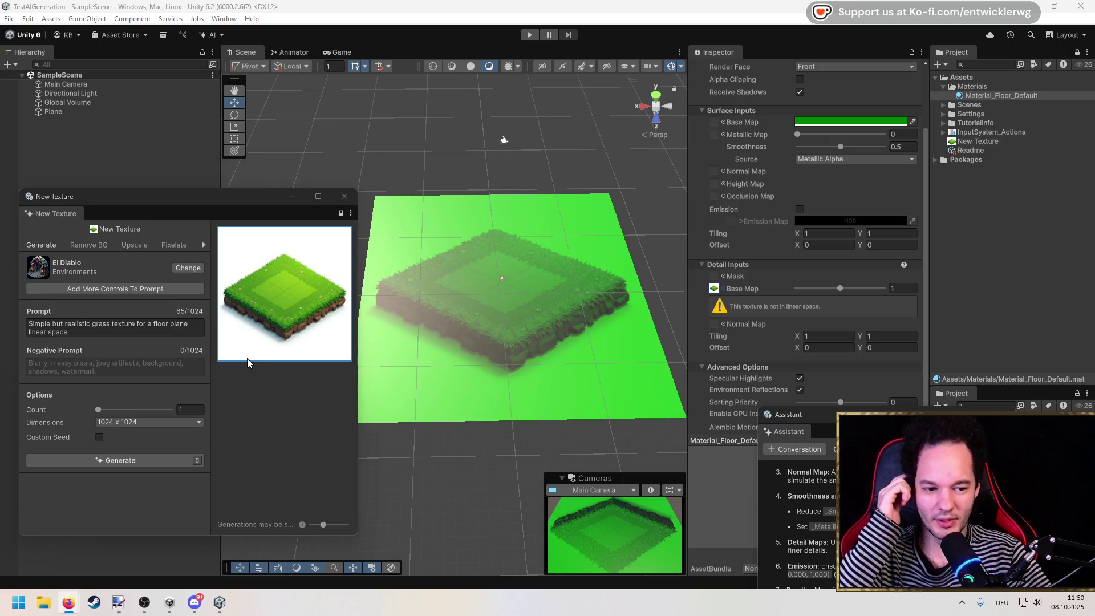
Remove the doubled space after 'plane' and generate a new texture version.
click(170, 331)
click(201, 322)
click(201, 323)
text(in)
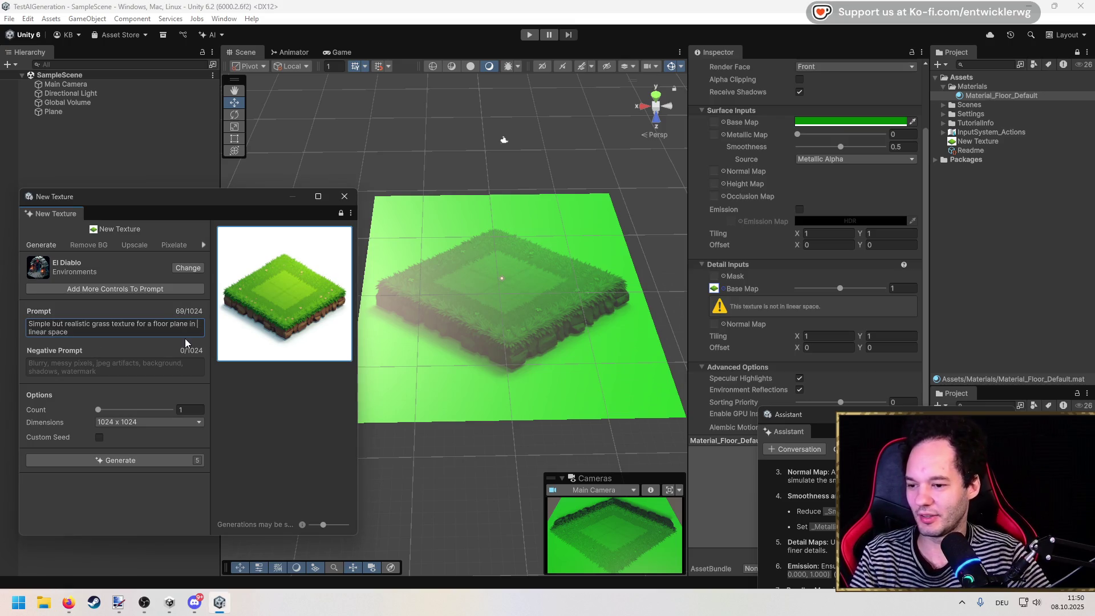
key(BackSpace)
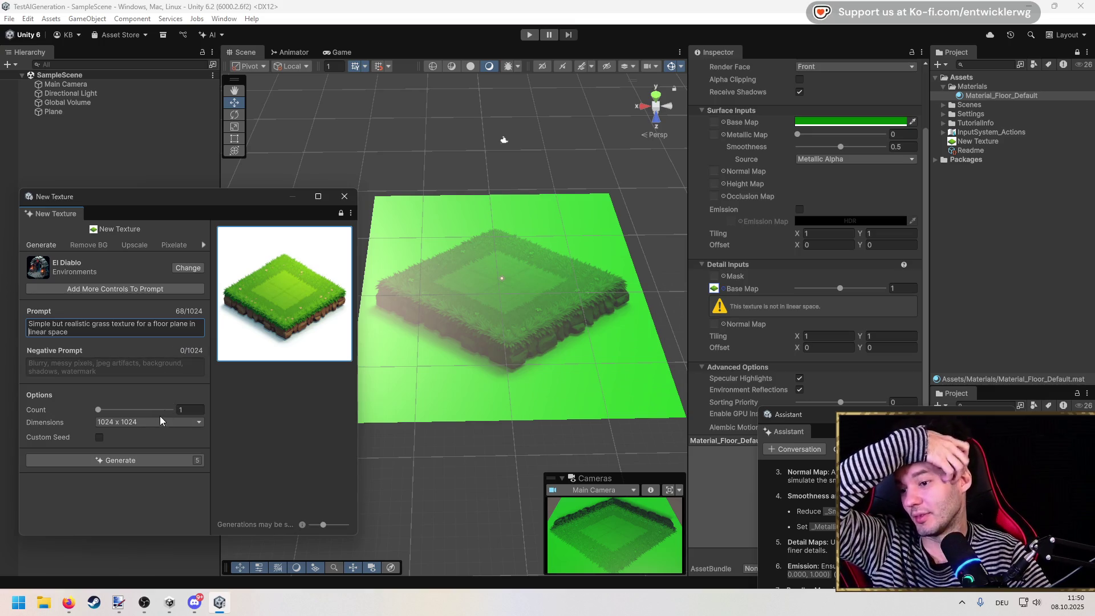
click(140, 463)
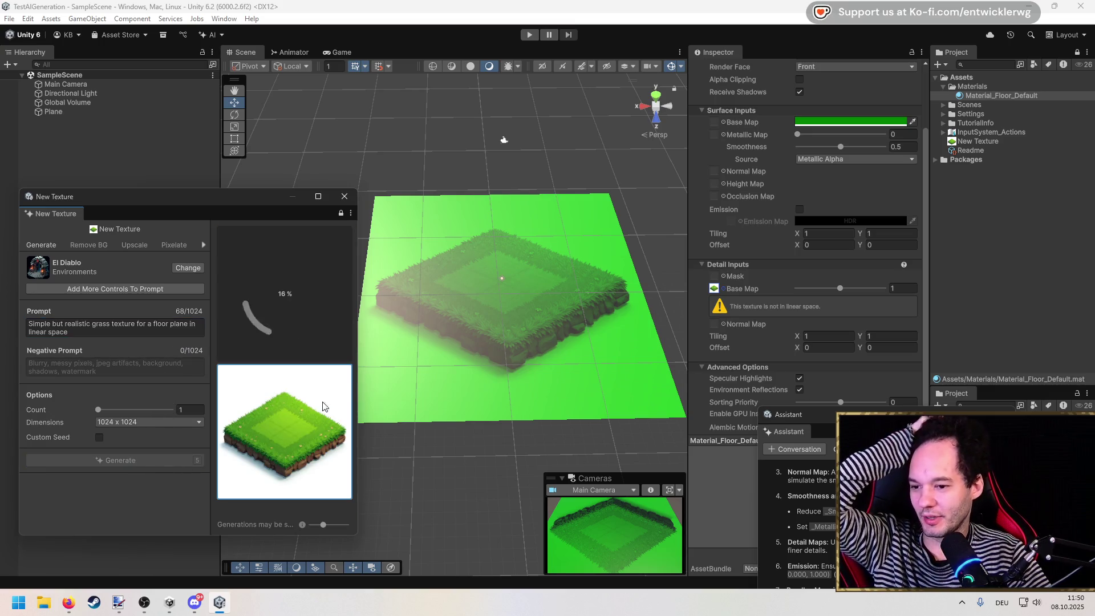
right_click(308, 419)
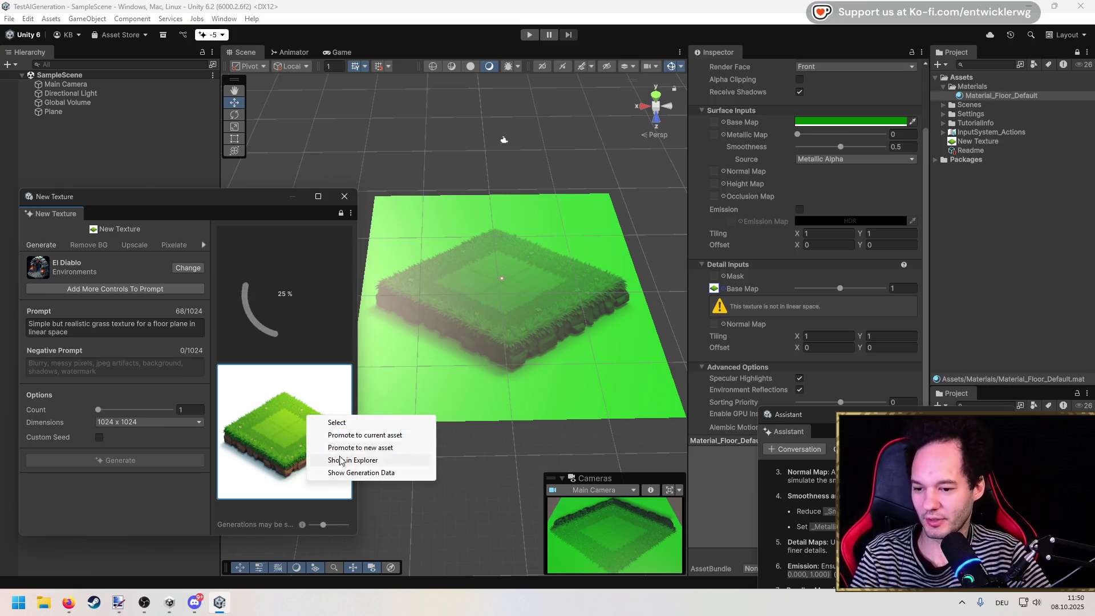
click(295, 504)
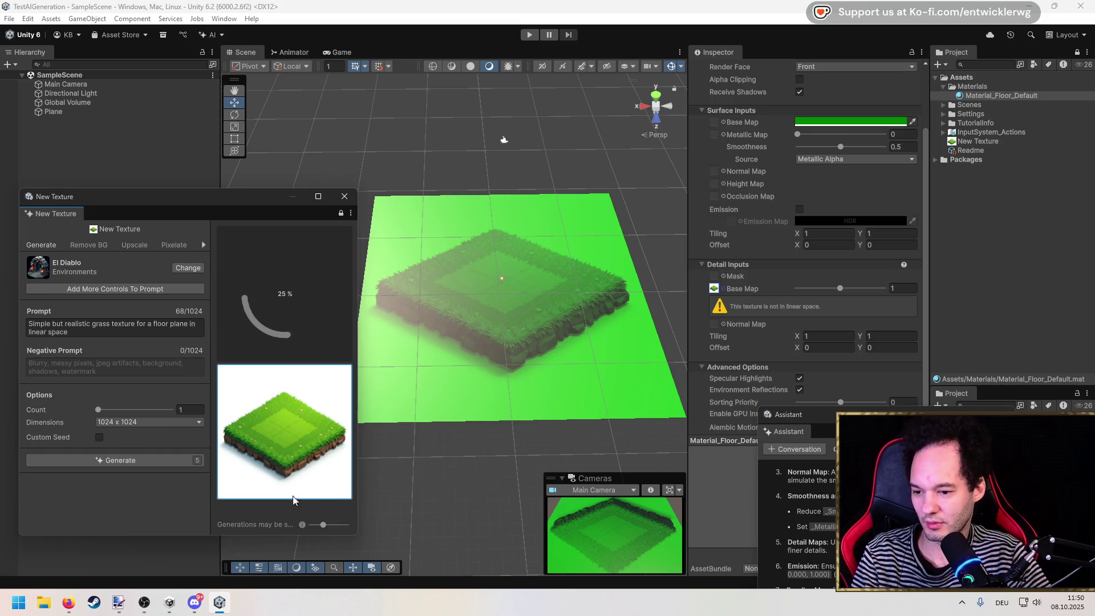
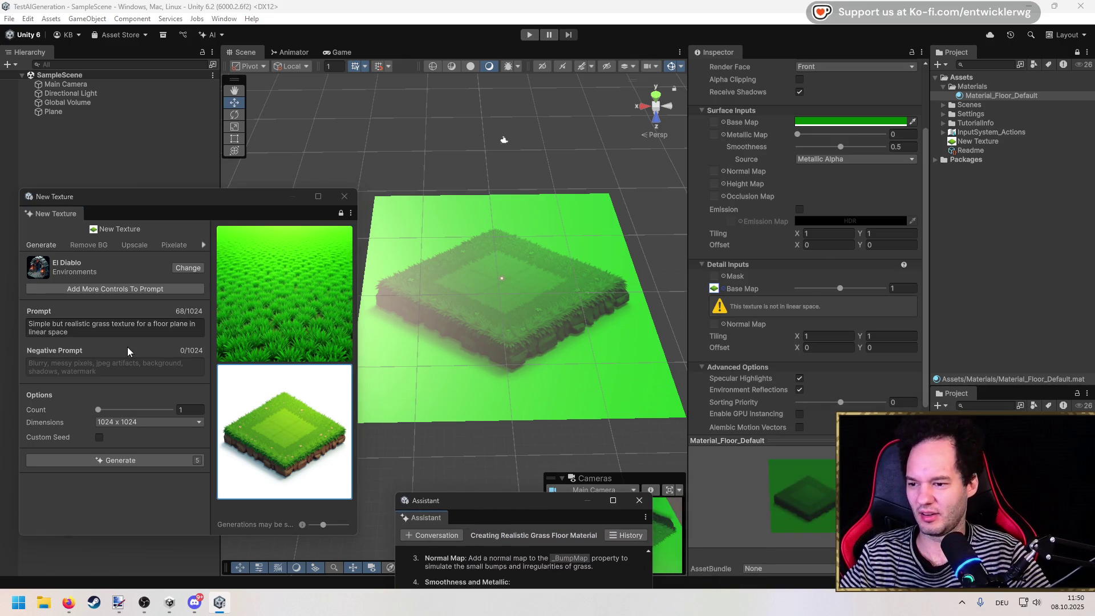
Assign the generated grass texture to Material_Floor_Default's Detail Base Map and preview the plane in Play mode.
right_click(258, 316)
mouse_move(977, 142)
mouse_down()
mouse_move(867, 234)
mouse_move(717, 289)
mouse_up()
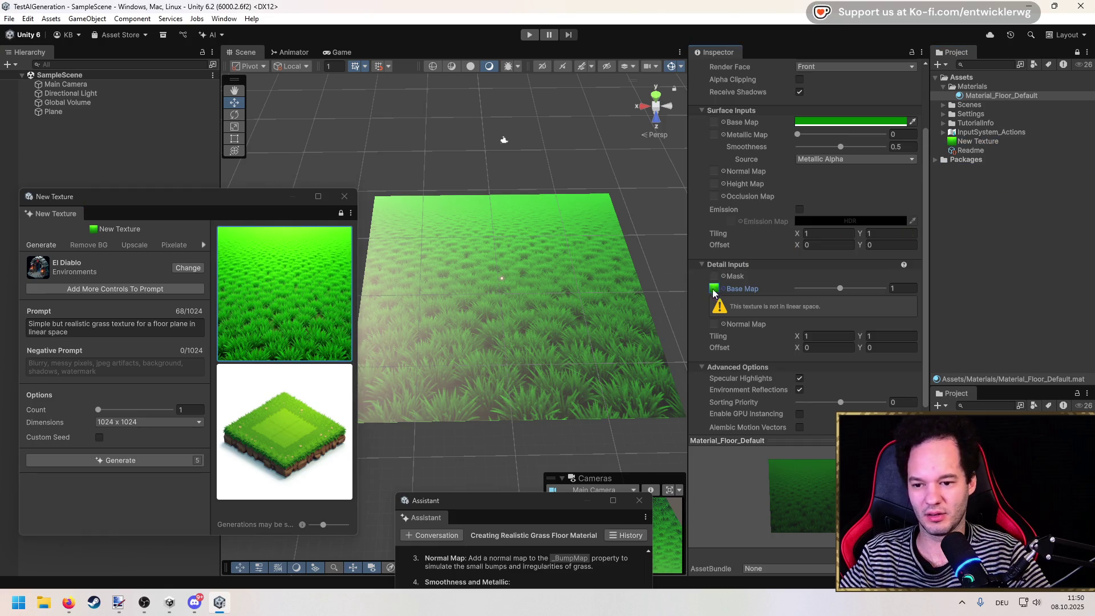
scroll(504, 224, up, 5)
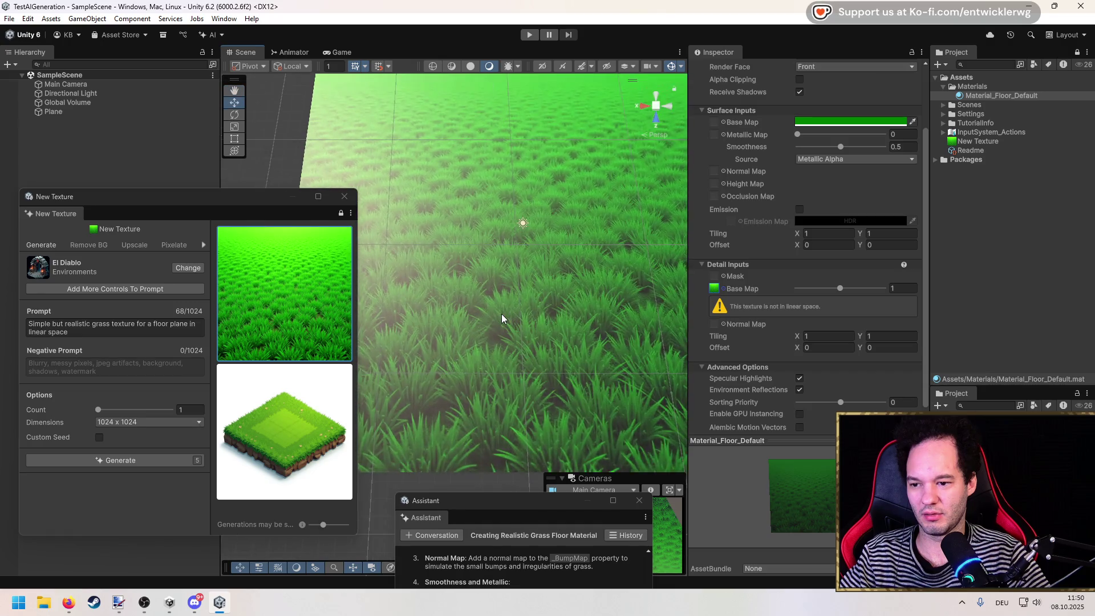
drag(240, 202, 305, 213)
mouse_move(513, 256)
mouse_down()
mouse_move(550, 300)
mouse_move(517, 342)
mouse_move(437, 174)
mouse_move(525, 255)
mouse_move(642, 256)
mouse_move(513, 288)
mouse_move(342, 288)
mouse_move(489, 281)
mouse_up()
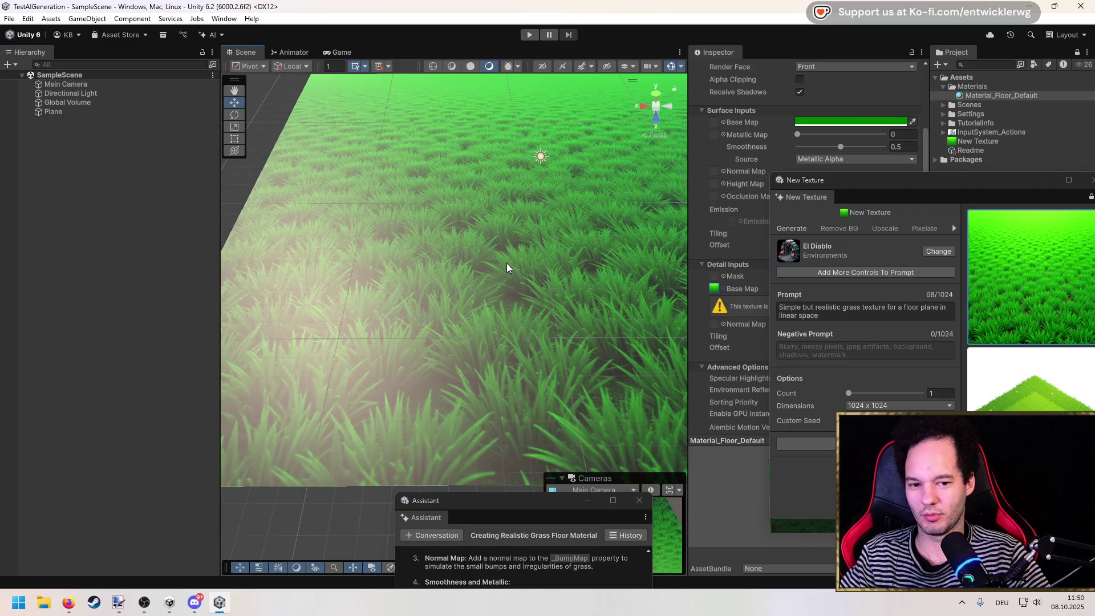
scroll(489, 281, down, 3)
click(530, 35)
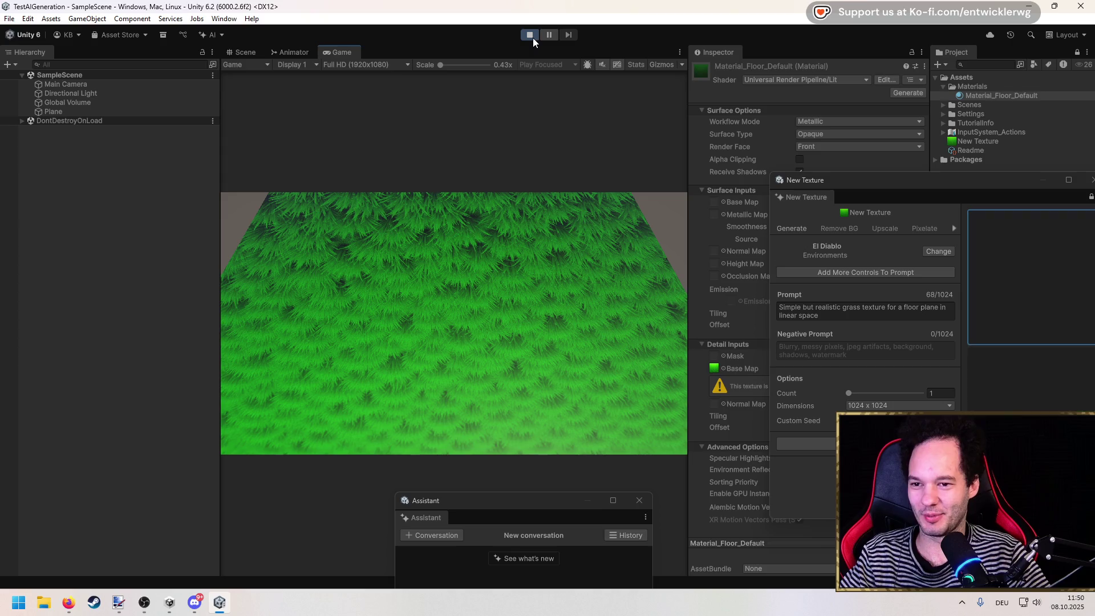
click(532, 36)
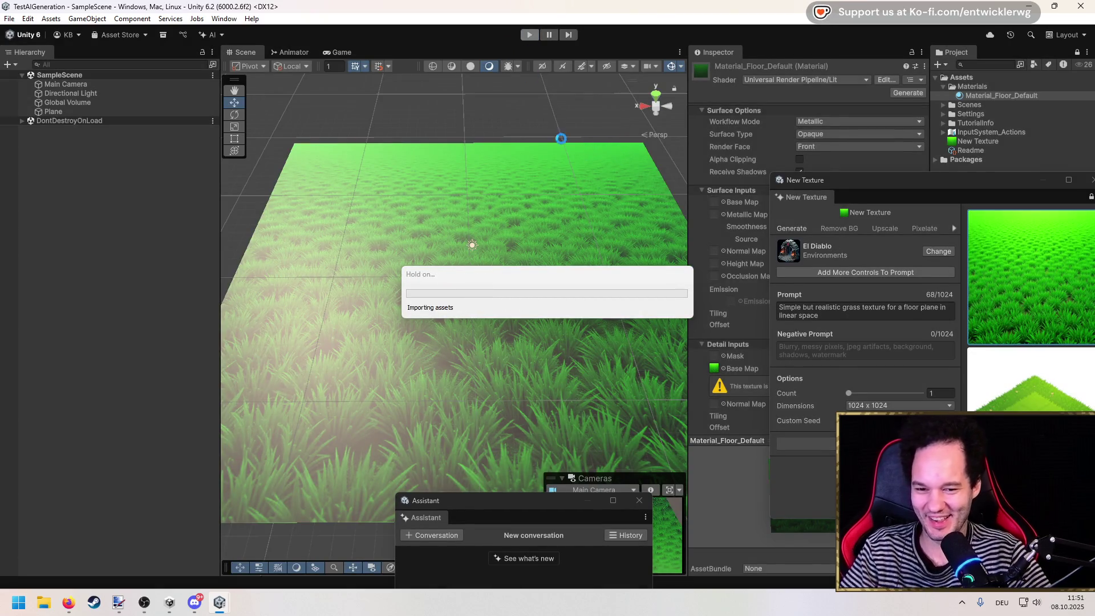
click(522, 39)
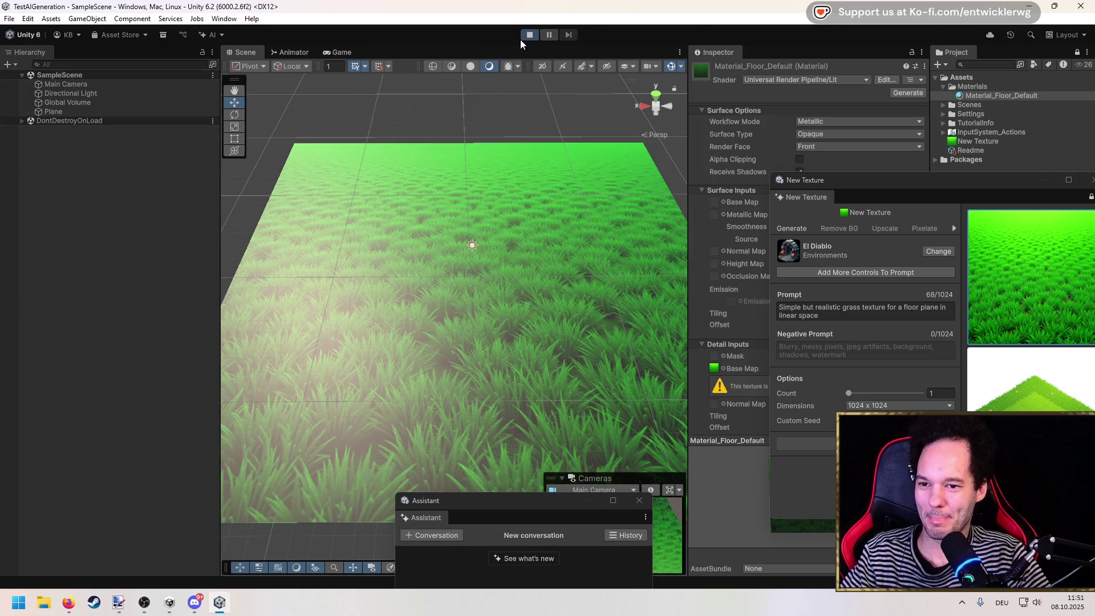
key(ctrl+p)
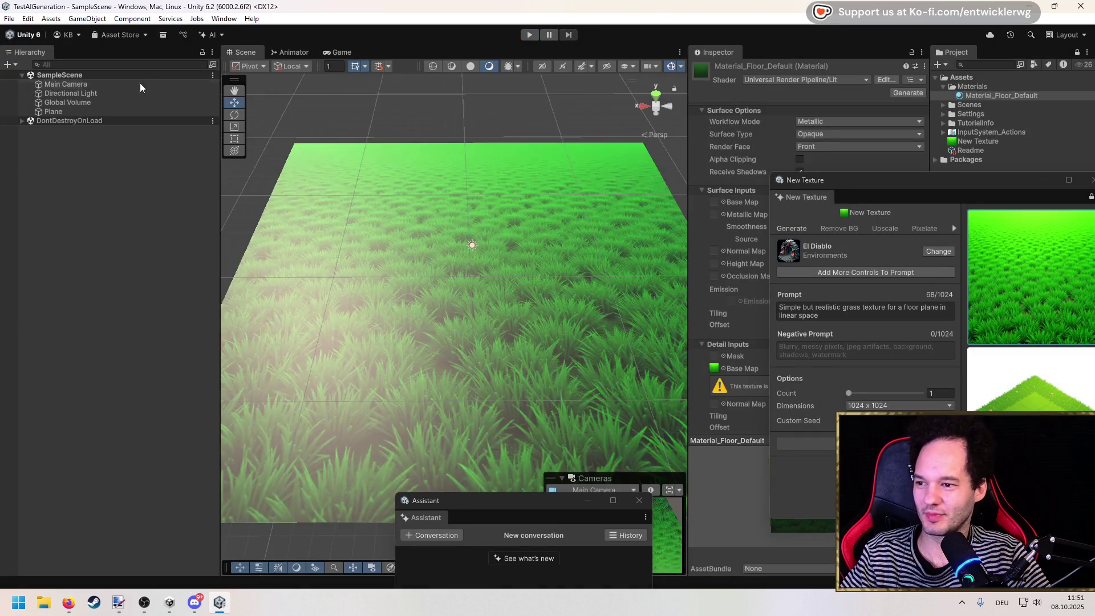
click(84, 84)
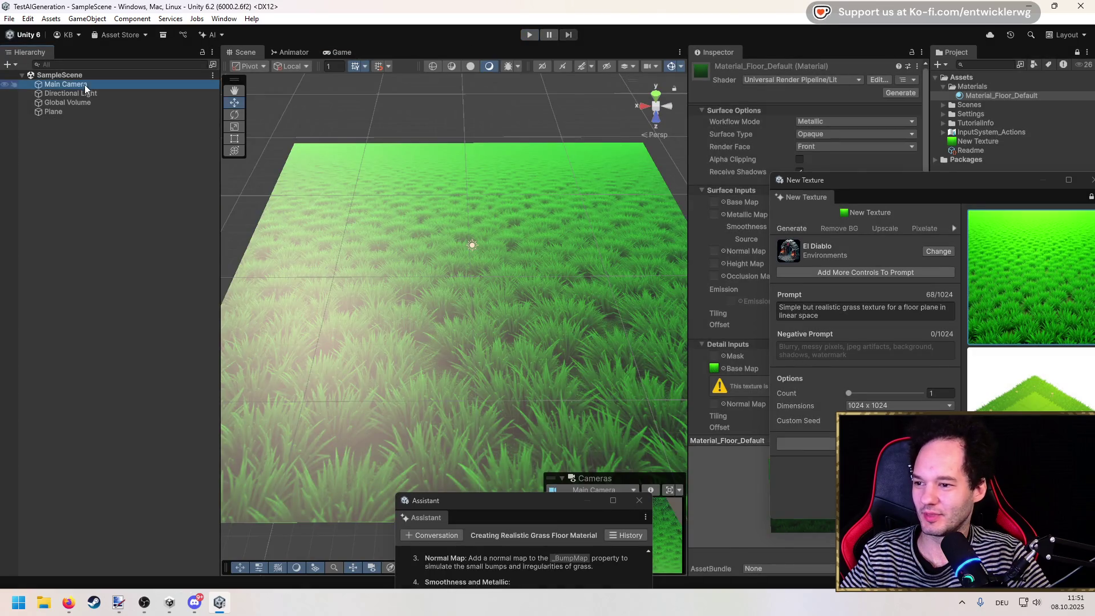
Place the Main Camera at Z 8.65 with global handles and rotate it to about Y 176 facing the plane.
double_click(85, 84)
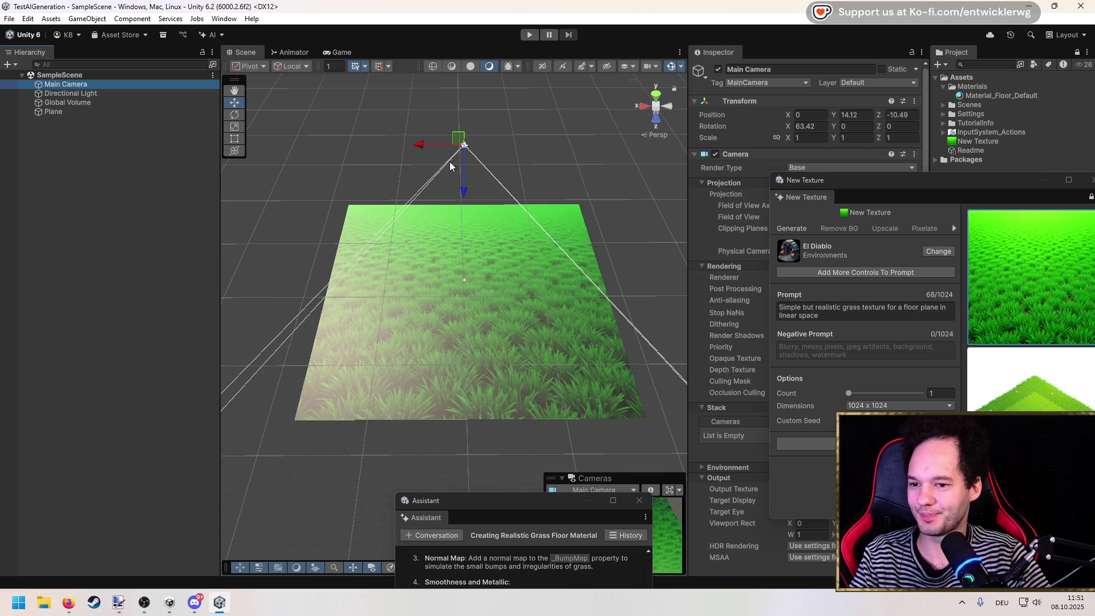
mouse_move(462, 181)
mouse_down()
mouse_move(541, 185)
mouse_move(659, 221)
mouse_move(460, 311)
mouse_move(404, 278)
mouse_move(293, 166)
mouse_up()
click(251, 66)
key(x)
click(234, 115)
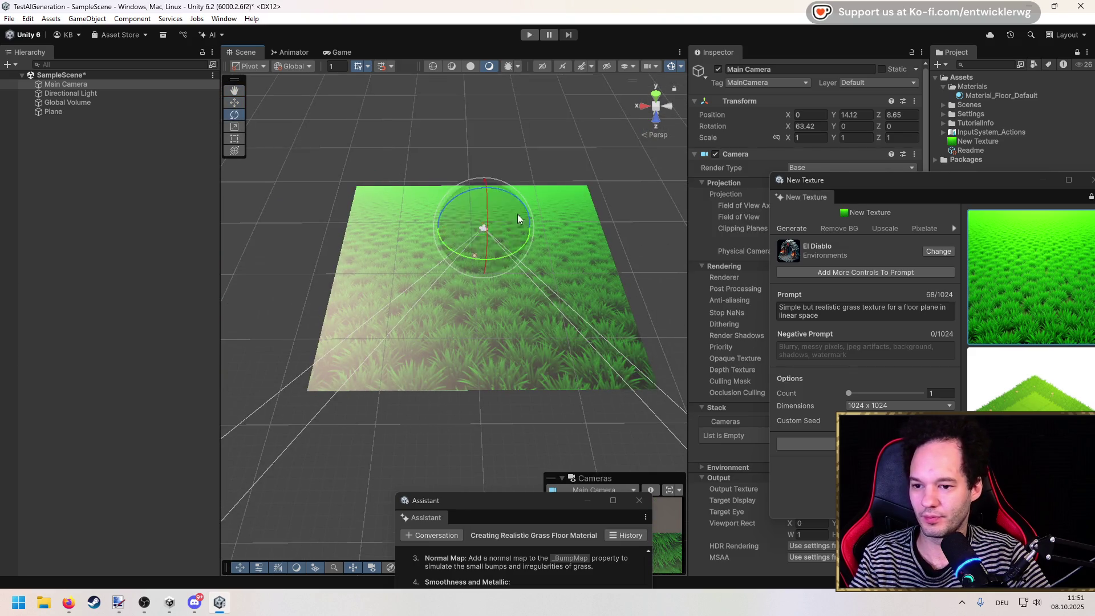
mouse_move(520, 248)
mouse_down()
mouse_move(259, 274)
mouse_move(234, 266)
mouse_move(249, 269)
mouse_up()
click(418, 158)
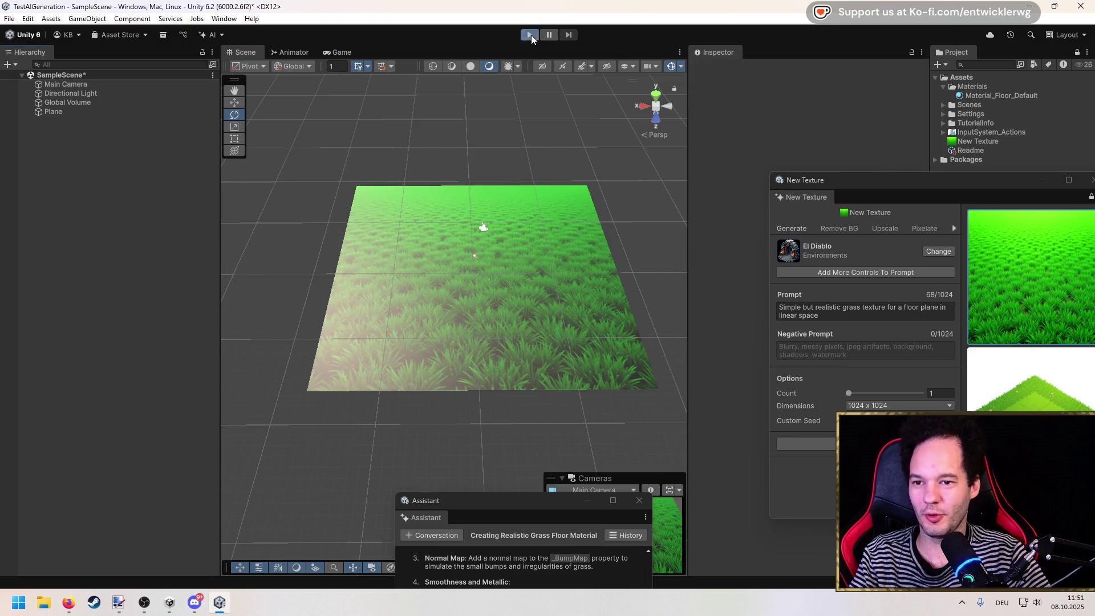
click(530, 35)
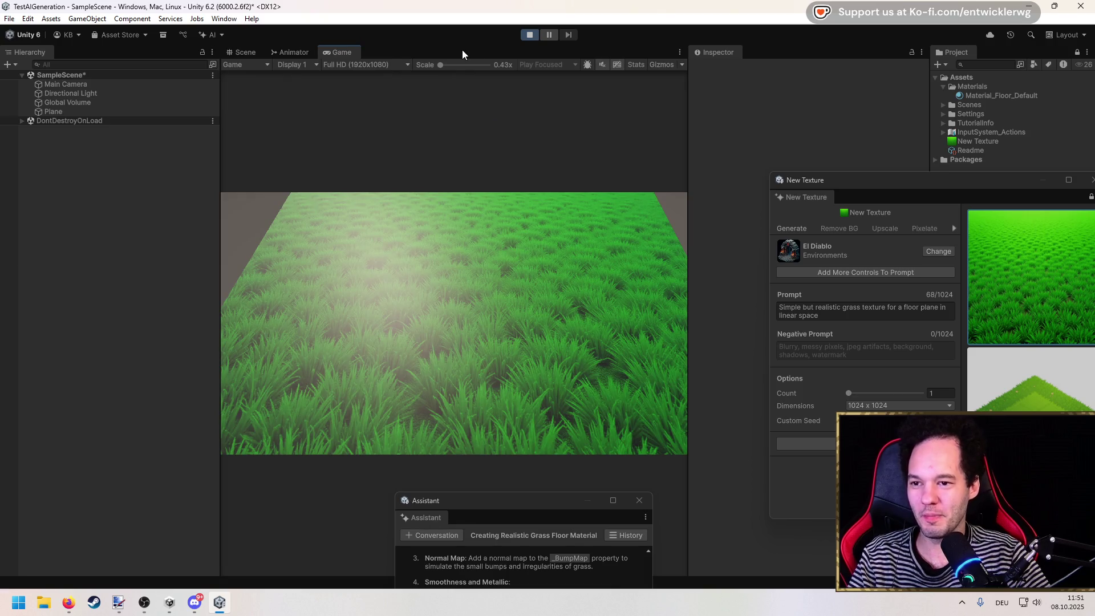
double_click(463, 52)
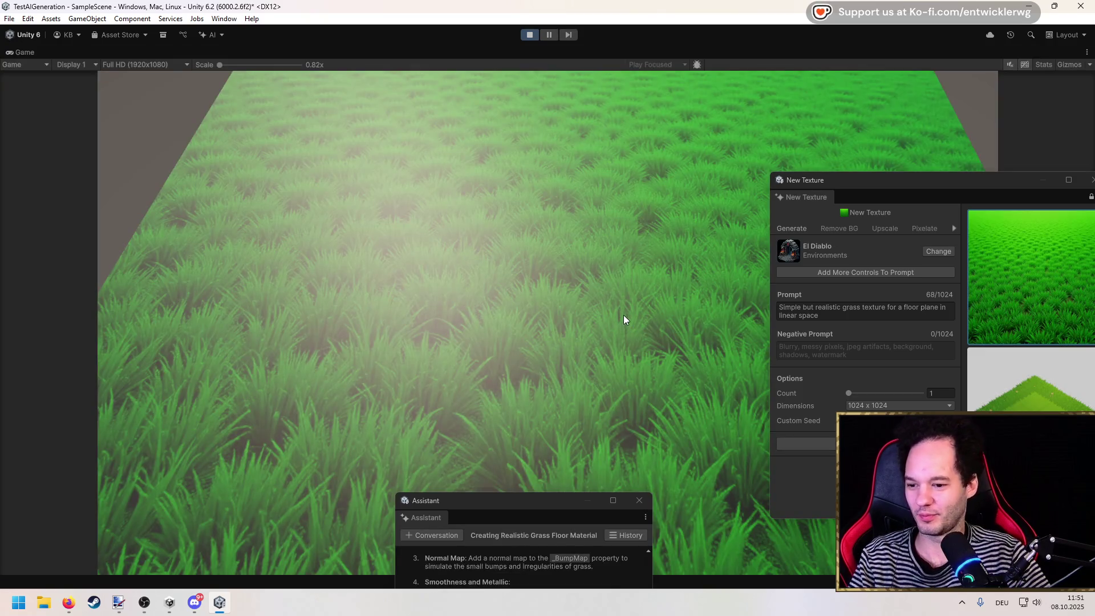
mouse_move(936, 181)
mouse_down()
mouse_move(1052, 121)
mouse_move(1094, 120)
mouse_up()
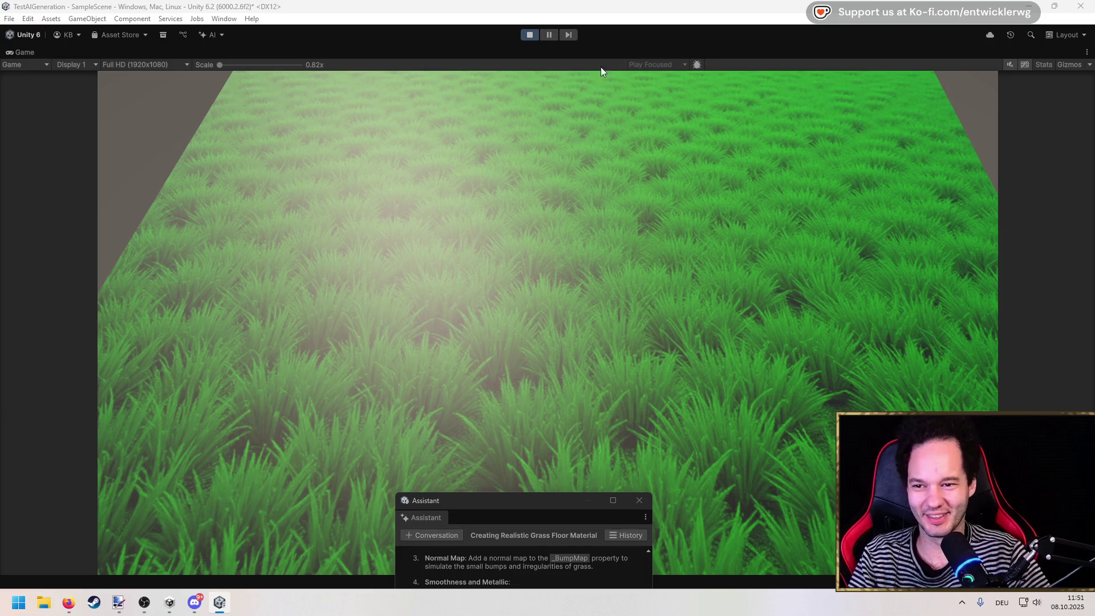
click(531, 34)
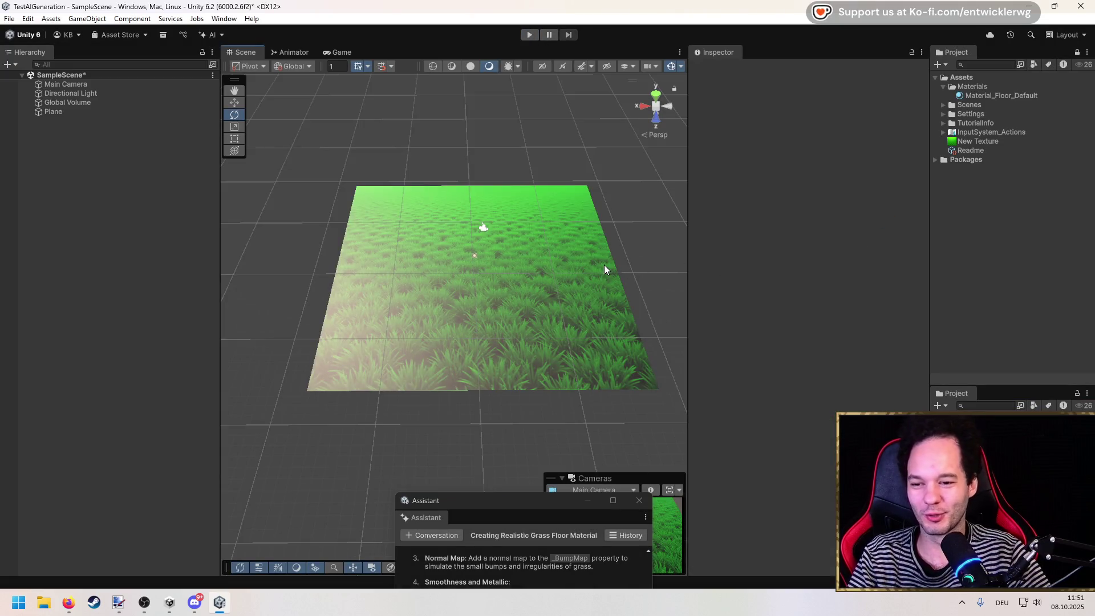
Tilt the Scene view, bring the New Texture generator over the scene, and open its model list via Change.
scroll(470, 272, up, 2)
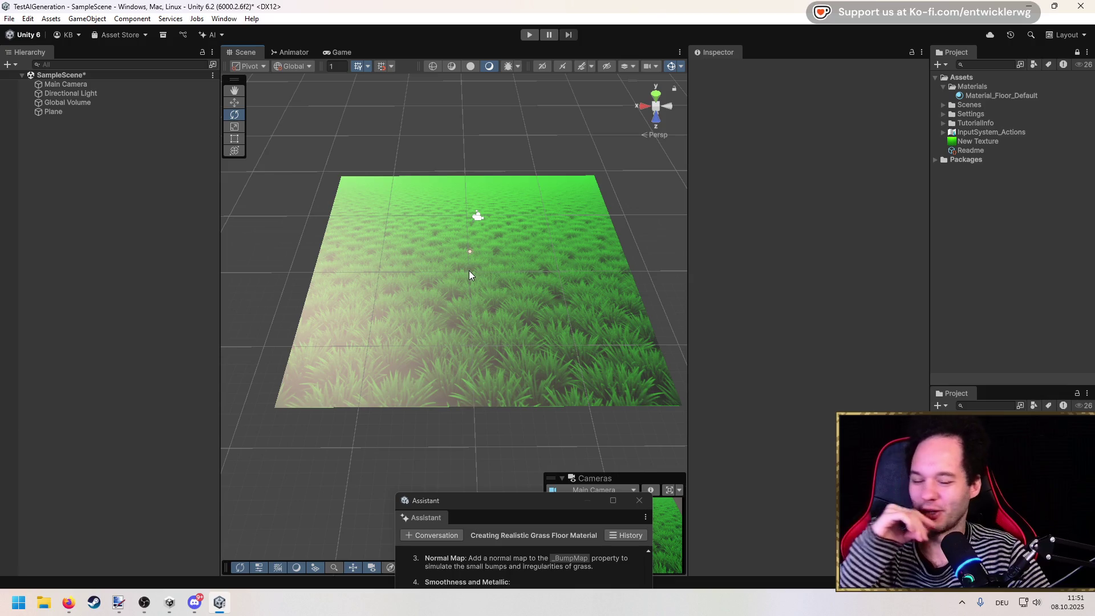
drag(573, 306, 611, 292)
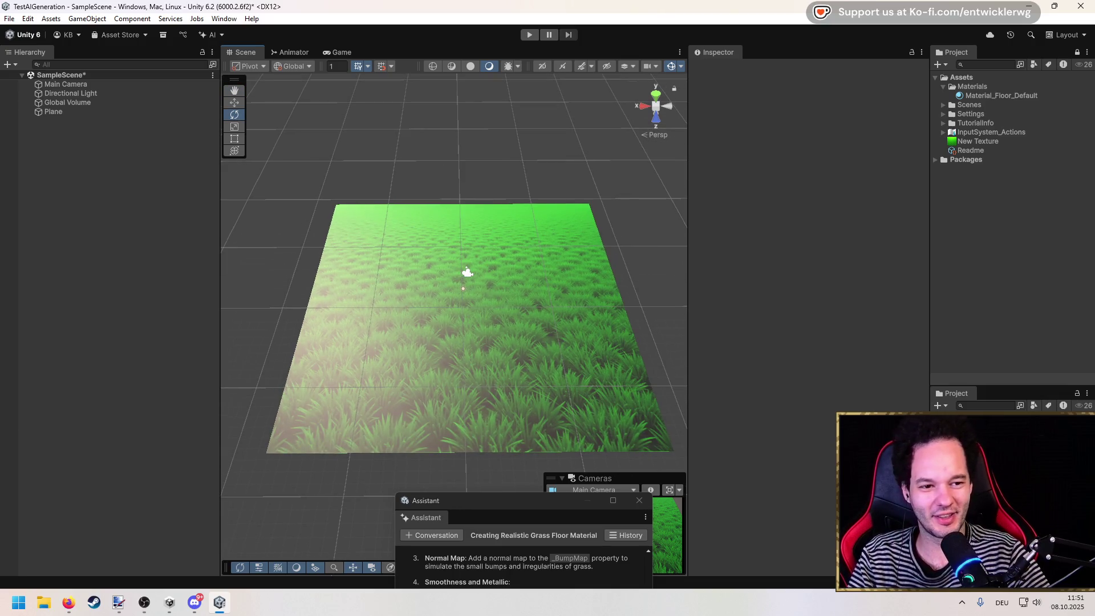
drag(615, 130, 431, 112)
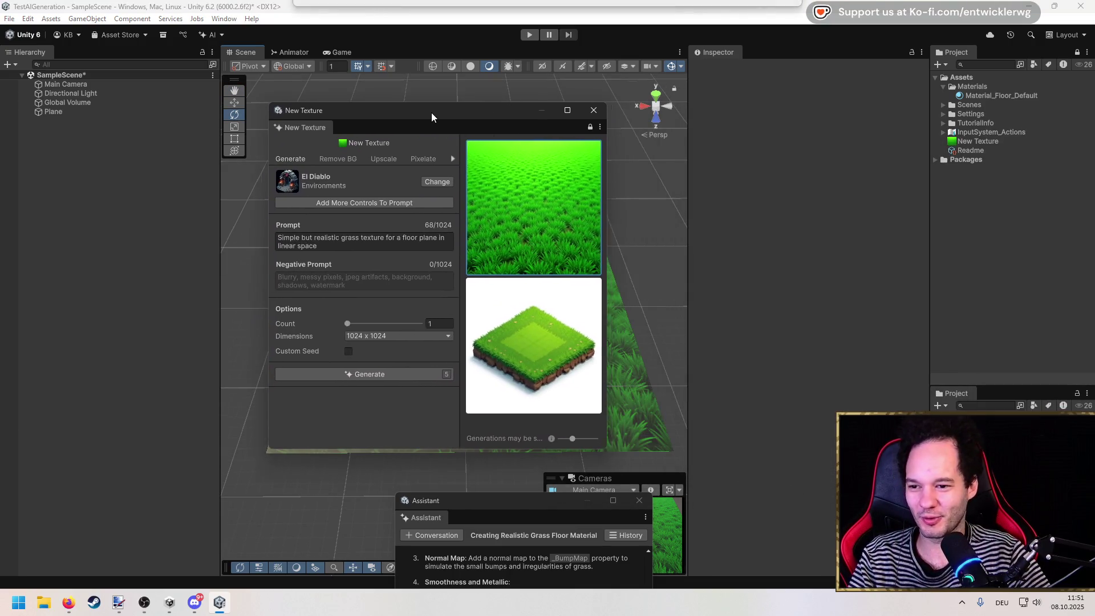
click(427, 183)
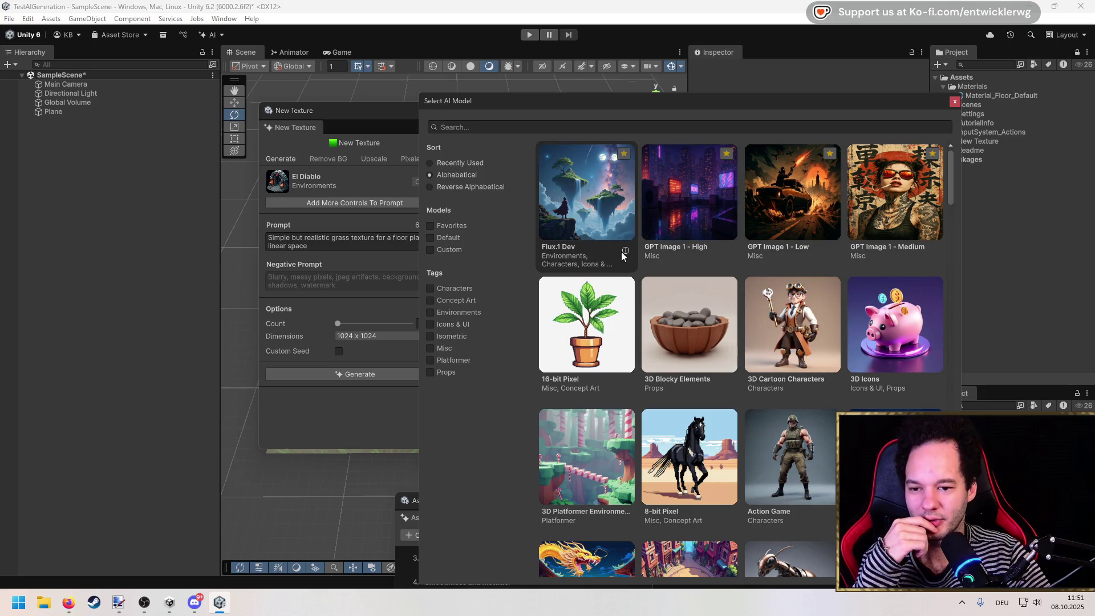
Review the Flux.1 Dev model details, then pick GPT Image 1 - High as the model.
click(622, 251)
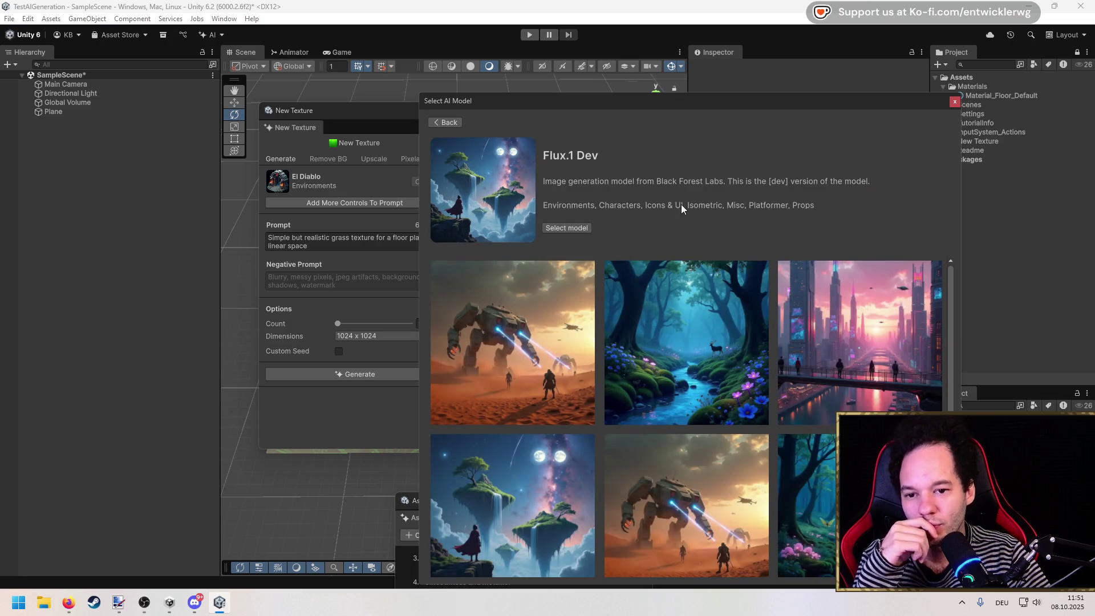
scroll(709, 310, down, 3)
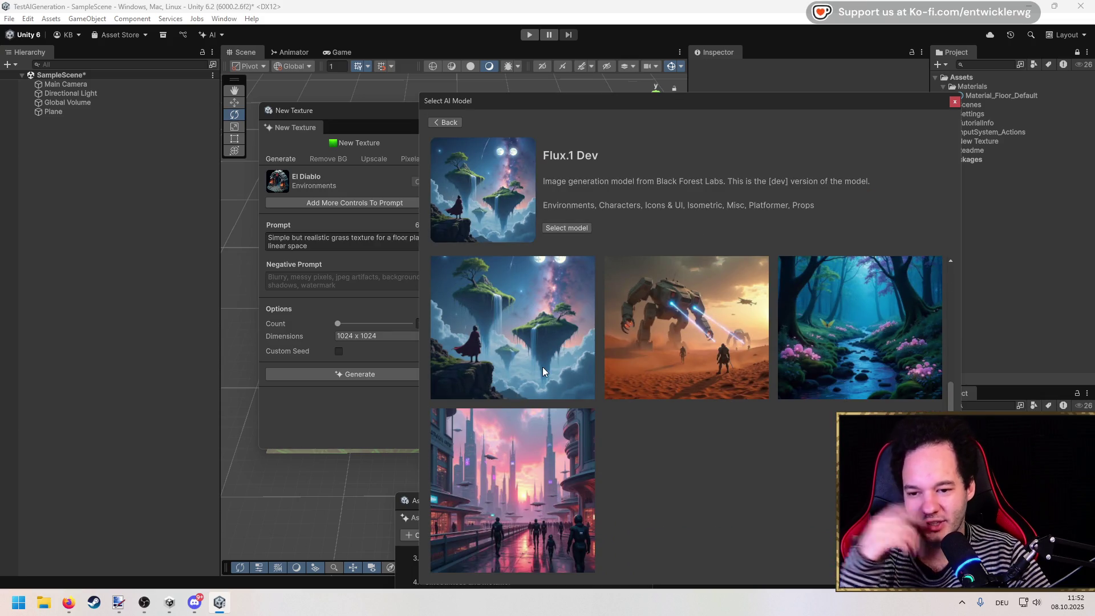
scroll(542, 367, up, 3)
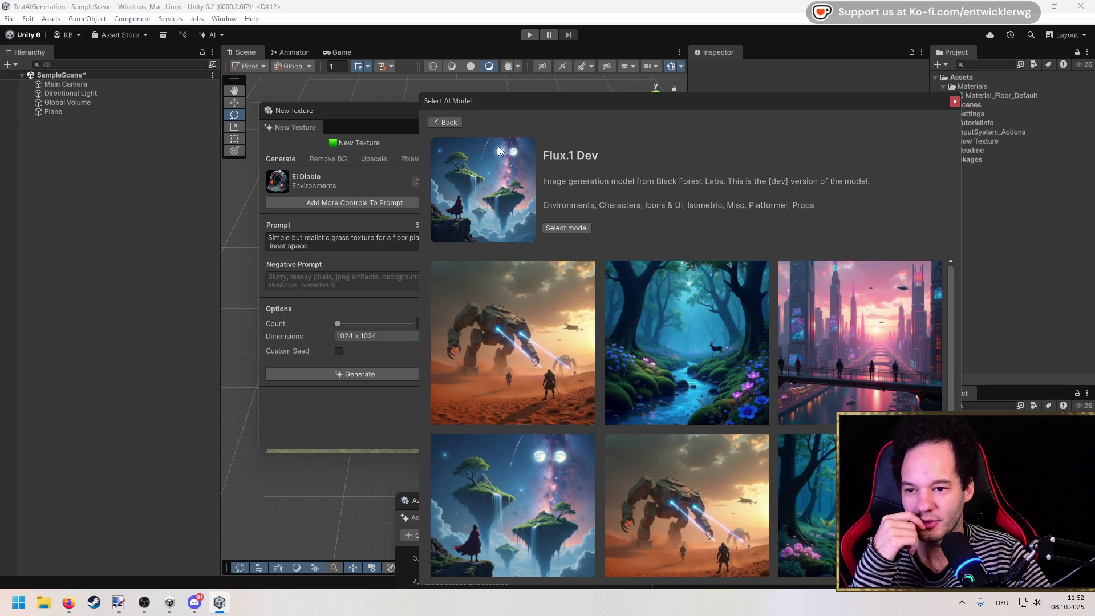
click(460, 129)
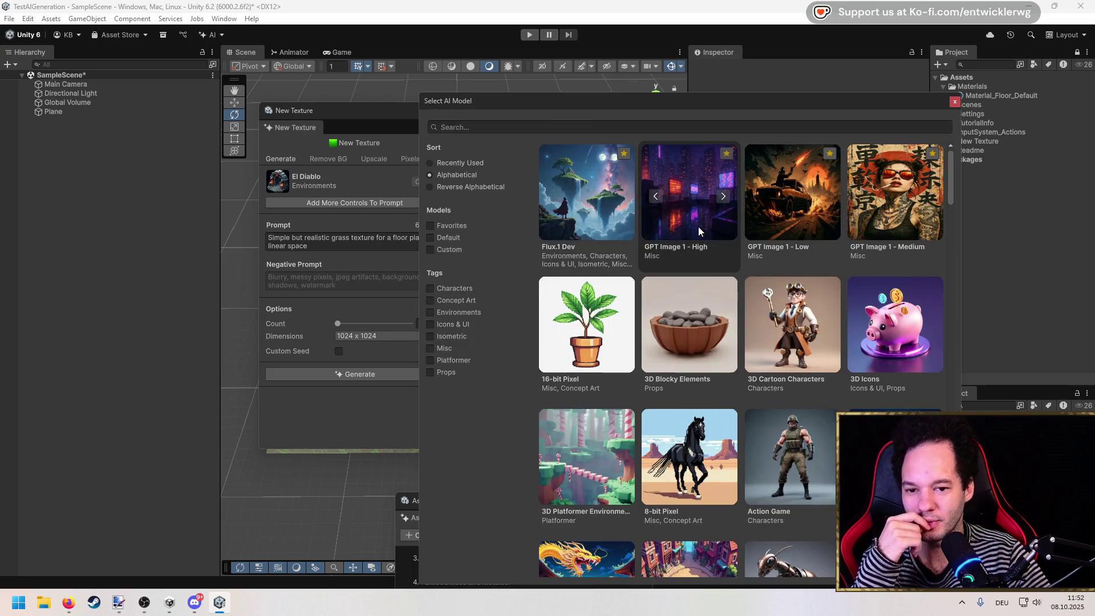
click(698, 227)
Review the GPT Image 1 - High details, then settle on GPT Image 1 - Low.
click(439, 182)
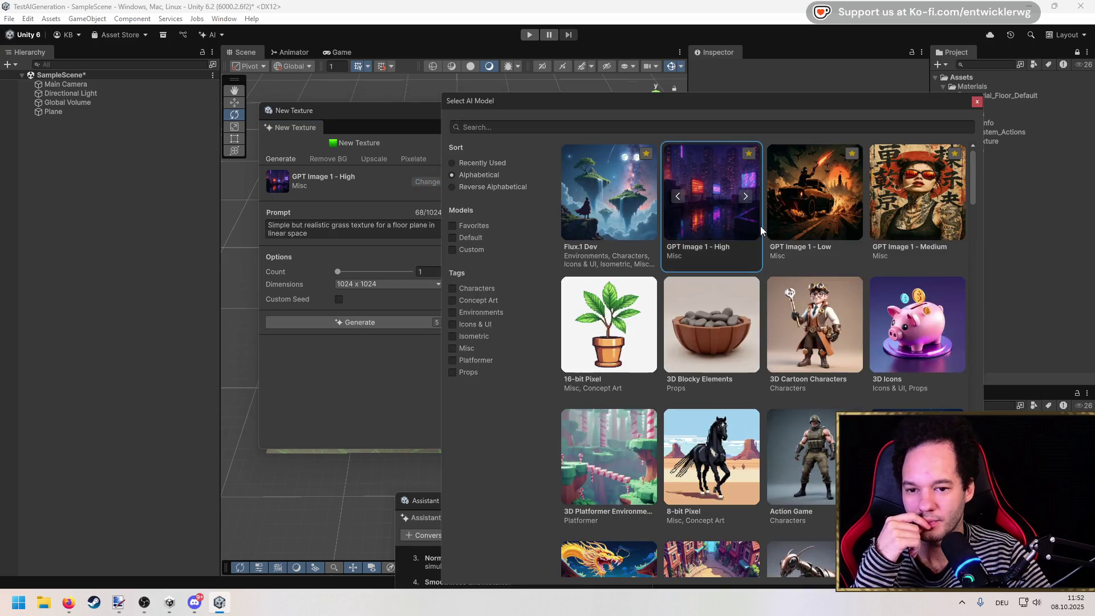
click(751, 251)
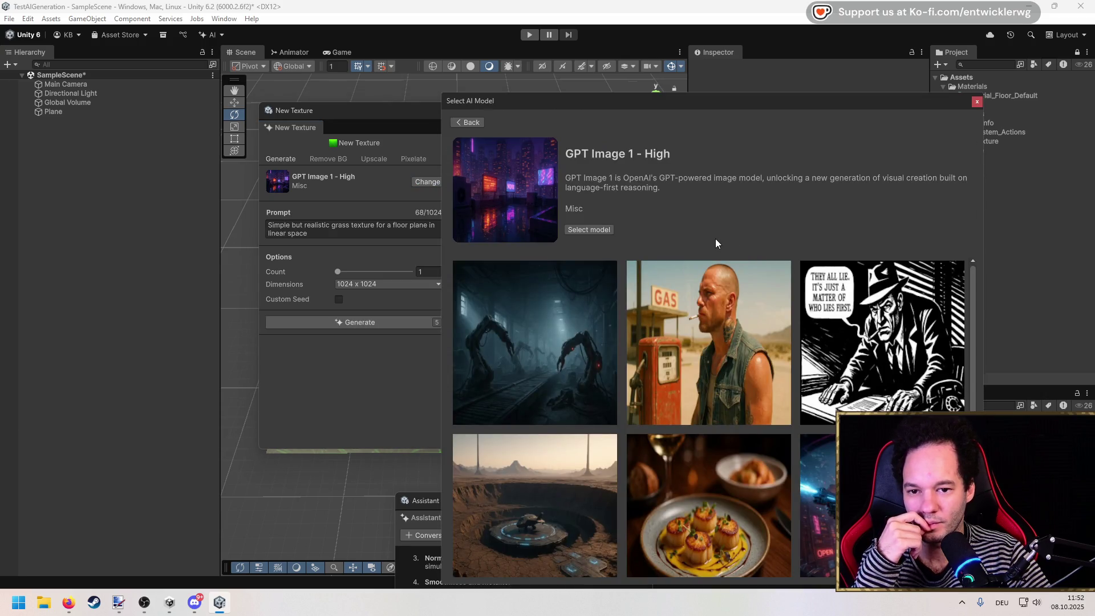
scroll(748, 406, down, 3)
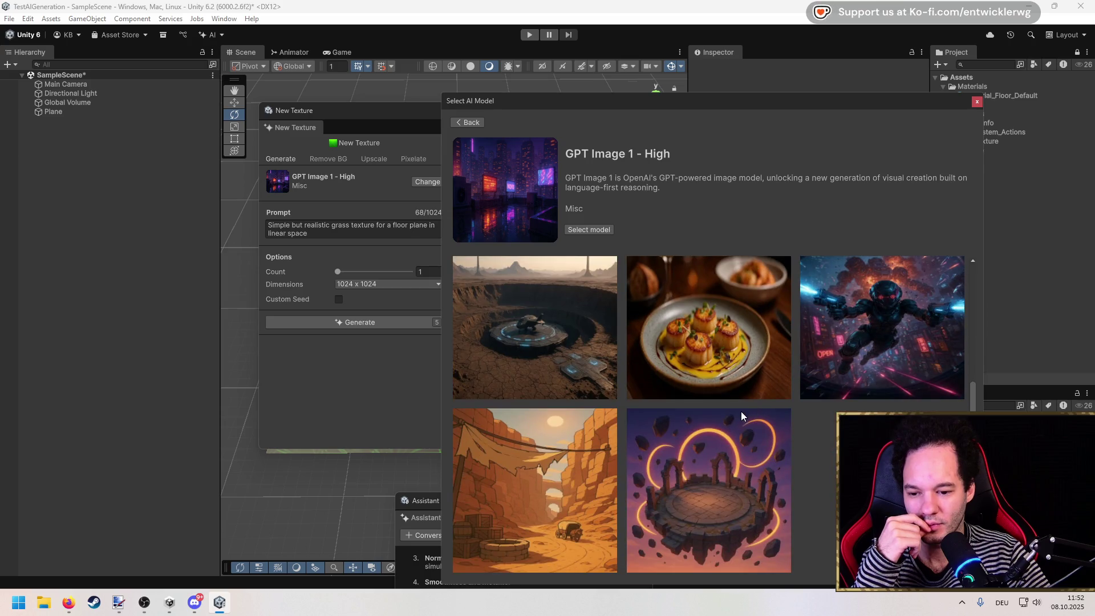
scroll(643, 506, up, 3)
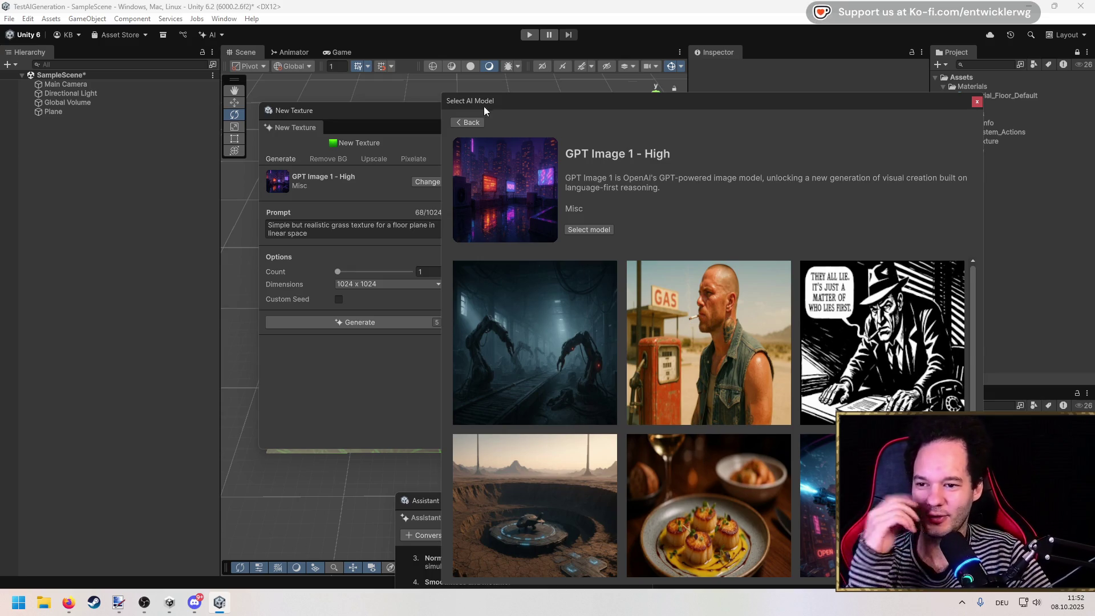
click(468, 122)
click(837, 208)
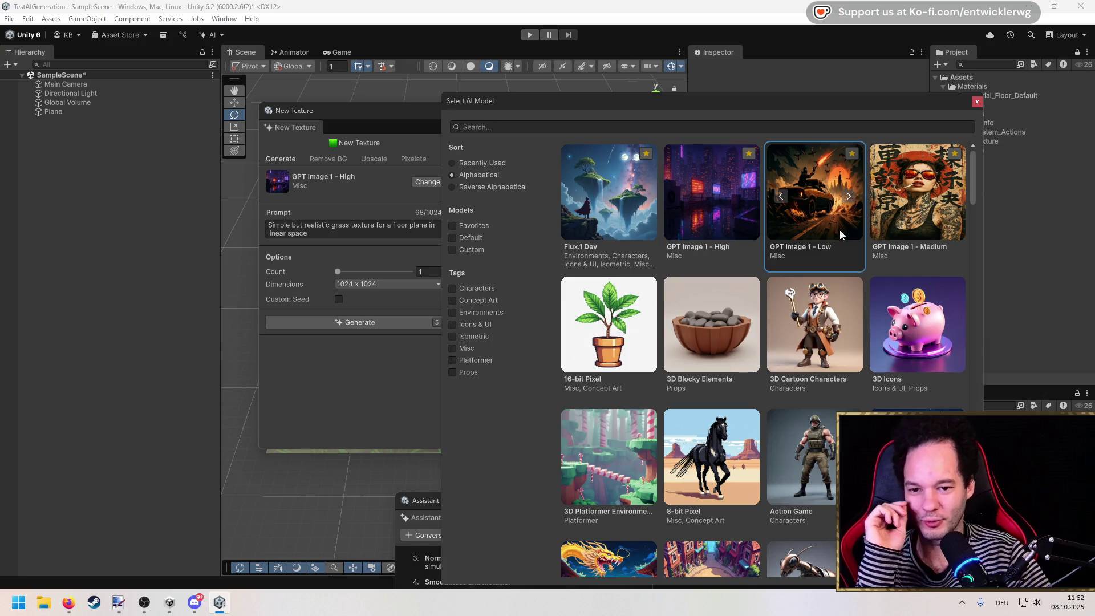
click(424, 181)
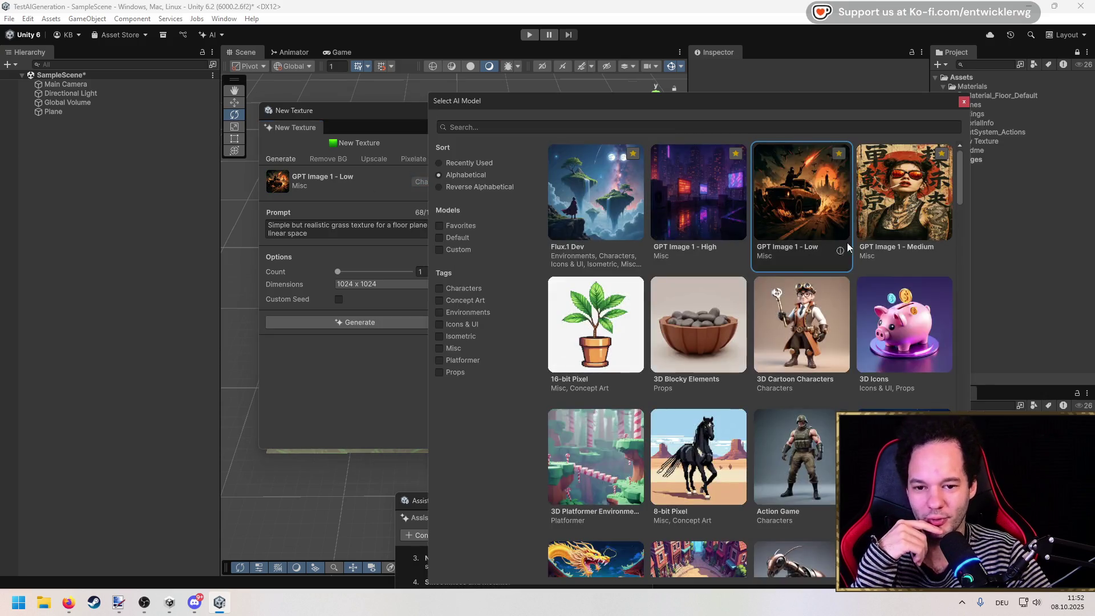
click(838, 248)
scroll(794, 390, down, 2)
scroll(739, 418, down, 2)
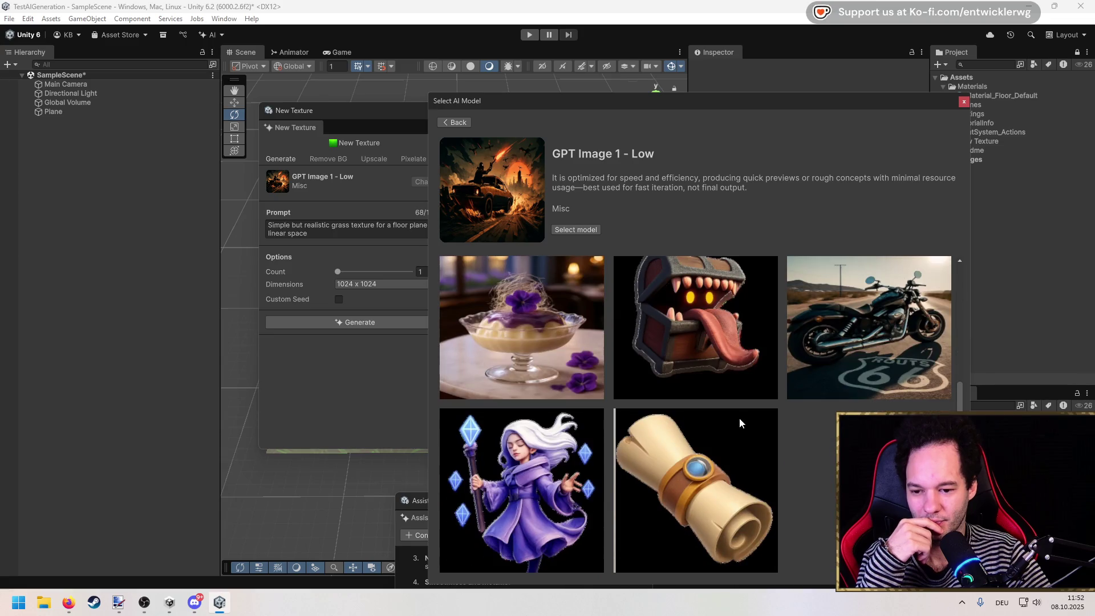
scroll(737, 417, up, 4)
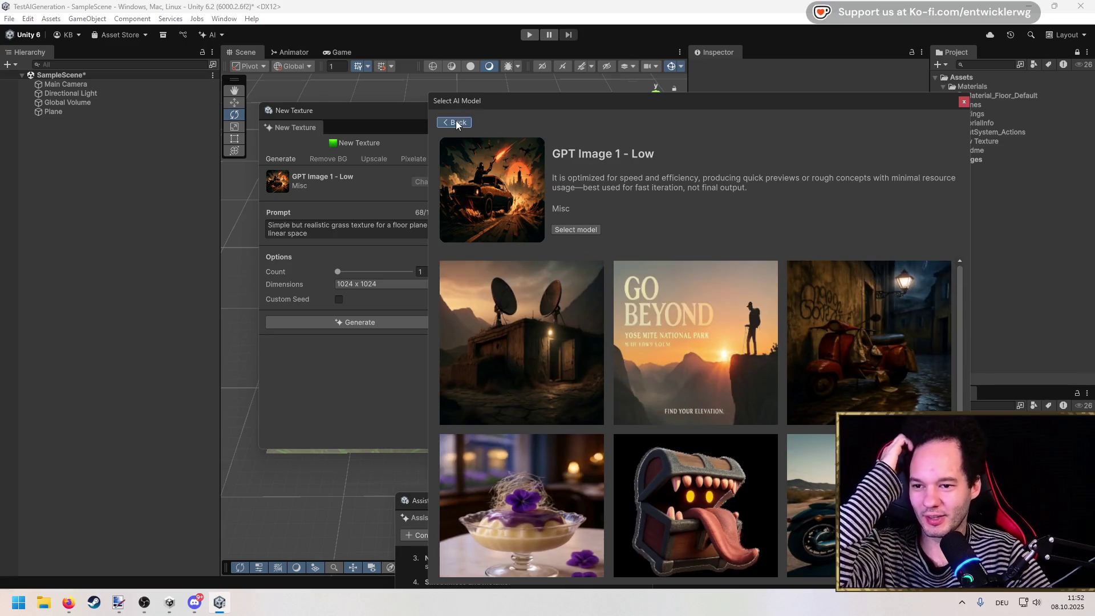
click(456, 122)
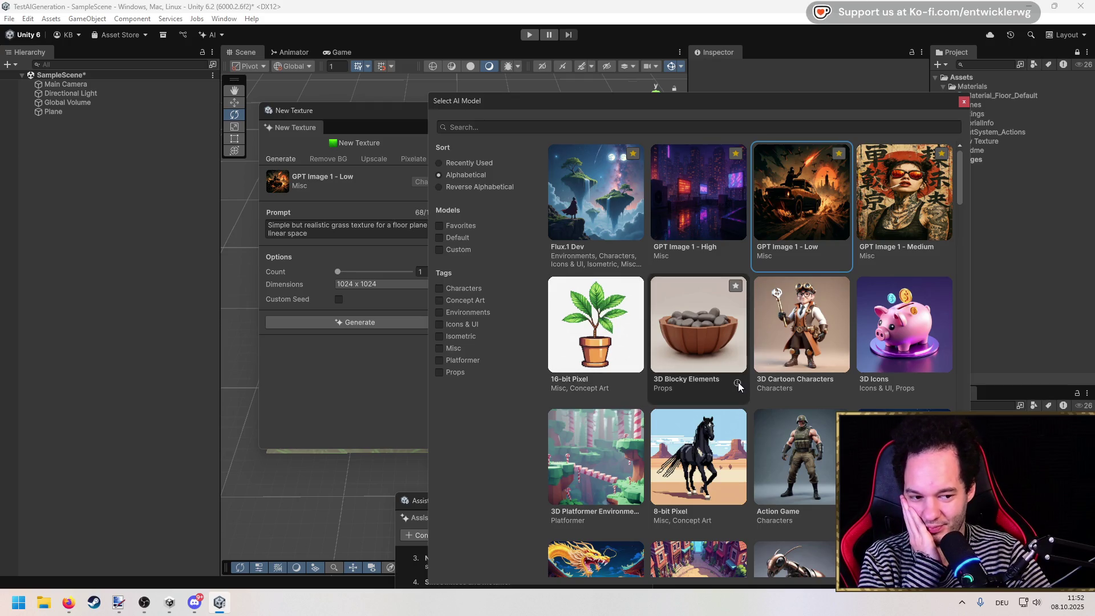
click(636, 386)
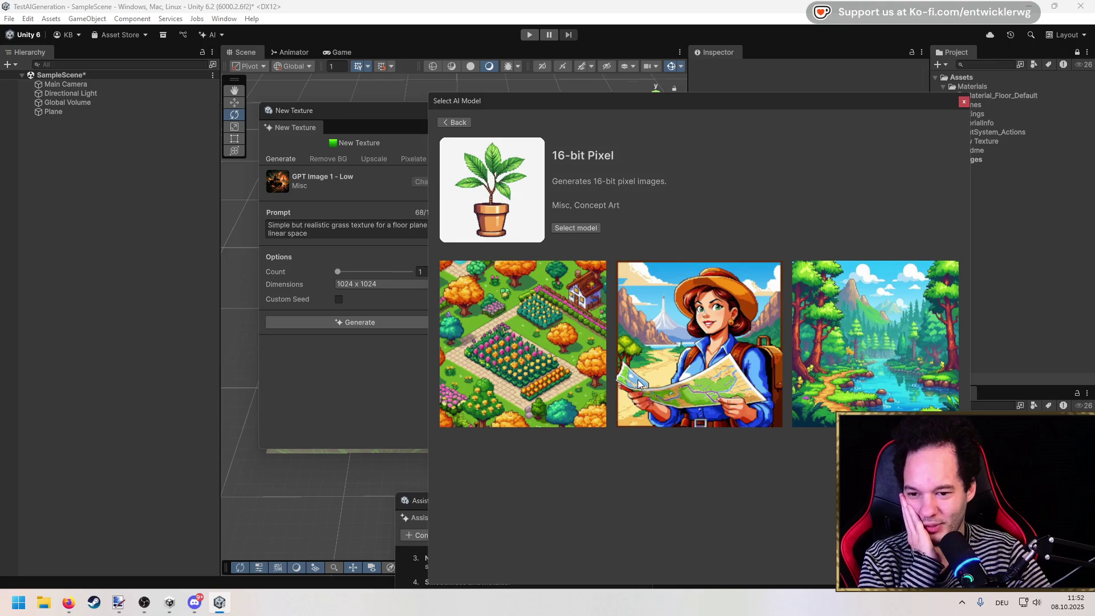
click(456, 122)
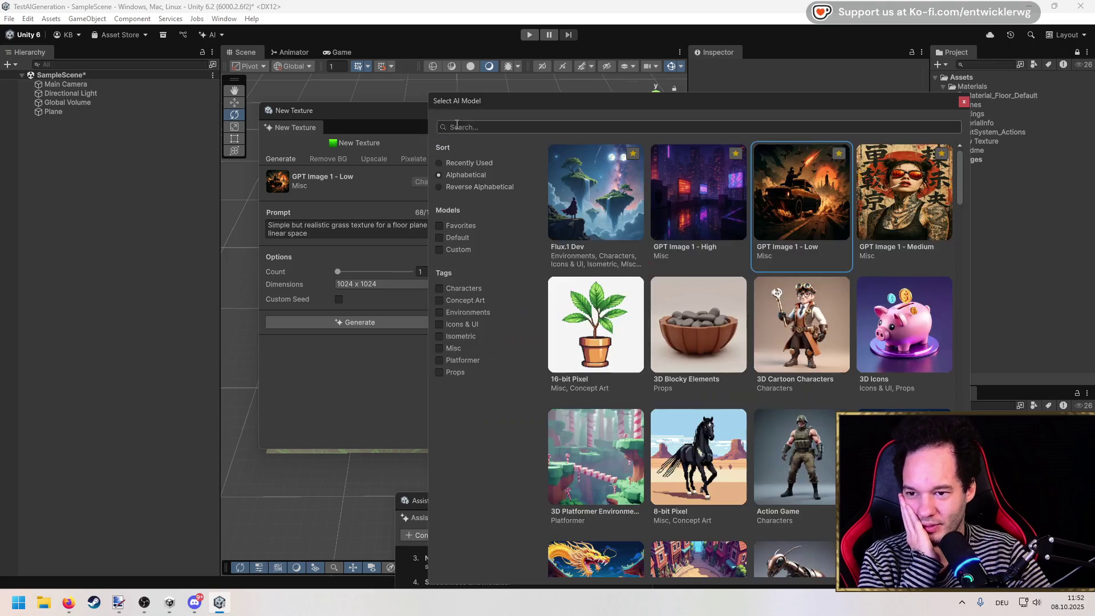
click(734, 381)
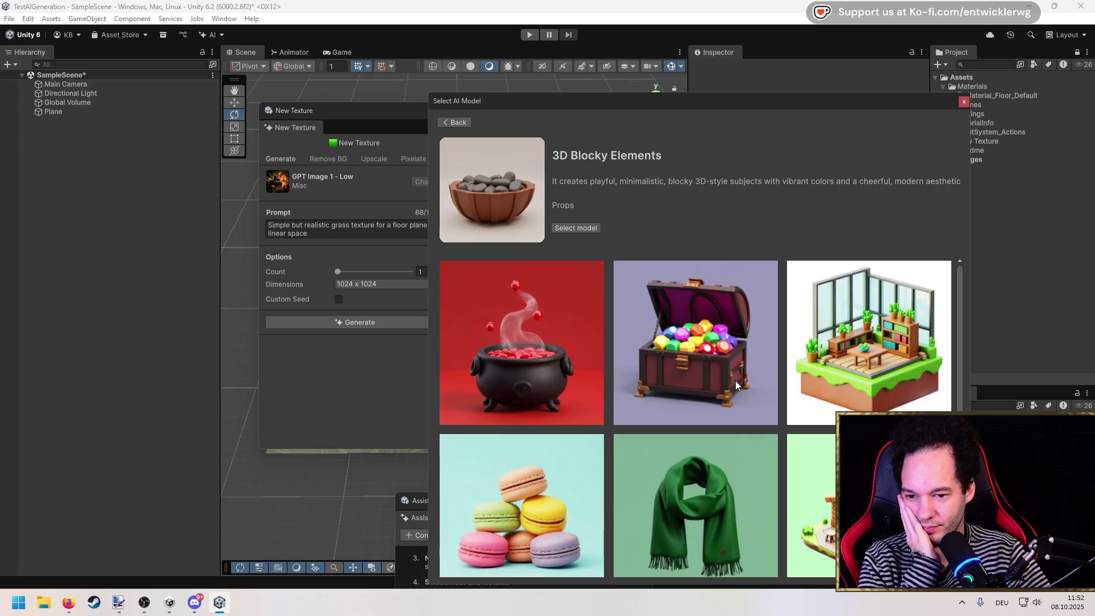
scroll(730, 379, down, 3)
scroll(724, 378, up, 3)
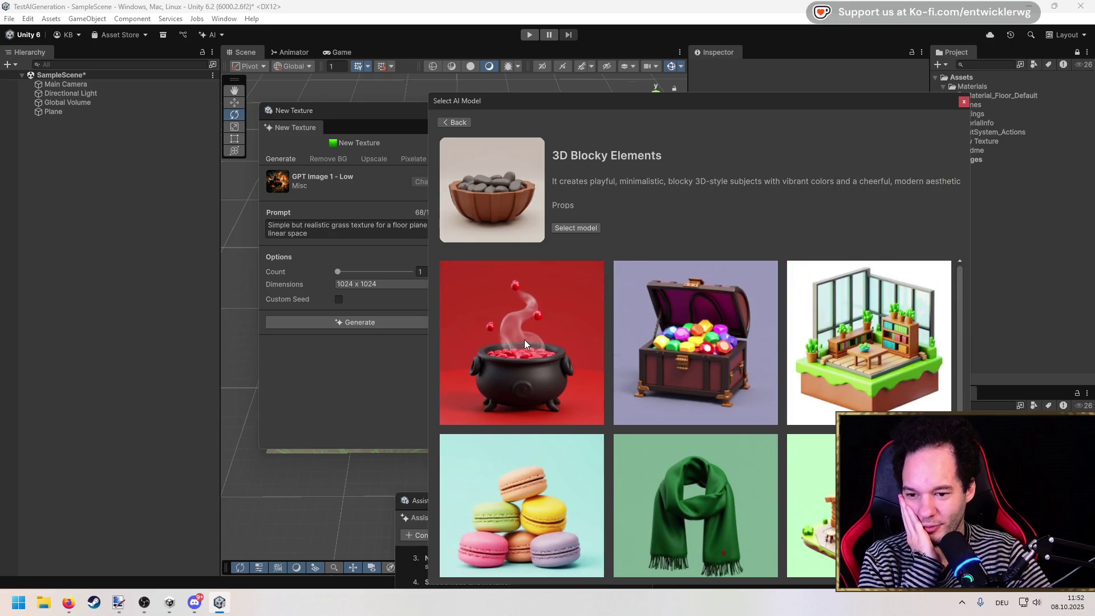
click(457, 122)
scroll(791, 371, down, 10)
scroll(791, 372, down, 5)
drag(962, 253, 963, 433)
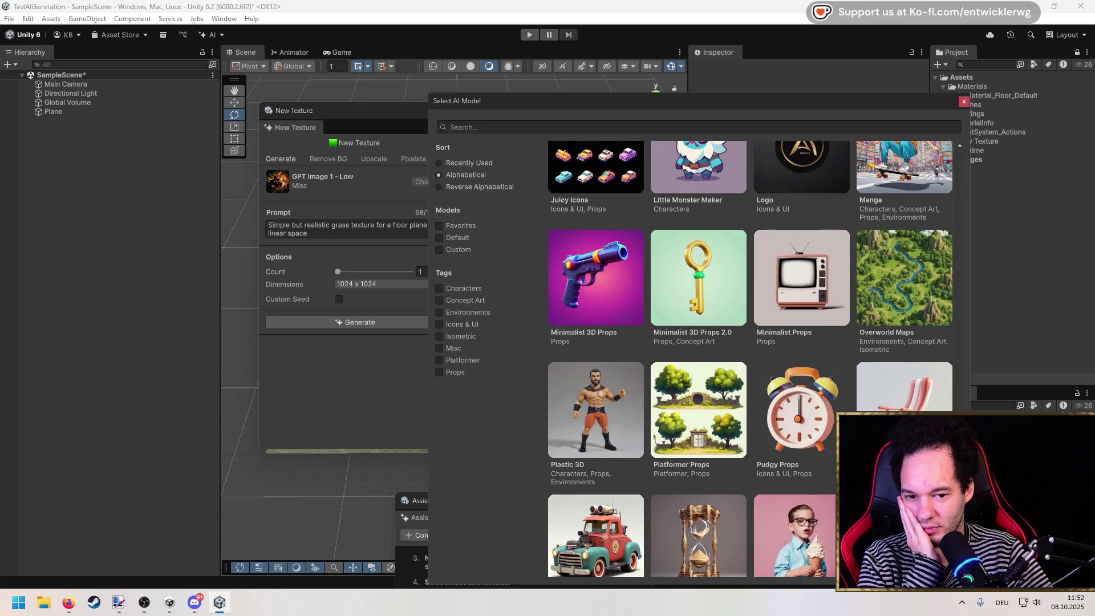
scroll(750, 359, down, 1)
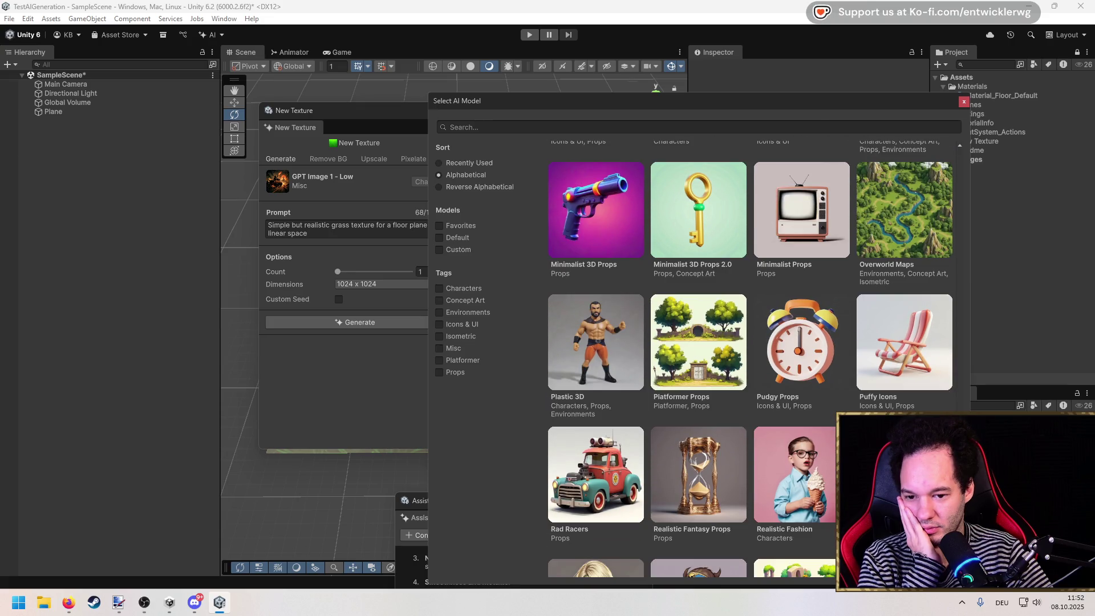
scroll(750, 359, up, 15)
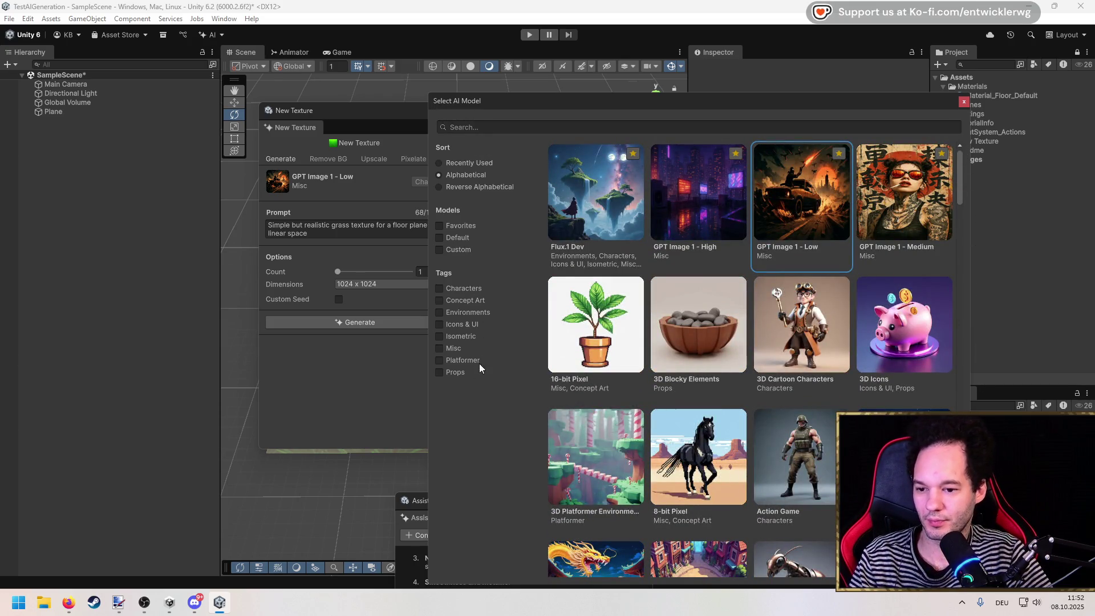
click(440, 372)
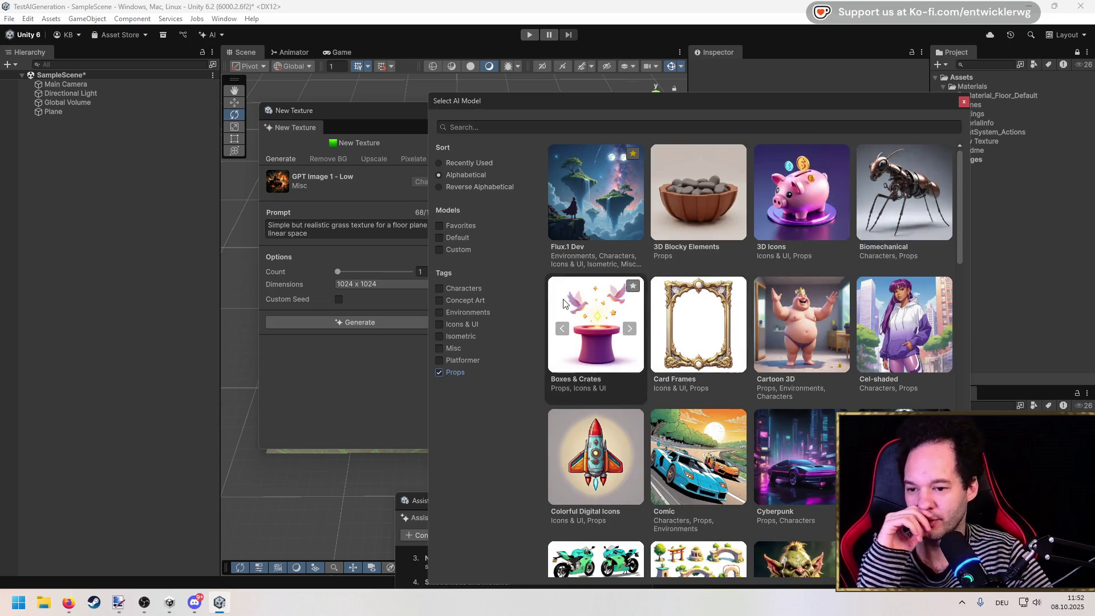
Add the Environments tag filter, select Flux.1 Dev as the generation model, and reselect New Texture.
click(439, 312)
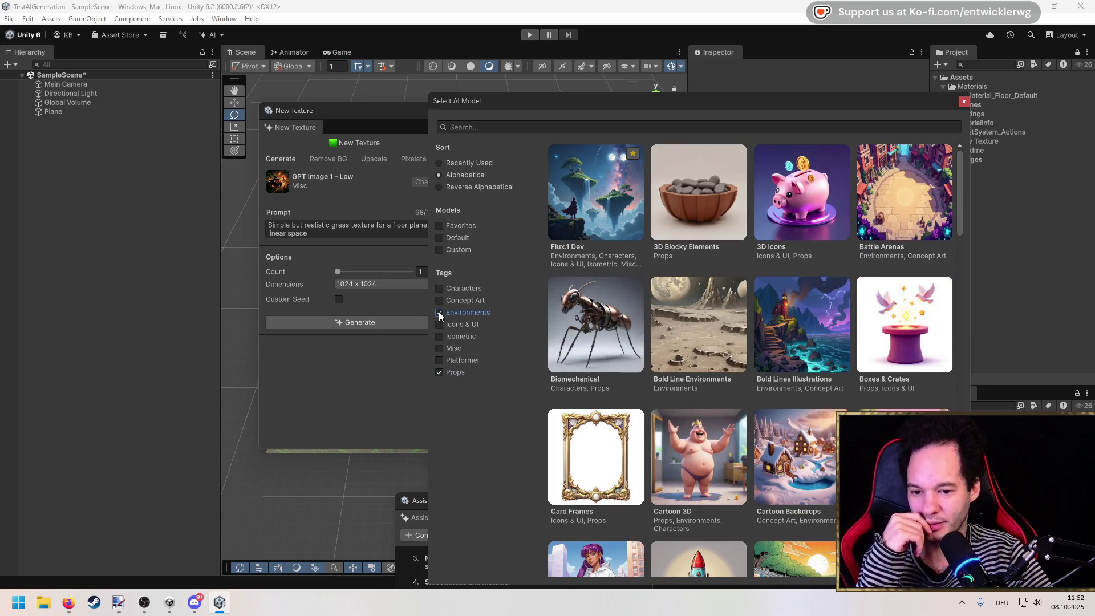
mouse_move(689, 333)
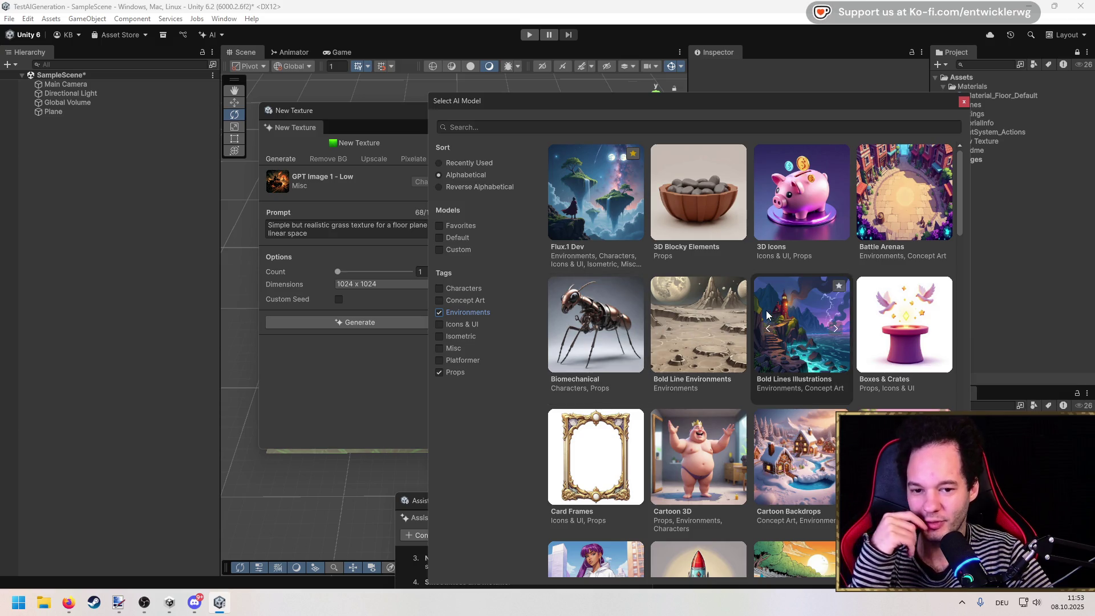
mouse_move(747, 318)
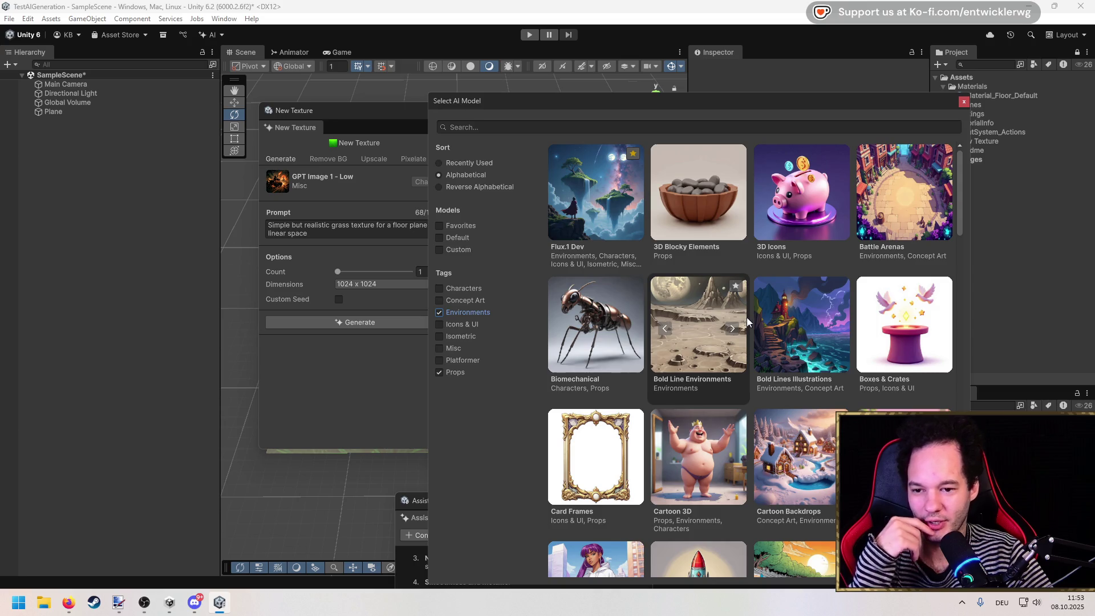
scroll(747, 316, down, 3)
scroll(749, 317, up, 5)
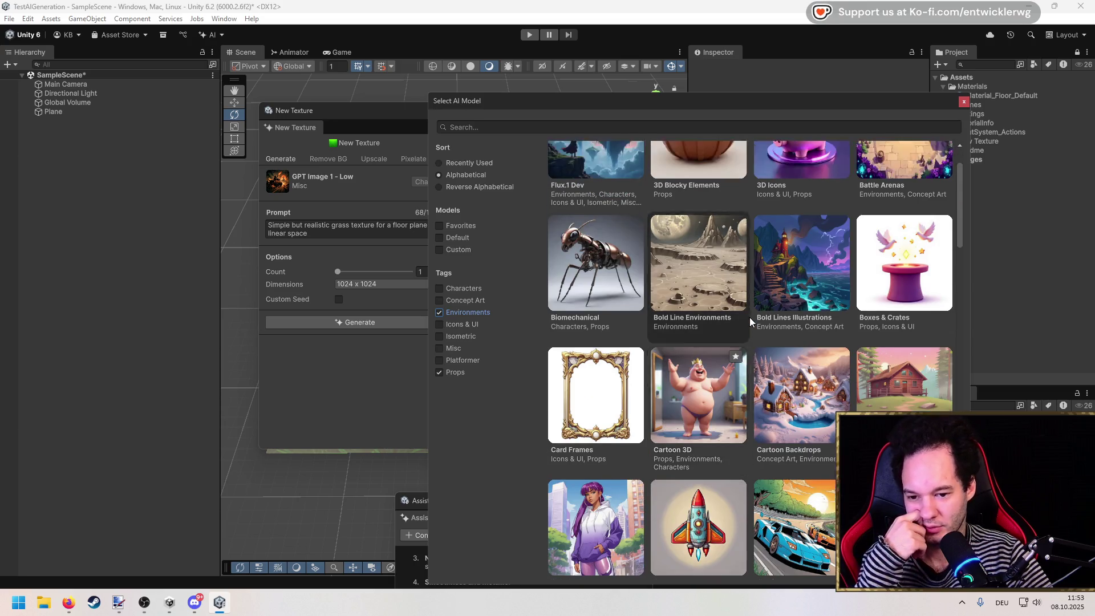
click(598, 220)
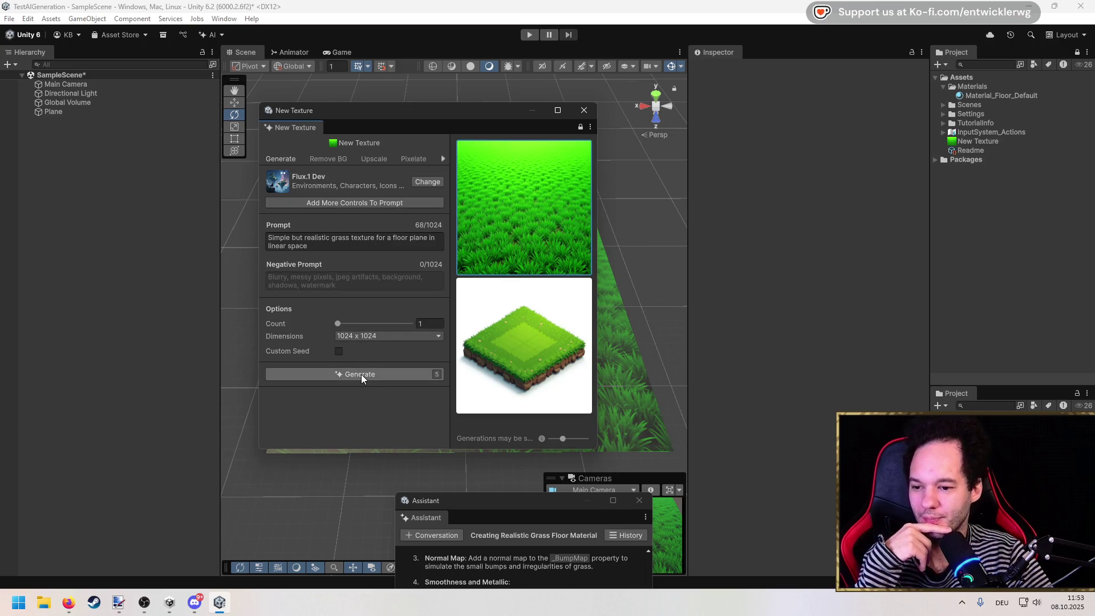
click(974, 142)
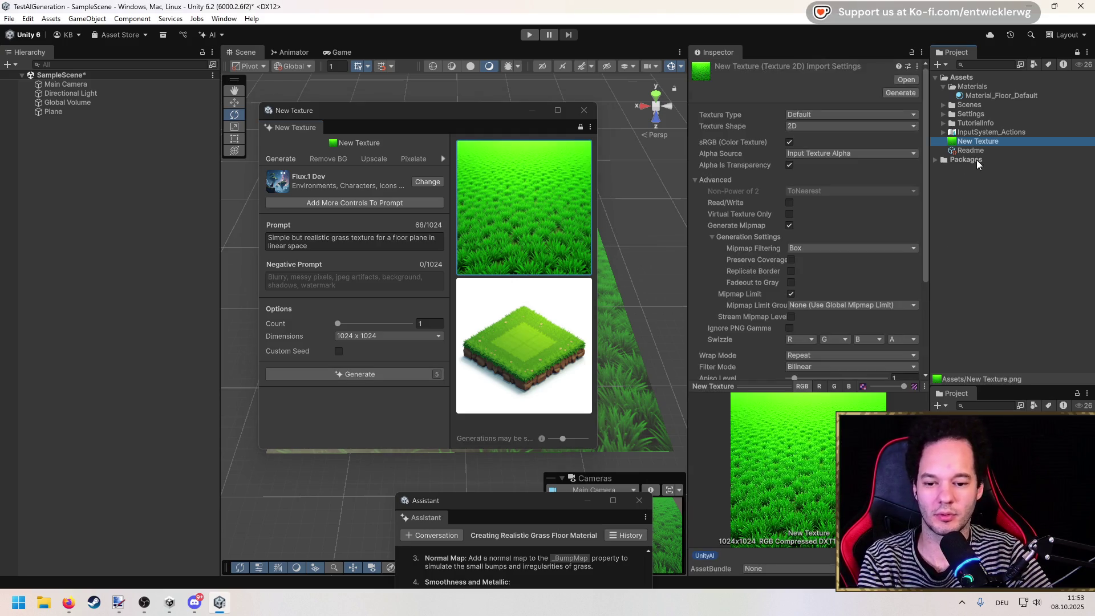
Generate a fresh grass texture with Flux.1 Dev from the existing floor-plane prompt.
click(361, 415)
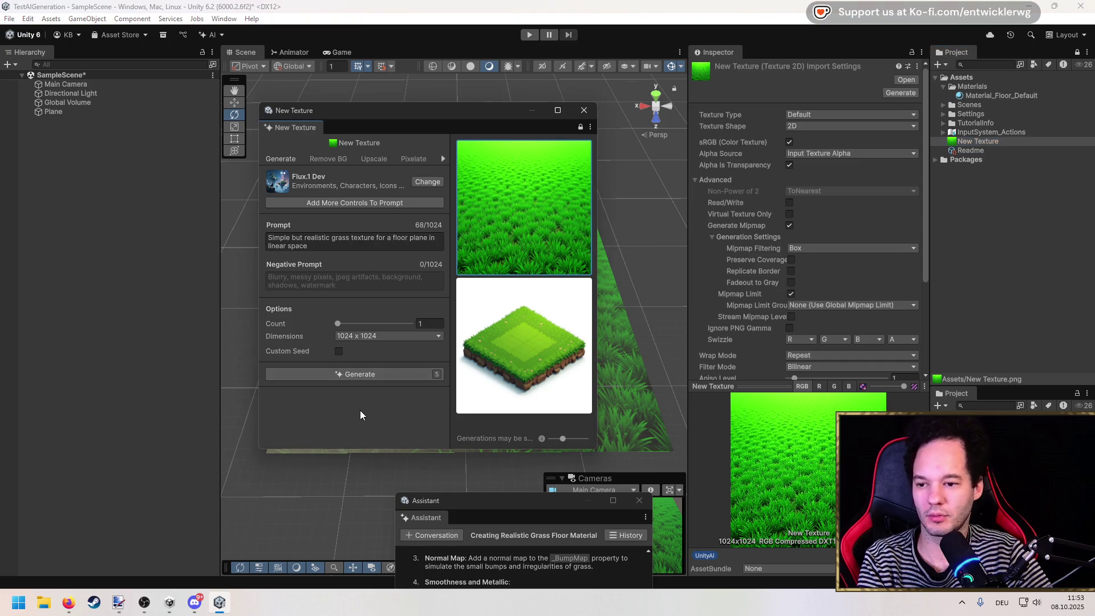
click(373, 376)
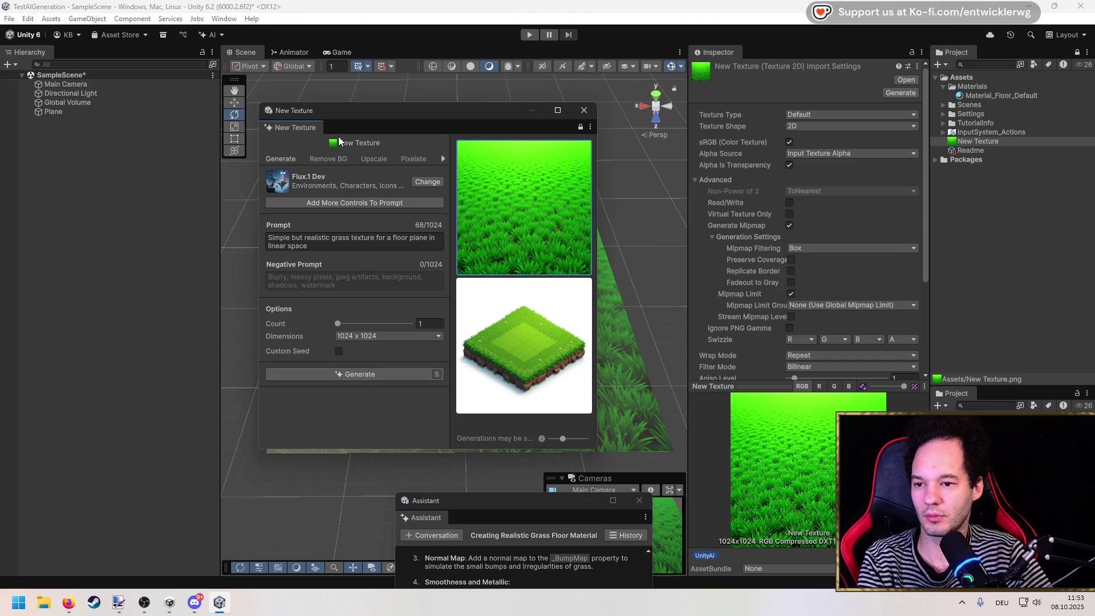
click(355, 374)
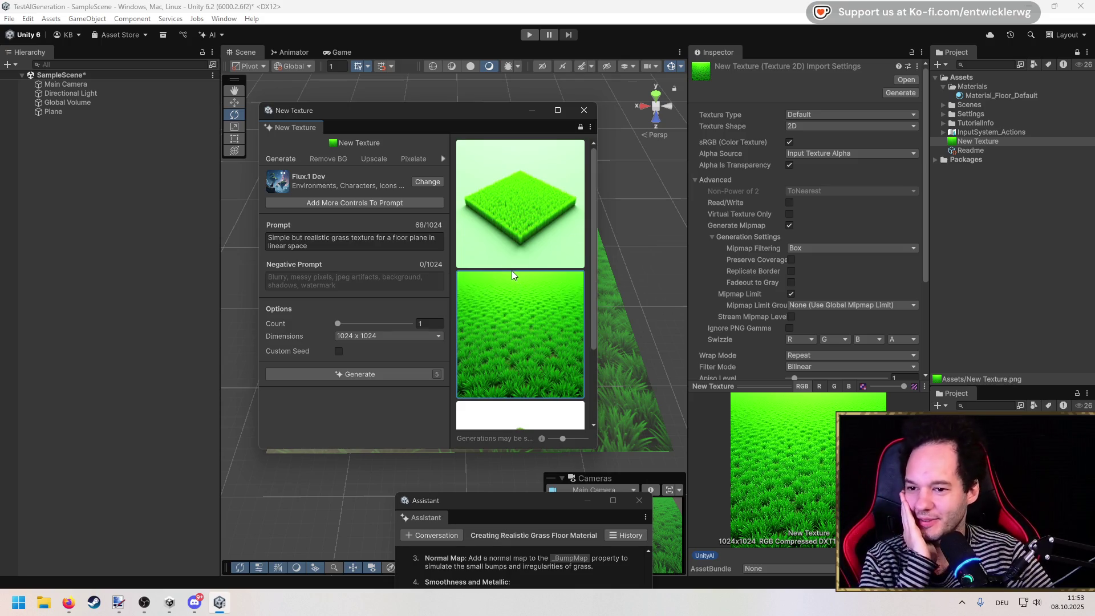
mouse_move(510, 269)
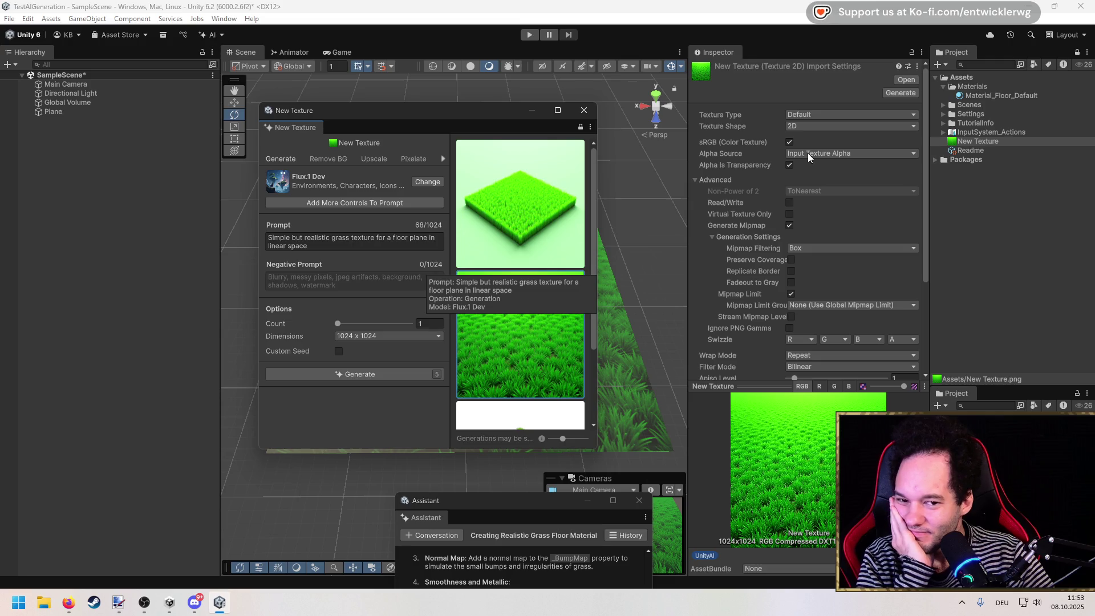
Change New Texture's Texture Shape to 3D, then to Cube, in its import settings.
scroll(718, 176, down, 4)
scroll(838, 272, up, 5)
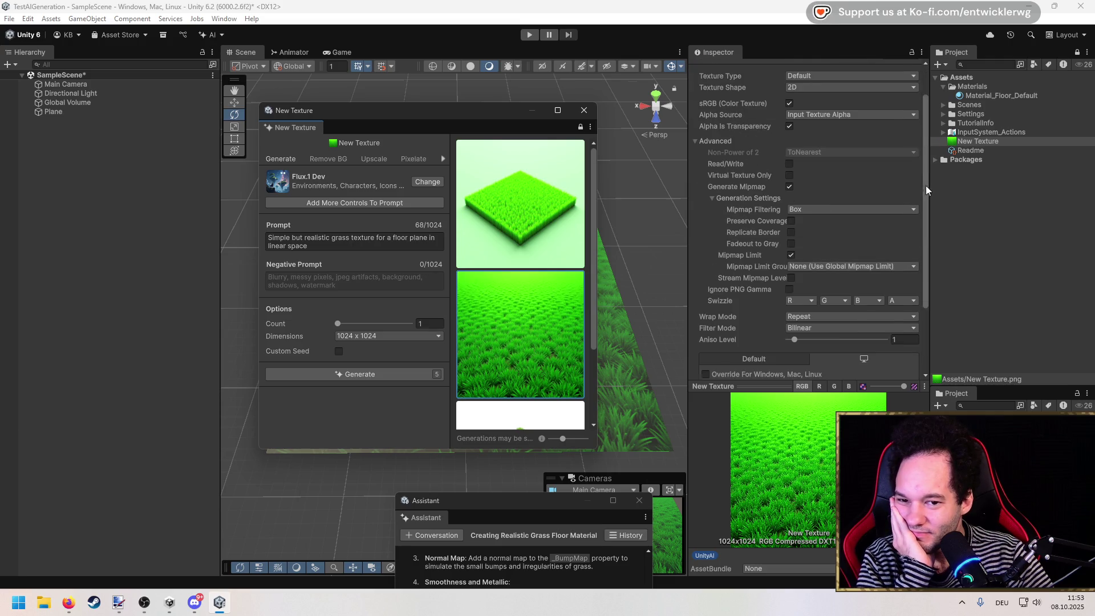
click(1001, 95)
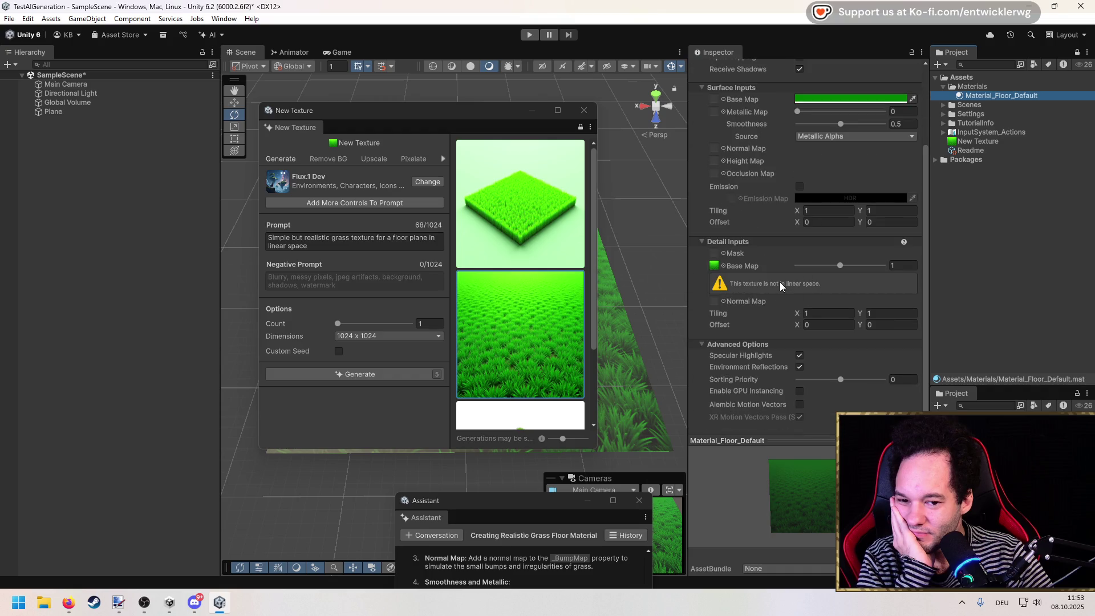
click(991, 142)
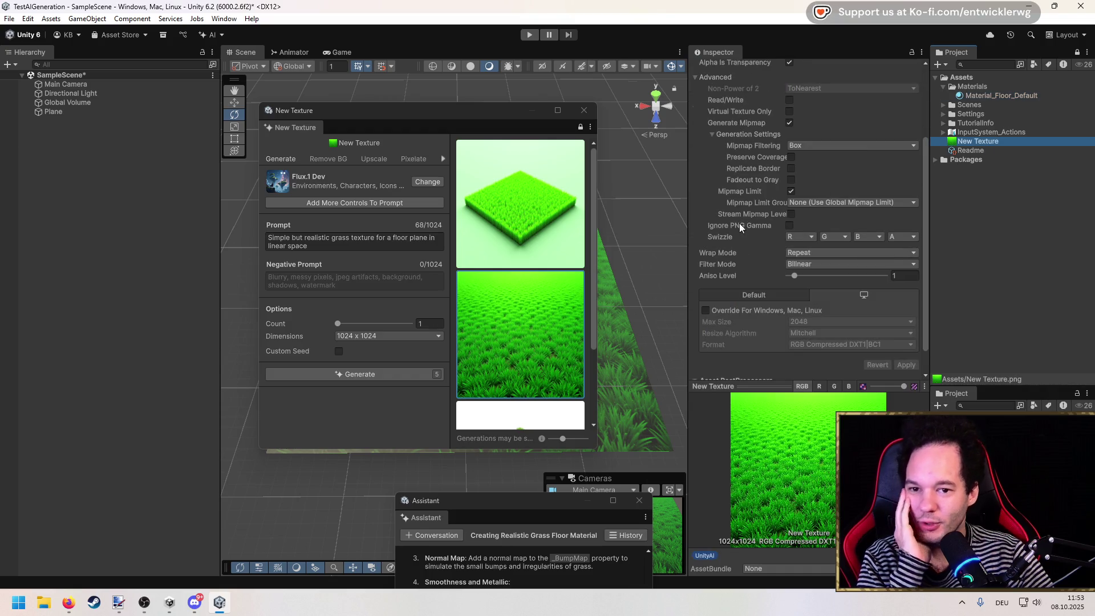
scroll(740, 227, up, 2)
scroll(740, 227, up, 1)
click(817, 116)
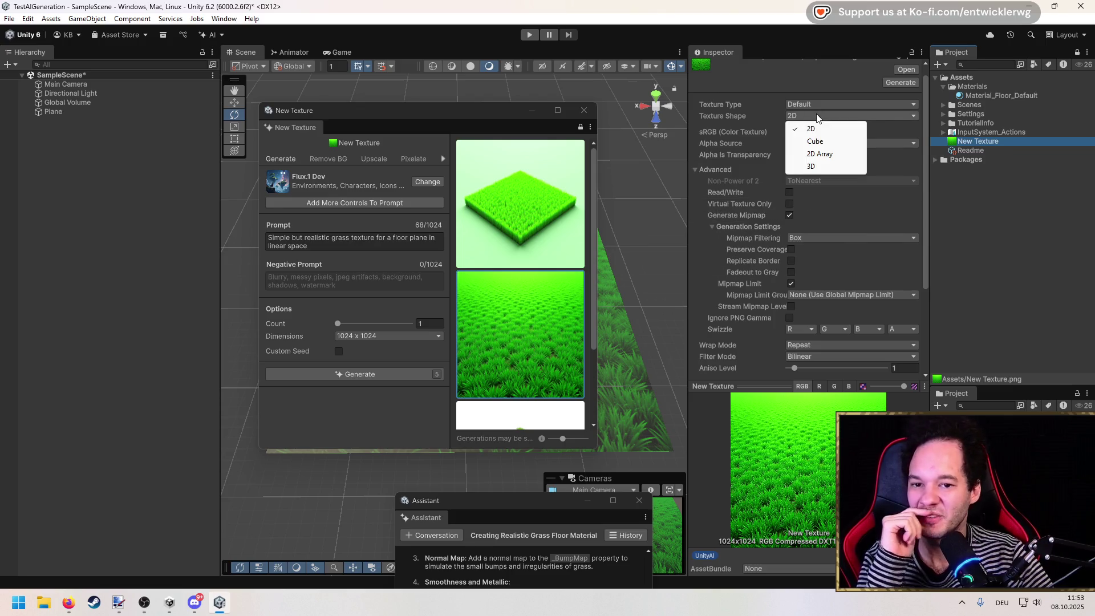
click(811, 166)
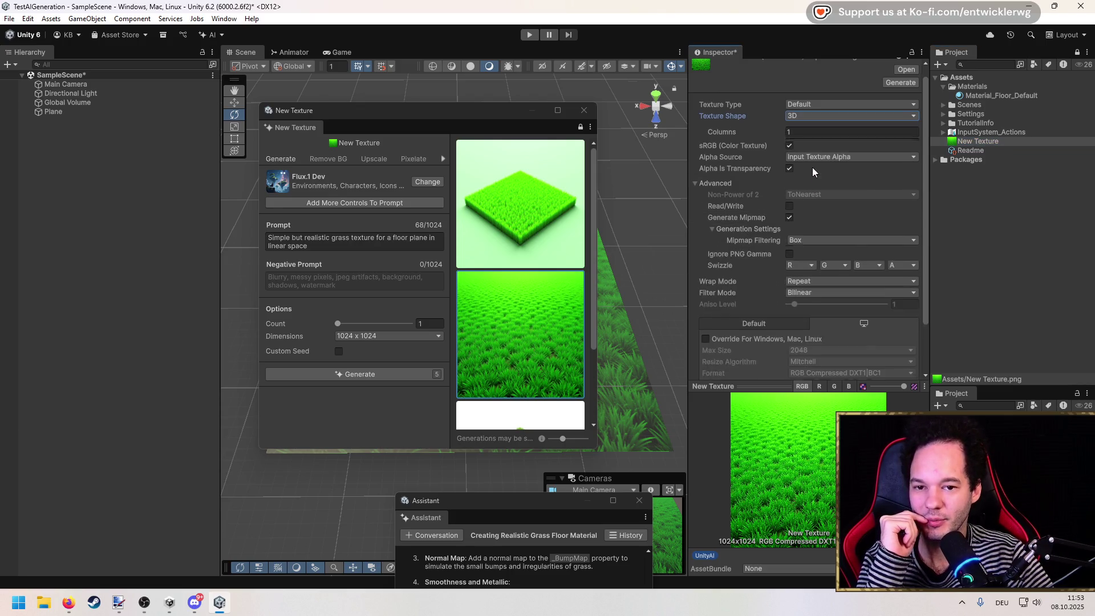
click(814, 115)
click(815, 140)
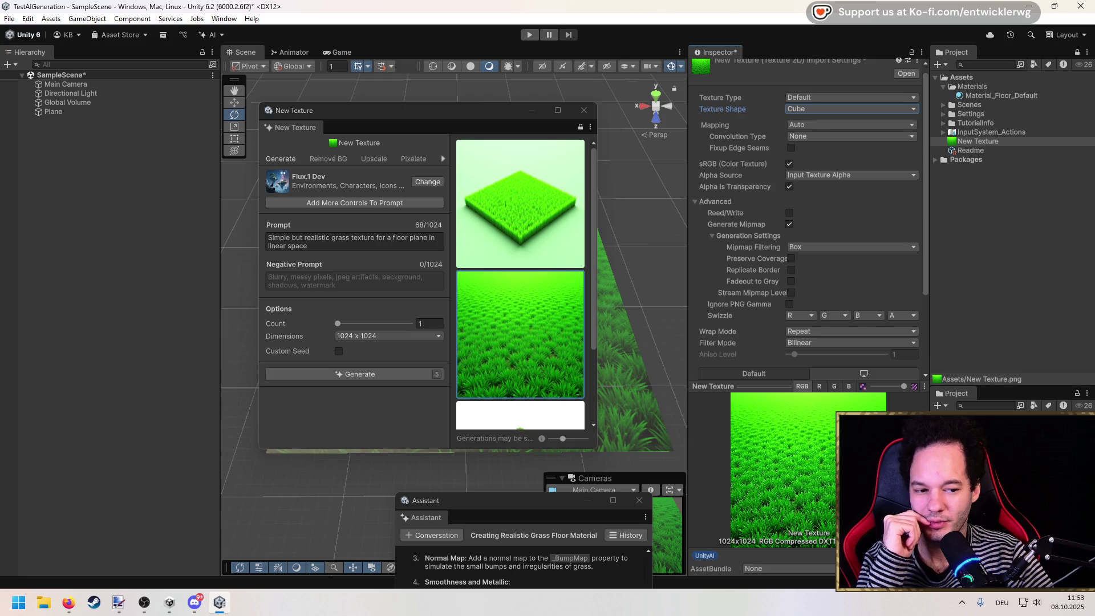
Save the pending New Texture import changes and park the generator window at the left.
mouse_move(435, 117)
mouse_down()
mouse_move(423, 117)
mouse_move(456, 107)
mouse_move(425, 112)
mouse_move(447, 156)
mouse_move(433, 156)
mouse_up()
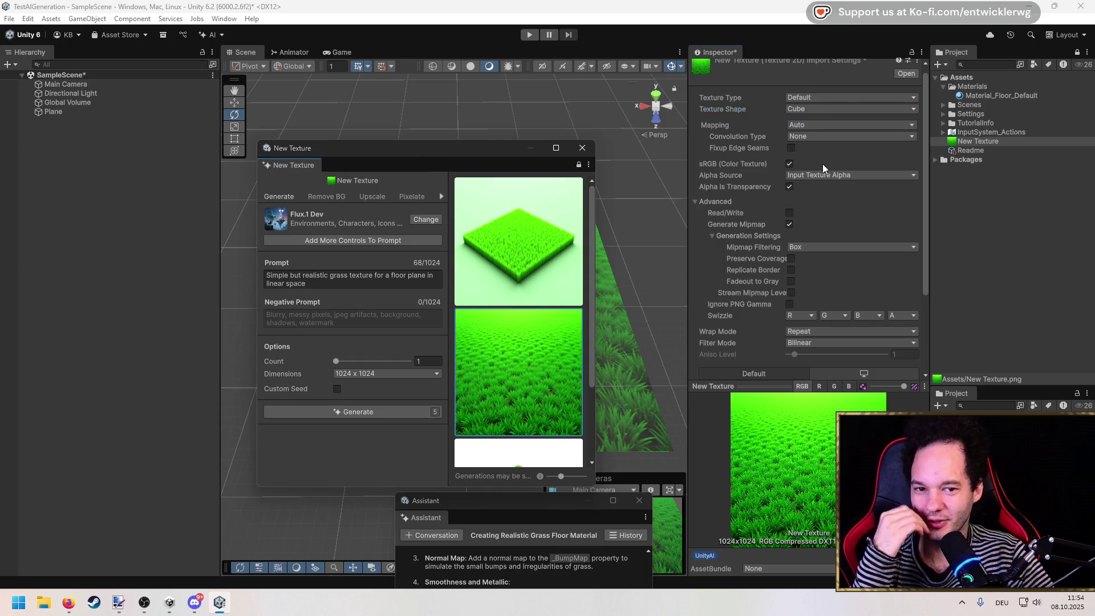
drag(598, 197, 590, 197)
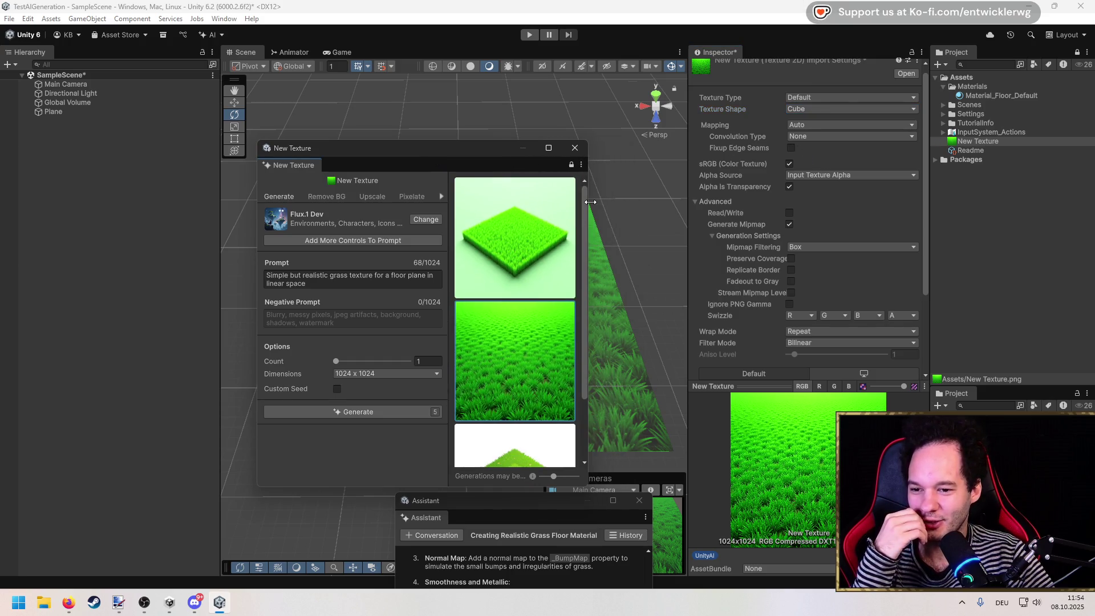
click(1001, 96)
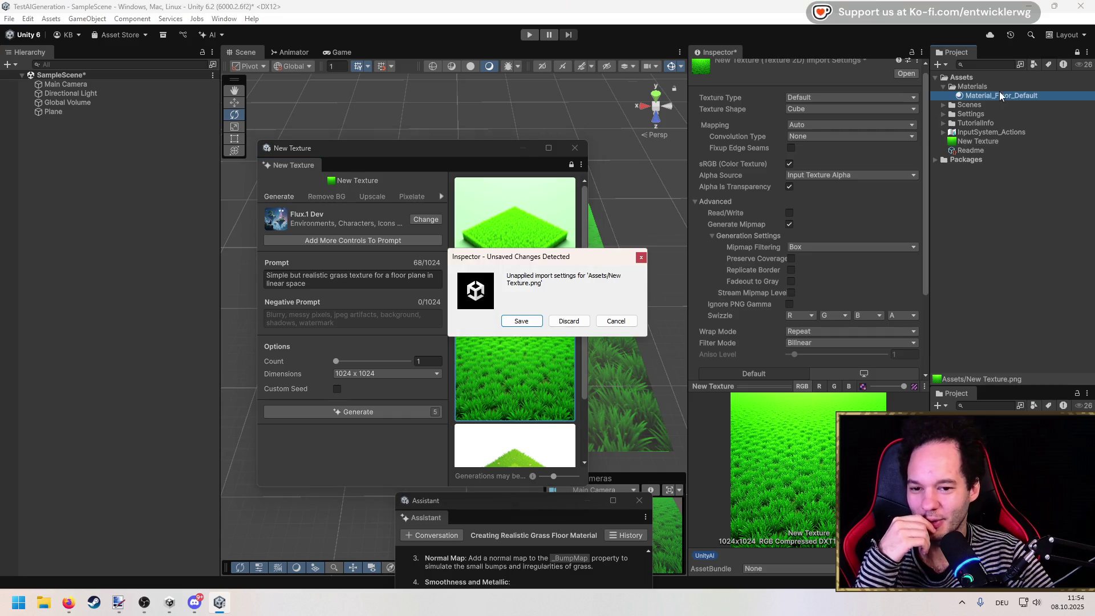
click(535, 322)
mouse_move(482, 157)
mouse_down()
mouse_move(341, 156)
mouse_move(460, 139)
mouse_up()
click(979, 142)
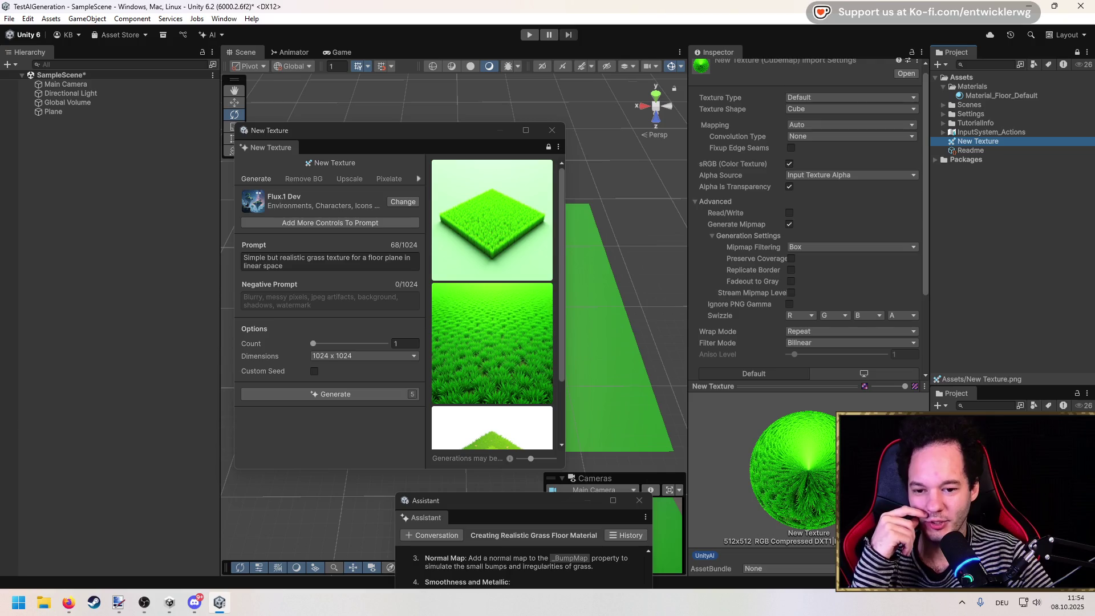
scroll(767, 275, down, 5)
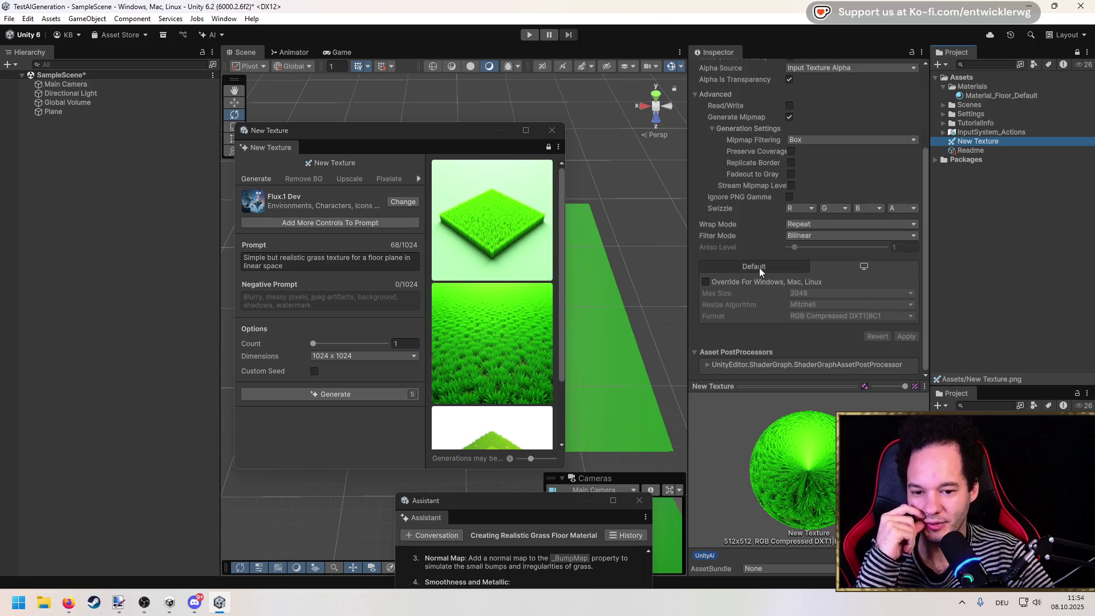
mouse_move(449, 138)
mouse_down()
mouse_move(216, 138)
mouse_move(446, 133)
mouse_move(224, 153)
mouse_up()
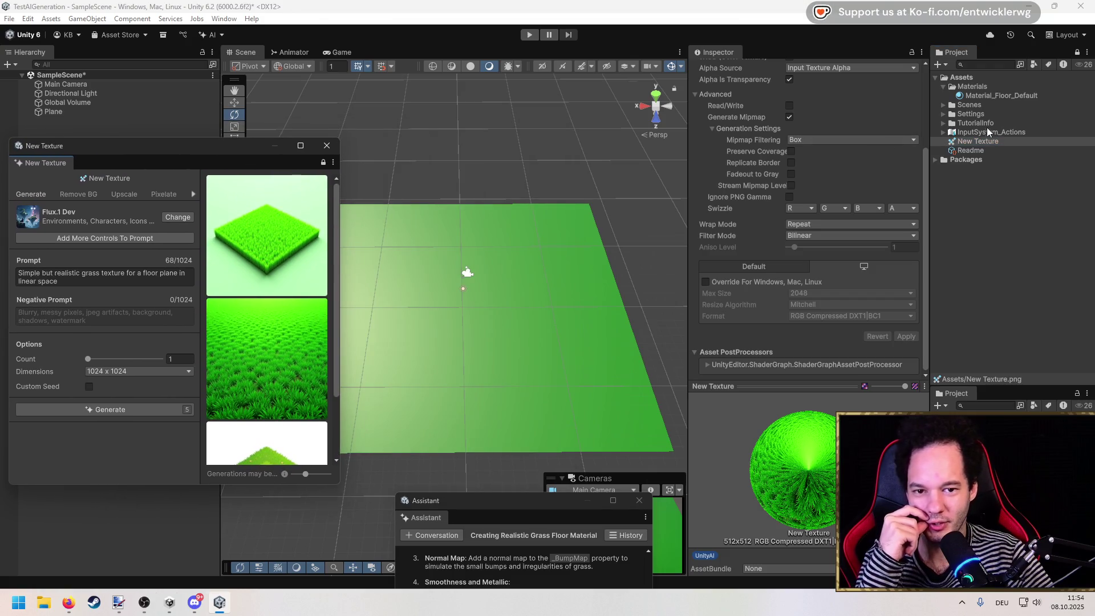
Try dropping New Texture onto Material_Floor_Default's Detail Base Map and Metallic Map slots.
click(975, 95)
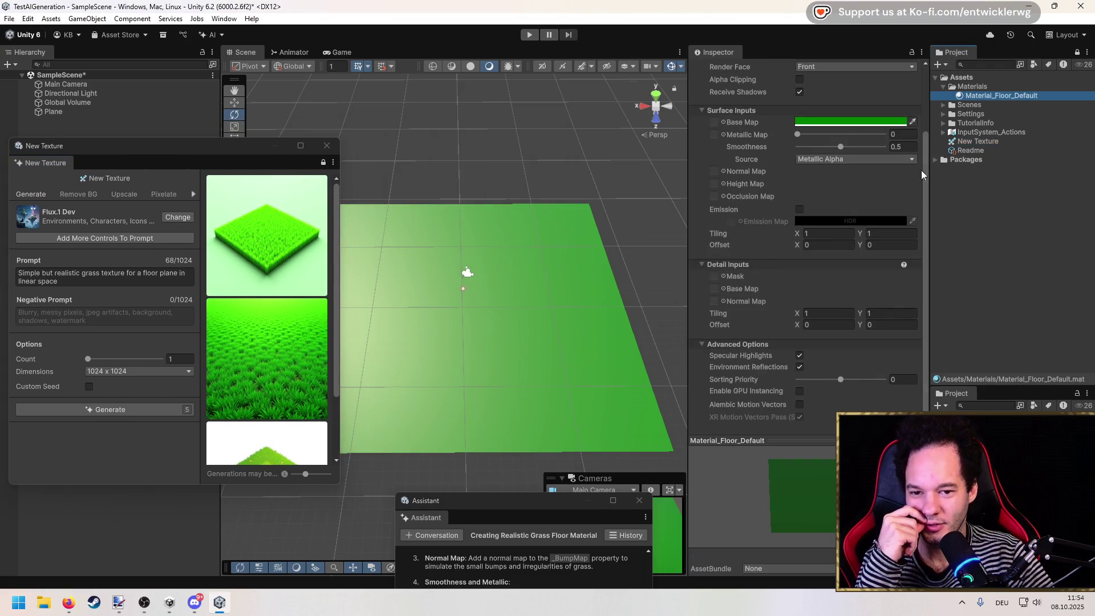
mouse_move(973, 141)
mouse_down()
mouse_move(744, 290)
mouse_move(715, 288)
mouse_up()
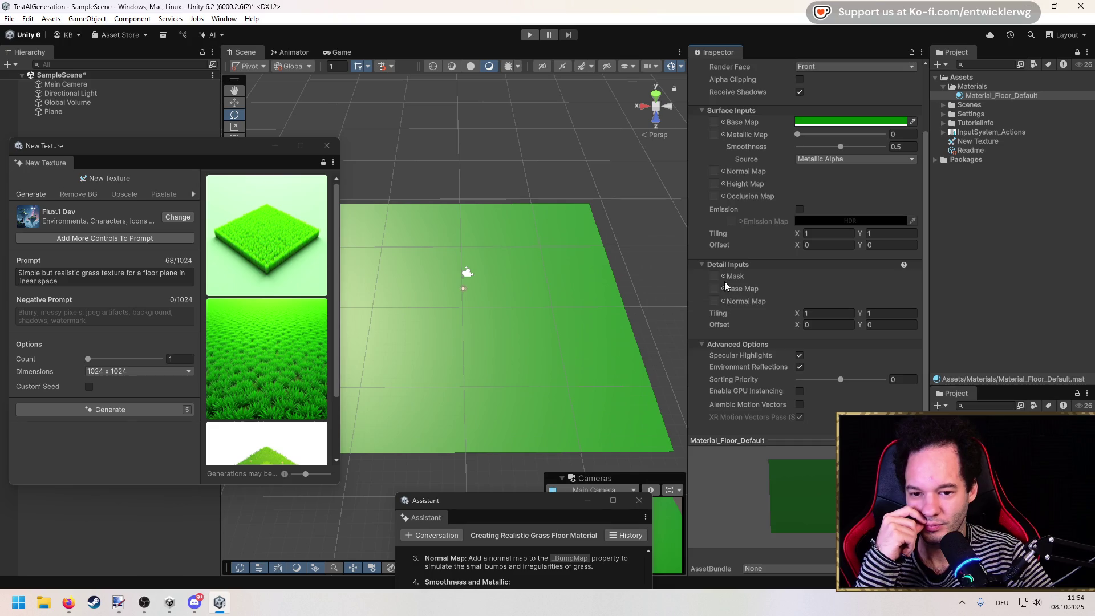
scroll(744, 286, up, 3)
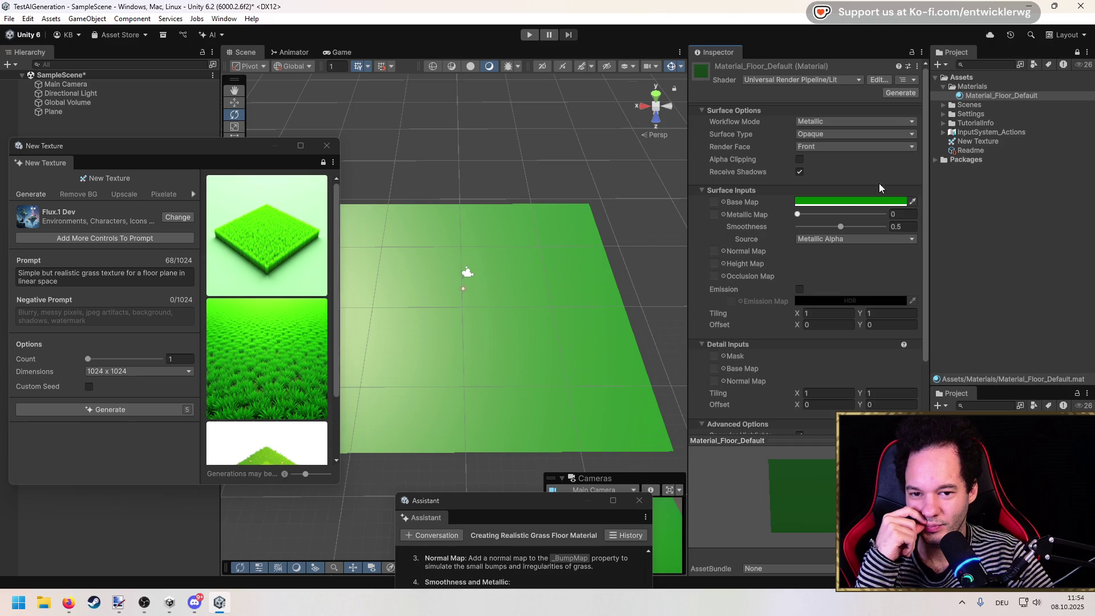
drag(982, 142, 760, 210)
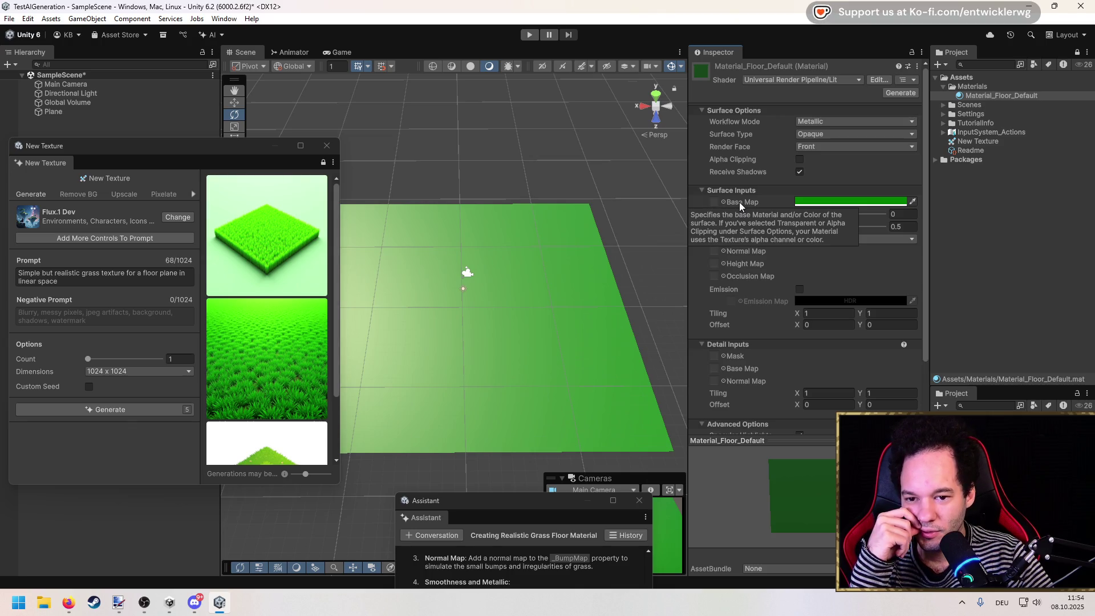
mouse_move(737, 225)
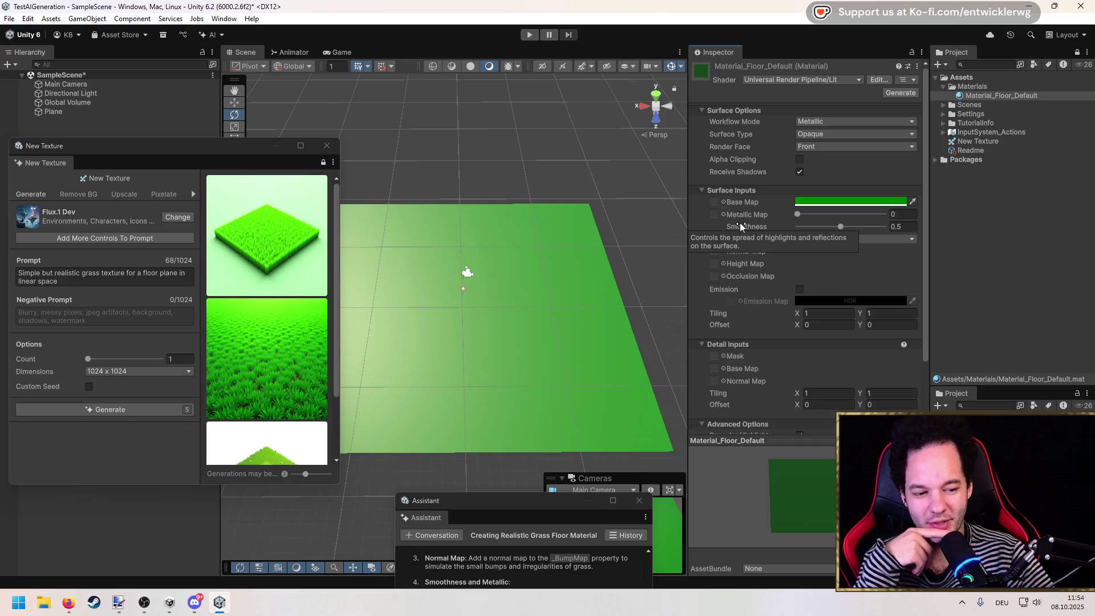
scroll(747, 216, down, 4)
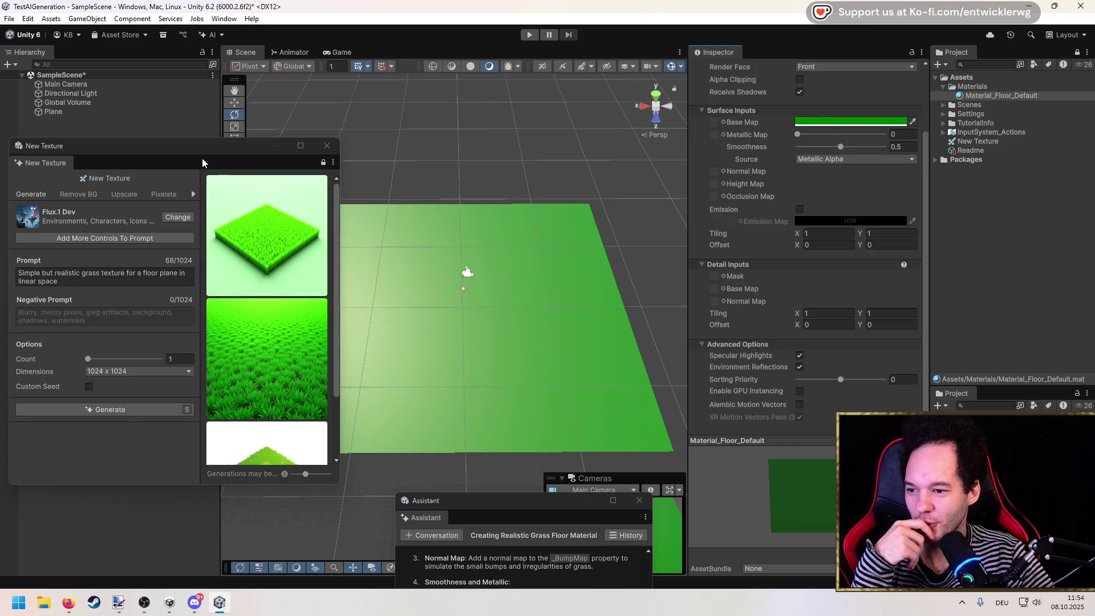
drag(213, 145, 490, 124)
Append the line 'Usage as a BaseMap for a material.' to the grass prompt and generate.
click(410, 259)
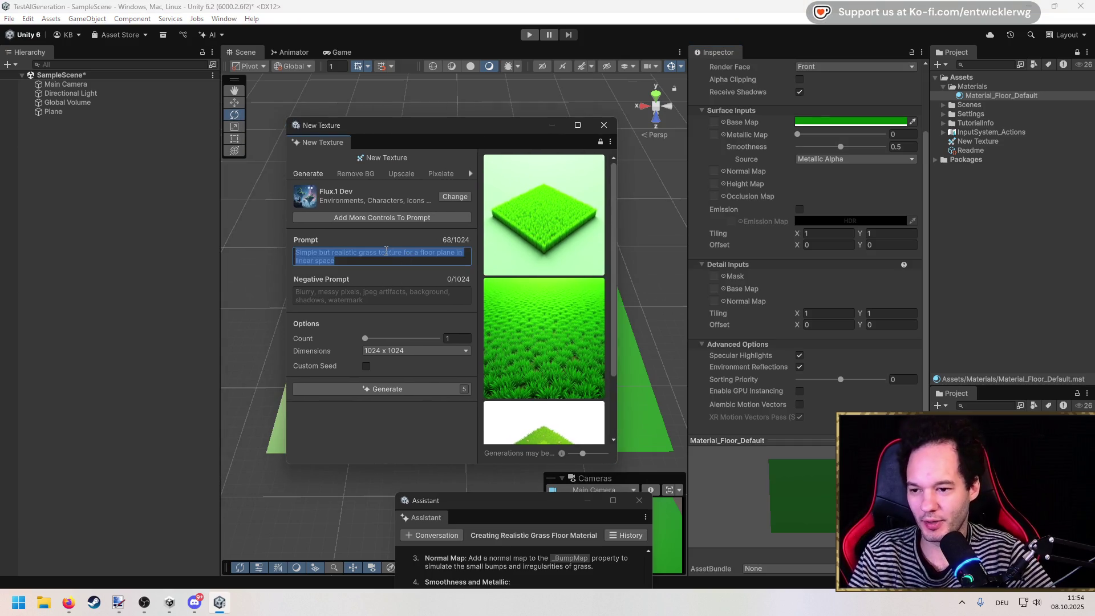
click(383, 256)
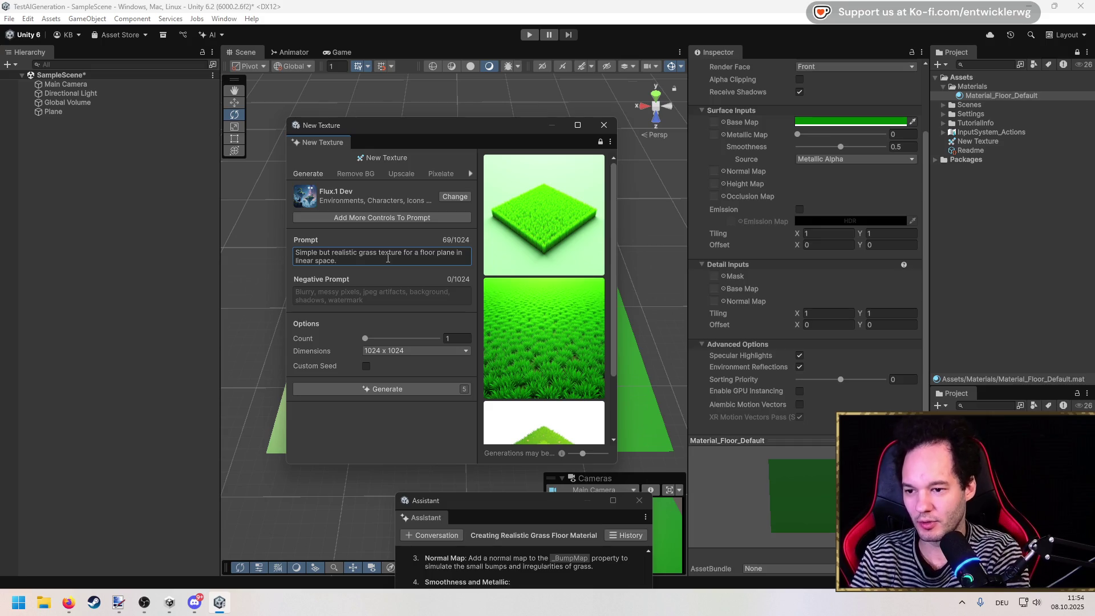
key(ctrl+a)
key(Right)
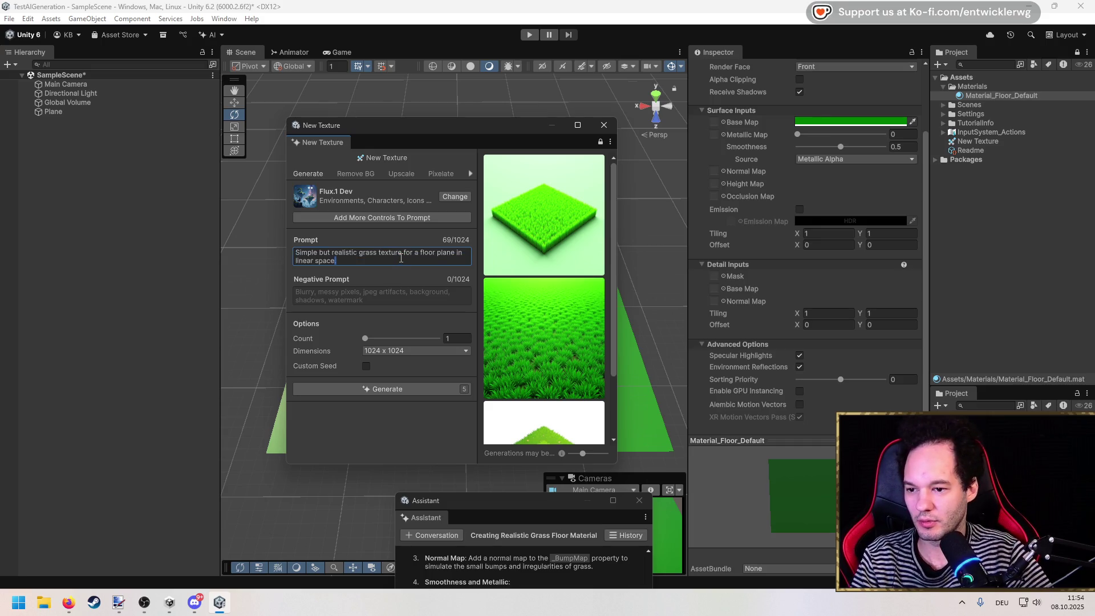
text(.)
key(Return)
text(I want to use)
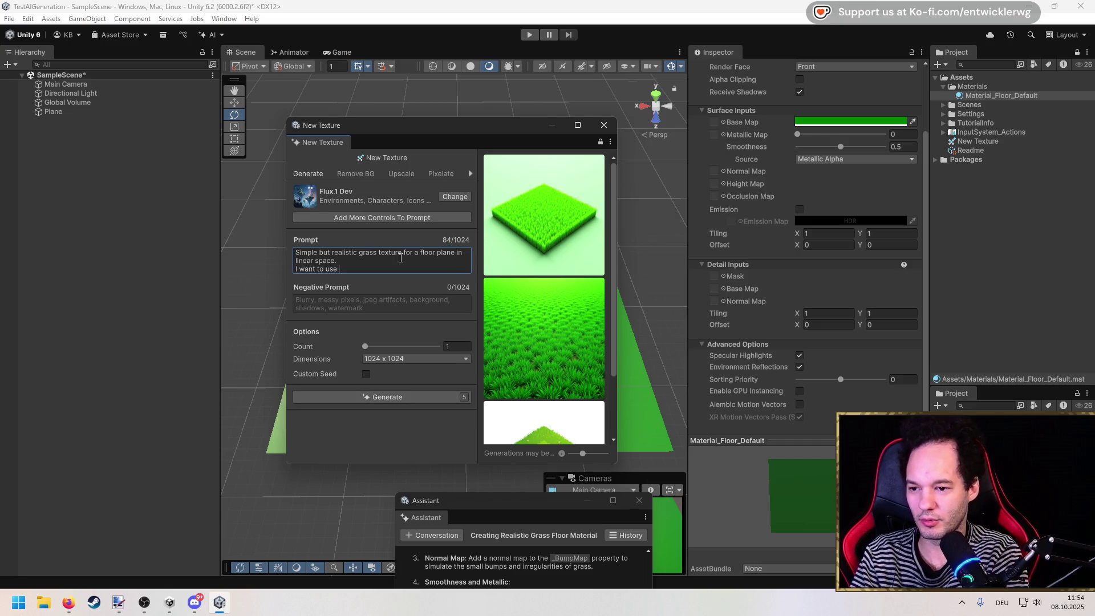
key(shift+Home)
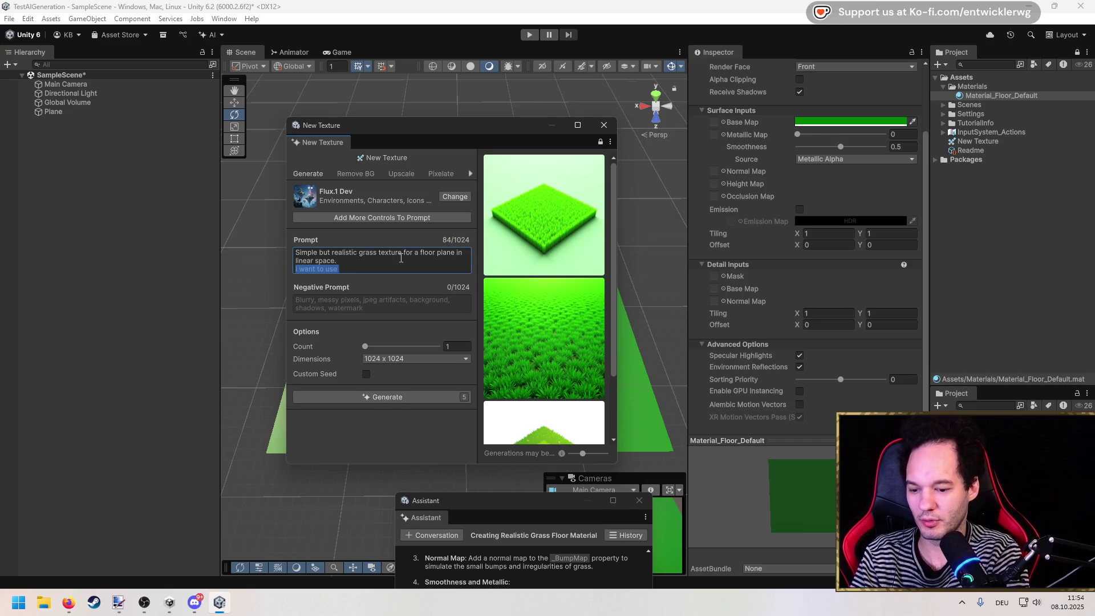
text(Usage )
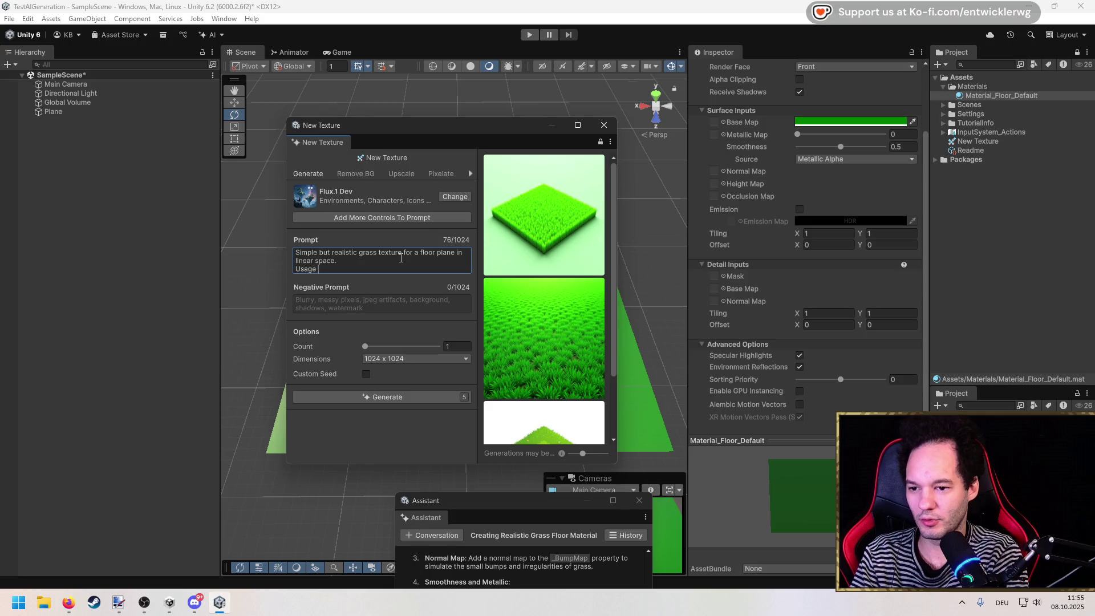
text(as a BaseMap for a material)
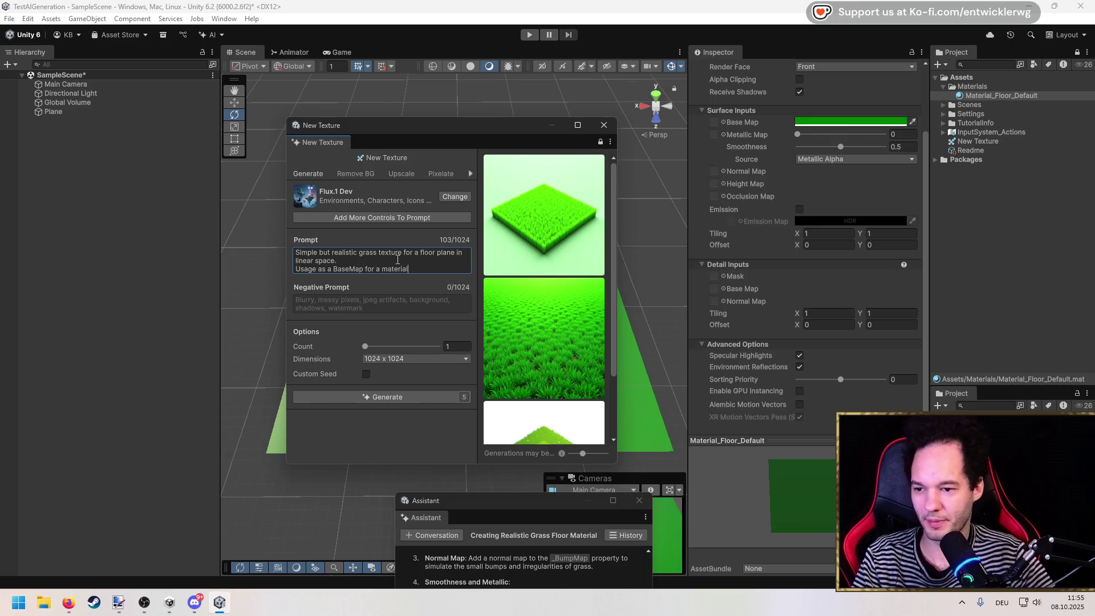
text(.)
click(400, 398)
scroll(564, 321, down, 3)
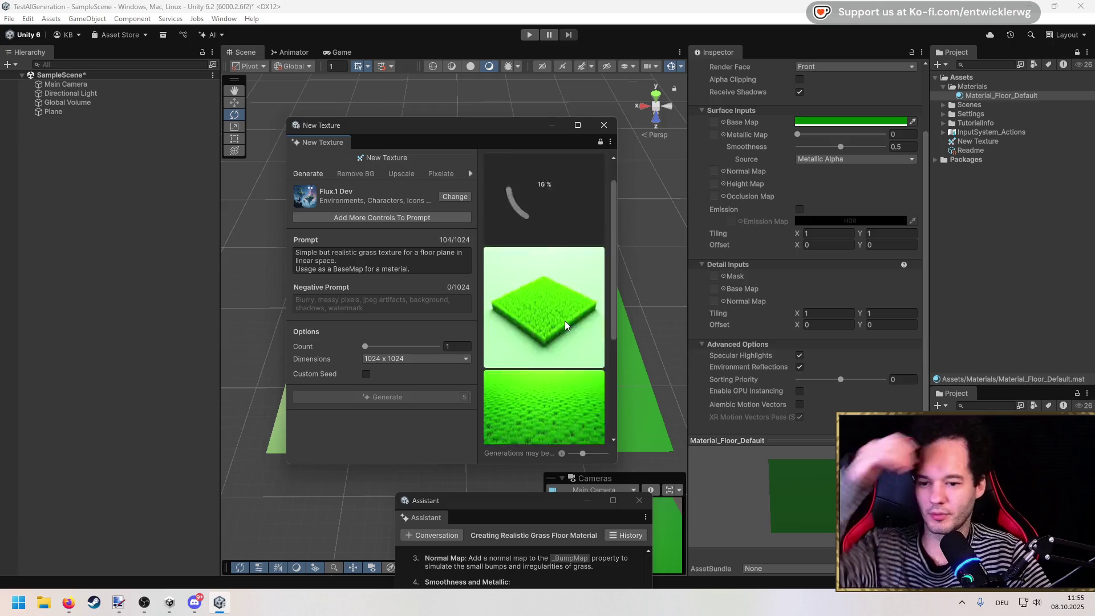
Wait for the BaseMap-prompt grass texture to finish, then shift the generator left and reselect New Texture.
scroll(566, 321, up, 2)
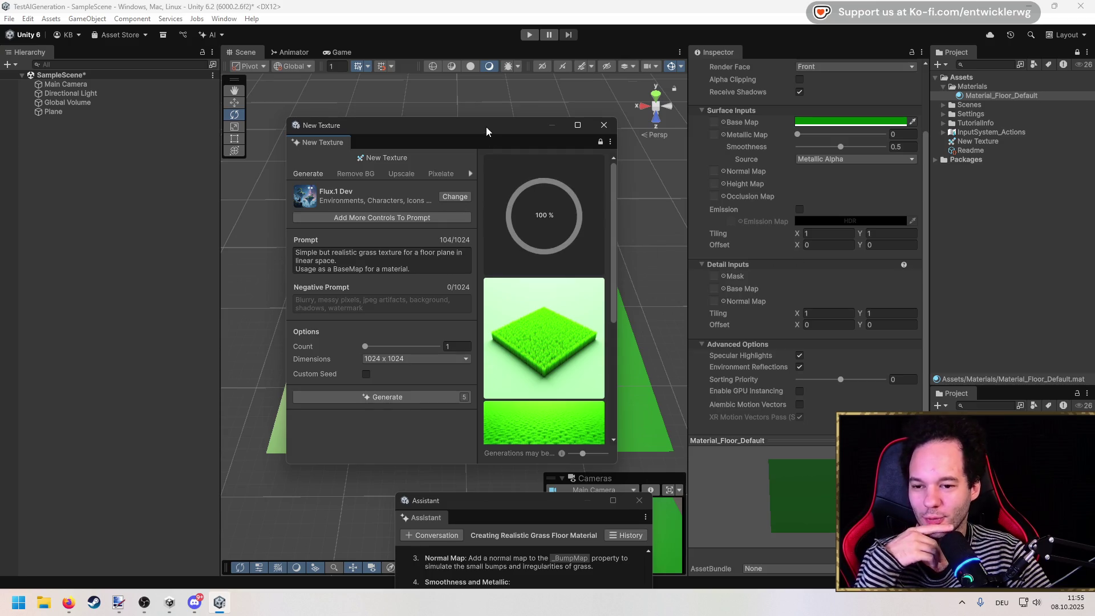
drag(486, 127, 328, 124)
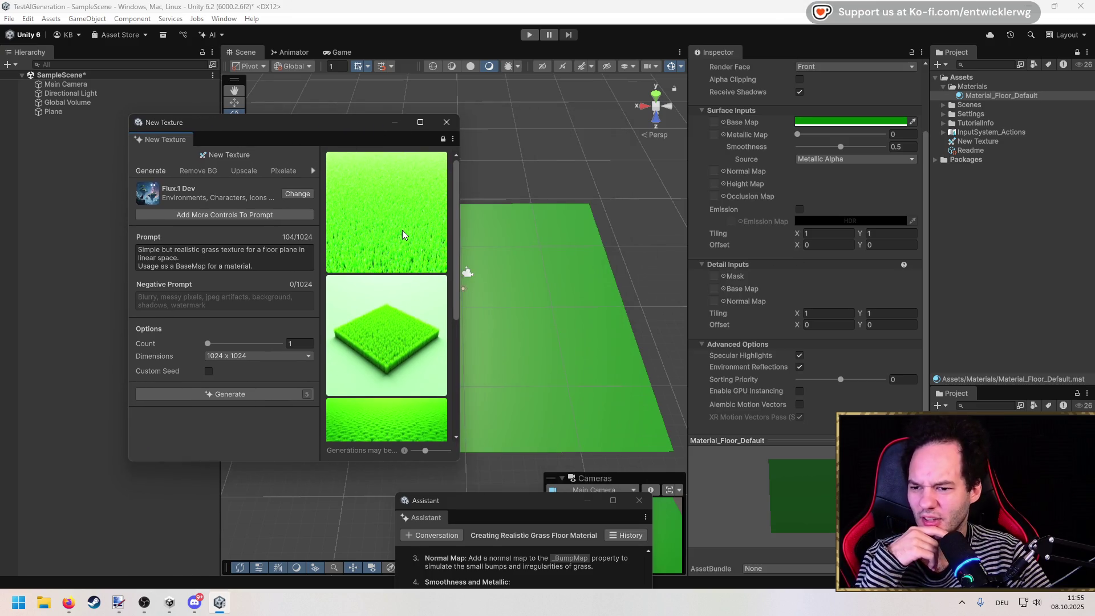
click(975, 143)
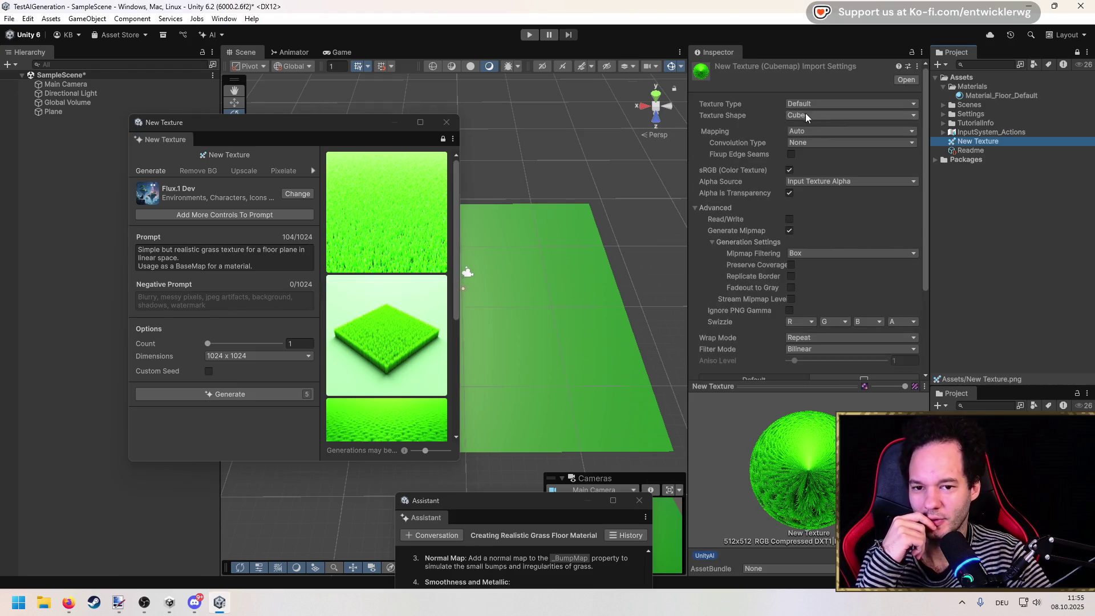
Set New Texture's Texture Shape to 2D and apply the import change.
click(801, 118)
click(805, 126)
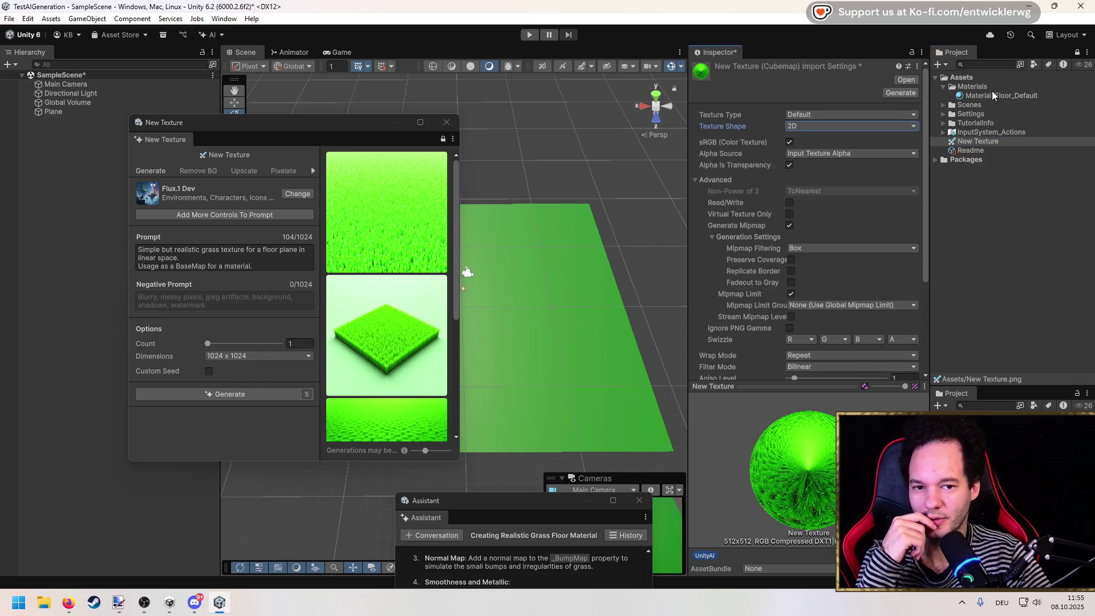
scroll(890, 270, down, 4)
click(906, 336)
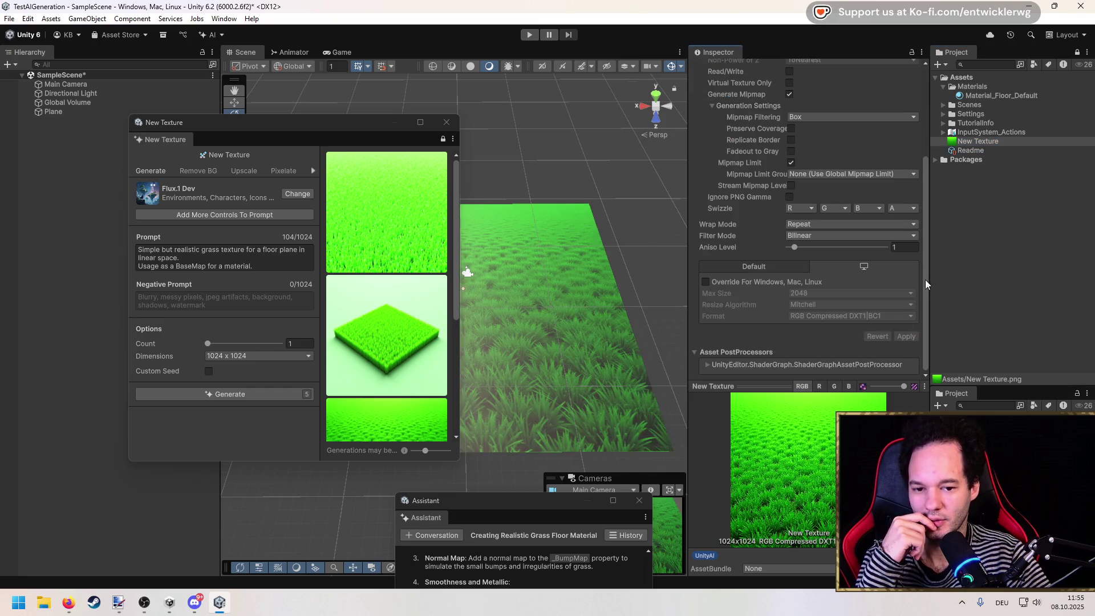
Assign New Texture as Material_Floor_Default's Detail Base Map, save the scene, and pick the newest grass image.
click(986, 97)
drag(974, 142, 717, 267)
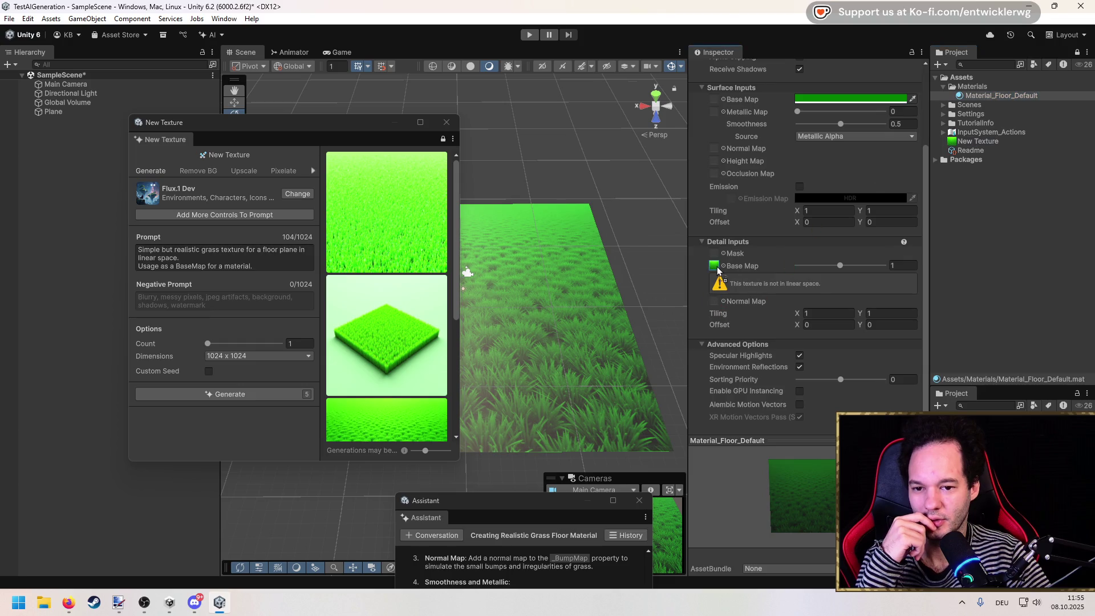
scroll(570, 274, up, 5)
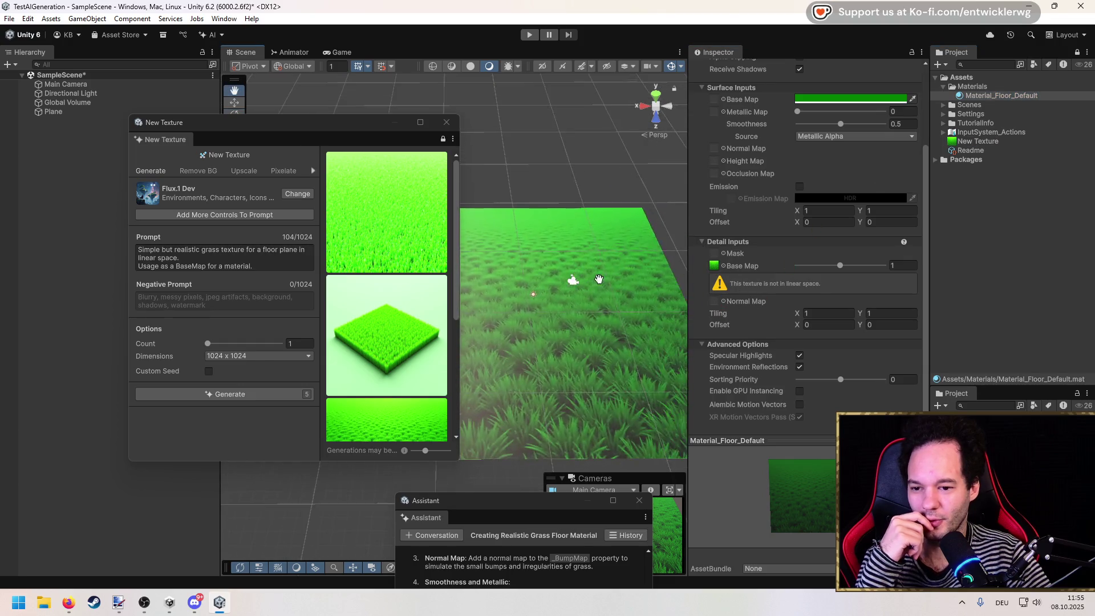
drag(566, 259, 584, 317)
scroll(576, 314, down, 2)
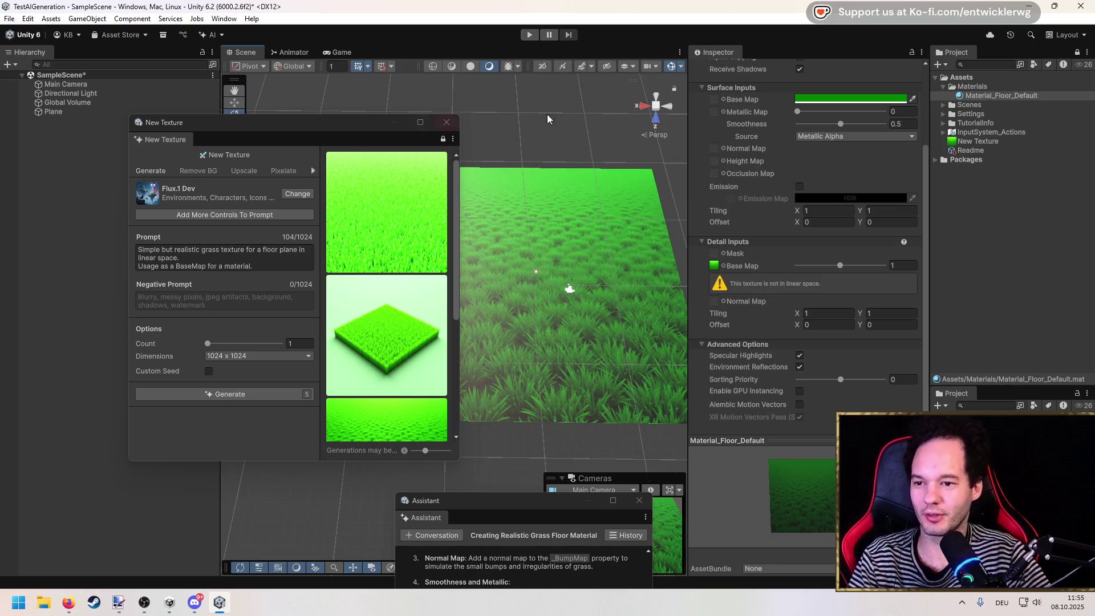
key(ctrl+s)
click(385, 214)
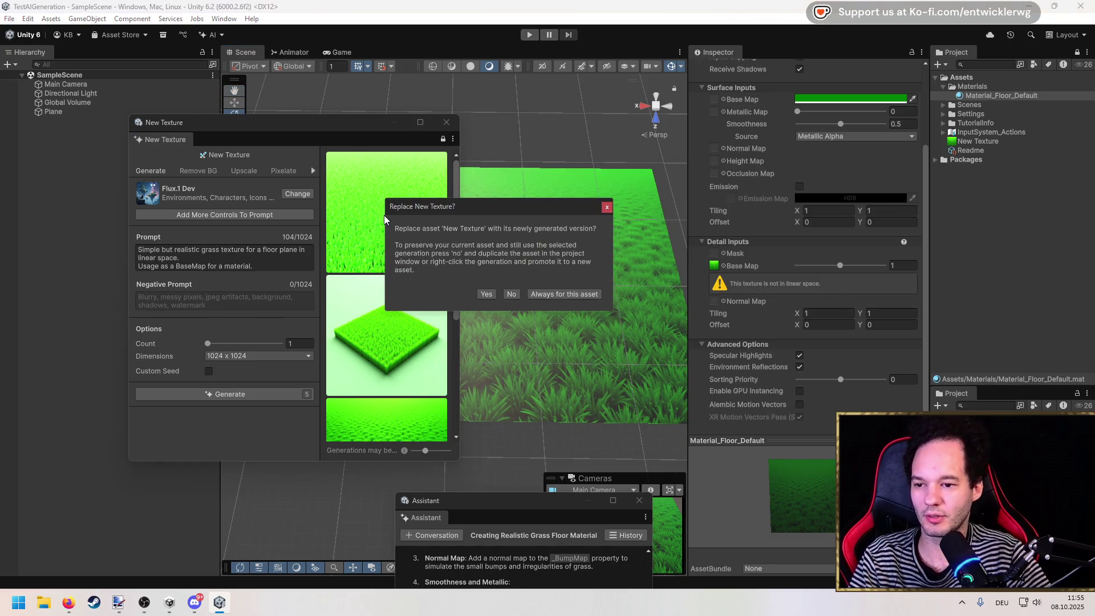
Confirm replacing New Texture with the newest grass generation and look down on the plane.
click(485, 294)
mouse_move(486, 292)
mouse_down()
mouse_move(557, 259)
mouse_move(608, 262)
mouse_move(553, 259)
mouse_move(592, 273)
mouse_move(517, 257)
mouse_up()
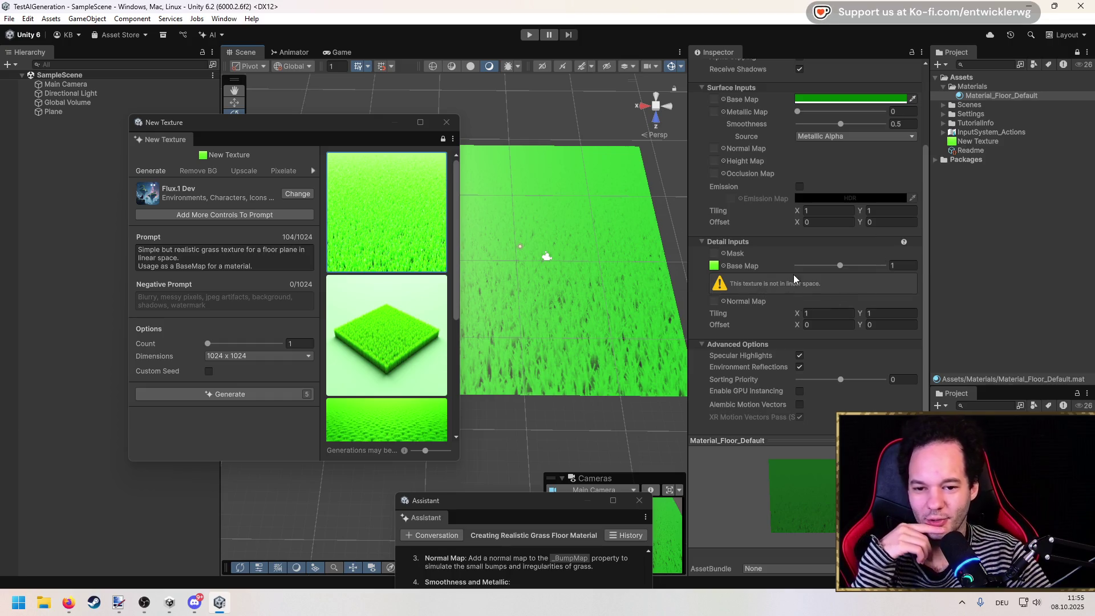
scroll(774, 292, up, 3)
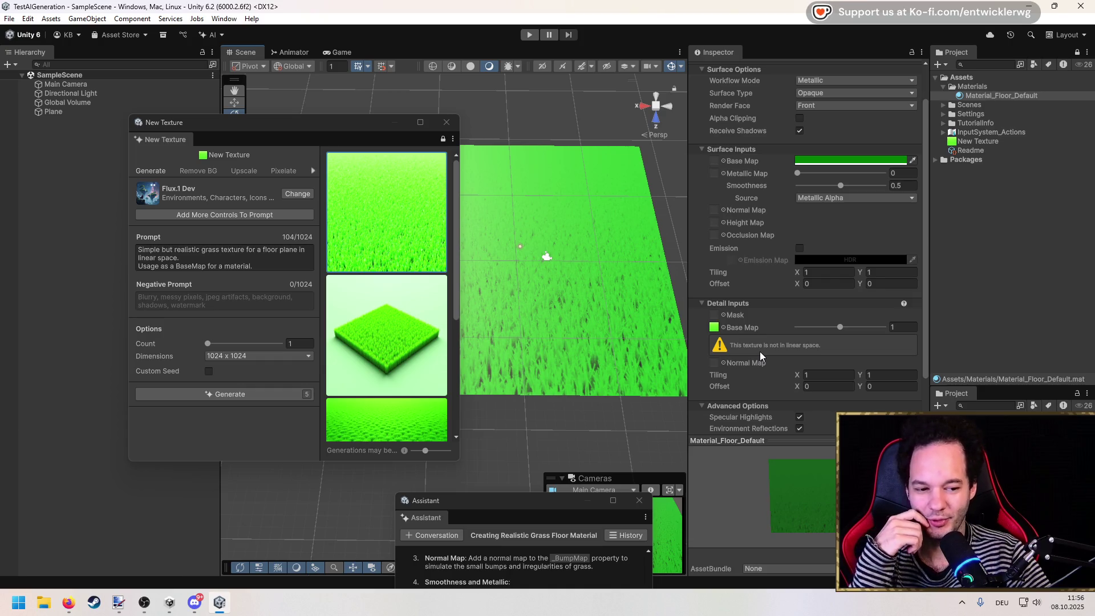
Move the Assistant window mid-screen to show the 'Creating Realistic Grass Floor Material' conversation.
scroll(760, 351, up, 2)
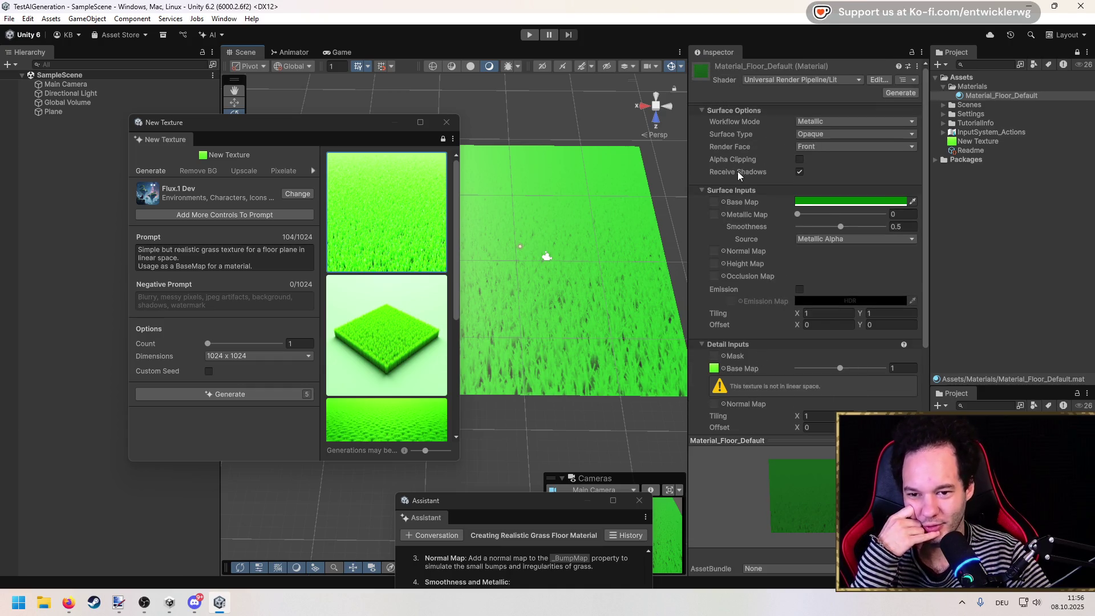
mouse_move(735, 161)
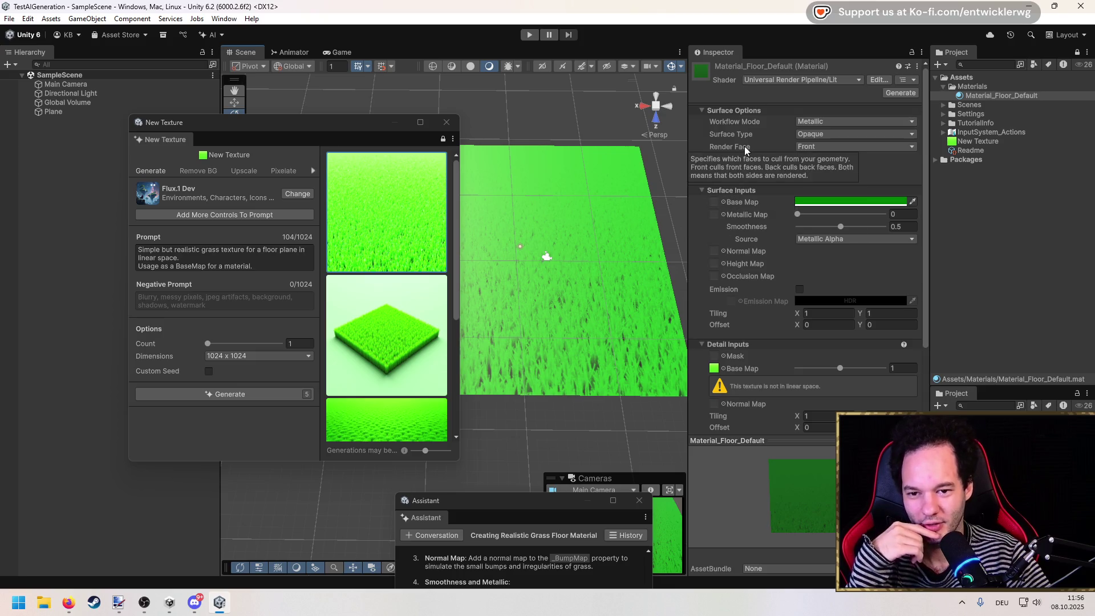
scroll(761, 279, down, 5)
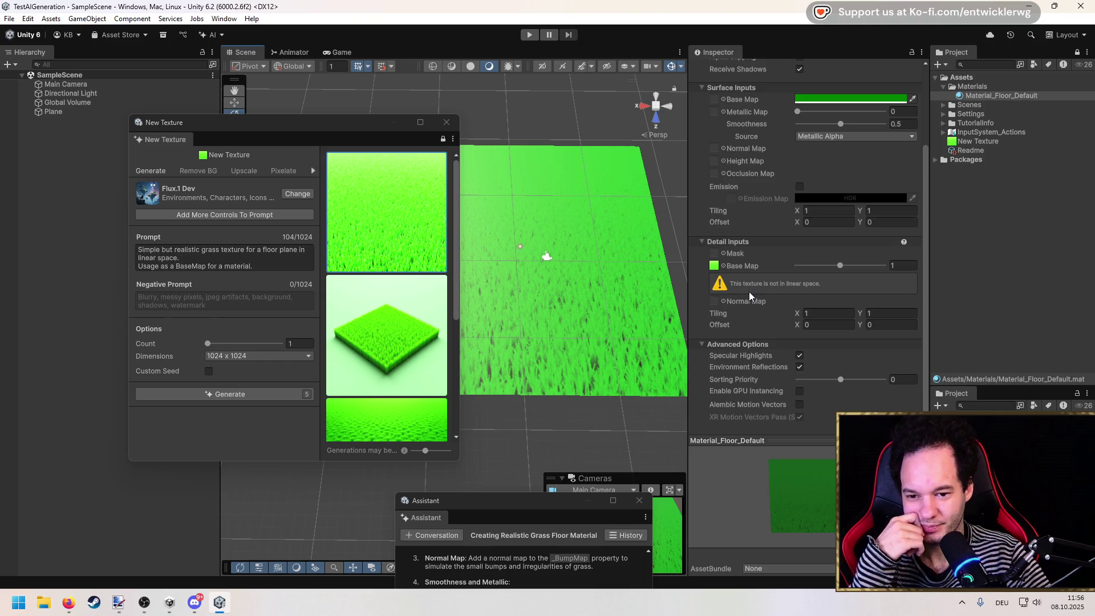
scroll(748, 290, up, 5)
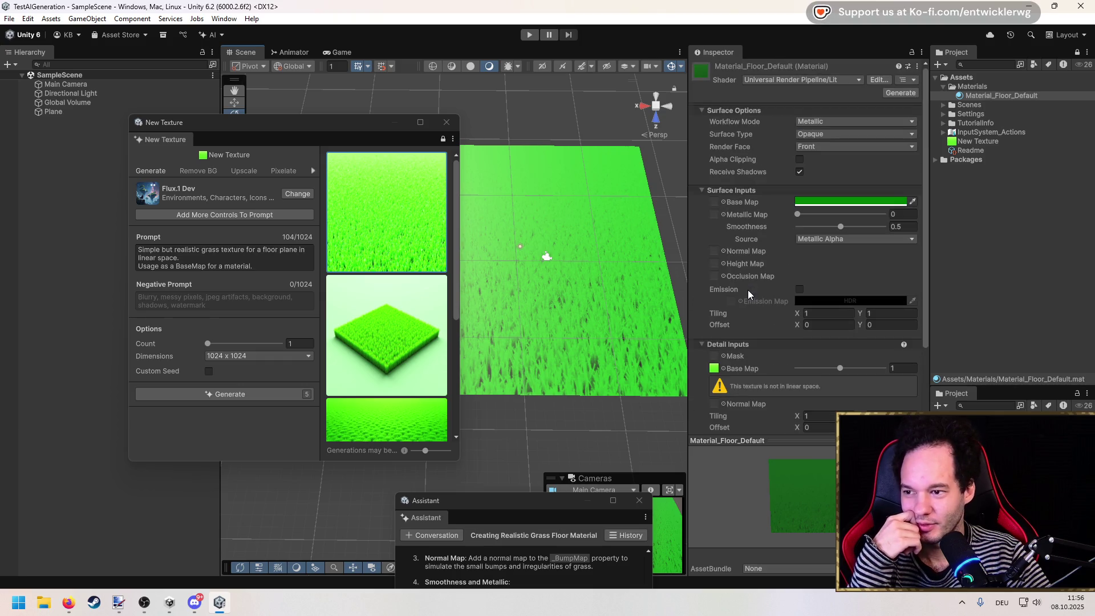
scroll(747, 290, down, 4)
mouse_move(368, 135)
mouse_down()
mouse_move(530, 262)
mouse_move(361, 124)
mouse_up()
mouse_move(508, 505)
mouse_down()
mouse_move(485, 191)
mouse_move(465, 115)
mouse_up()
scroll(504, 235, up, 5)
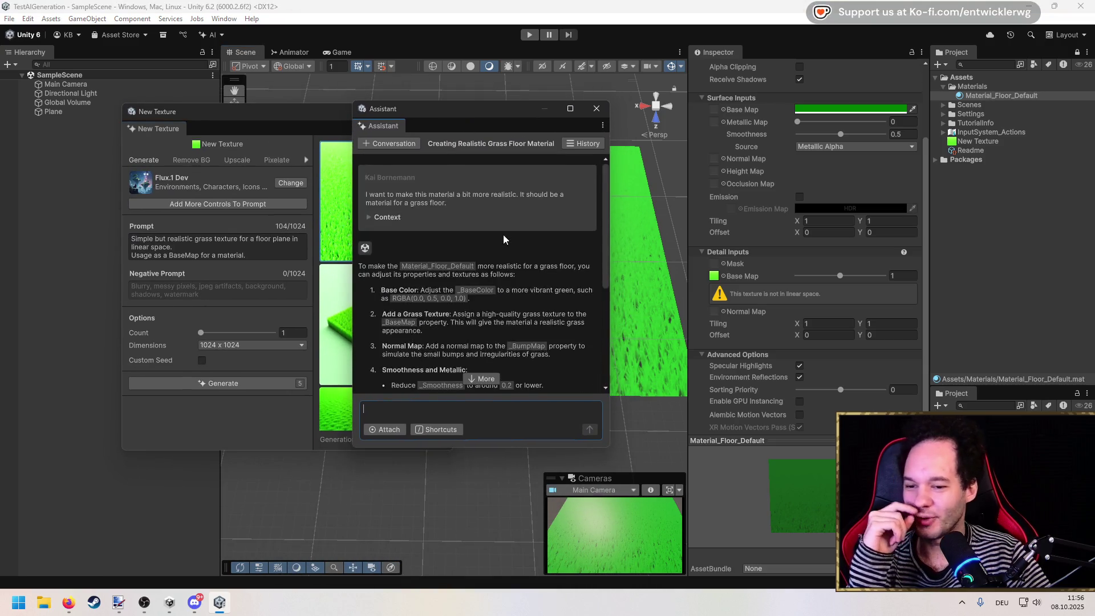
scroll(503, 235, down, 1)
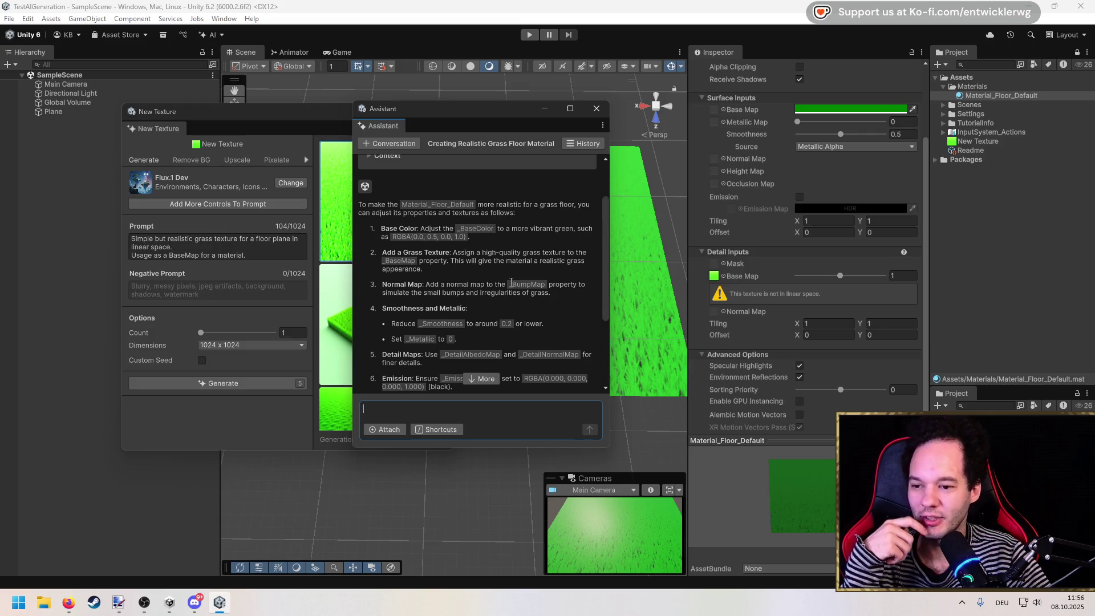
scroll(435, 269, down, 1)
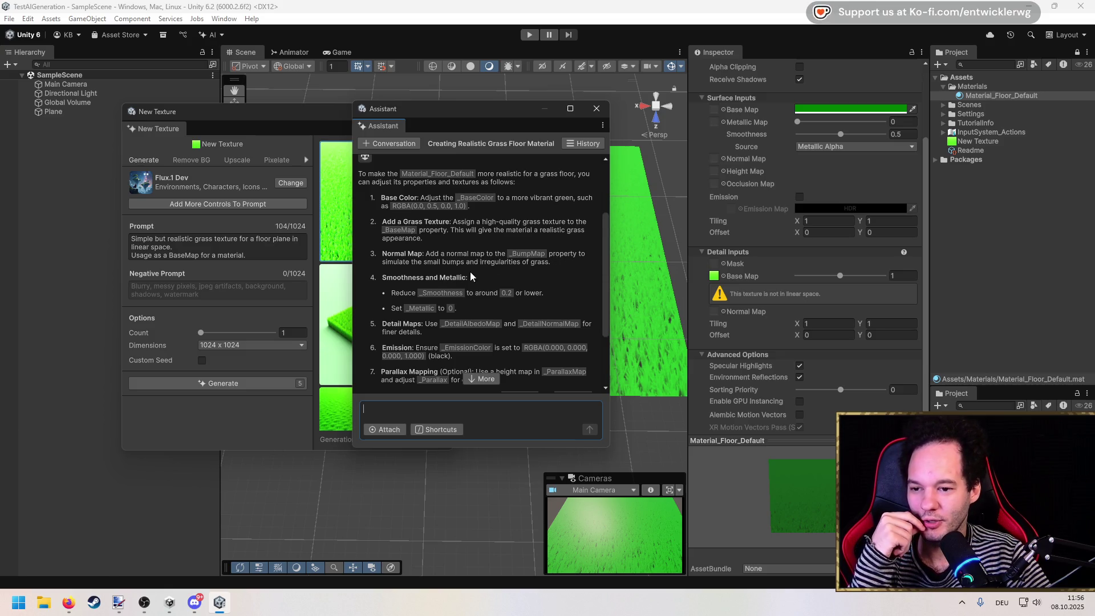
scroll(528, 275, down, 2)
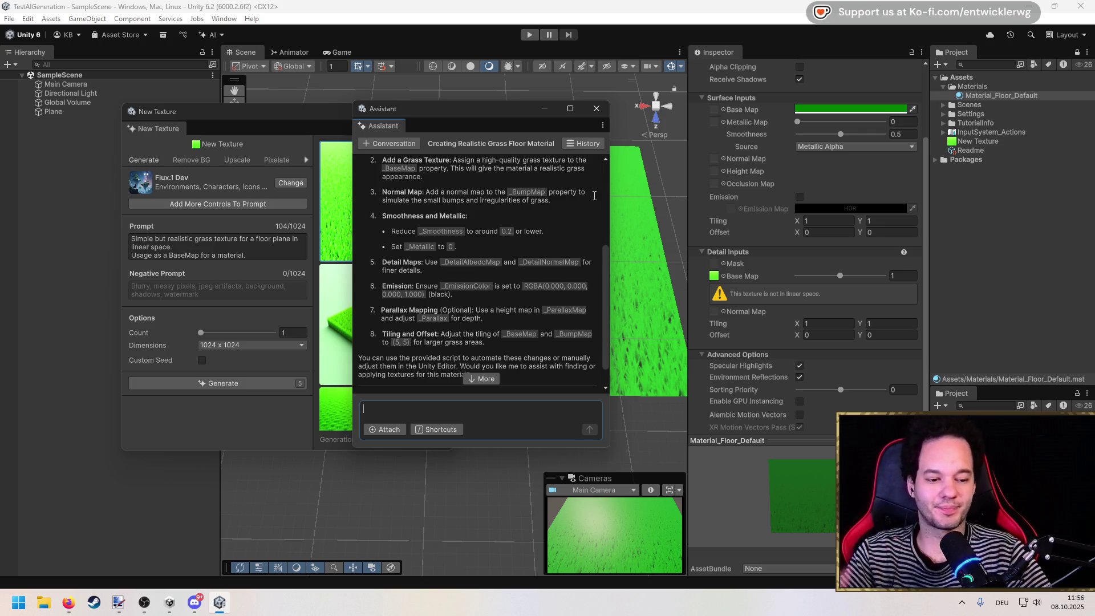
scroll(809, 252, up, 2)
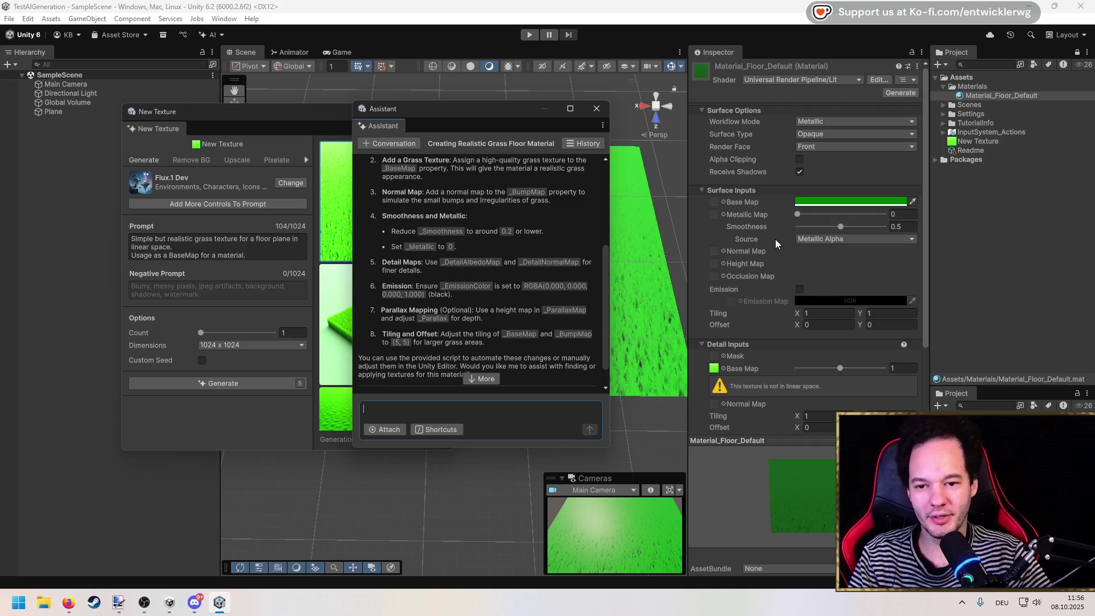
Clear the generated grass texture from the Detail Inputs Base Map slot, keeping it as the main Base Map.
click(713, 171)
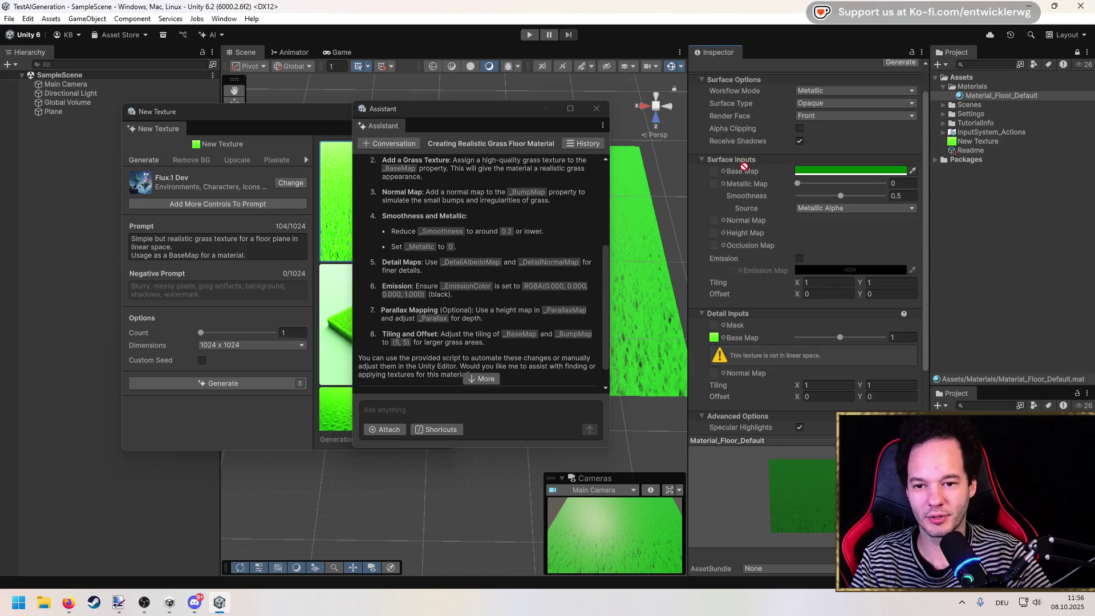
click(720, 338)
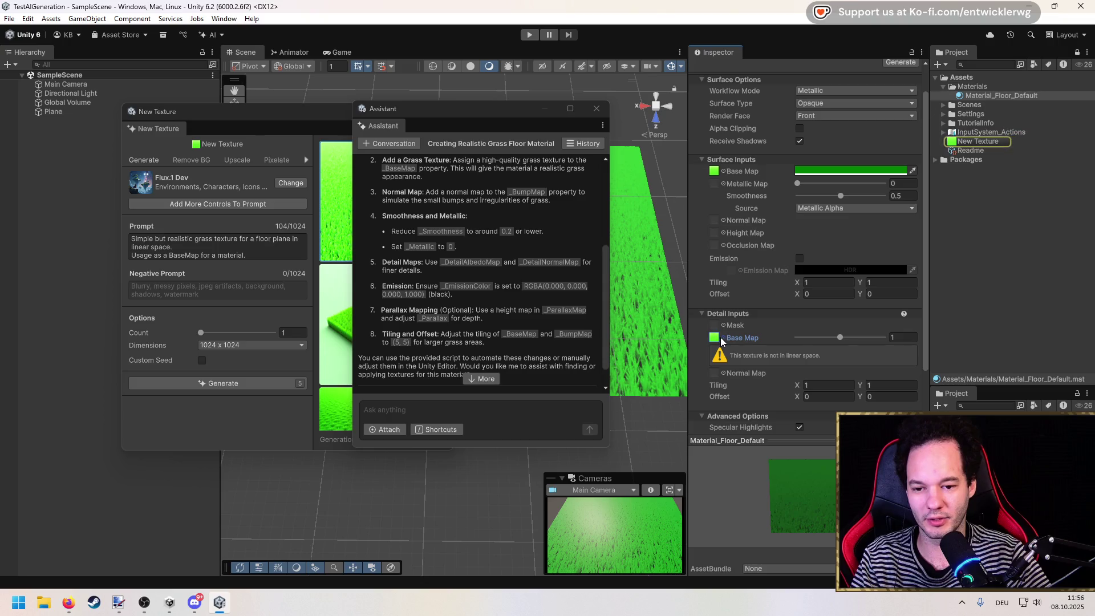
click(724, 338)
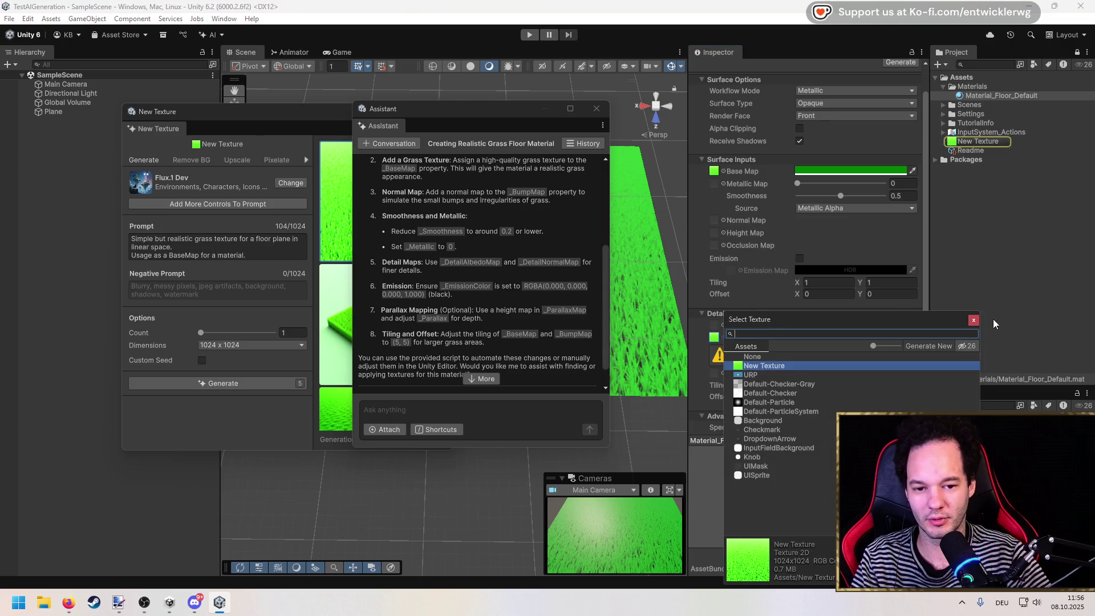
click(719, 337)
right_click(720, 336)
click(752, 376)
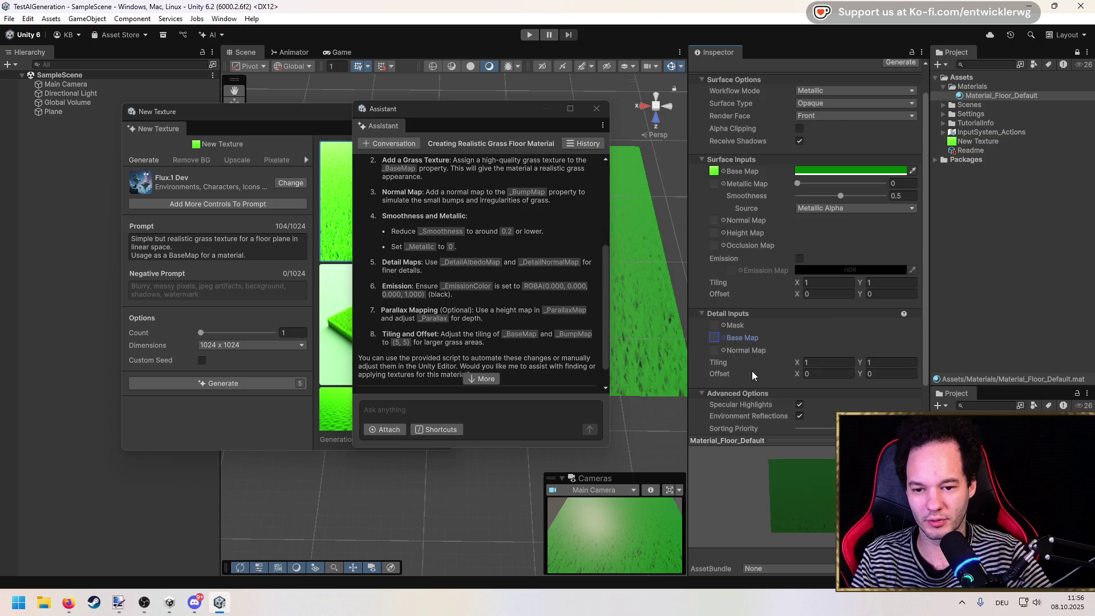
Move the Assistant window left and bring the New Texture generator to the front.
drag(493, 110, 248, 112)
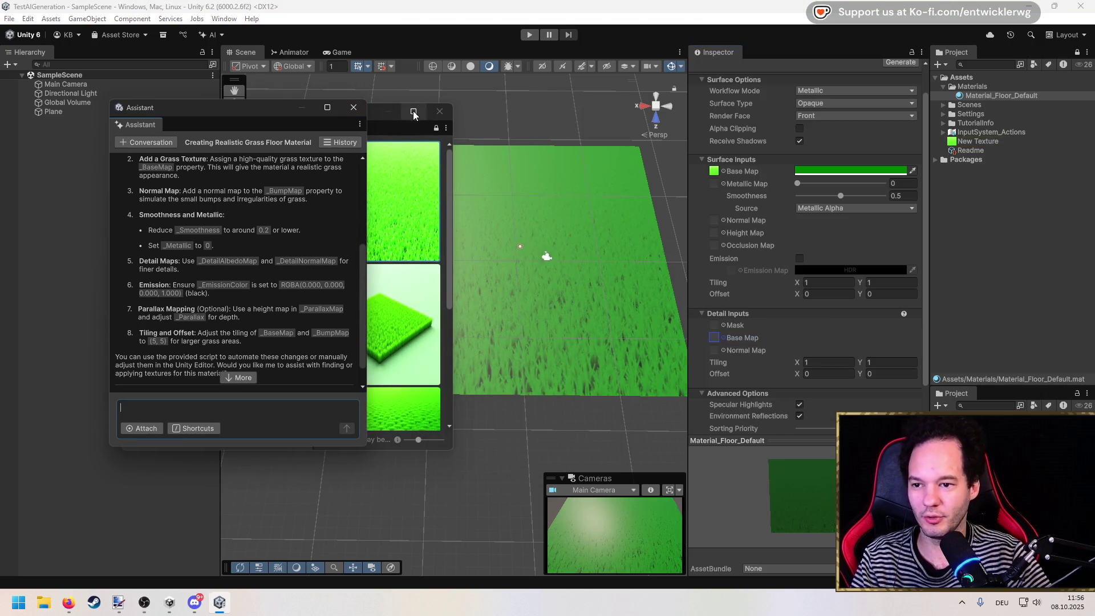
click(346, 116)
mouse_move(346, 114)
mouse_down()
mouse_move(304, 148)
mouse_move(207, 276)
mouse_move(274, 119)
mouse_move(307, 122)
mouse_move(294, 138)
mouse_move(344, 137)
mouse_move(326, 141)
mouse_up()
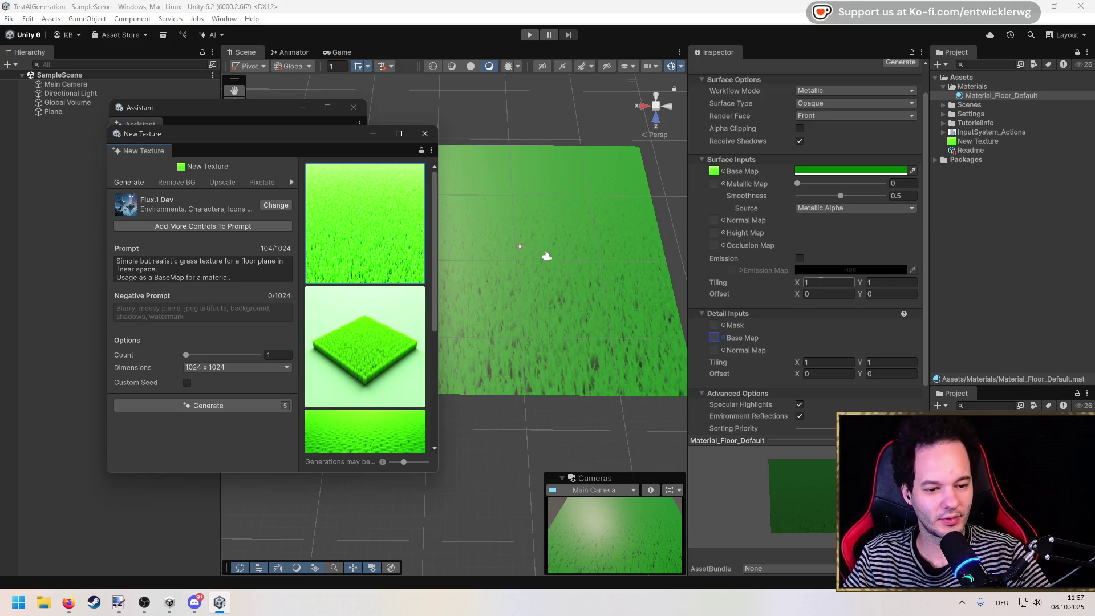
Change the floor material's Base Map tint from dark green to white.
scroll(818, 283, down, 2)
scroll(818, 287, up, 3)
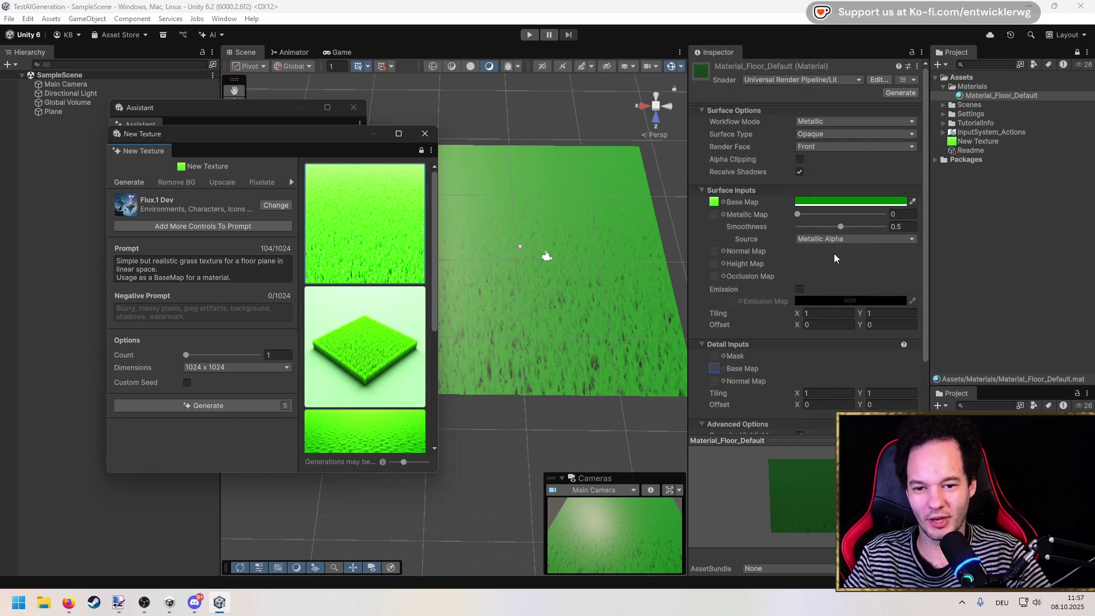
mouse_move(297, 137)
mouse_down()
mouse_move(395, 166)
mouse_move(282, 149)
mouse_move(255, 158)
mouse_up()
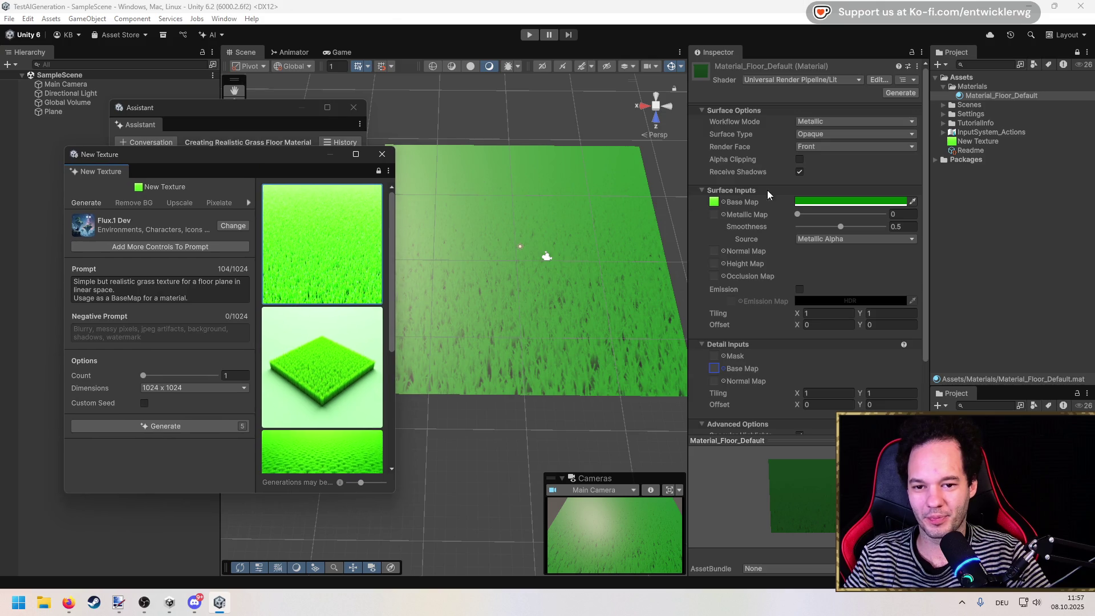
click(805, 202)
drag(876, 294, 812, 245)
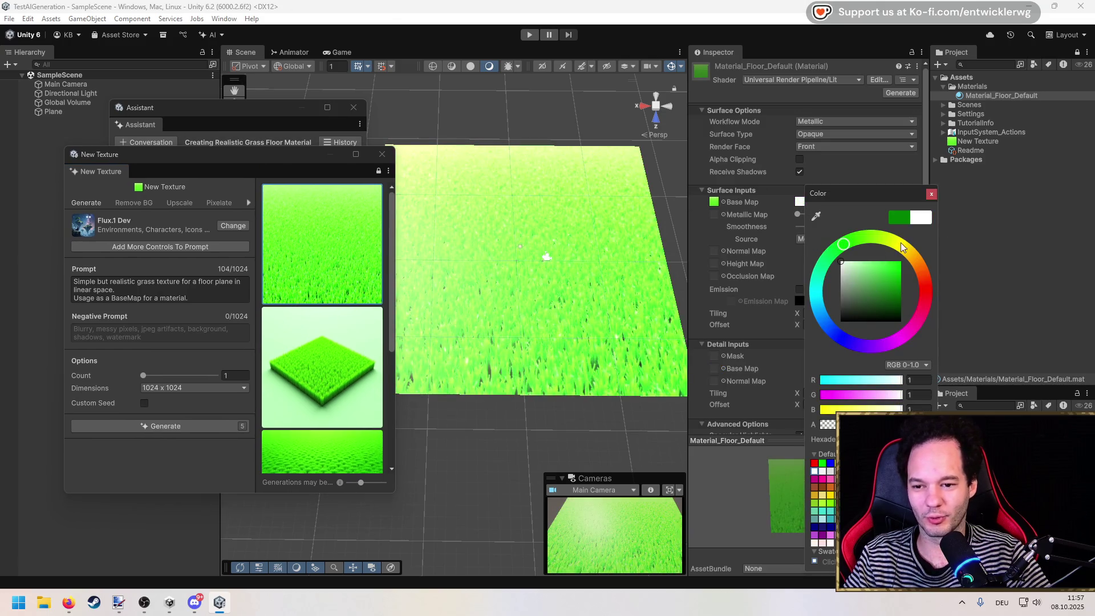
click(934, 196)
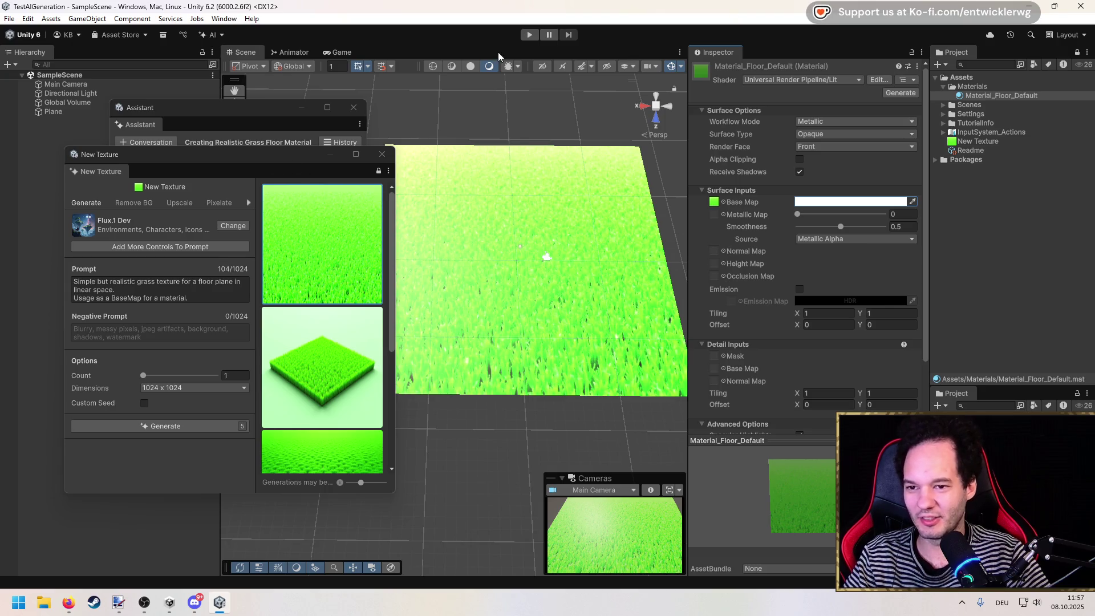
scroll(541, 245, up, 5)
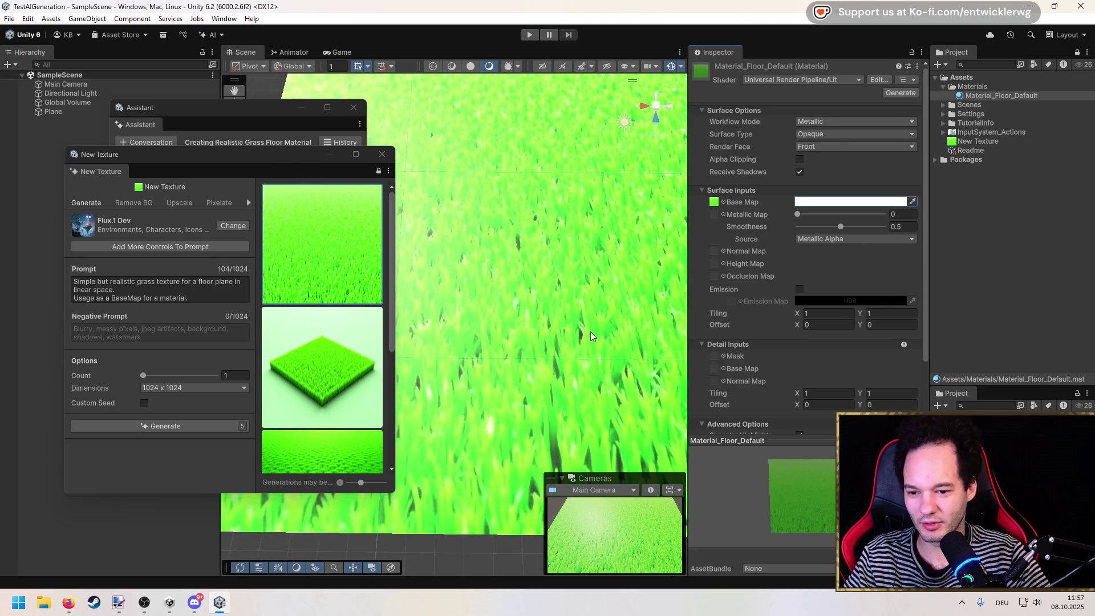
scroll(569, 329, down, 5)
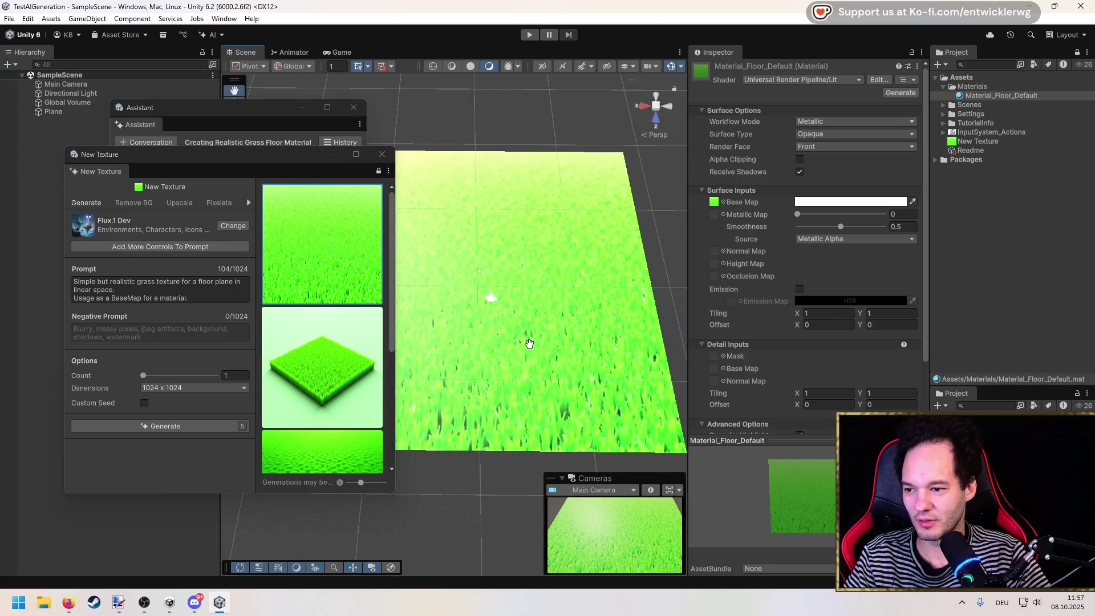
mouse_move(257, 154)
mouse_down()
mouse_move(486, 134)
mouse_move(473, 123)
mouse_up()
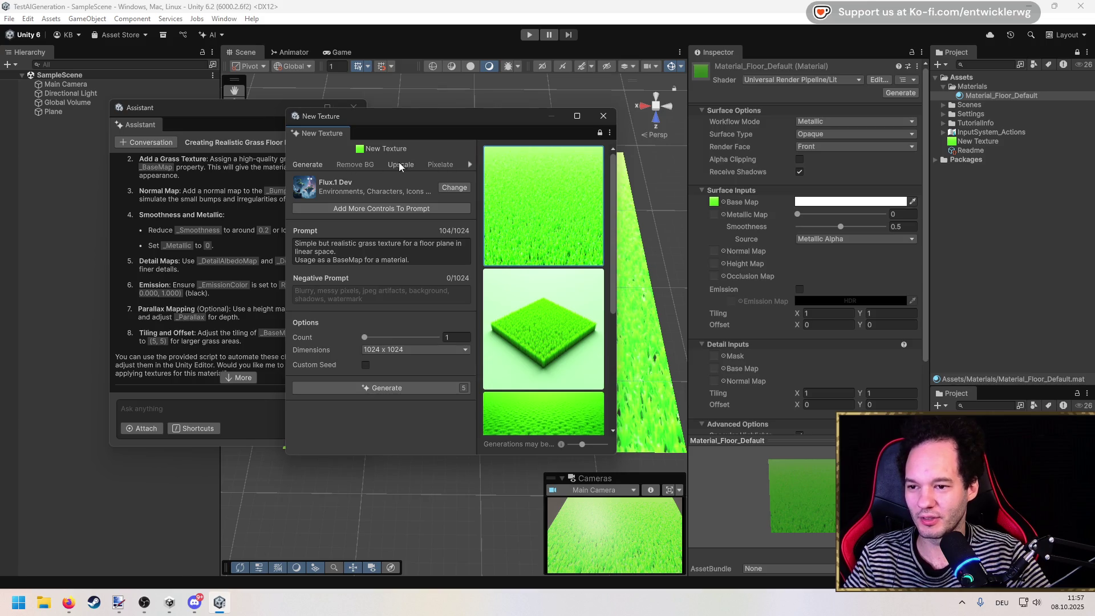
Choose the Unity Texture2D model in the Select AI Model dialog, with 512 x 512 output.
scroll(973, 317, down, 10)
scroll(977, 317, down, 10)
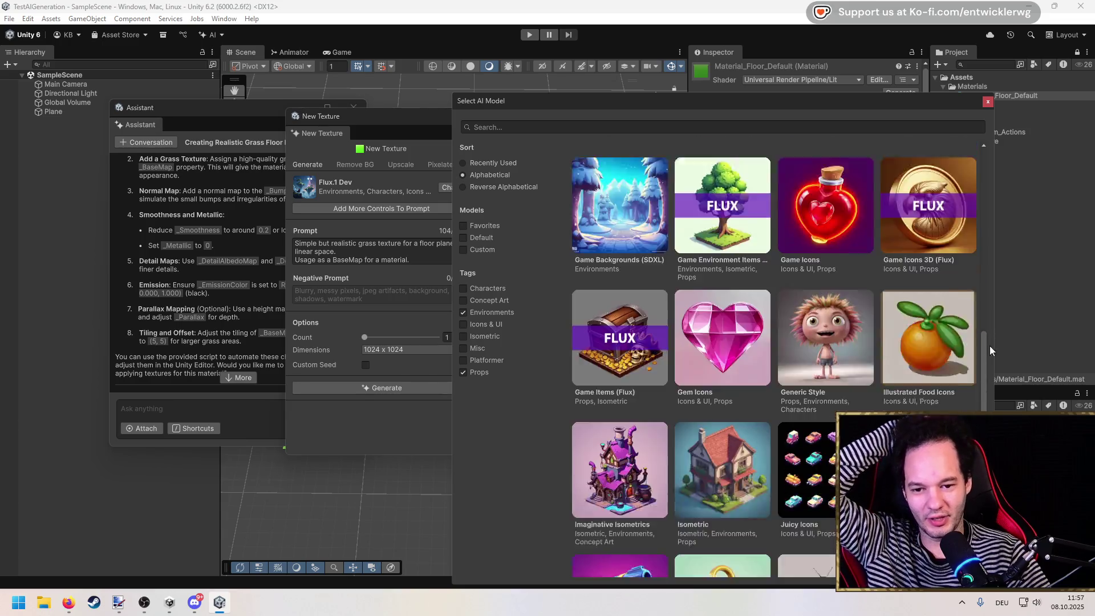
scroll(976, 317, down, 5)
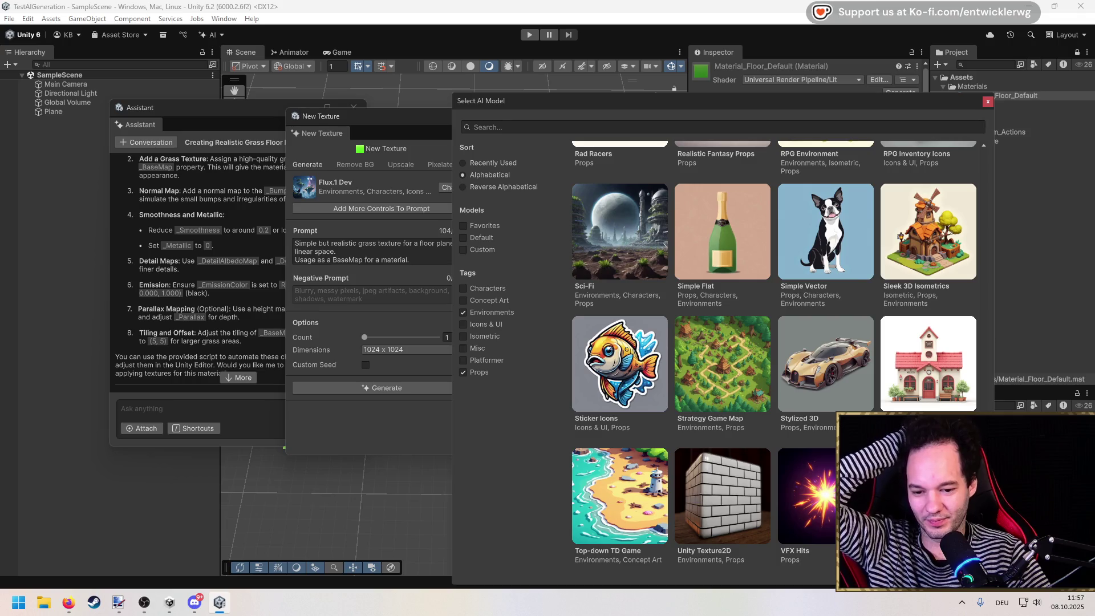
click(747, 525)
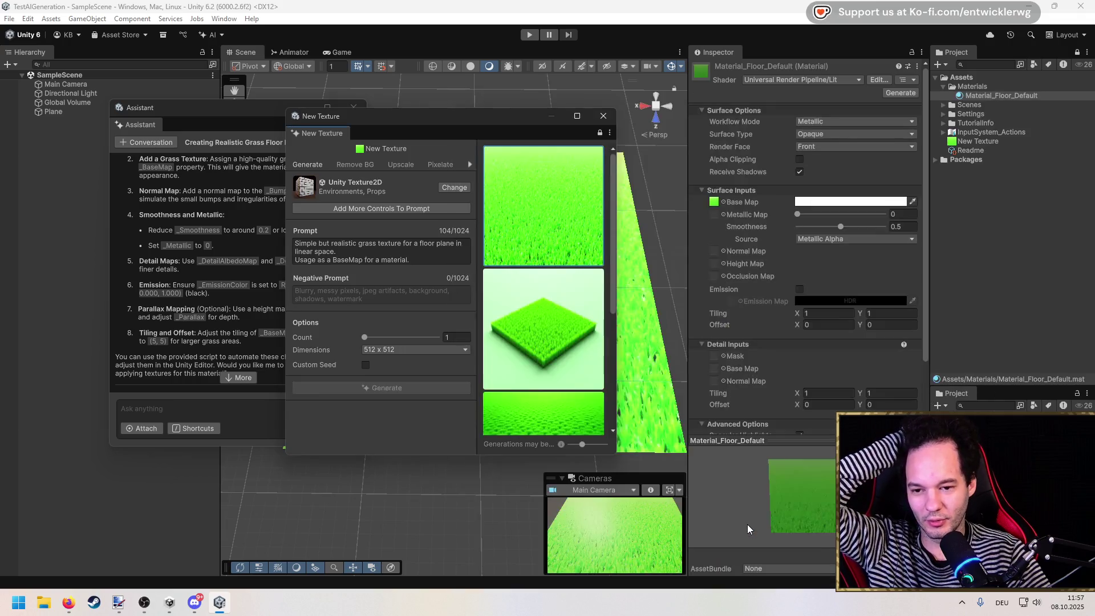
click(455, 188)
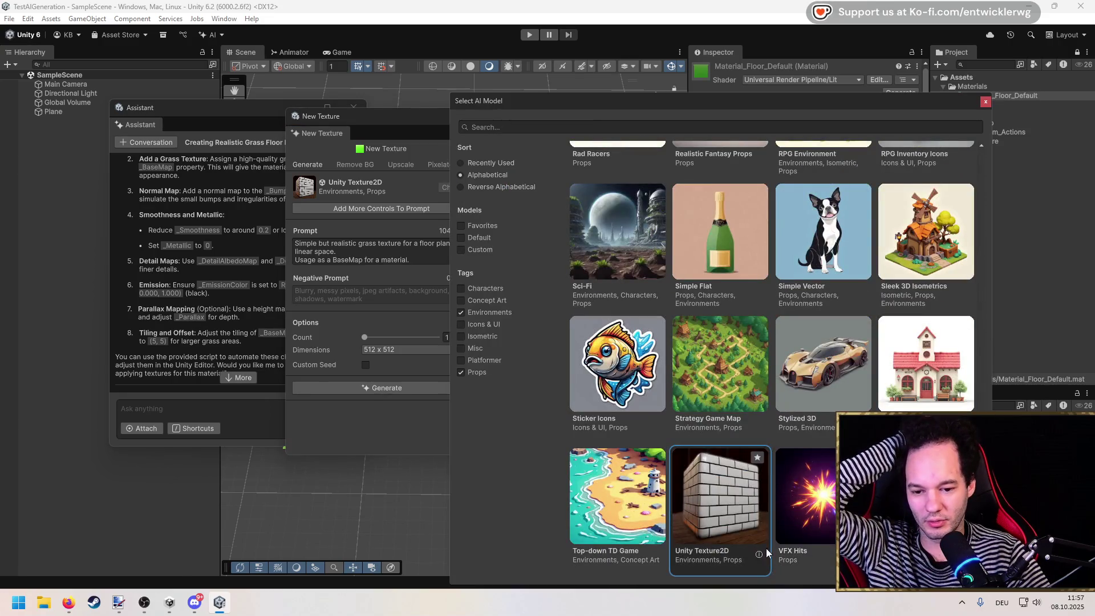
click(759, 555)
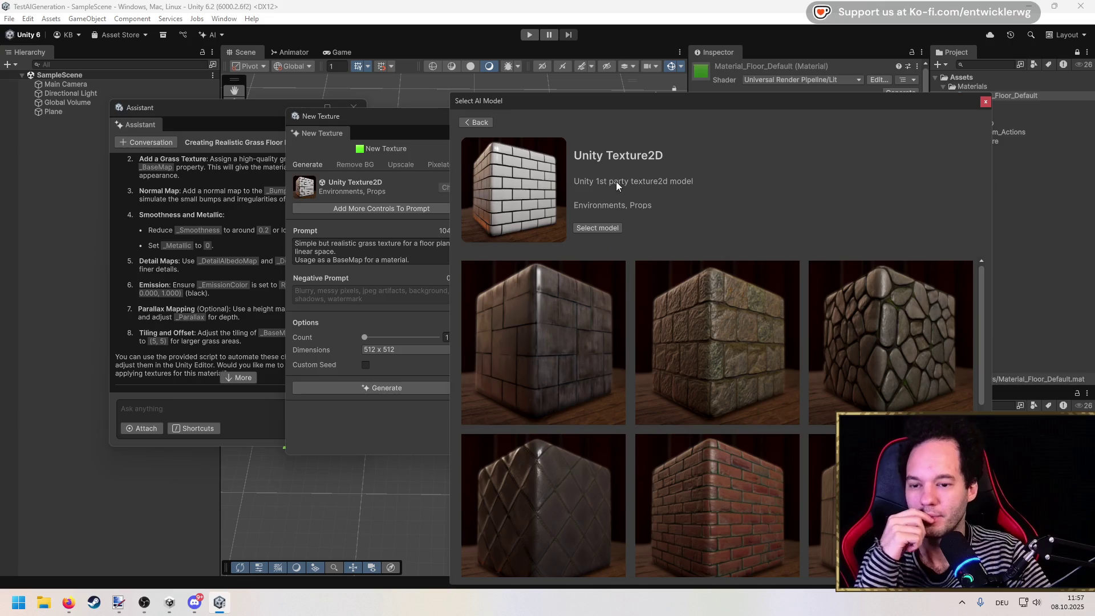
scroll(720, 365, down, 6)
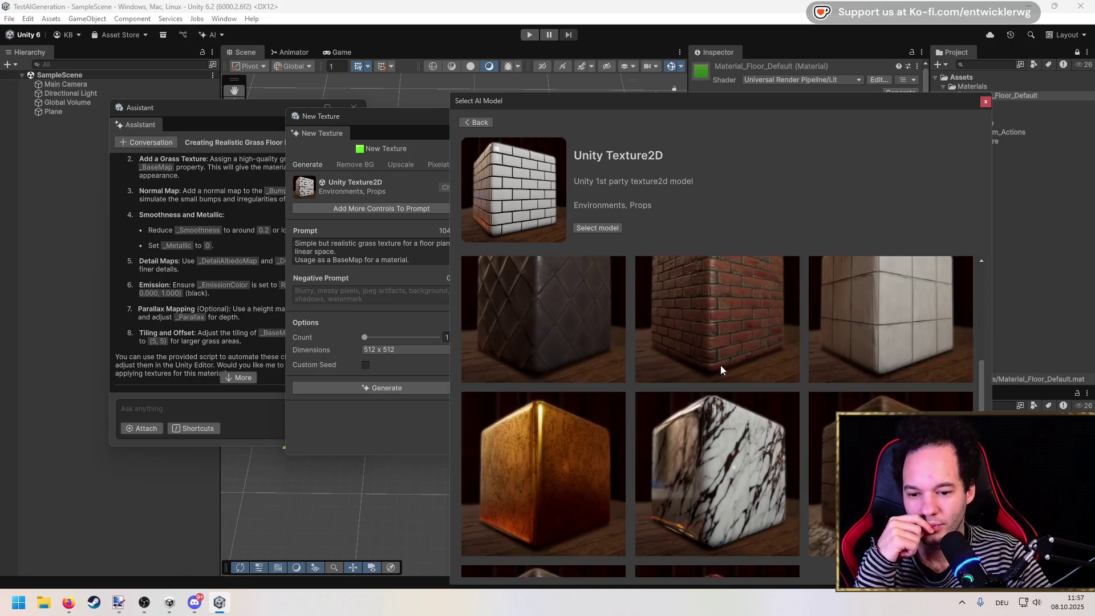
scroll(635, 454, up, 4)
scroll(636, 455, up, 2)
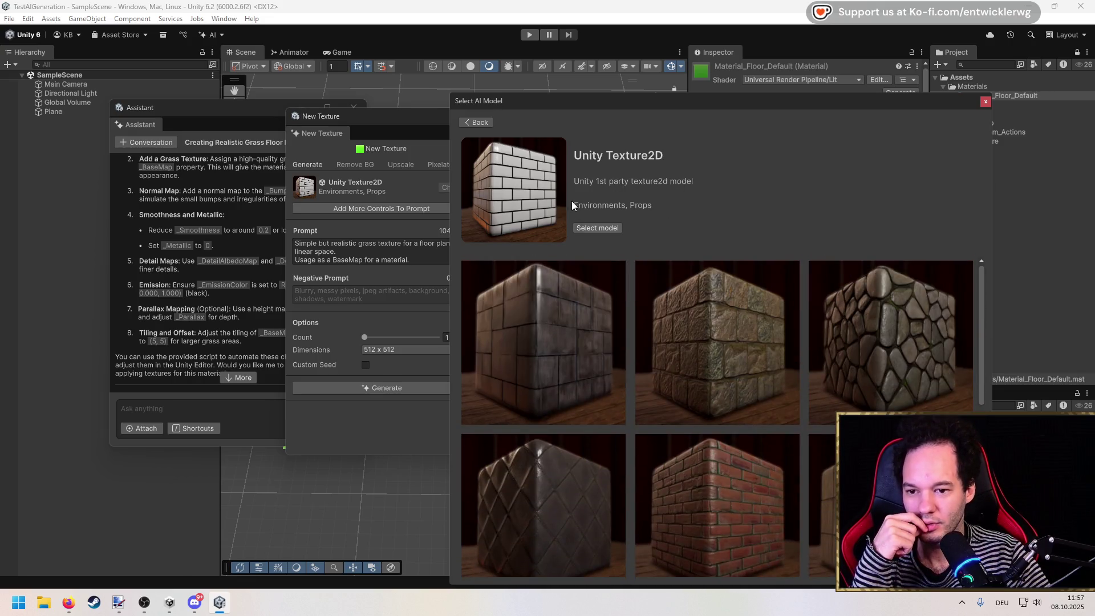
click(984, 101)
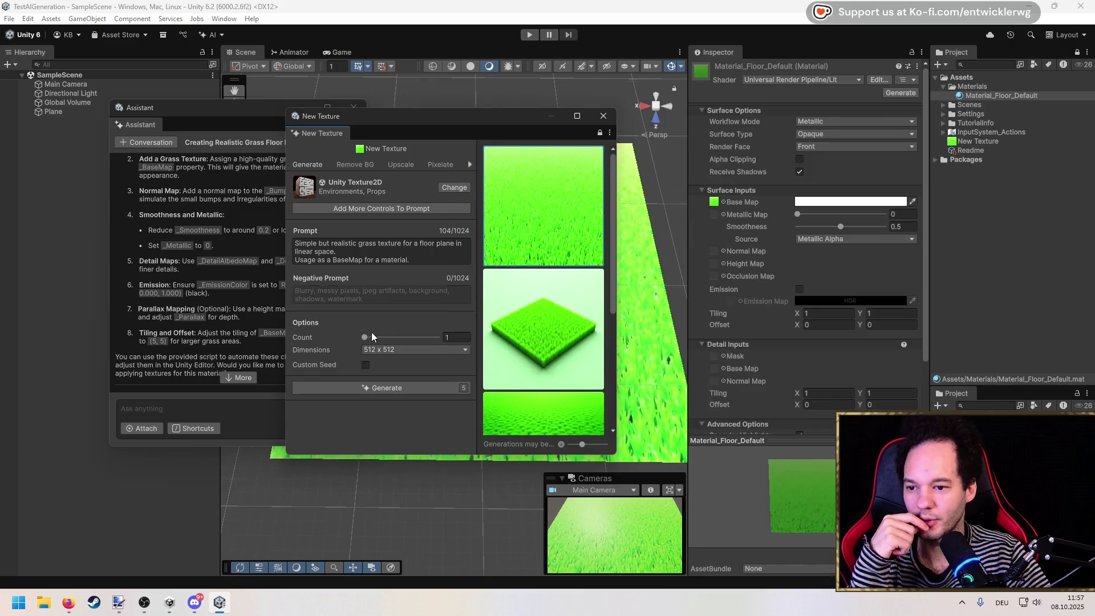
Generate another grass texture and replace New Texture with the darker, flatter grass result.
click(400, 388)
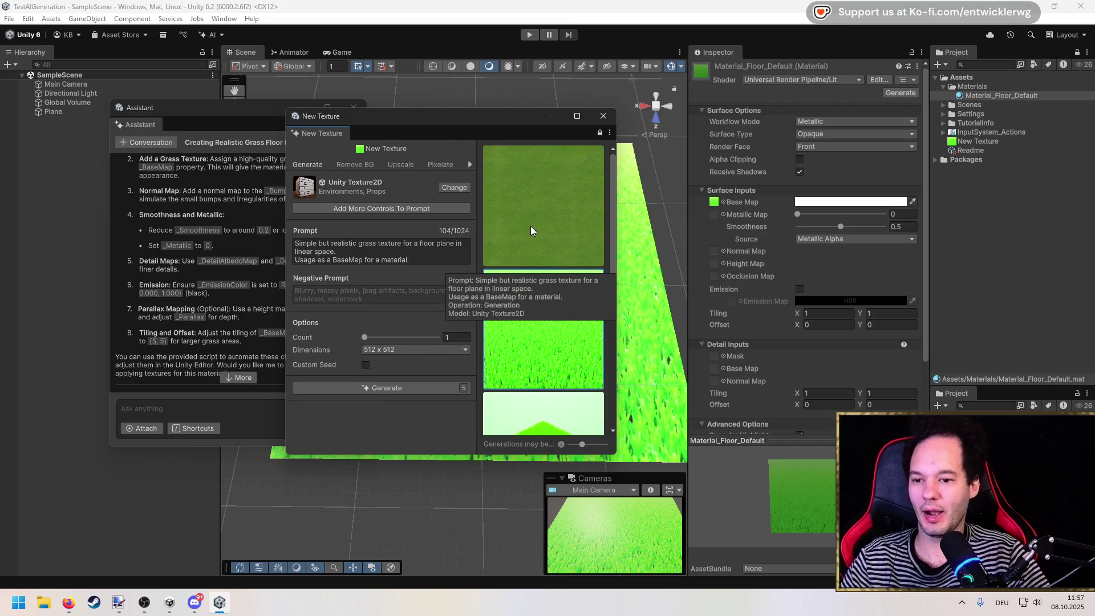
drag(497, 119, 323, 122)
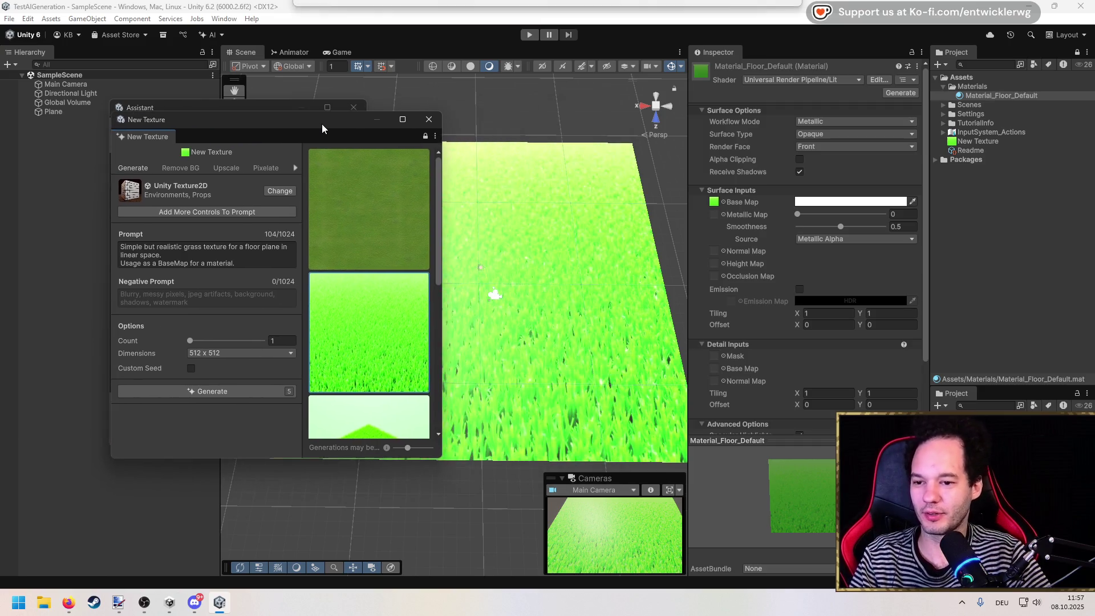
drag(442, 156, 500, 163)
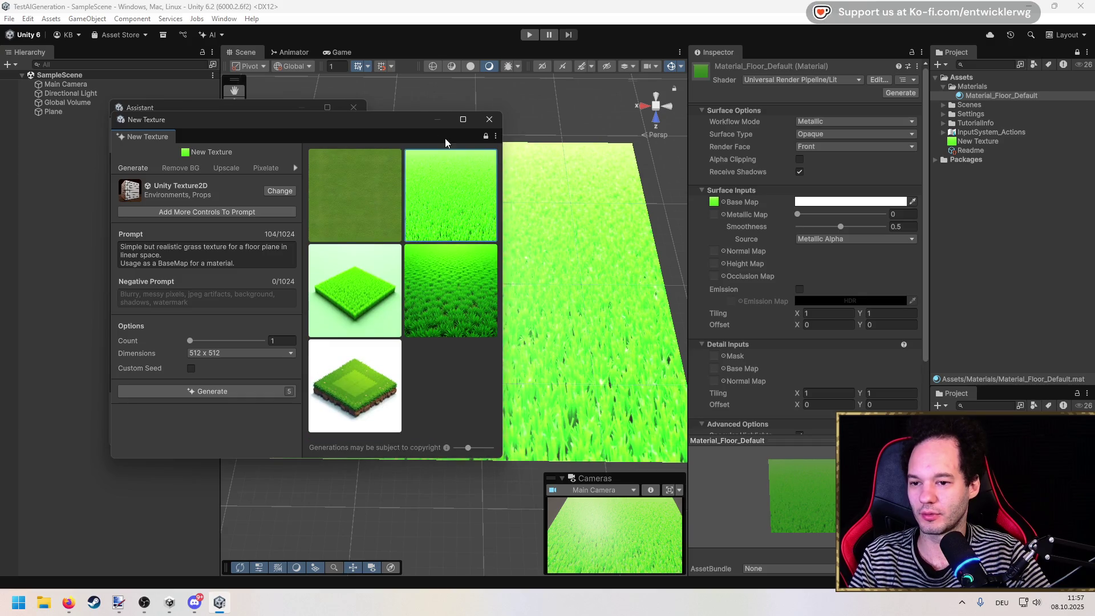
click(389, 190)
click(506, 264)
mouse_move(393, 119)
mouse_down()
mouse_move(216, 125)
mouse_move(358, 154)
mouse_move(305, 153)
mouse_up()
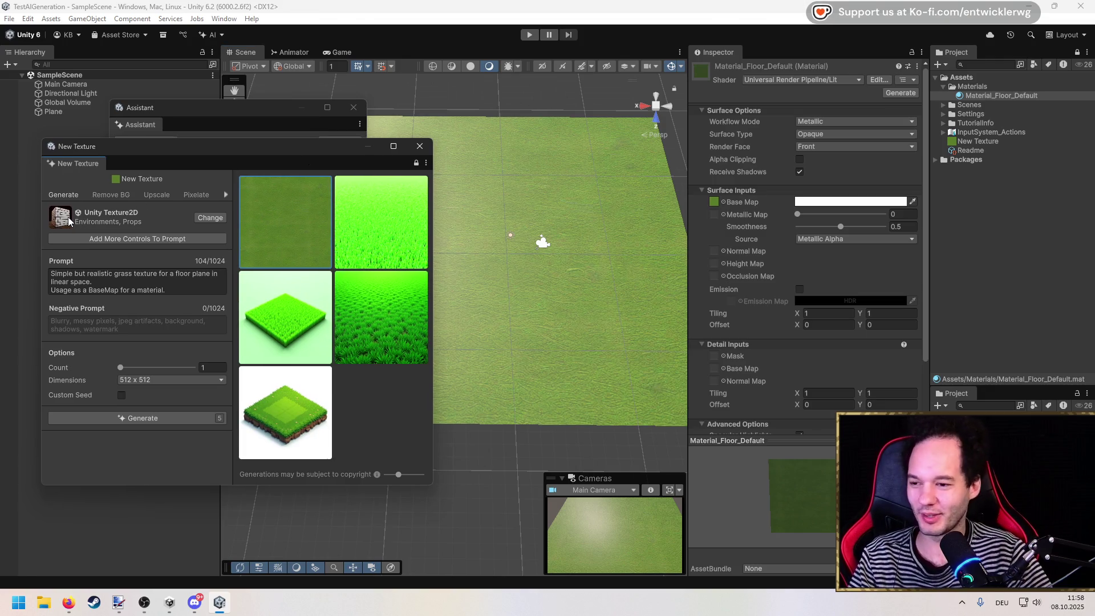
drag(241, 149, 190, 143)
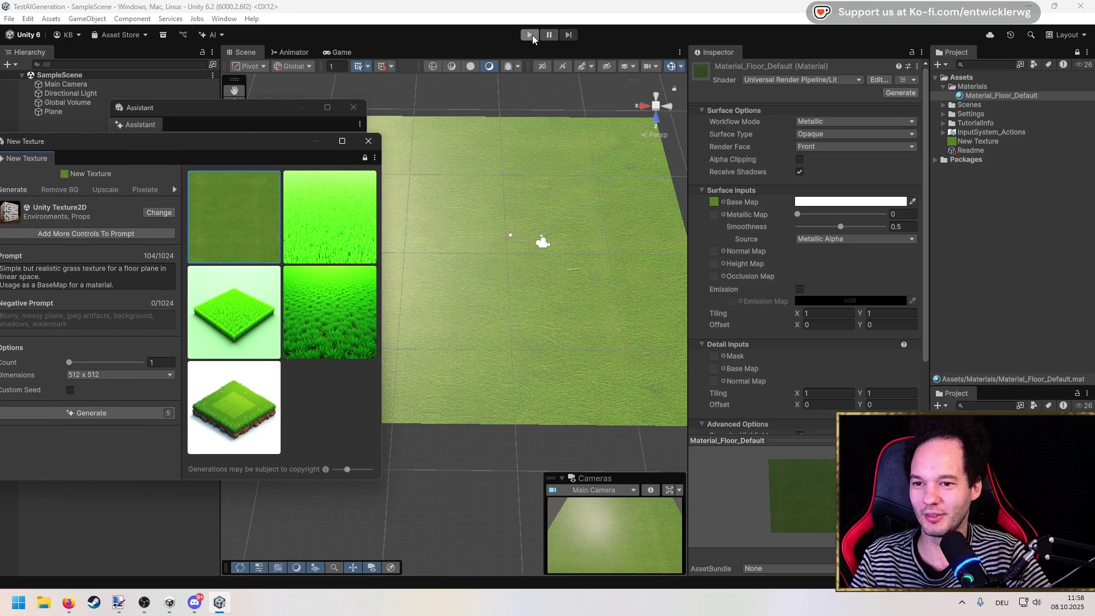
click(530, 35)
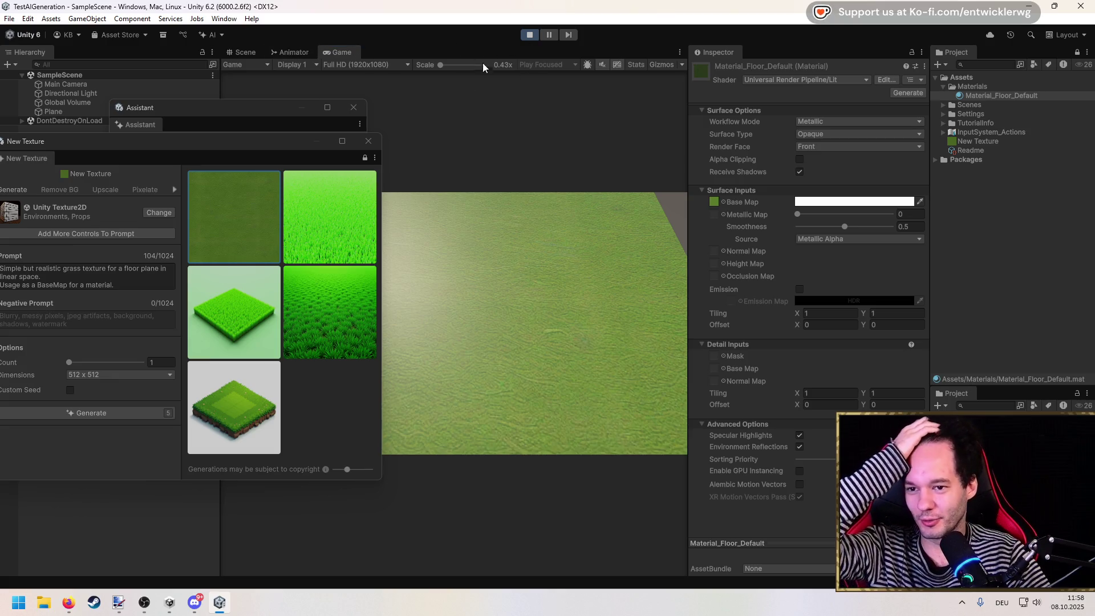
key(shift+space)
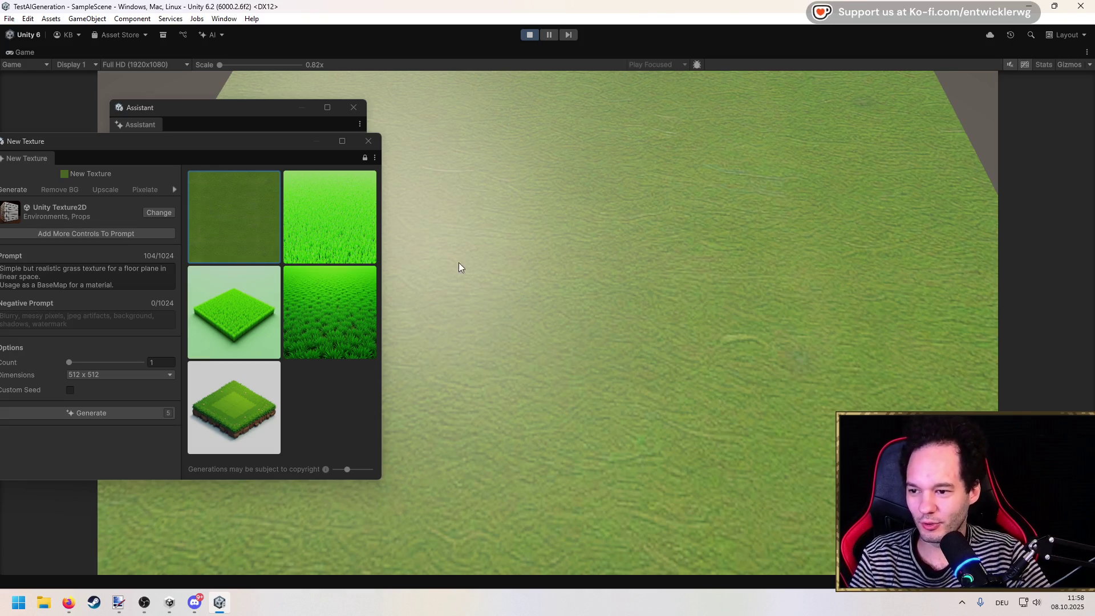
key(shift+space)
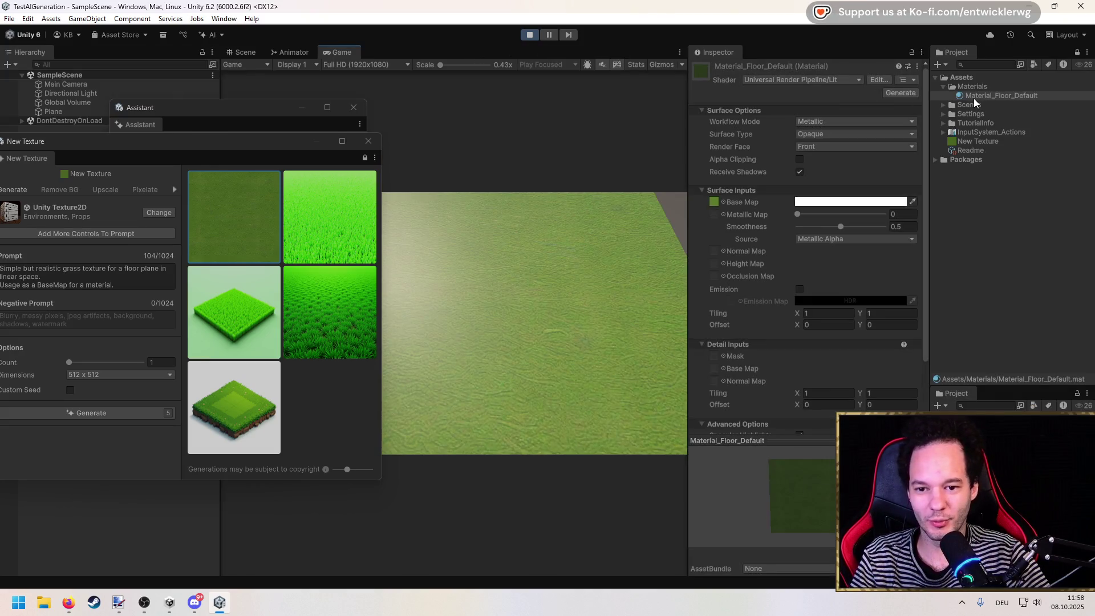
click(529, 35)
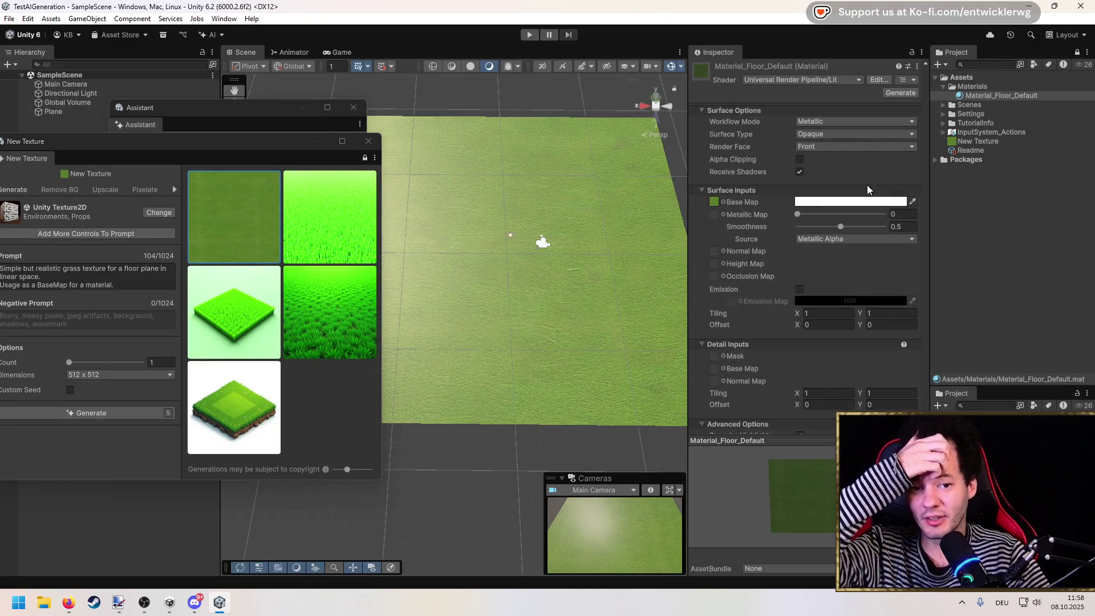
Select the Plane and set its Transform Scale X and Z to 1.
click(315, 121)
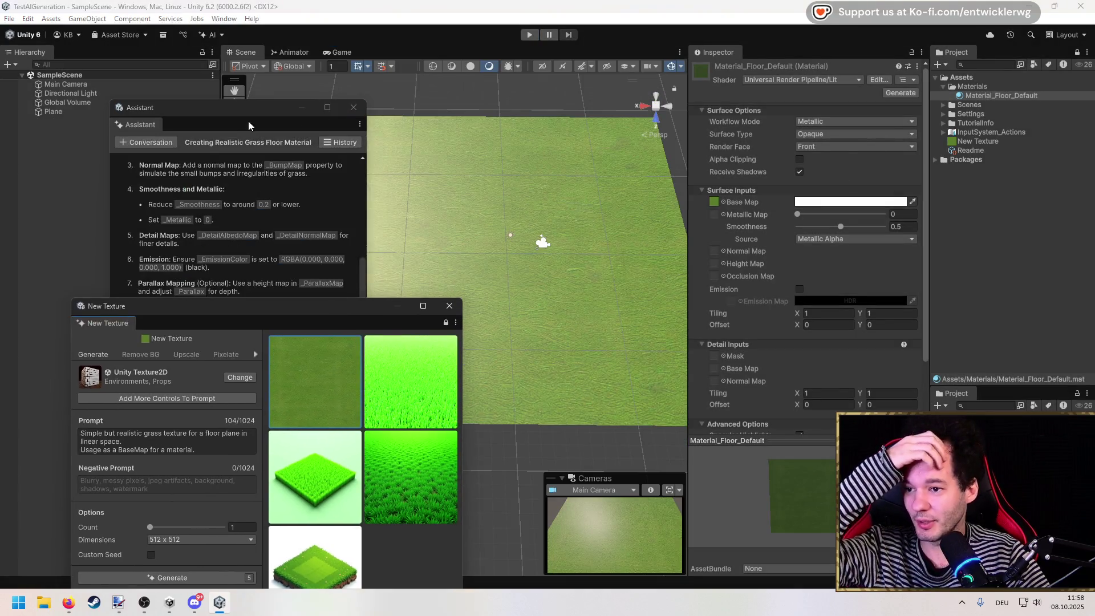
drag(316, 121, 243, 319)
click(80, 113)
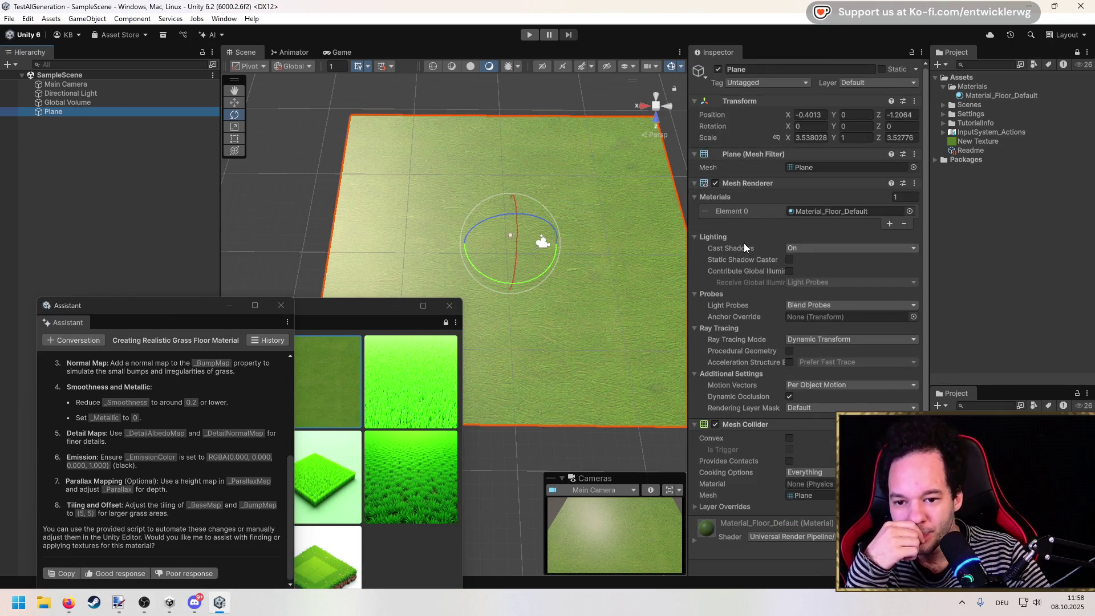
click(810, 138)
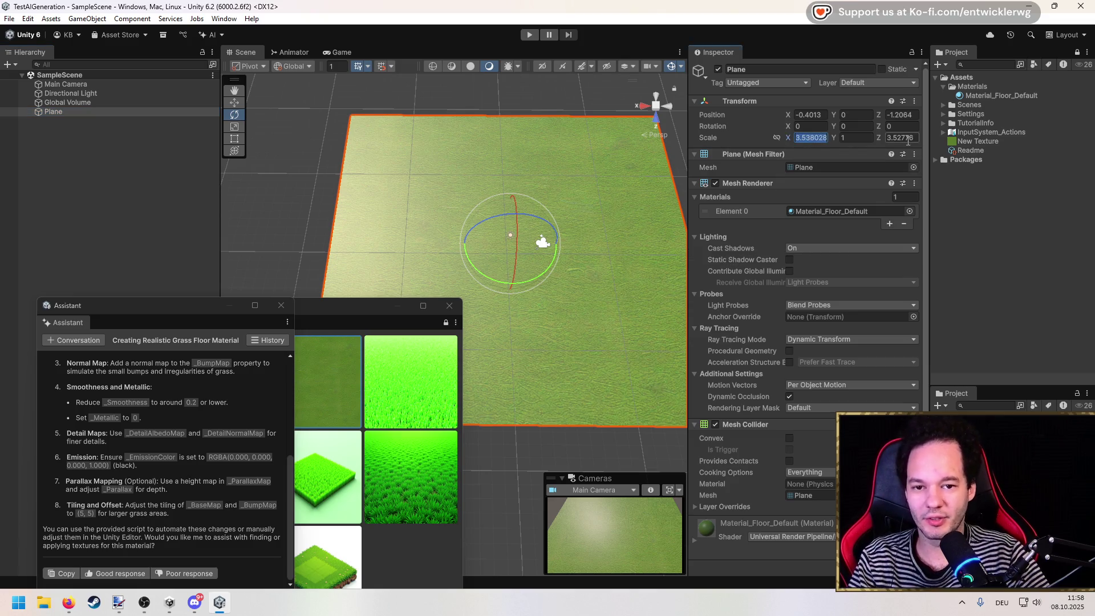
text(1)
click(901, 137)
text(1)
scroll(573, 259, up, 5)
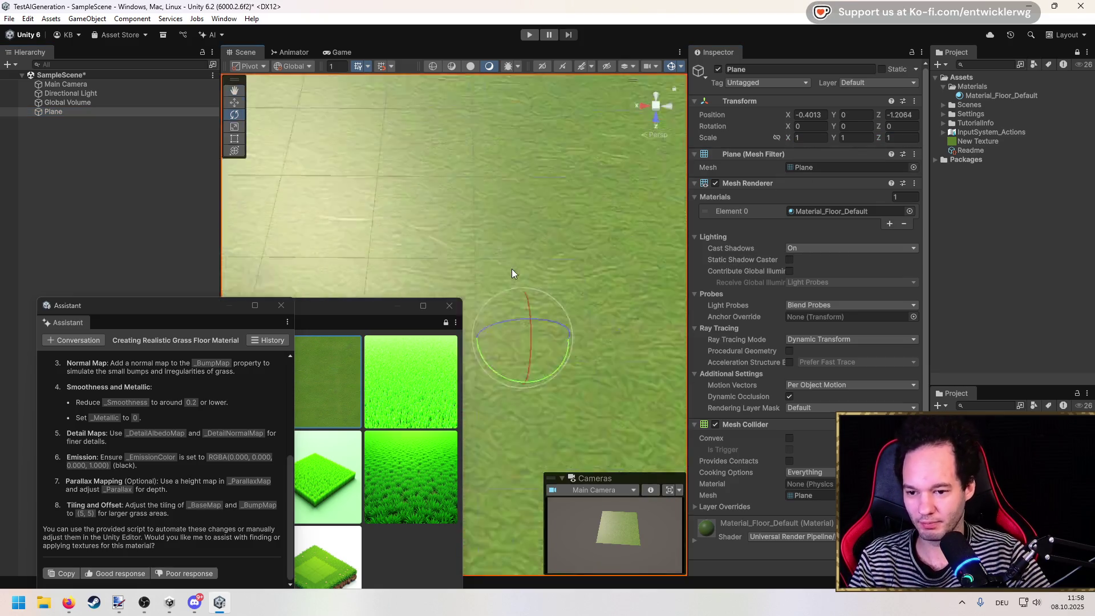
Show New Texture's 2D import settings with Repeat wrap mode, and bring the generator window forward.
scroll(512, 273, down, 5)
drag(511, 275, 527, 194)
click(973, 139)
scroll(731, 261, down, 3)
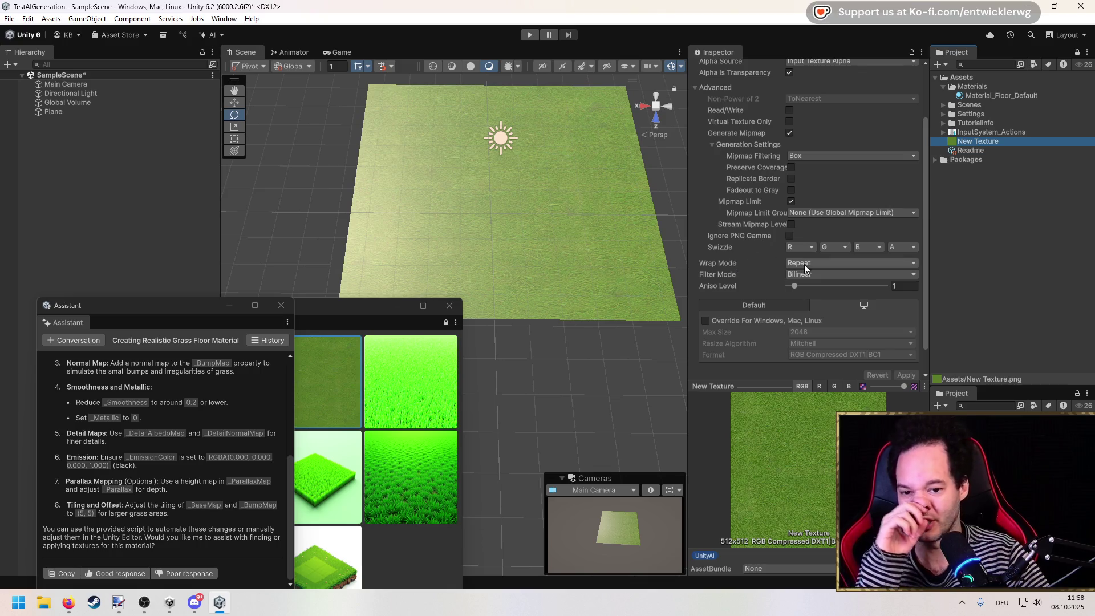
scroll(728, 236, up, 3)
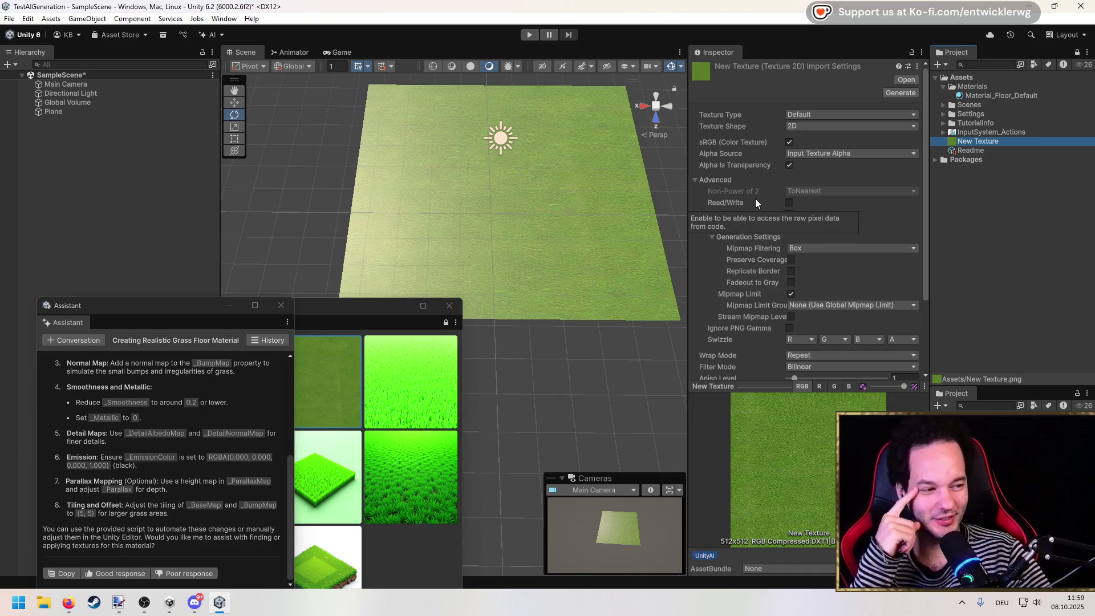
mouse_move(687, 185)
mouse_down()
mouse_move(670, 186)
mouse_move(693, 185)
mouse_up()
scroll(555, 234, up, 5)
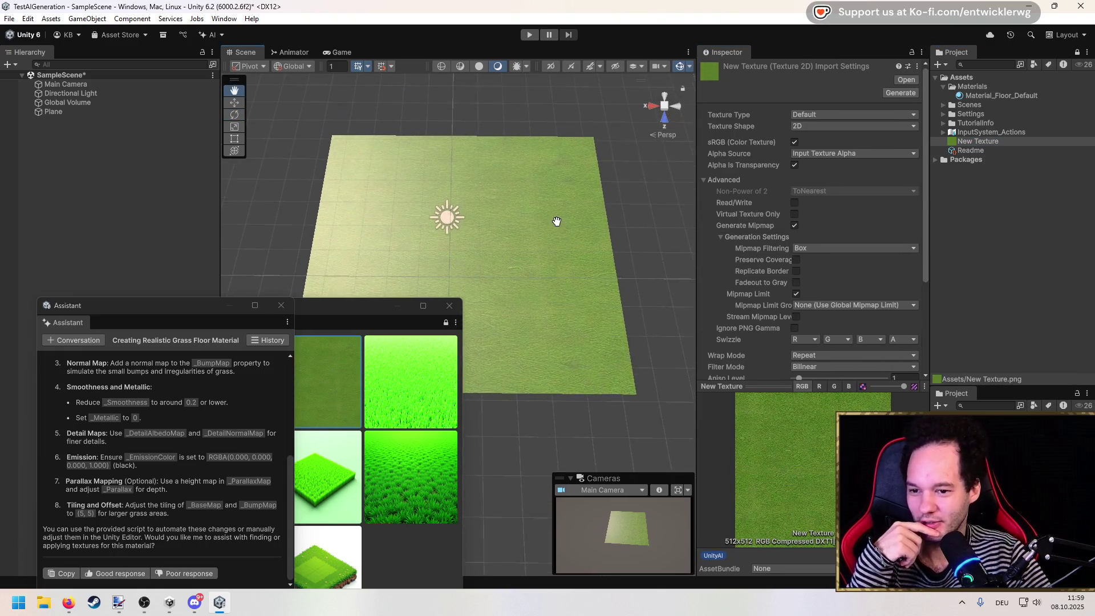
scroll(555, 234, down, 3)
mouse_move(331, 306)
mouse_down()
mouse_move(266, 225)
mouse_move(279, 163)
mouse_up()
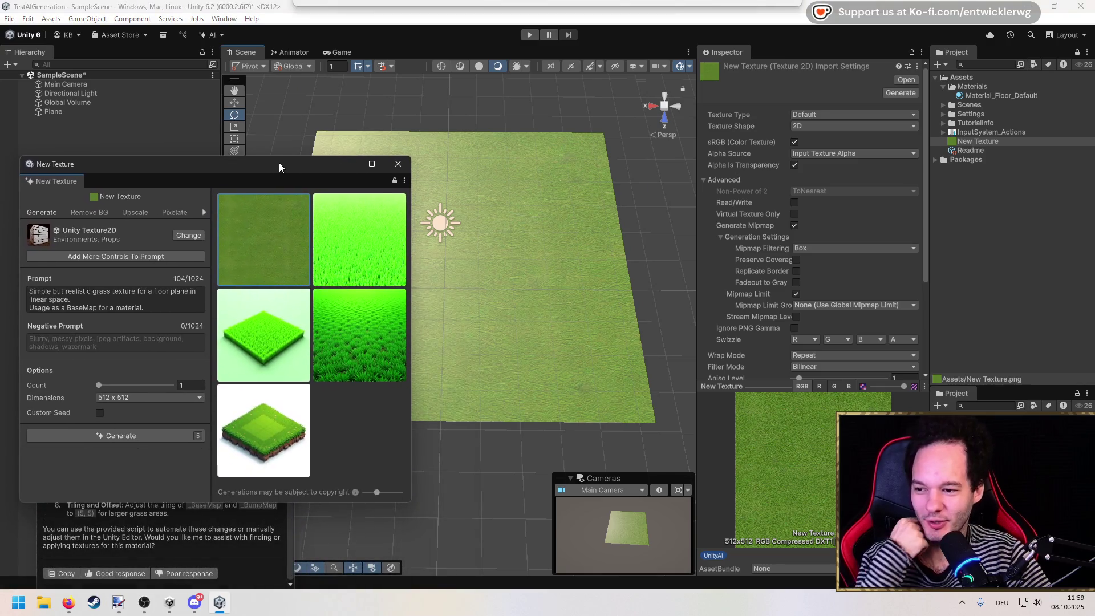
Open Material_Floor_Default's settings and review its workflow, surface type and render face options unchanged.
click(252, 537)
drag(214, 316, 160, 238)
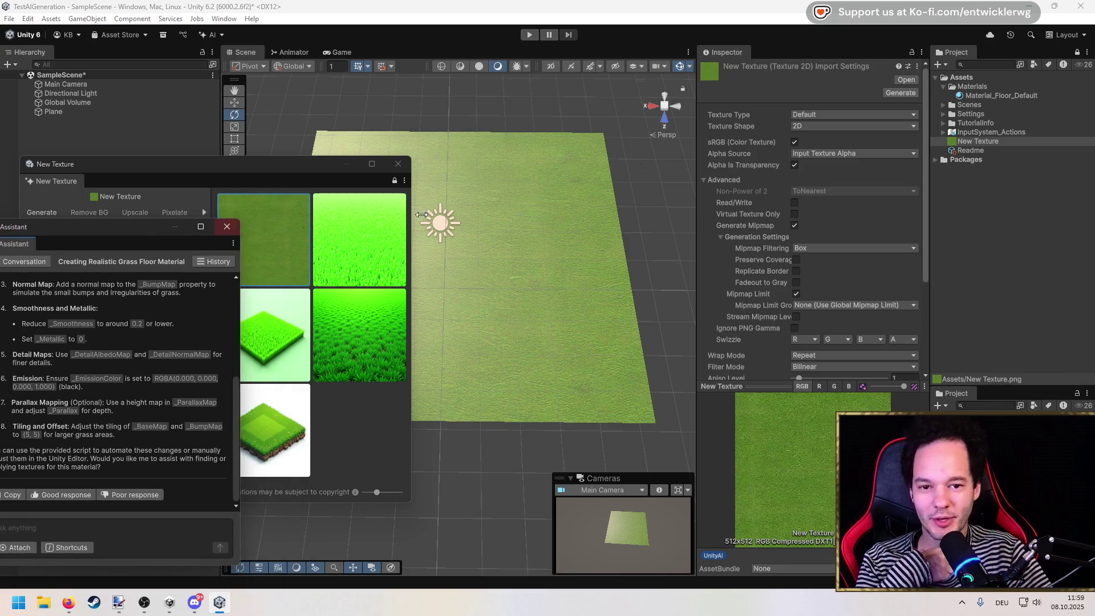
click(982, 95)
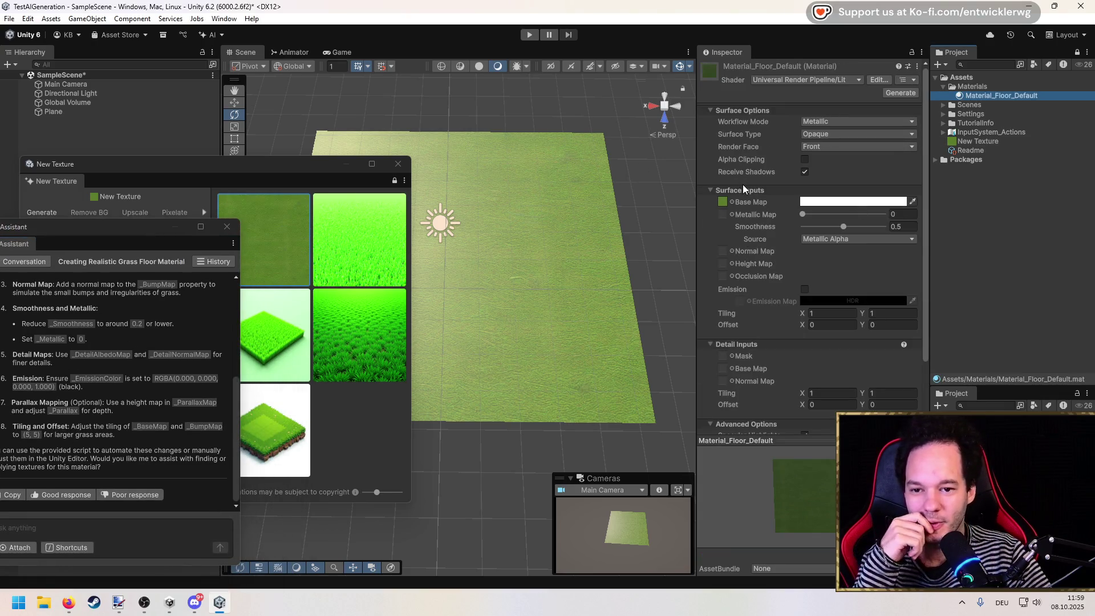
scroll(770, 304, down, 1)
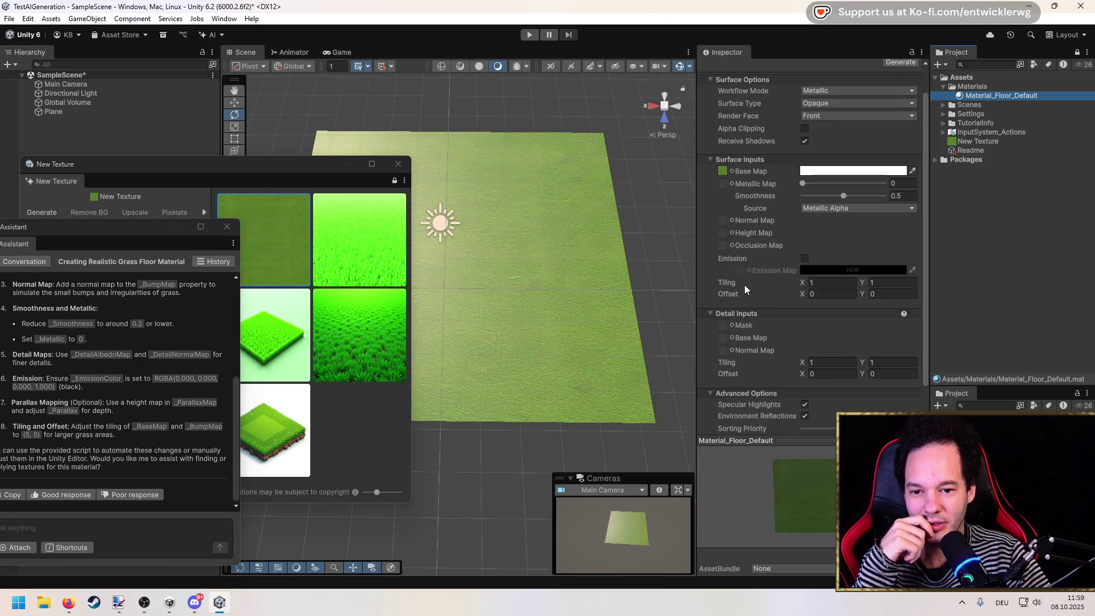
scroll(758, 288, down, 2)
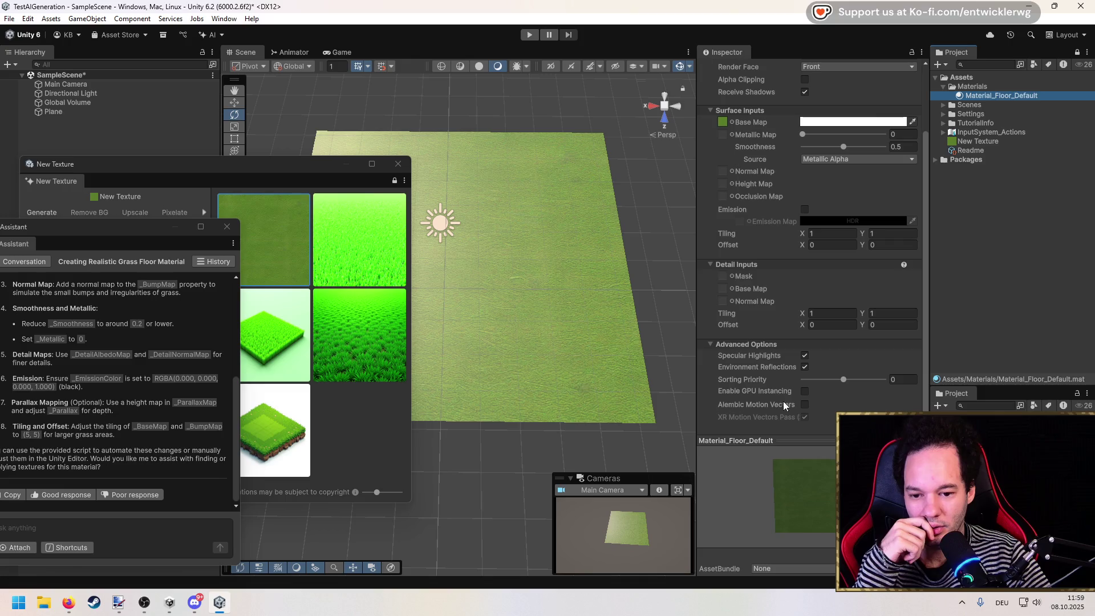
scroll(762, 323, up, 3)
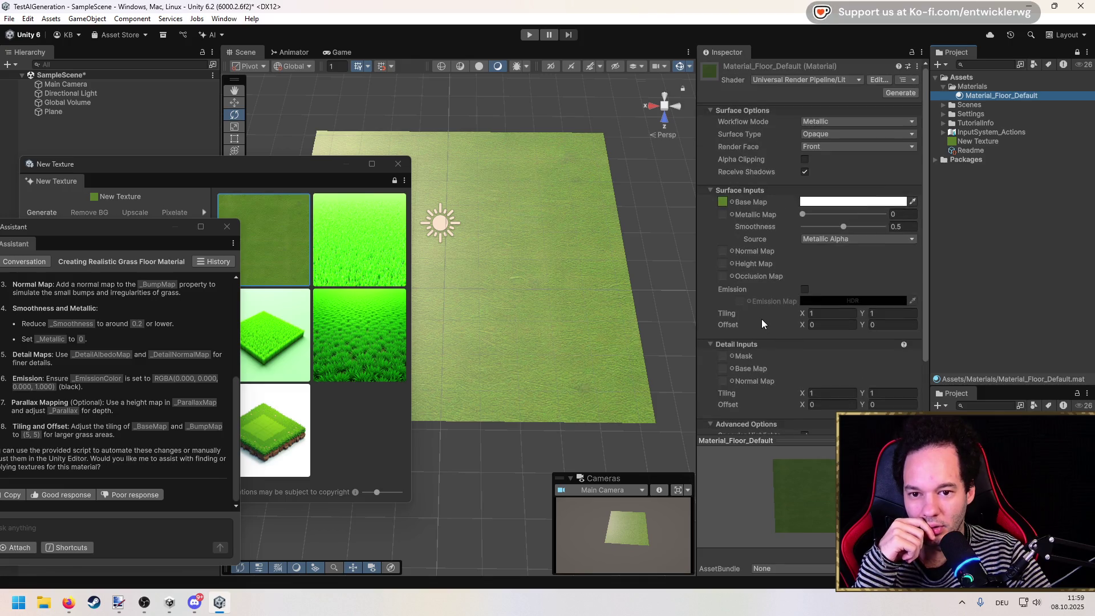
click(823, 148)
click(827, 133)
click(820, 125)
click(820, 122)
click(776, 123)
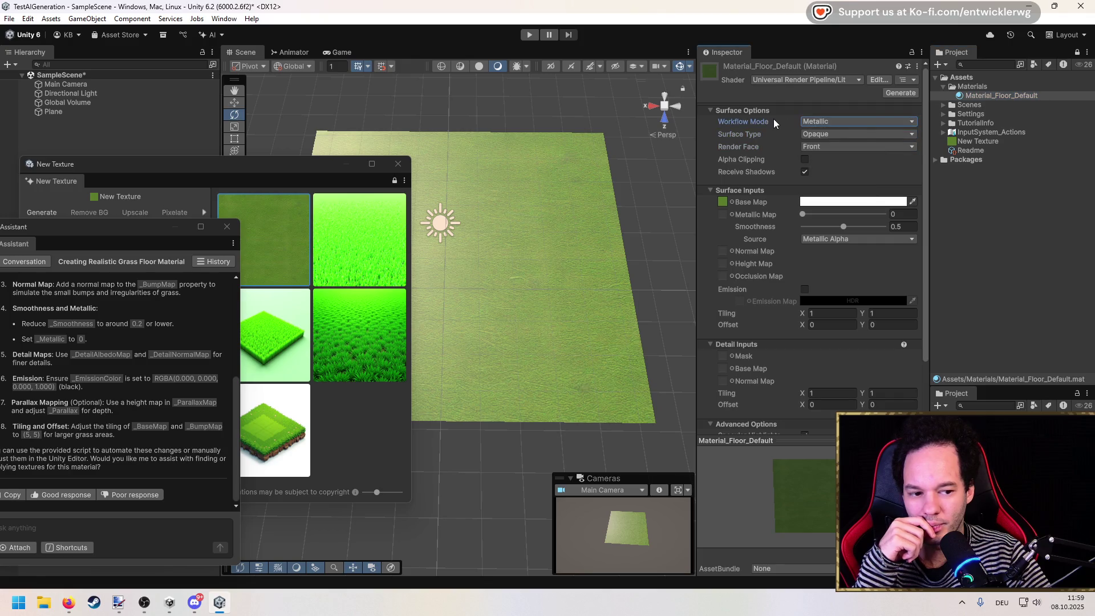
scroll(766, 362, down, 2)
scroll(765, 362, up, 2)
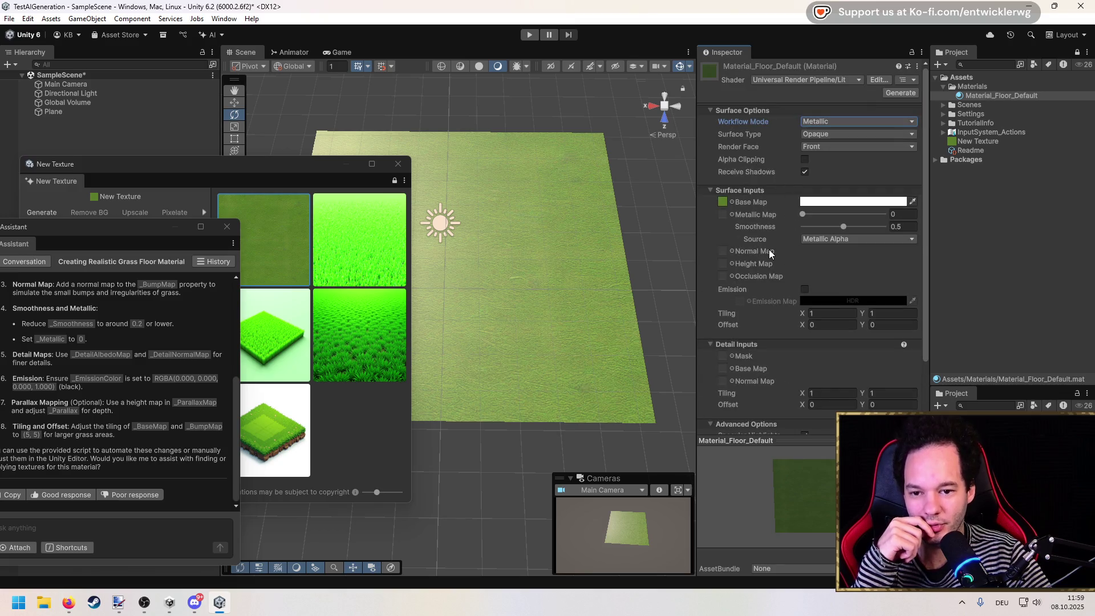
scroll(769, 249, down, 3)
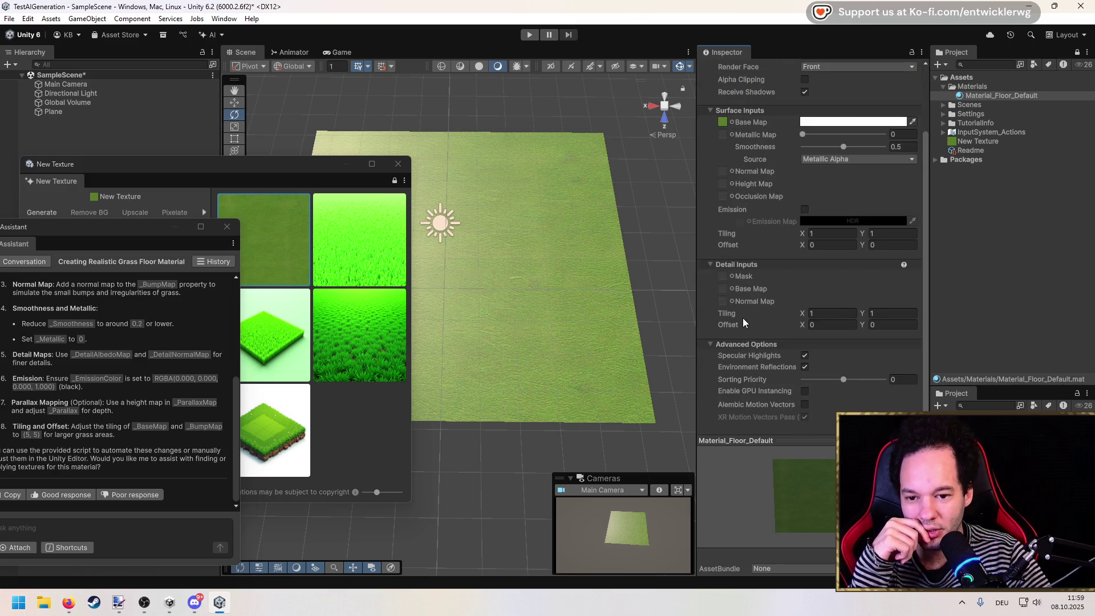
scroll(732, 316, up, 2)
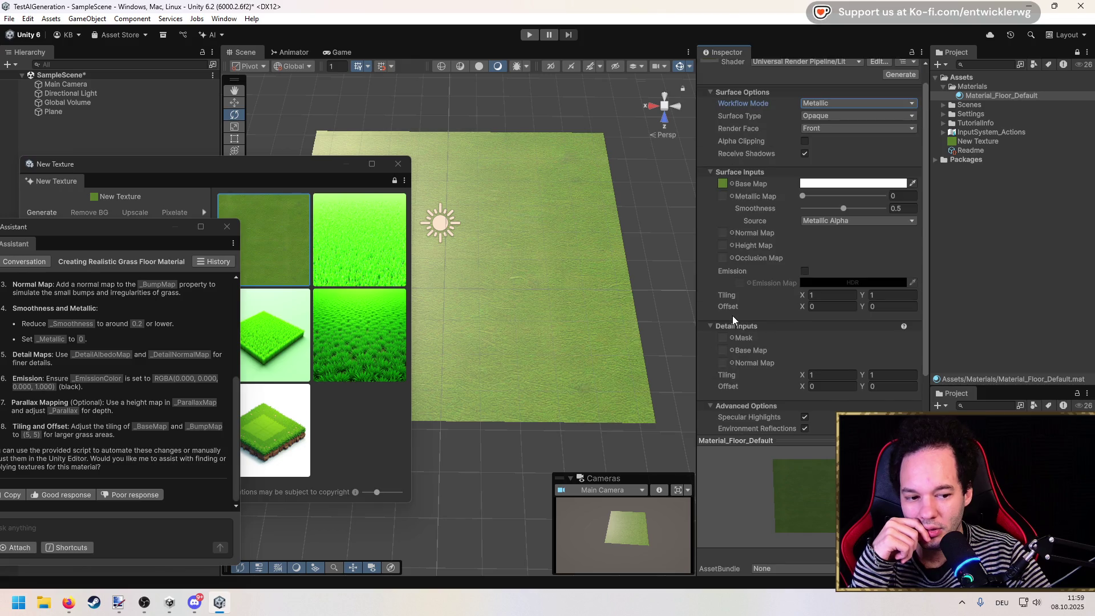
scroll(732, 316, down, 2)
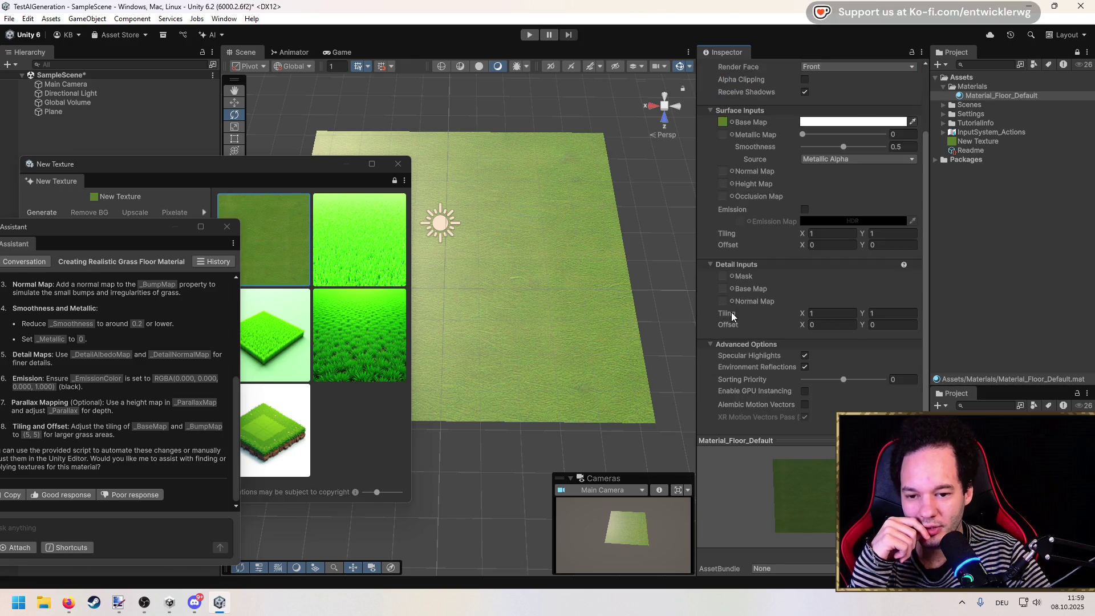
Try different Detail Inputs Tiling values, settling on 1 × 1, and save the scene.
click(810, 313)
text(2)
click(878, 312)
text(2)
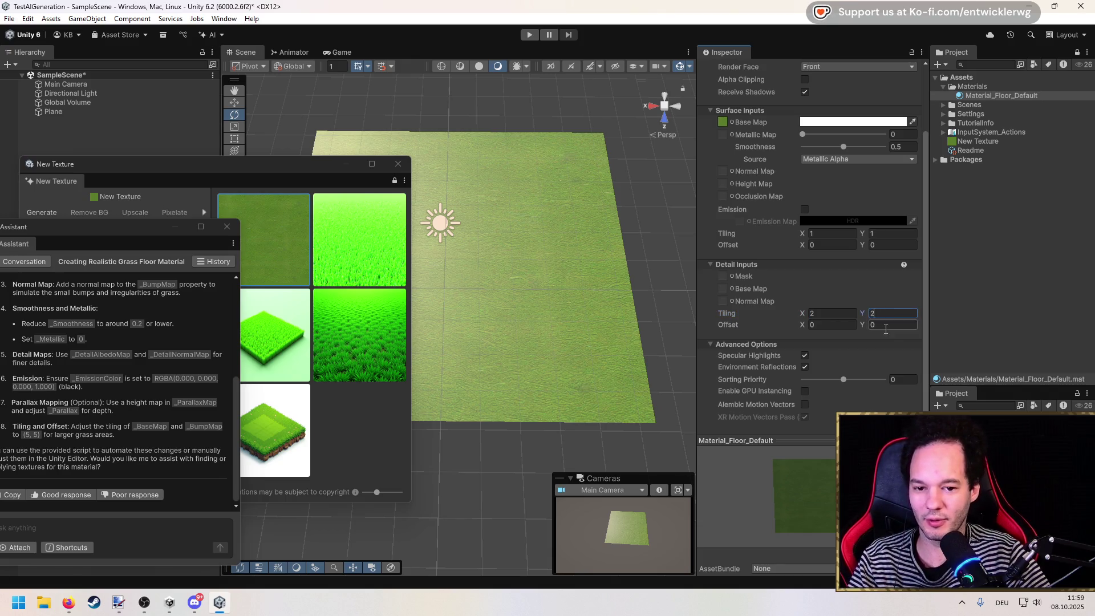
key(ctrl+s)
text(0)
key(Tab)
text(0)
click(850, 326)
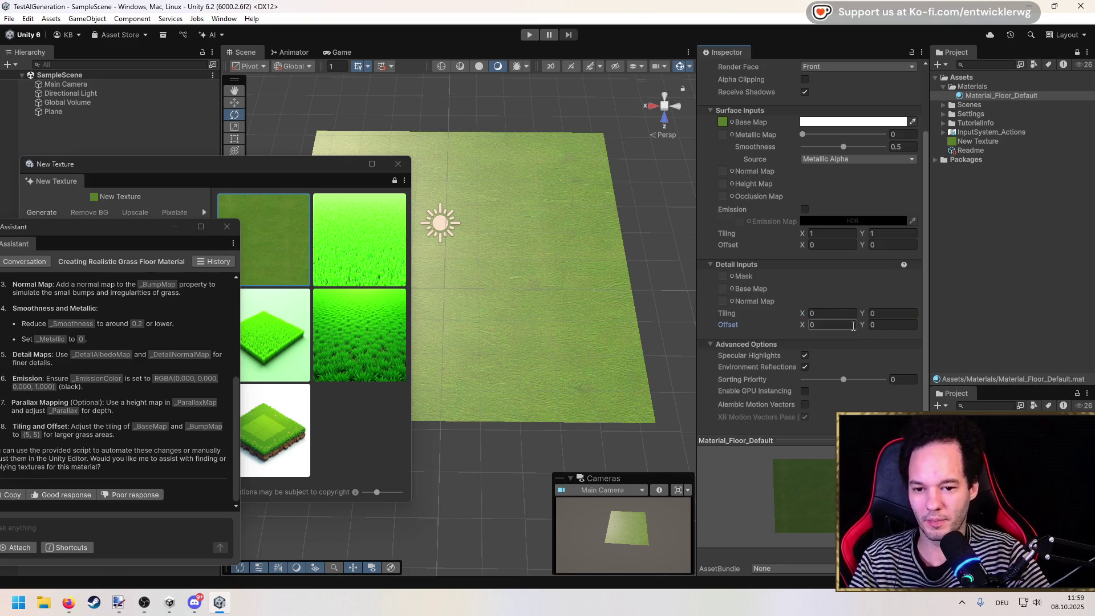
key(ctrl+shift+s)
key(Escape)
click(827, 314)
text(1)
click(712, 330)
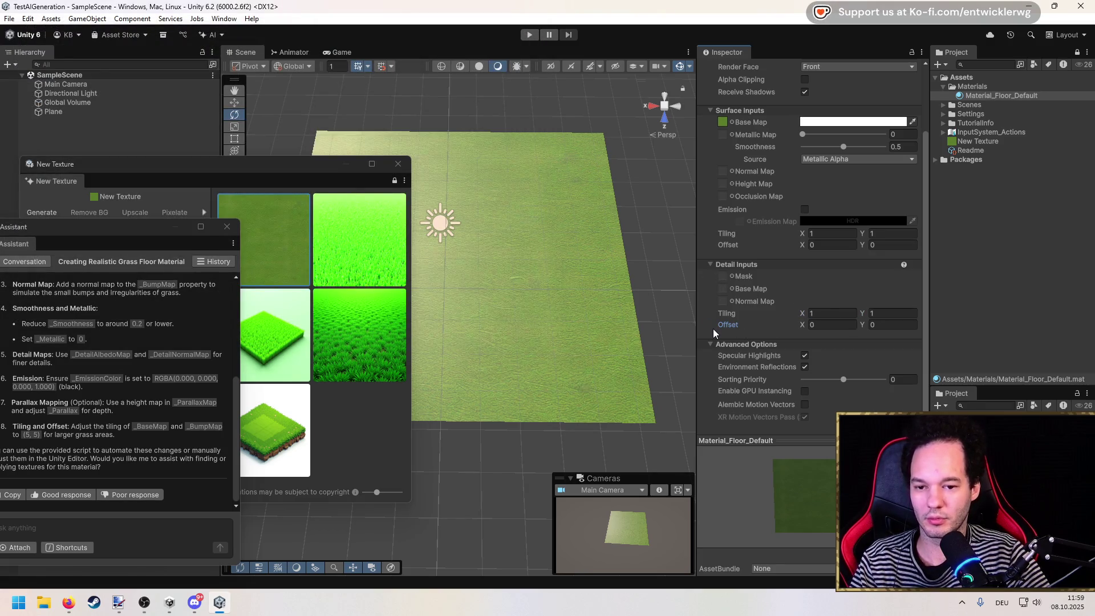
Set Surface Inputs Tiling to 2 × 2, then back to 1 × 1, and reselect the Plane.
click(821, 234)
text(2)
click(868, 236)
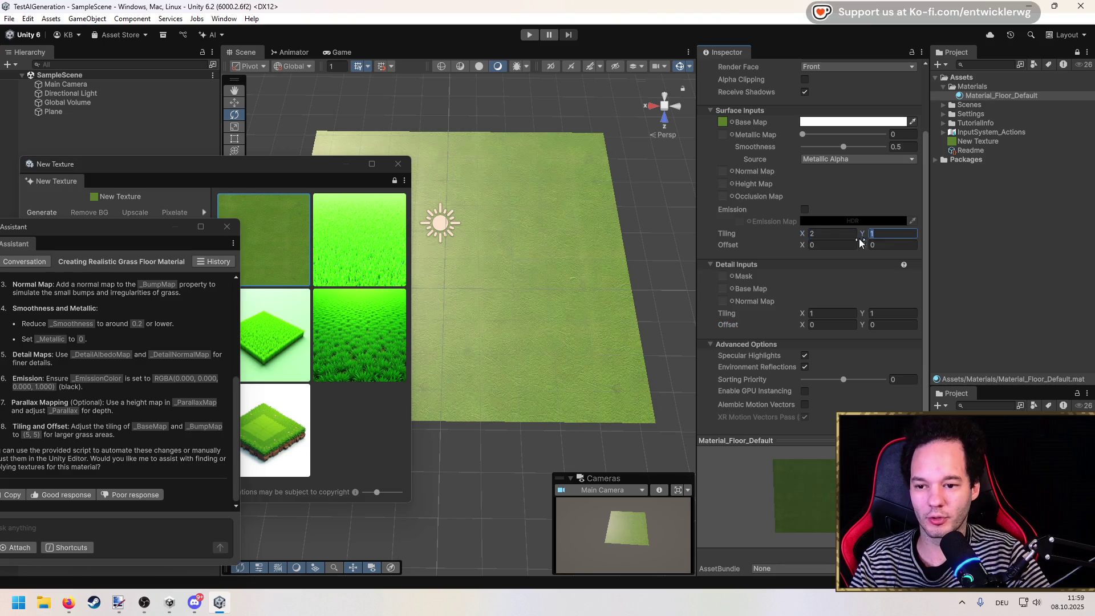
text(2)
key(Return)
scroll(613, 281, up, 3)
scroll(570, 302, down, 2)
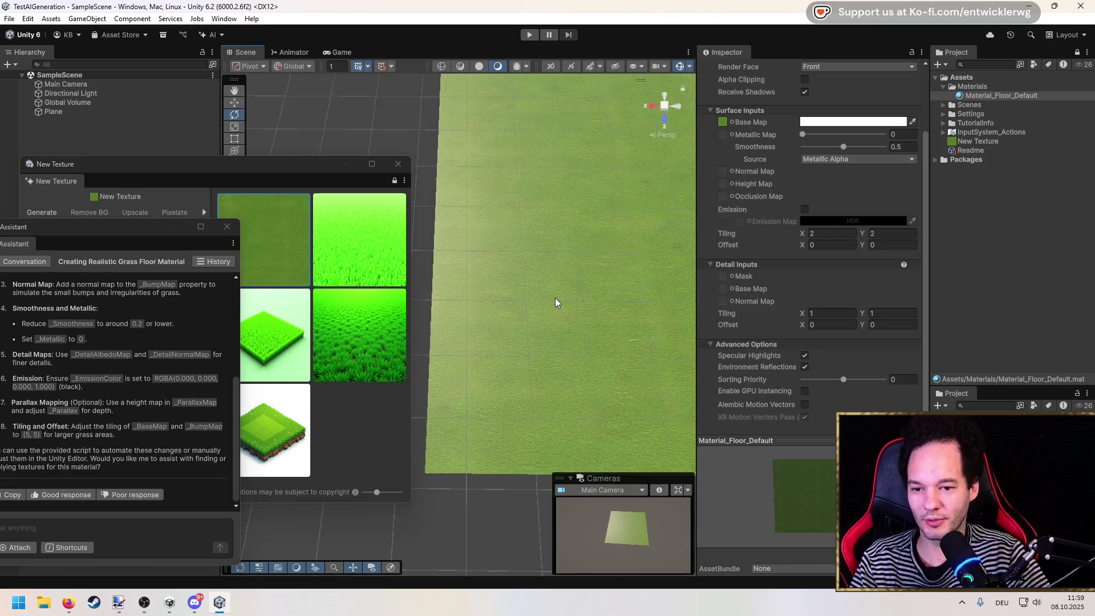
scroll(596, 303, up, 2)
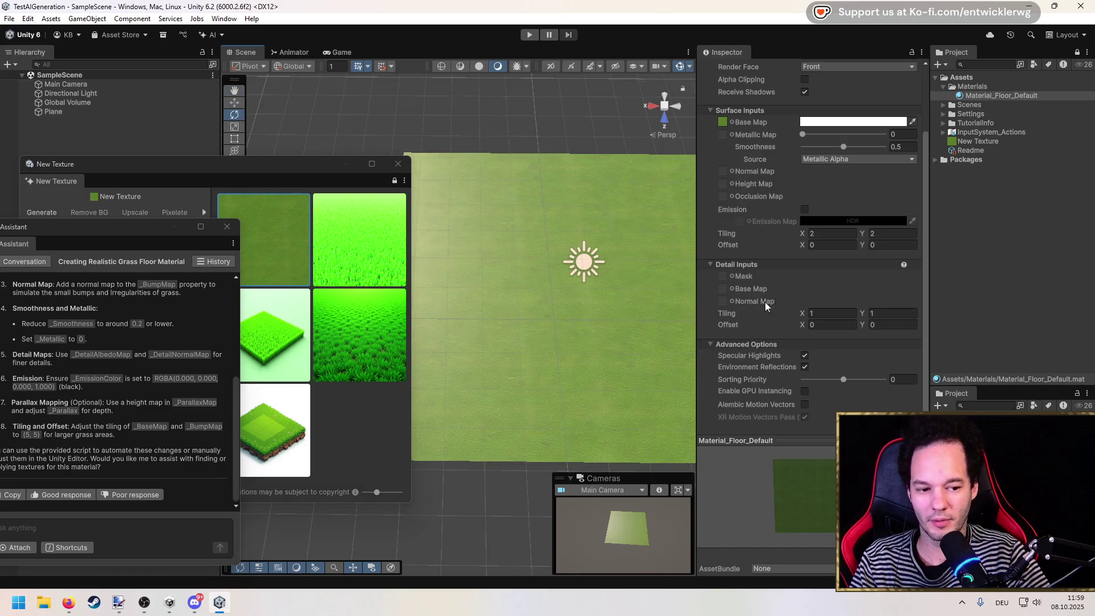
scroll(829, 240, up, 2)
double_click(833, 266)
text(1)
key(Tab)
text(1)
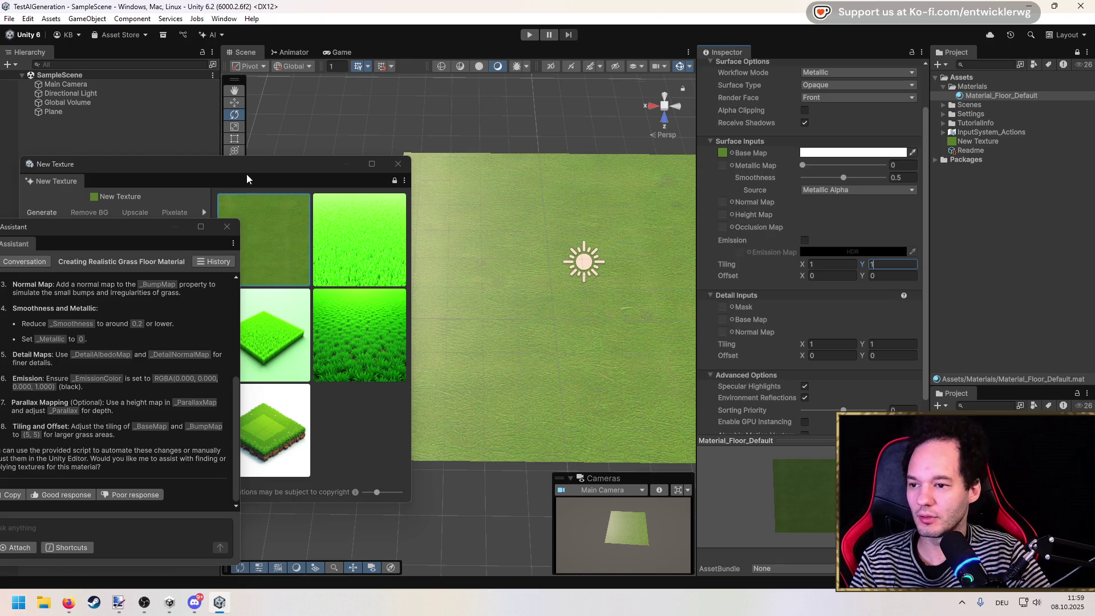
drag(248, 181, 205, 326)
click(53, 111)
Frame the Plane and stretch it wider to the right with the Rect tool.
key(f)
scroll(524, 317, up, 2)
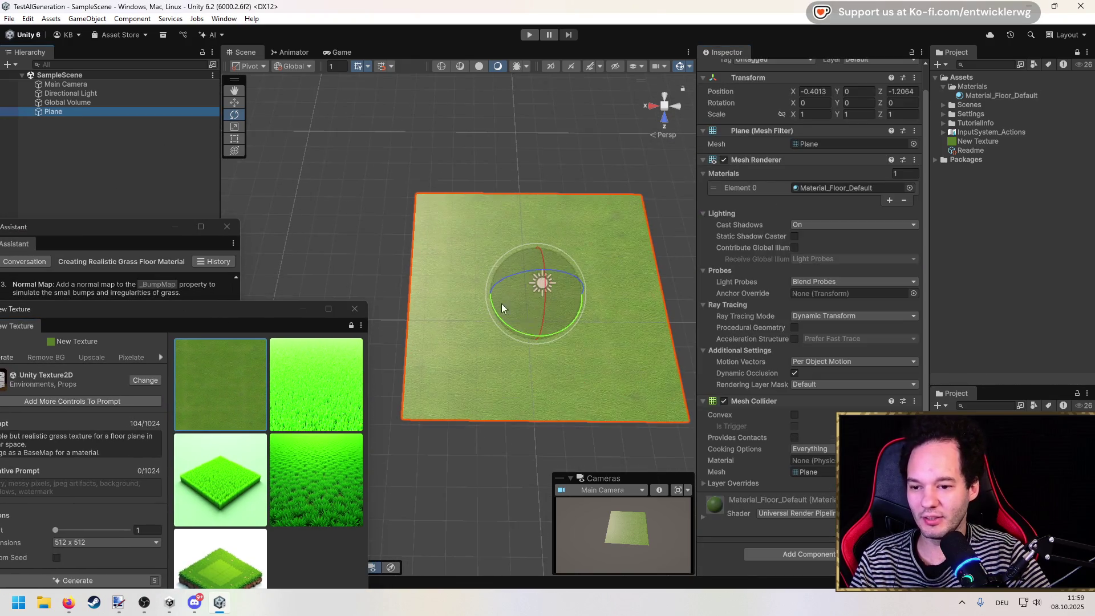
key(t)
drag(627, 283, 747, 288)
Set the Plane's Scale X back to 1, leaving it at X -2.5356, and reframe it.
double_click(814, 114)
text(1)
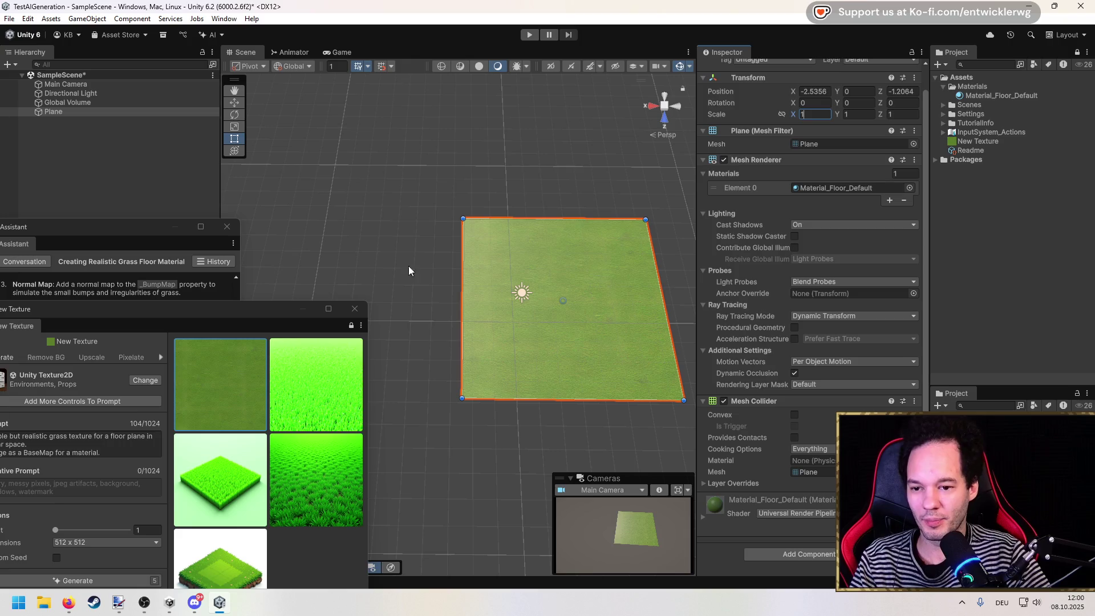
click(124, 180)
double_click(91, 112)
scroll(457, 239, up, 3)
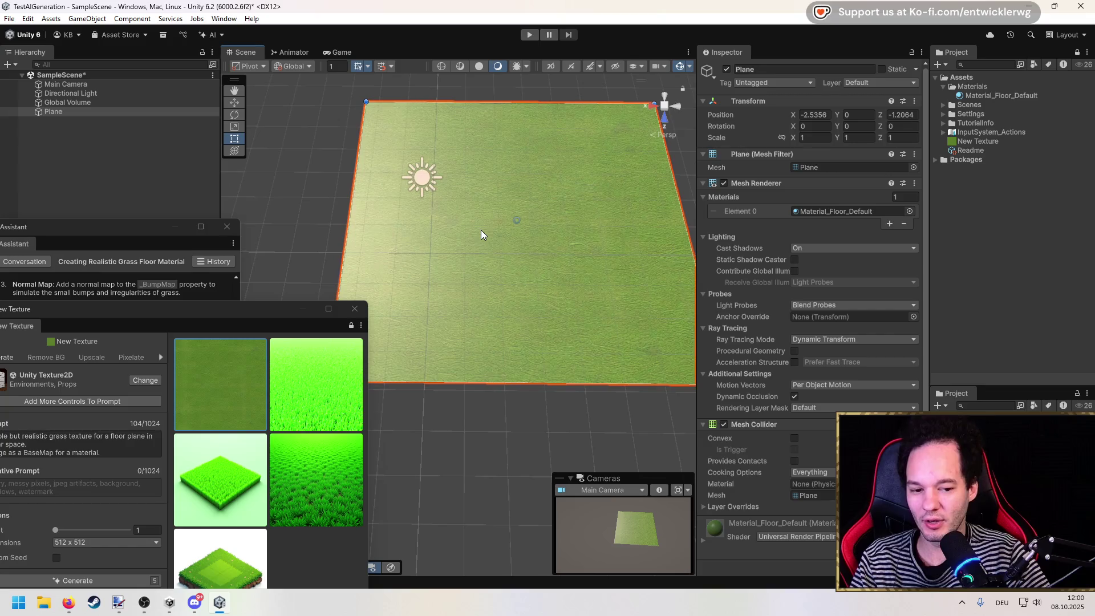
scroll(481, 230, down, 2)
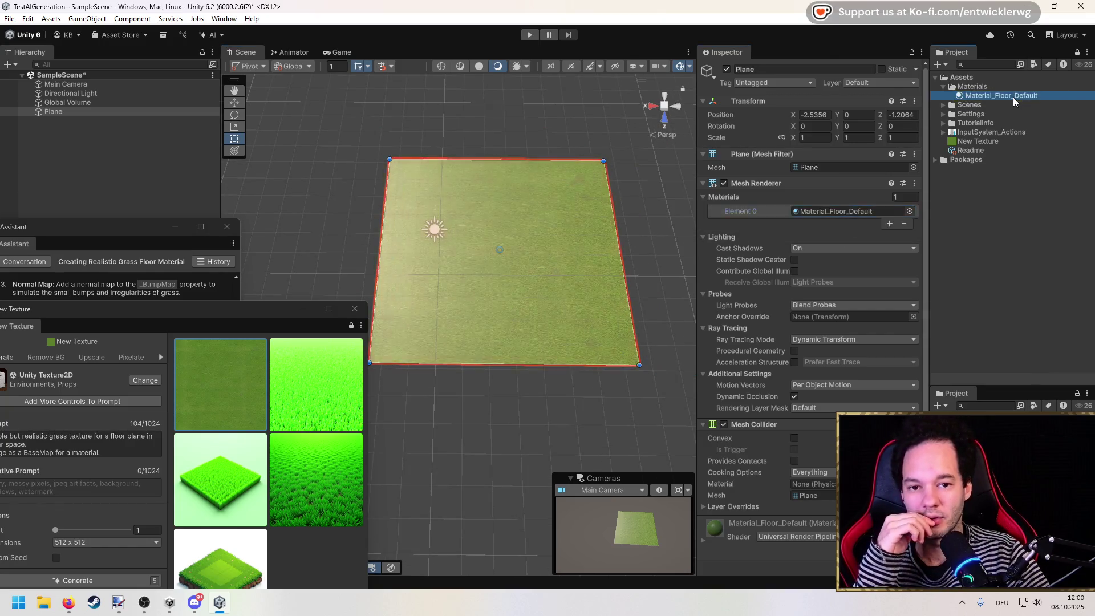
Apply a Universal Render Pipeline Terrain shader to Material_Floor_Default.
click(1013, 97)
click(795, 80)
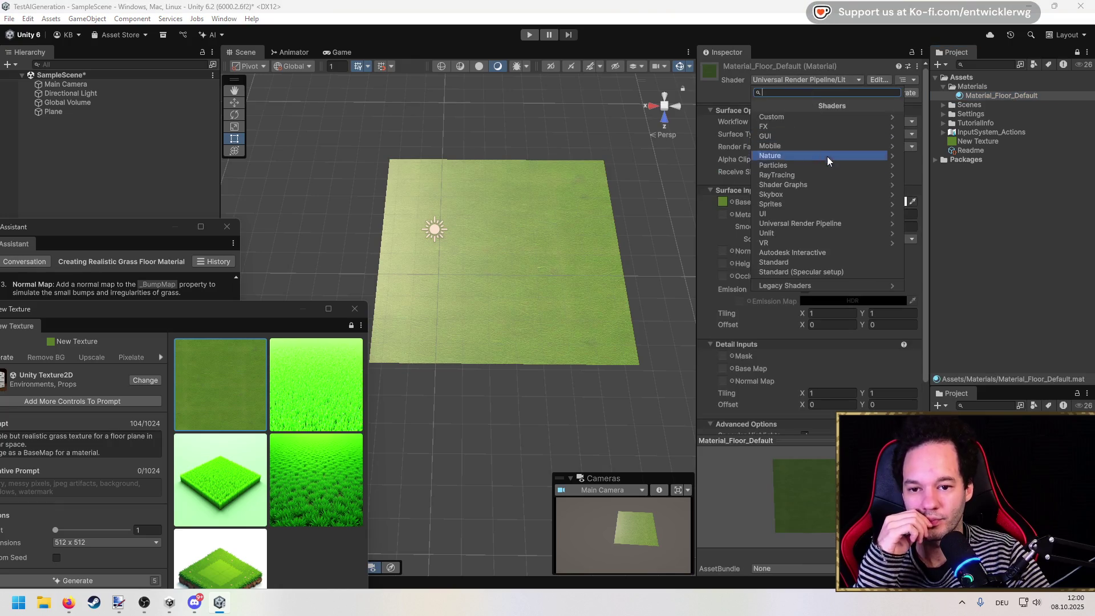
mouse_move(135, 227)
mouse_down()
mouse_move(304, 168)
mouse_move(189, 139)
mouse_up()
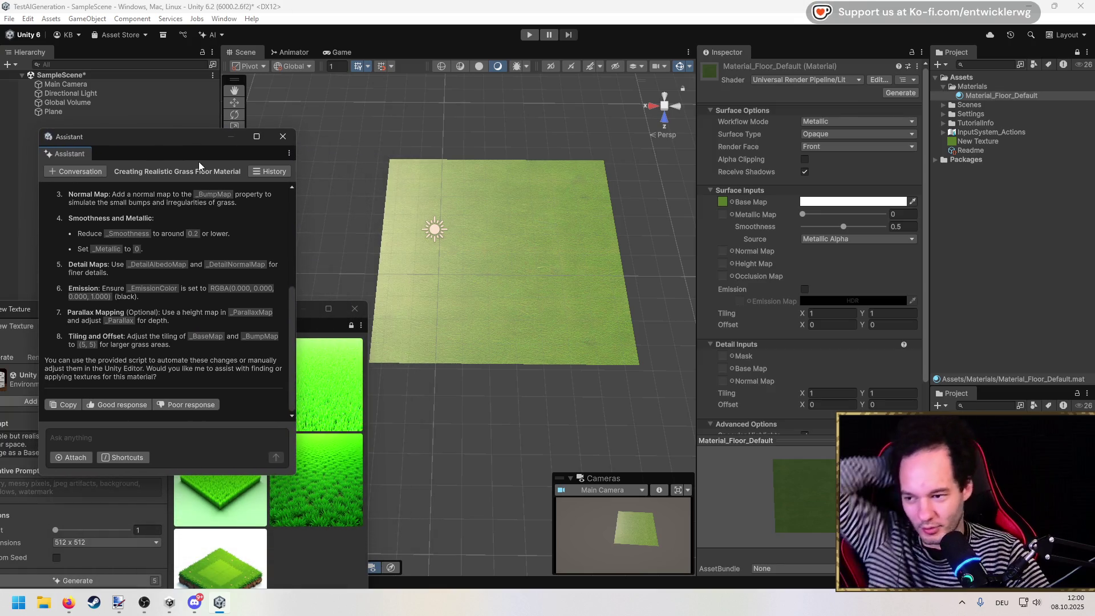
click(195, 431)
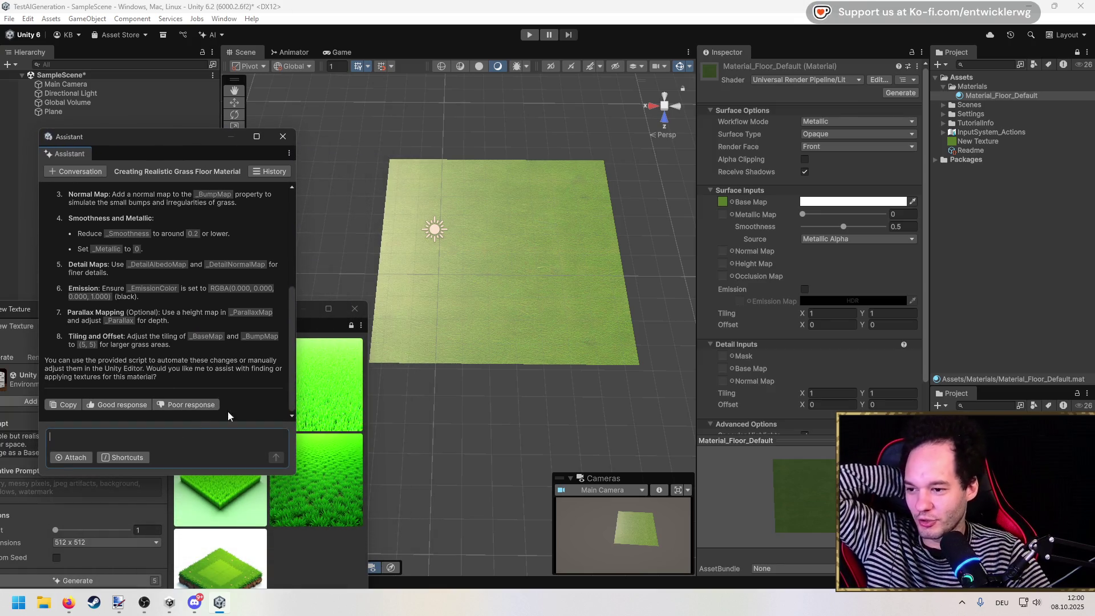
click(778, 79)
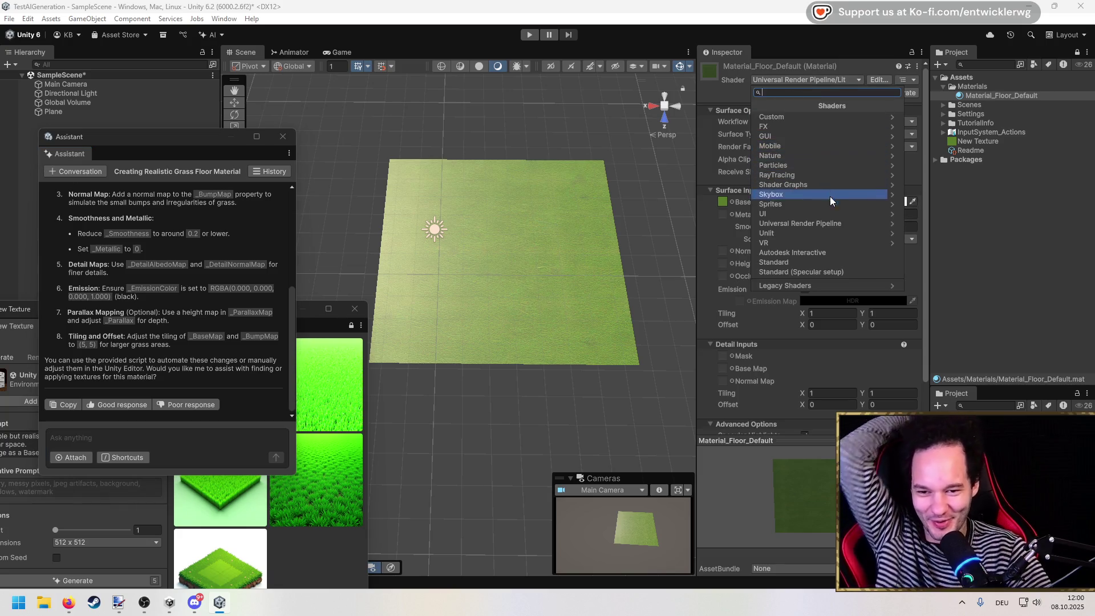
click(835, 224)
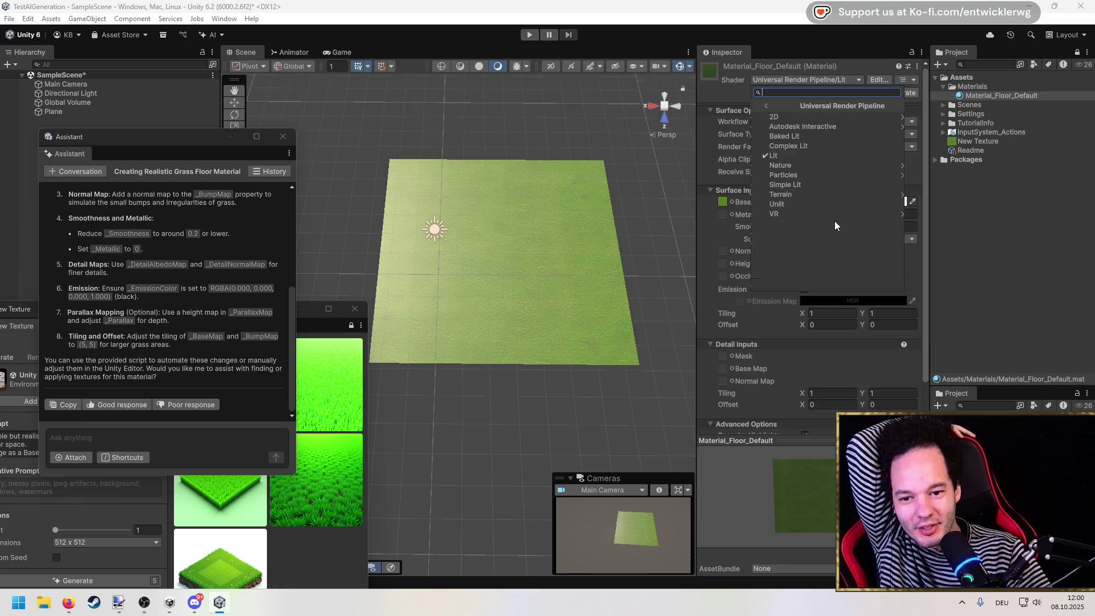
click(817, 165)
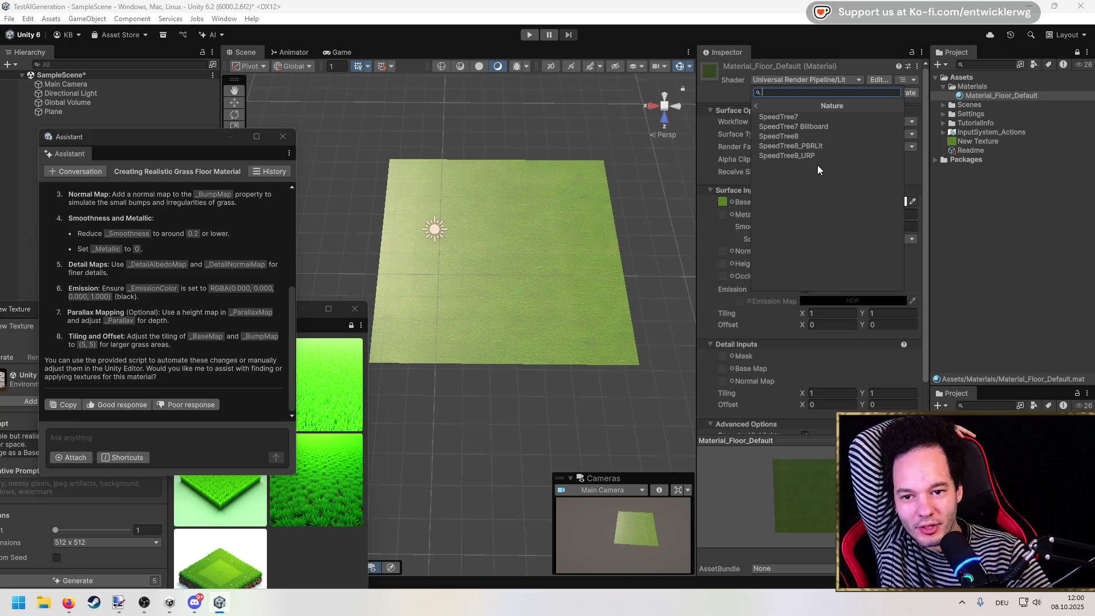
click(756, 105)
click(824, 193)
click(796, 118)
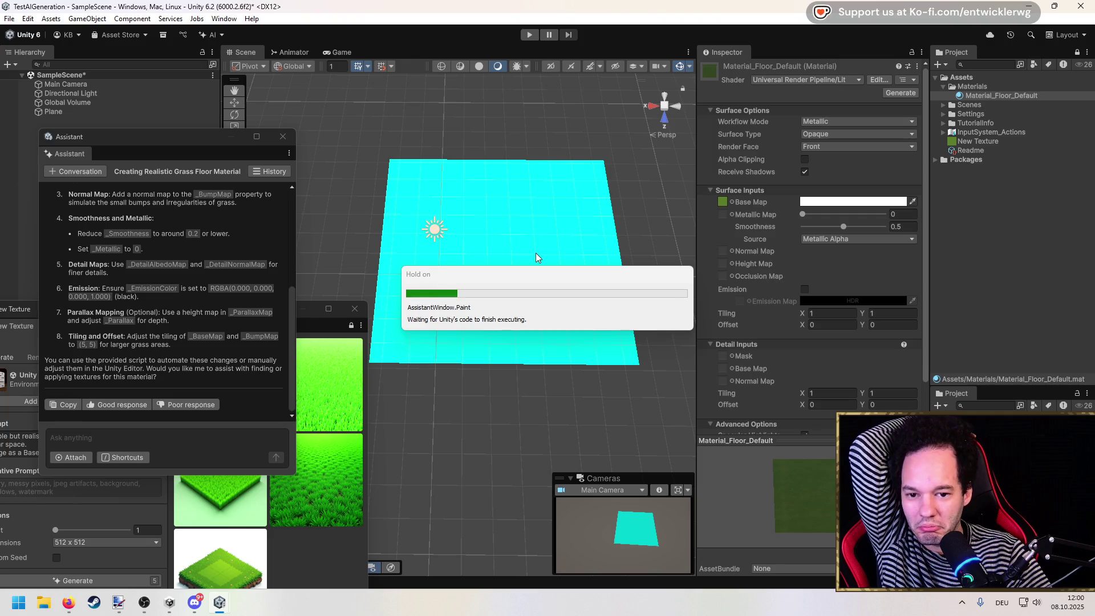
Switch Material_Floor_Default back to Universal Render Pipeline/Lit so the floor shows grass again.
mouse_move(535, 257)
mouse_down()
mouse_move(508, 276)
mouse_move(599, 239)
mouse_up()
scroll(539, 293, up, 2)
click(826, 77)
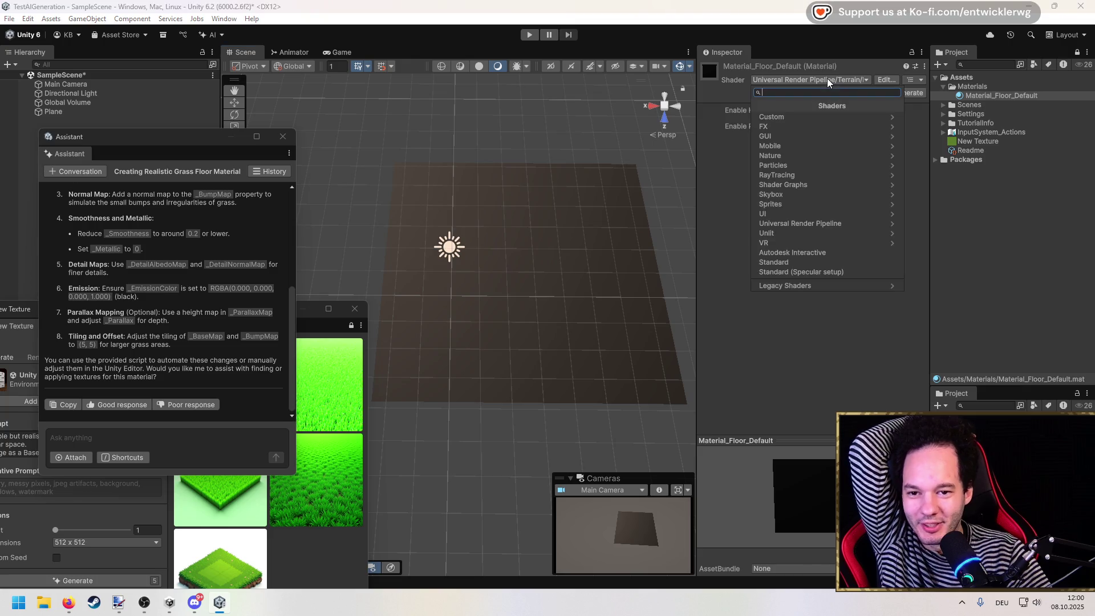
click(874, 221)
click(855, 158)
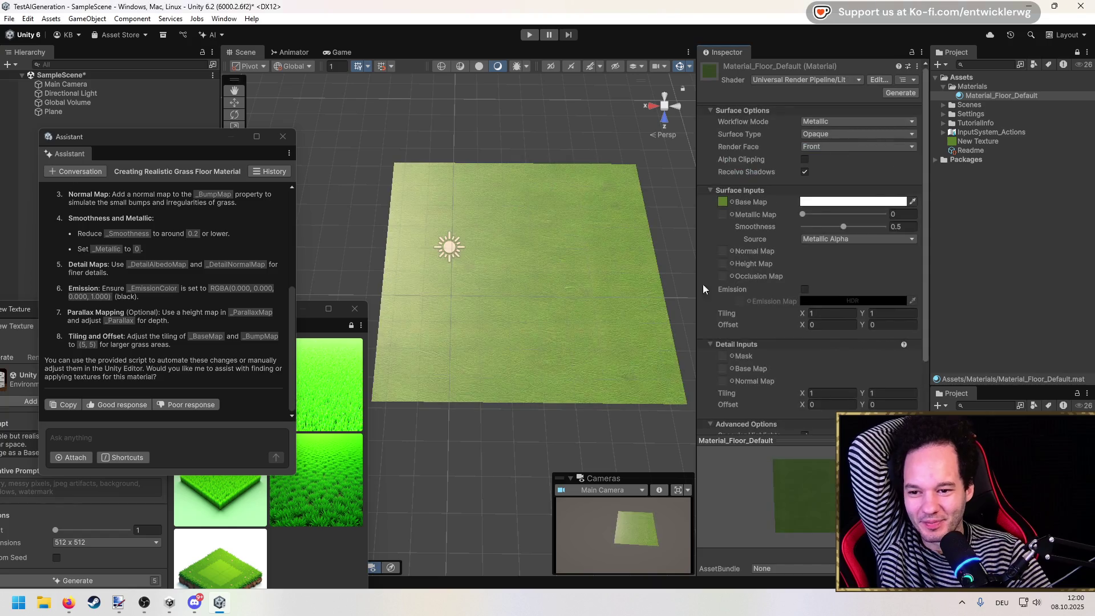
scroll(817, 306, down, 3)
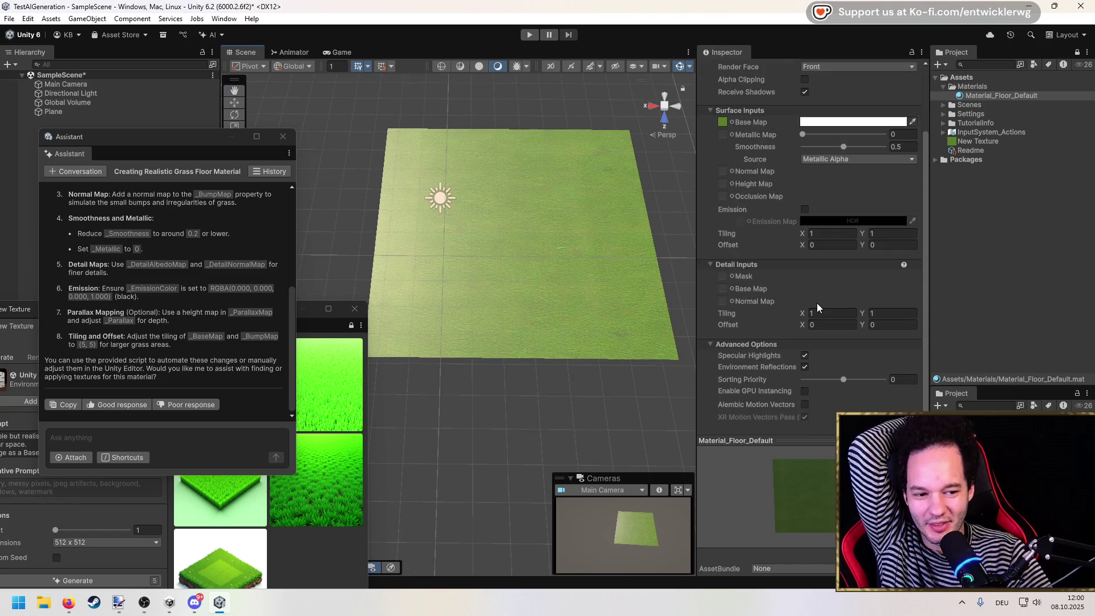
scroll(765, 353, up, 3)
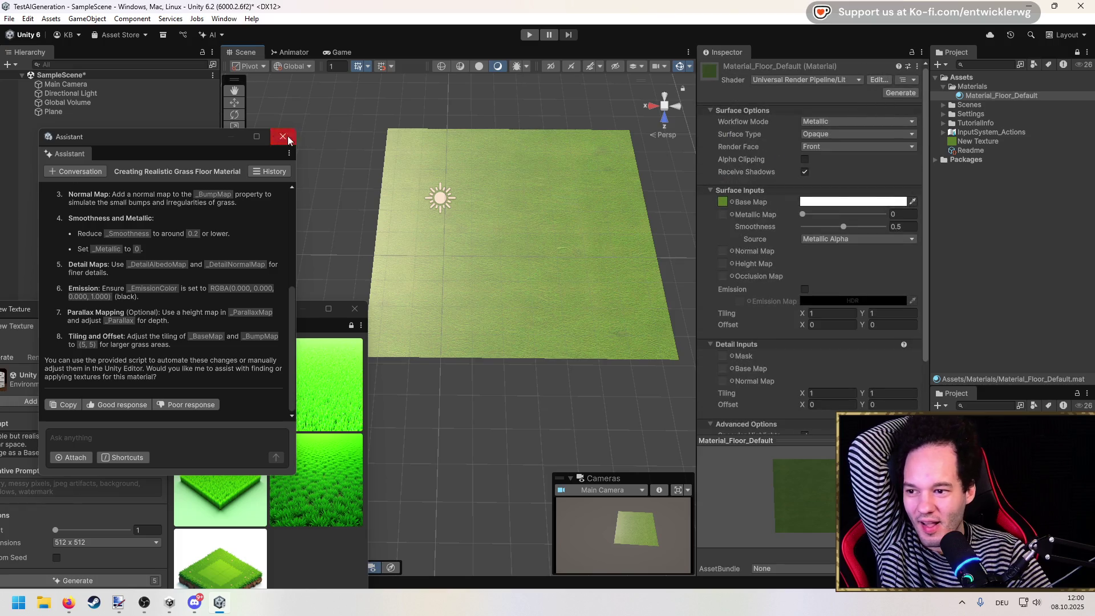
Open AI generation for Material_Floor_Default and center and widen its generator window beside New Texture.
mouse_move(211, 137)
mouse_down()
mouse_move(239, 214)
mouse_move(258, 144)
mouse_up()
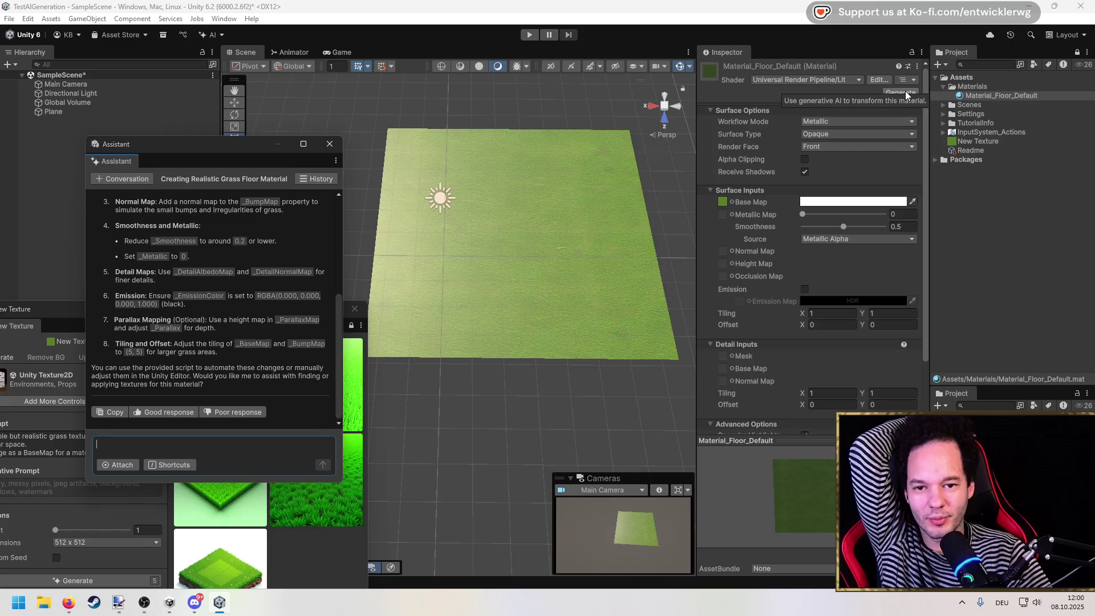
click(905, 91)
drag(988, 83, 419, 113)
drag(522, 172, 665, 172)
mouse_move(69, 325)
mouse_down()
mouse_move(127, 263)
mouse_move(119, 227)
mouse_up()
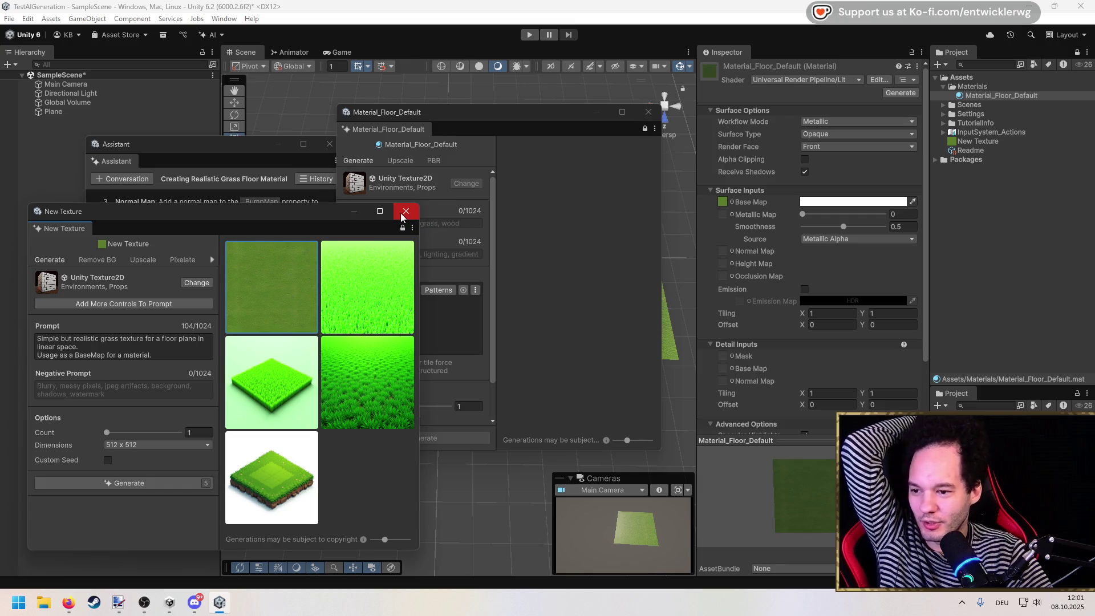
click(403, 213)
drag(465, 117, 178, 154)
click(889, 93)
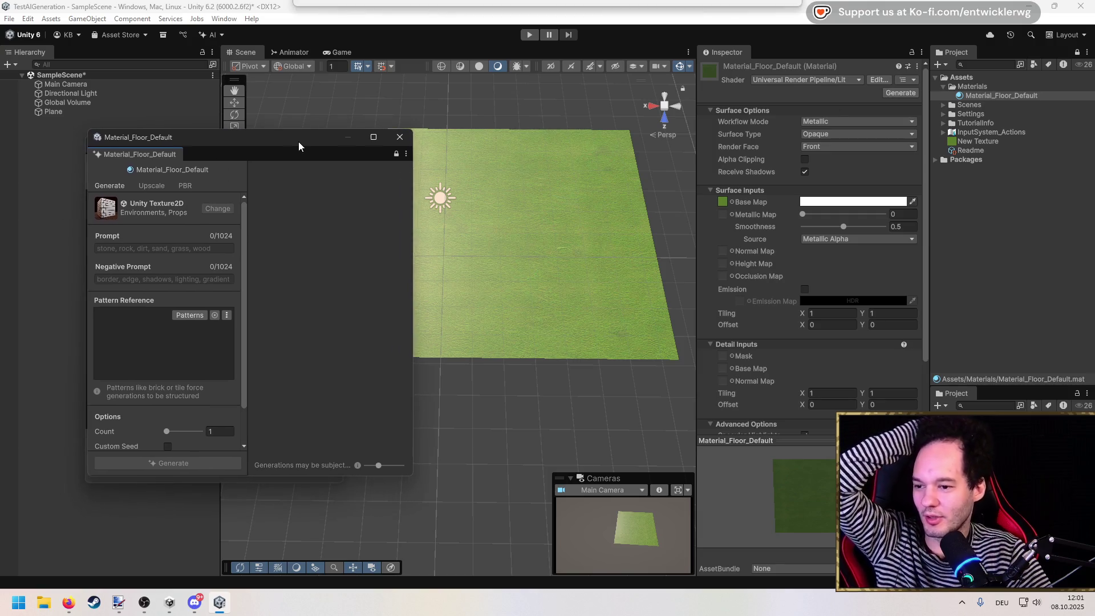
click(192, 317)
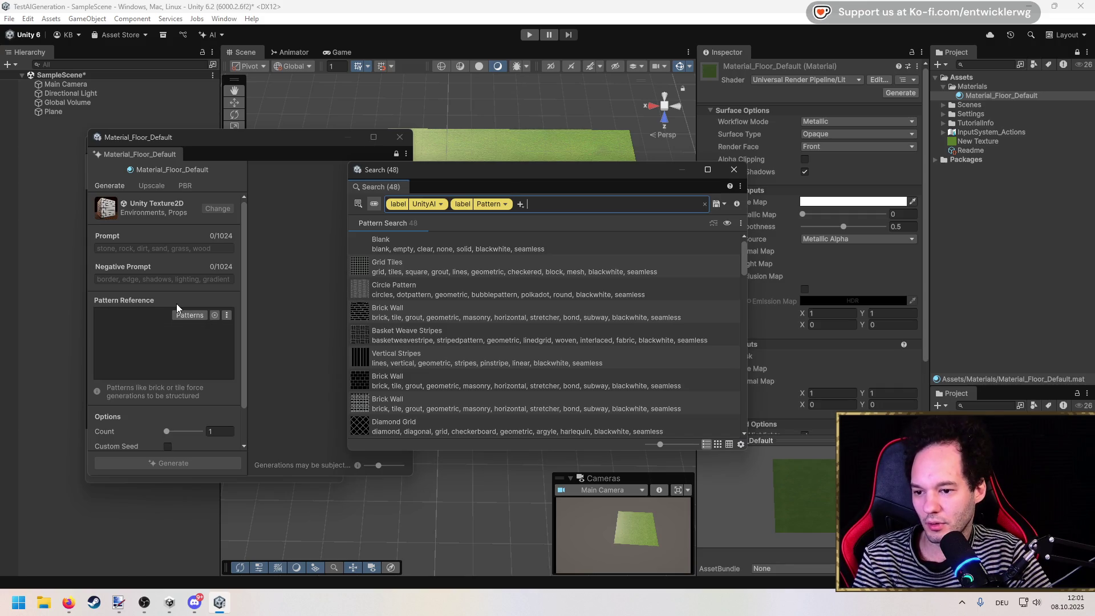
scroll(441, 296, down, 10)
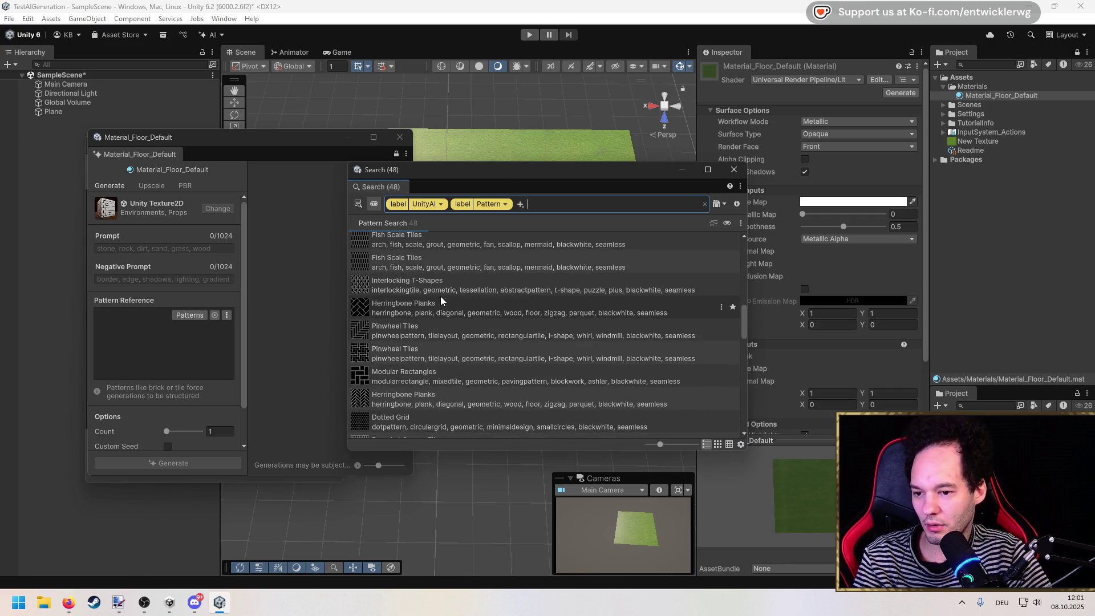
scroll(440, 296, down, 5)
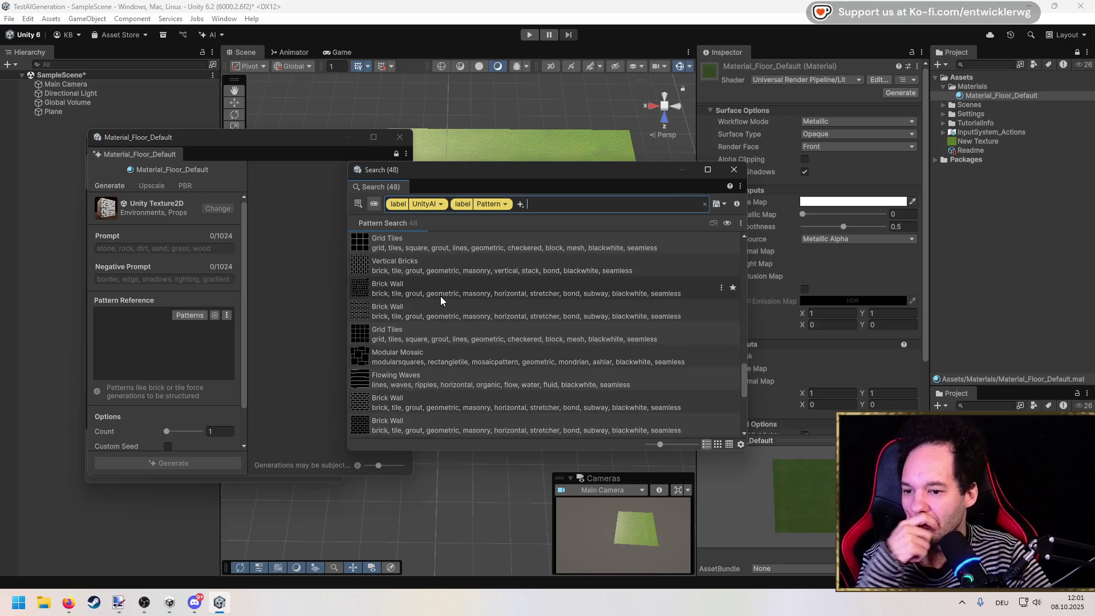
scroll(440, 296, up, 10)
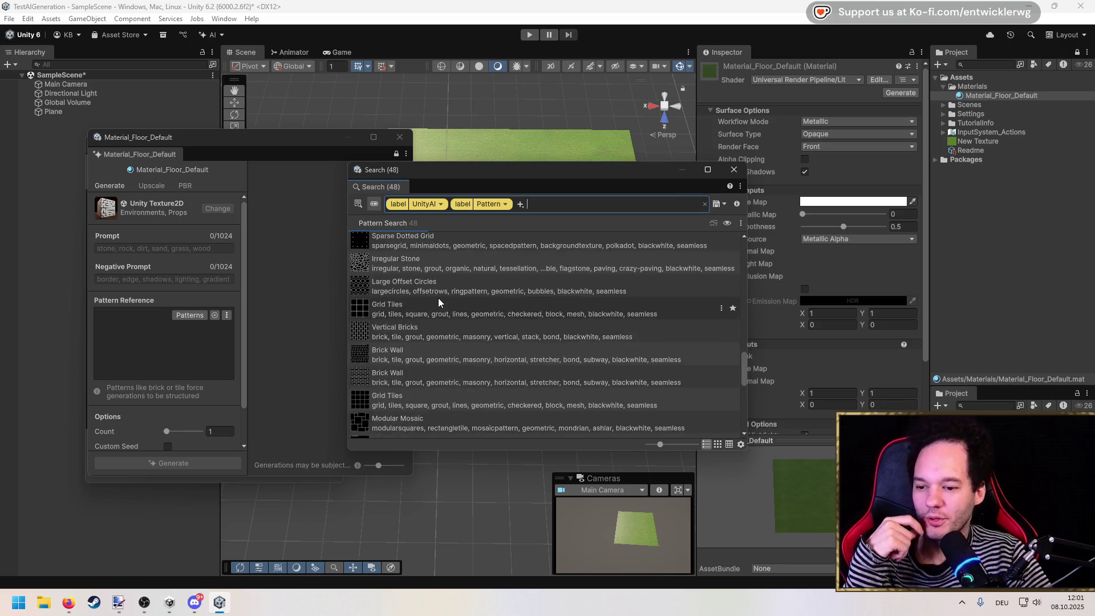
scroll(437, 298, up, 5)
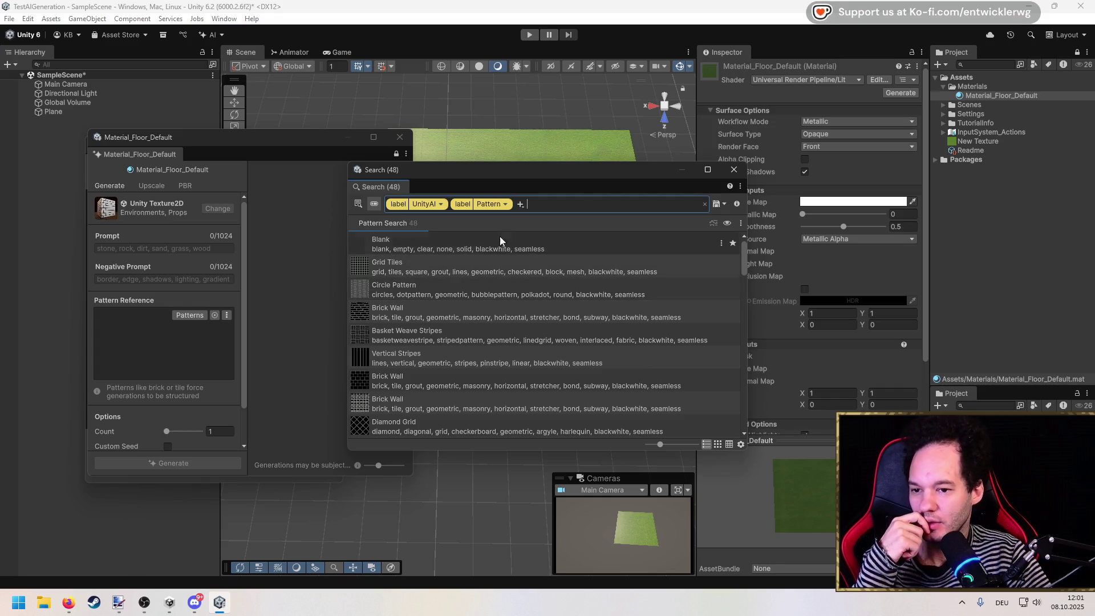
click(734, 170)
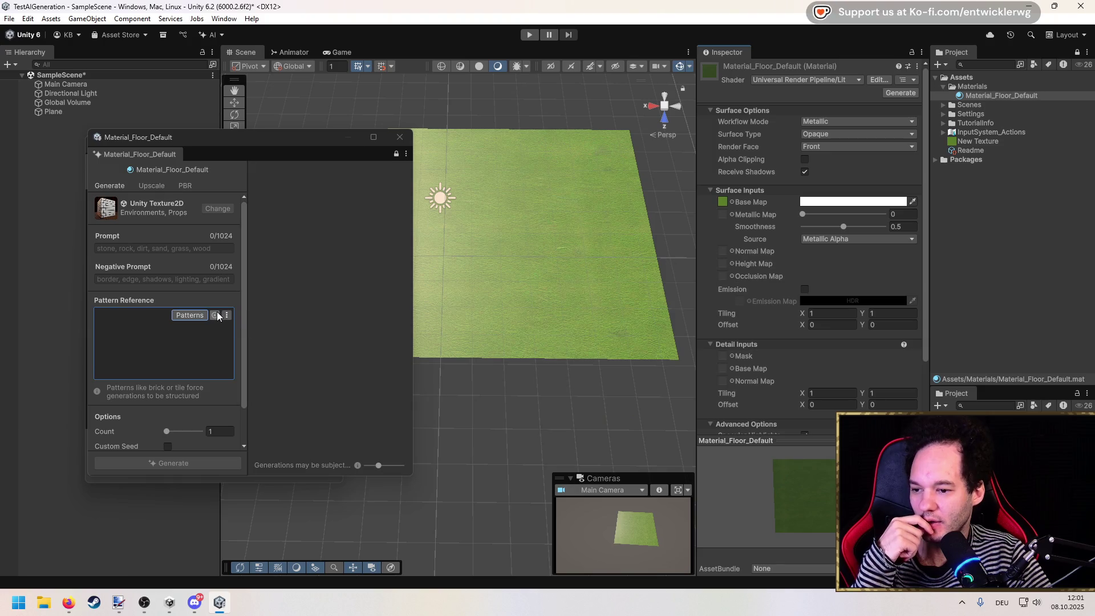
click(217, 314)
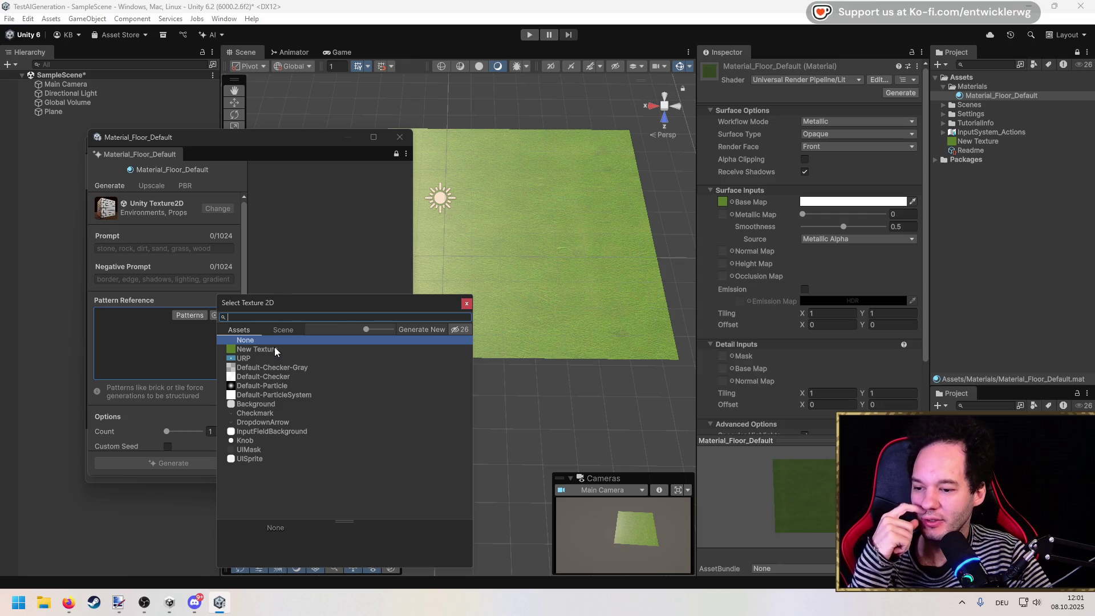
click(466, 303)
scroll(170, 413, down, 2)
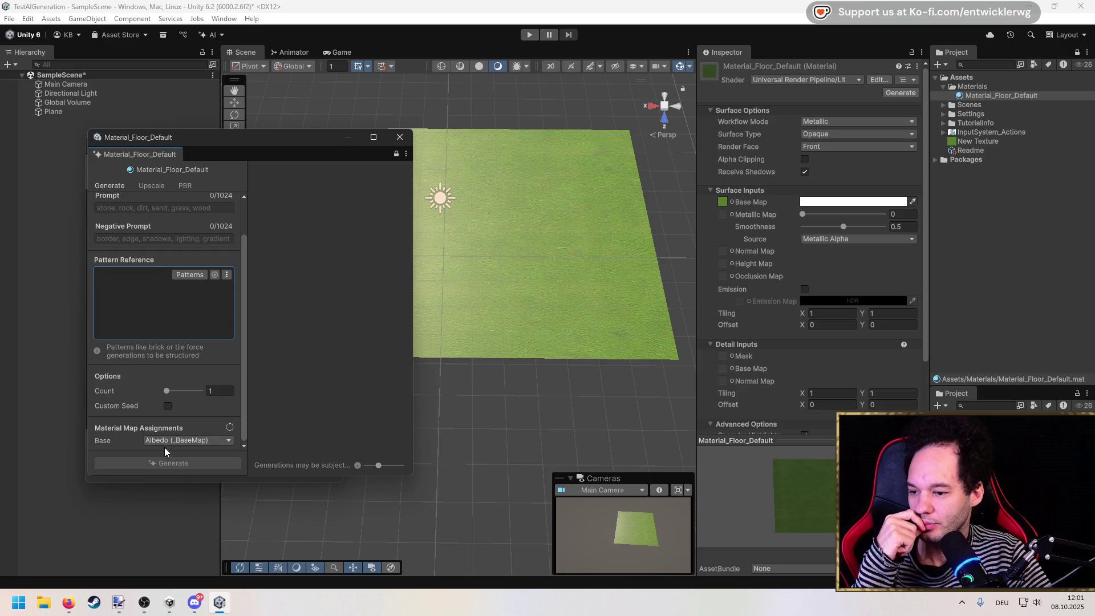
click(169, 441)
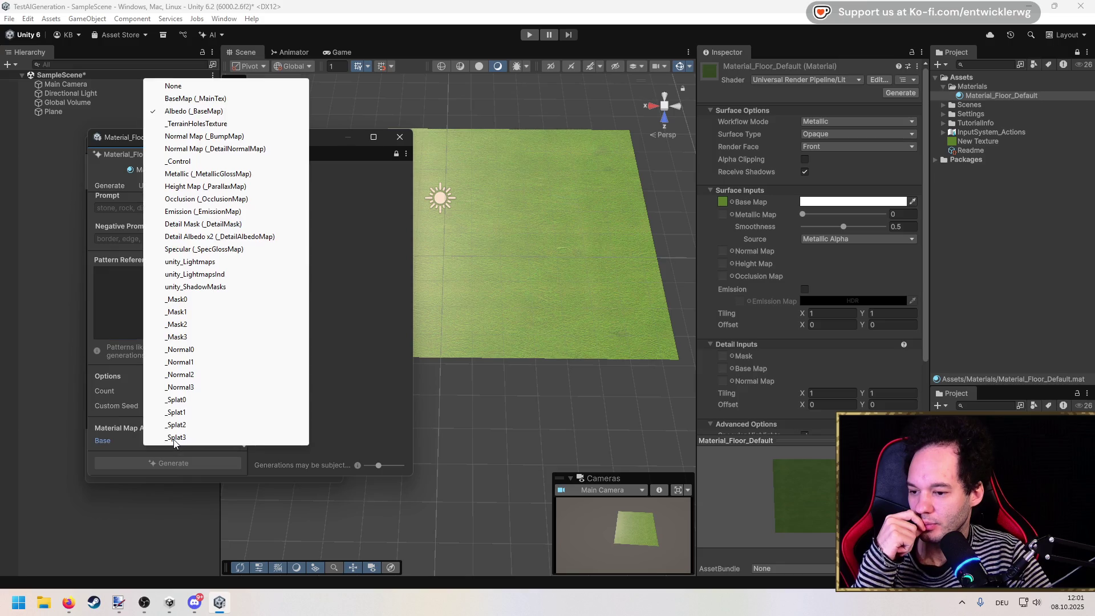
click(127, 428)
mouse_move(134, 425)
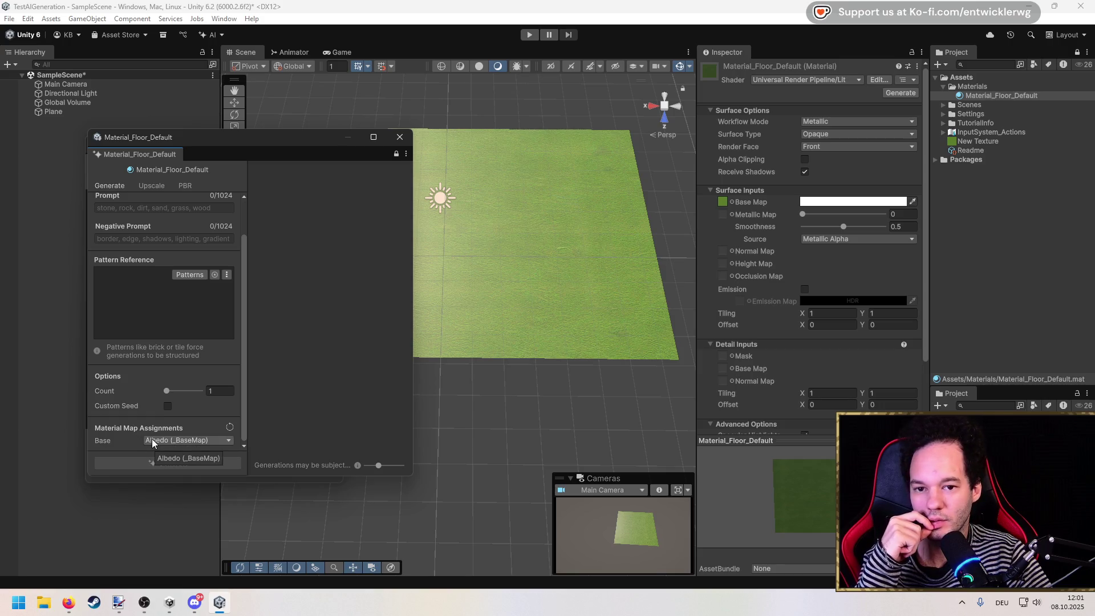
click(153, 441)
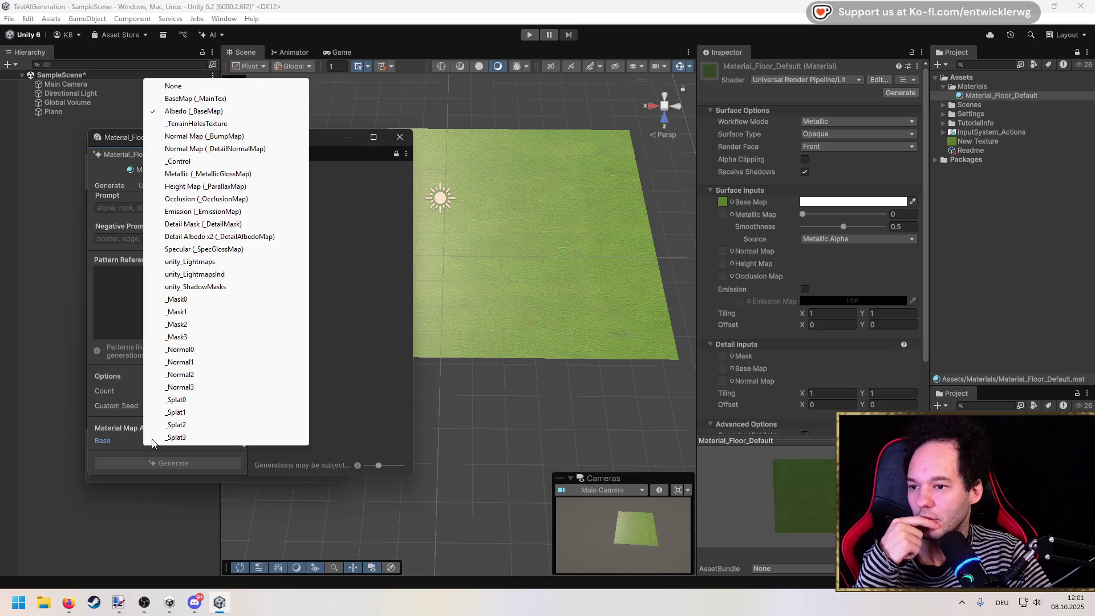
click(126, 437)
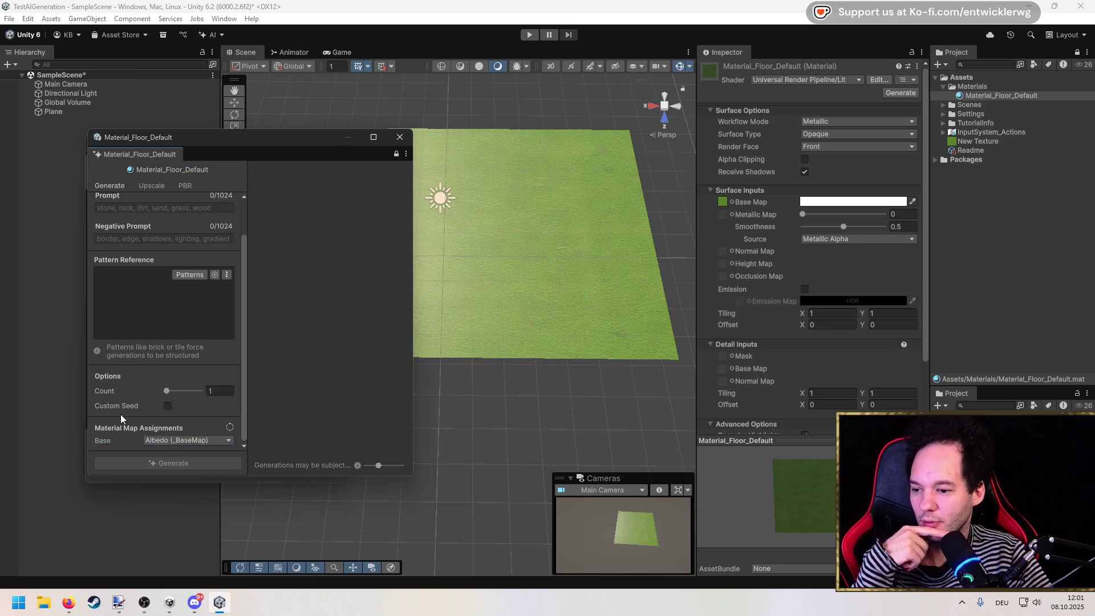
scroll(120, 414, up, 2)
click(138, 248)
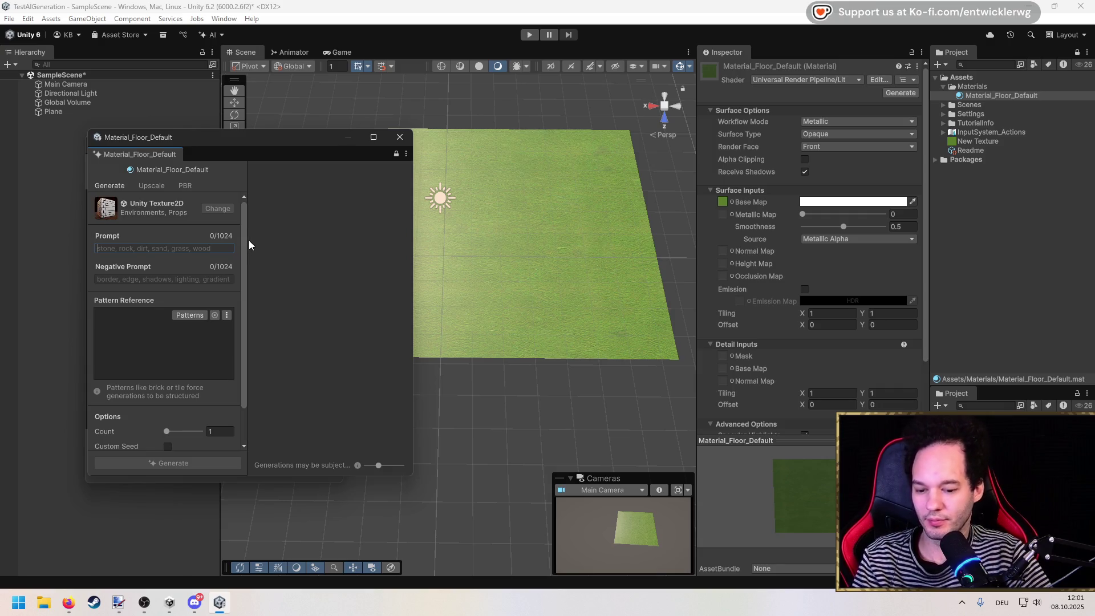
Enter the prompt 'Generate a realistic grass' for the floor material, reworking its ending.
text(Generate a realistic grass)
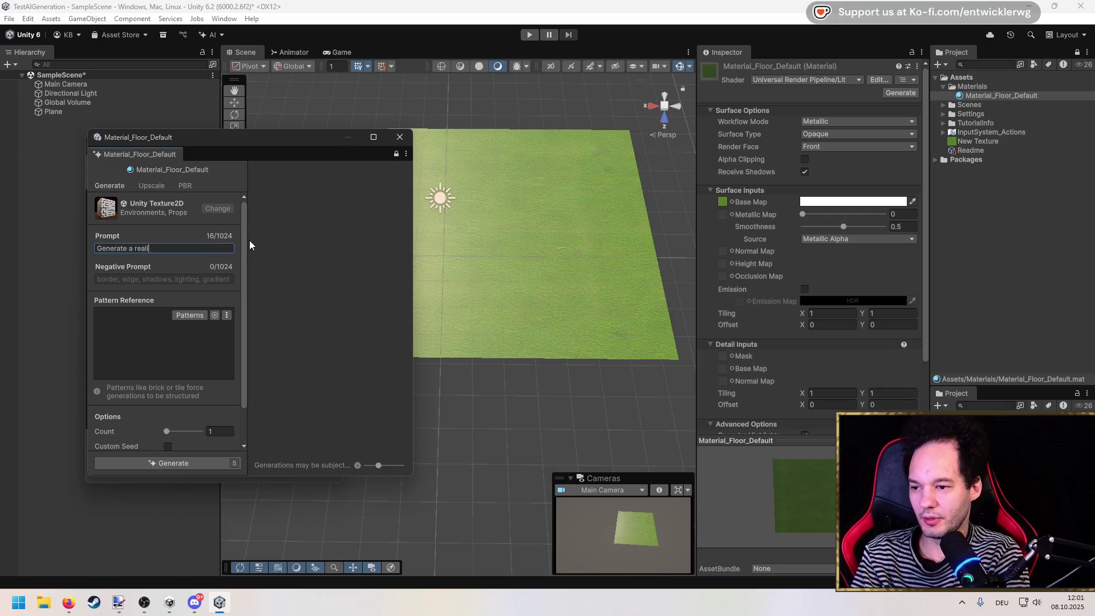
text( texture.)
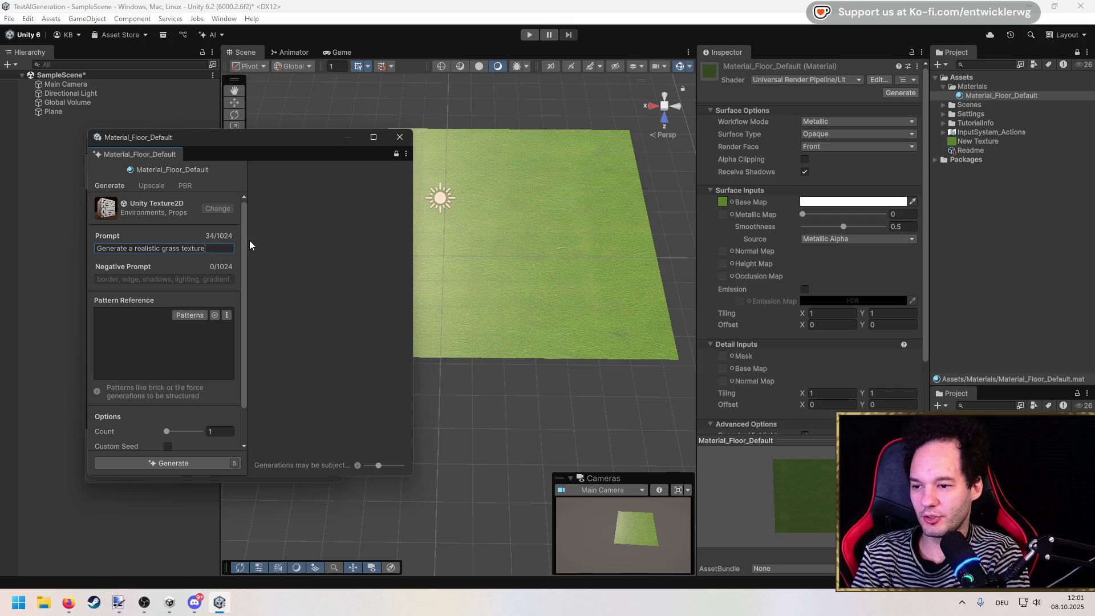
key(BackSpace)
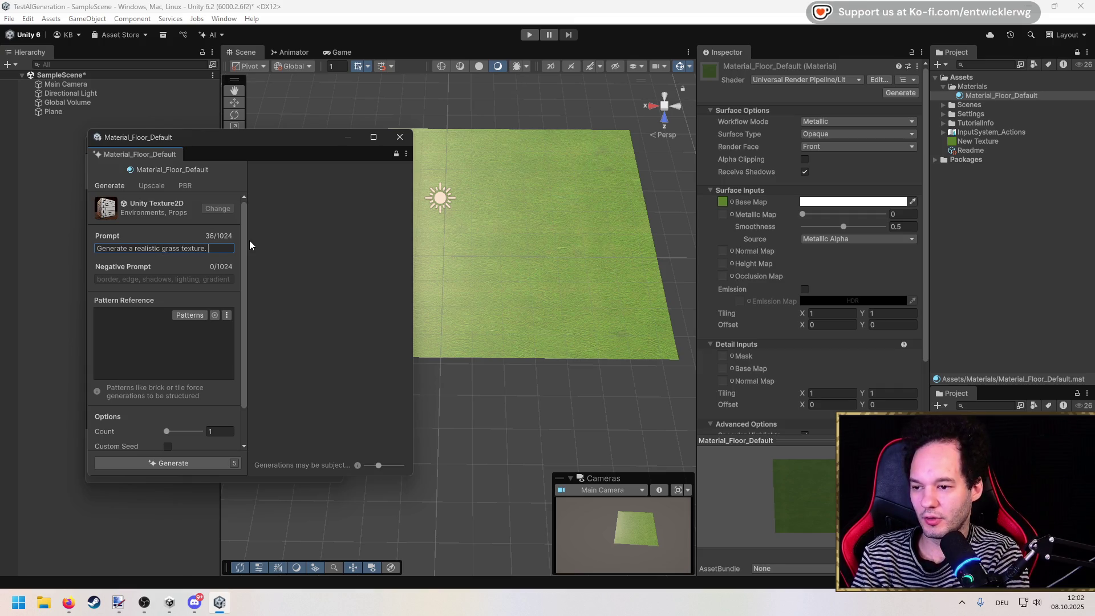
text(w)
key(BackSpace)
key(BackSpace)
key(BackSpace)
text(material)
key(BackSpace)
key(BackSpace)
key(BackSpace)
Browse the AI features menu, then return to the prompt.
scroll(193, 268, down, 2)
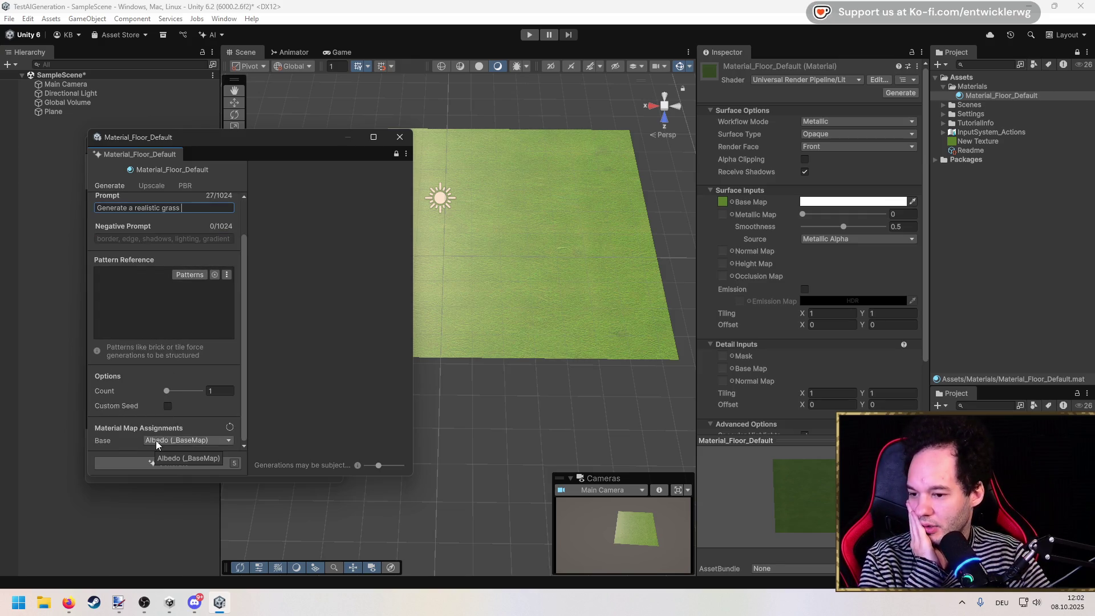
scroll(143, 438, up, 2)
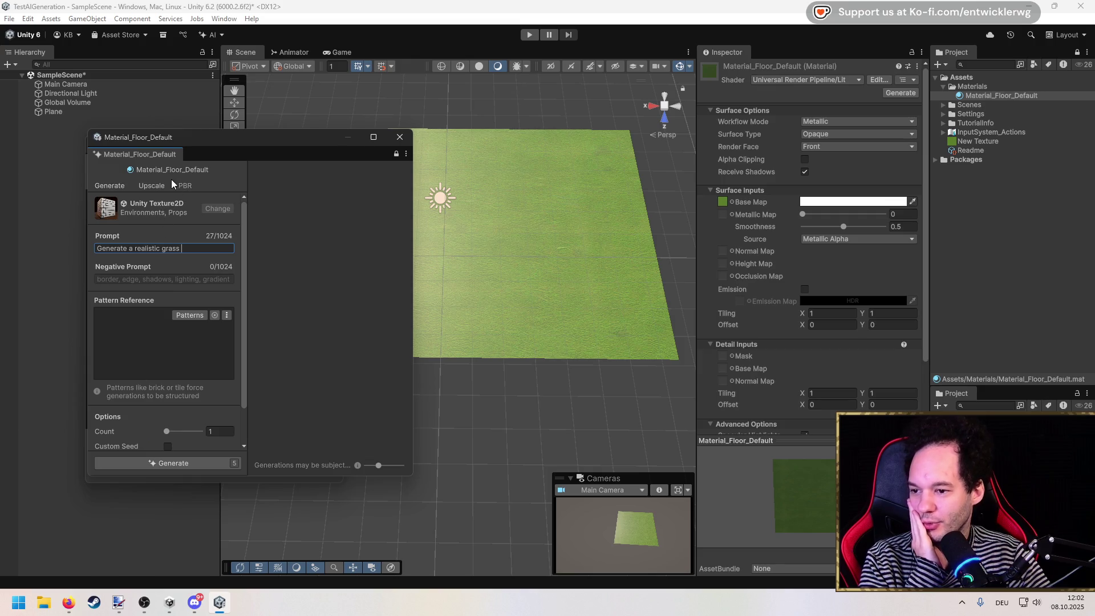
click(214, 34)
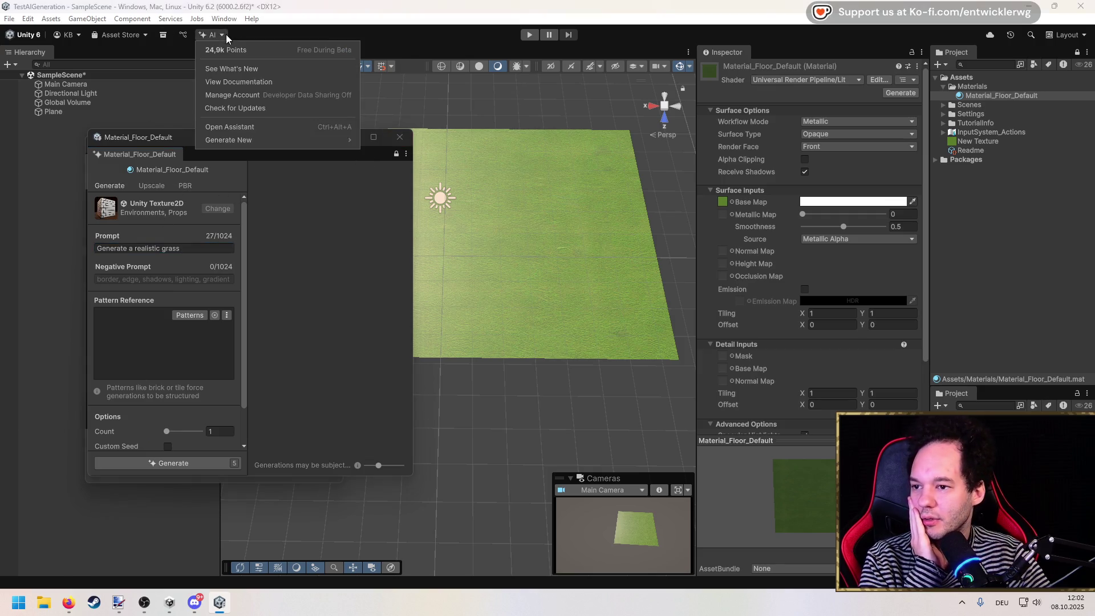
mouse_move(266, 140)
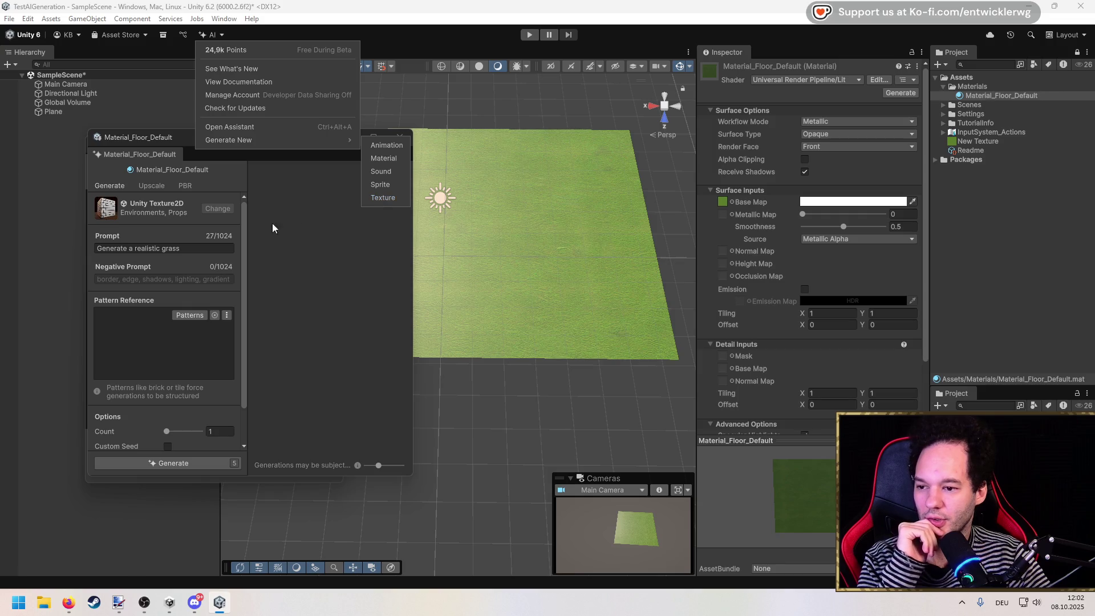
click(213, 250)
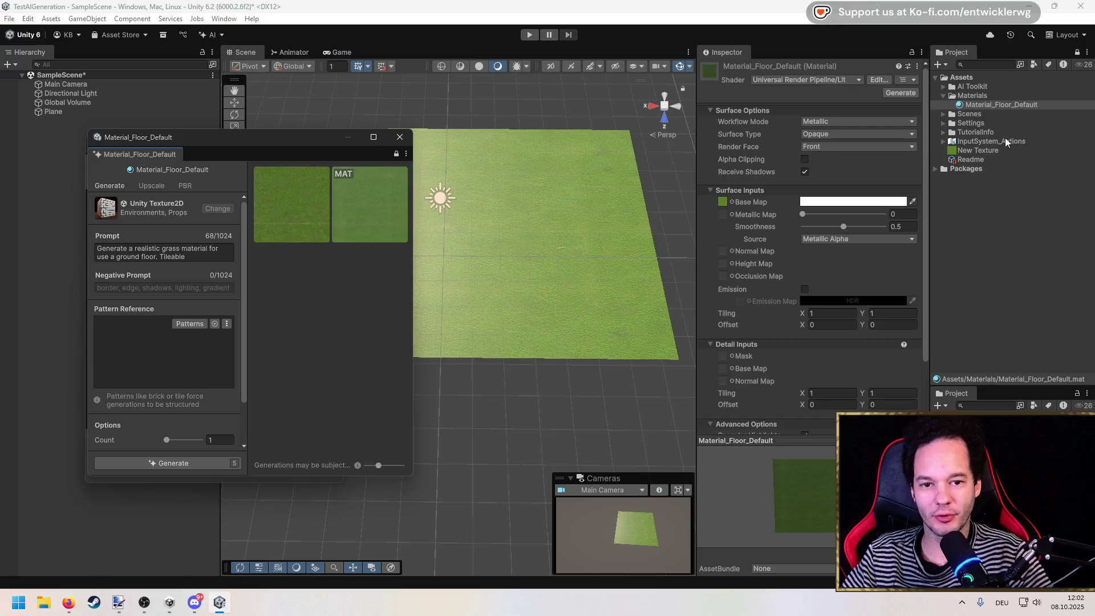
Expand the AI Toolkit folder, select Material_Floor_Default, and try dragging a generated result onto the plane.
click(945, 88)
click(943, 87)
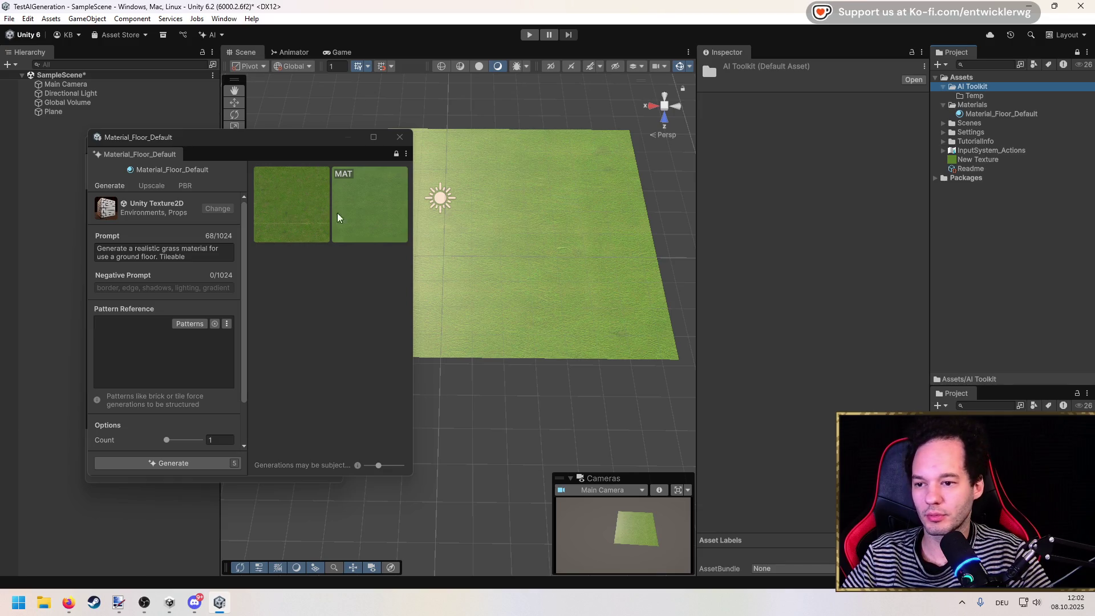
click(975, 114)
click(351, 201)
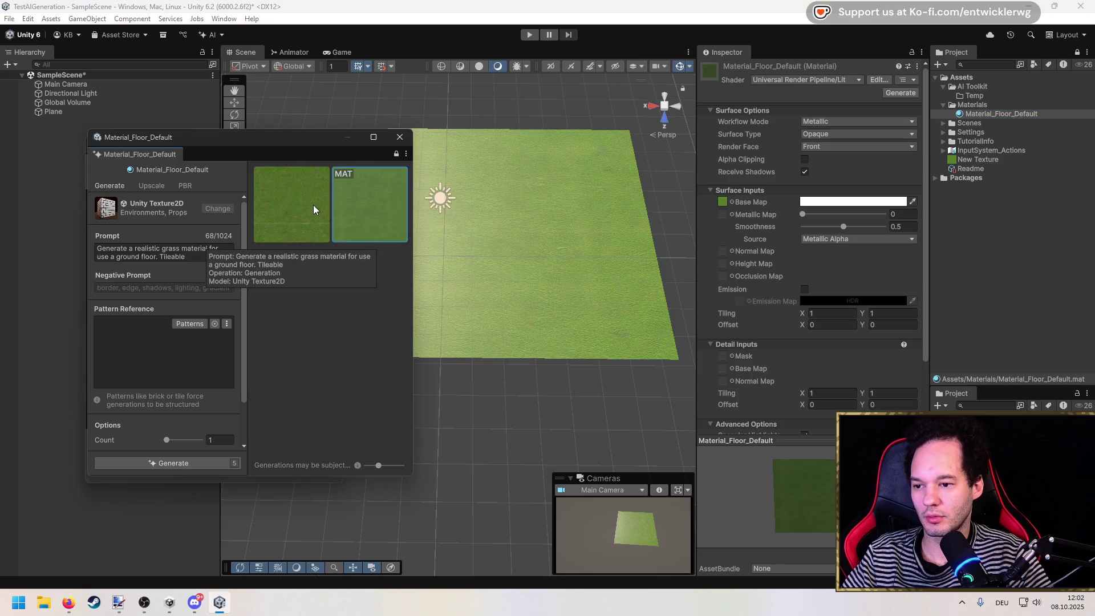
drag(382, 208, 371, 294)
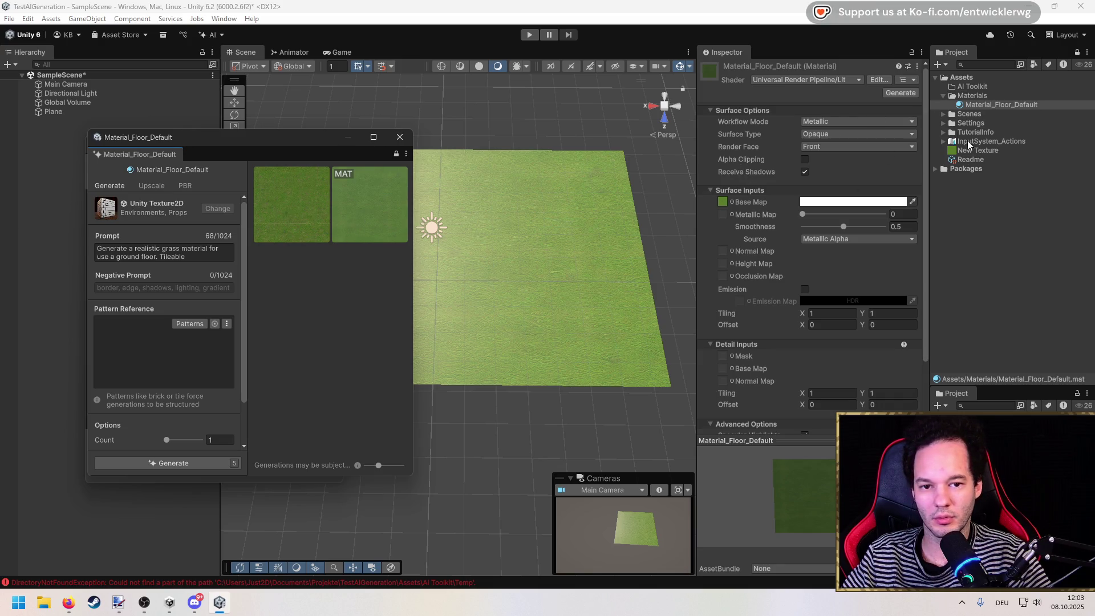
Preview both generated grass results on the floor and settle on the lighter MAT result.
click(967, 107)
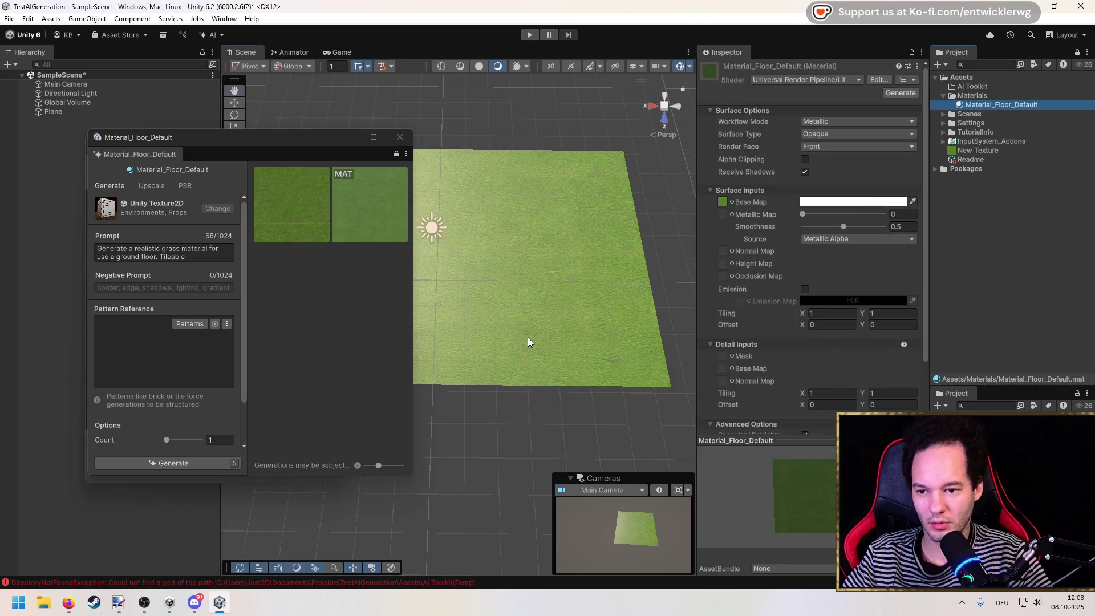
click(293, 212)
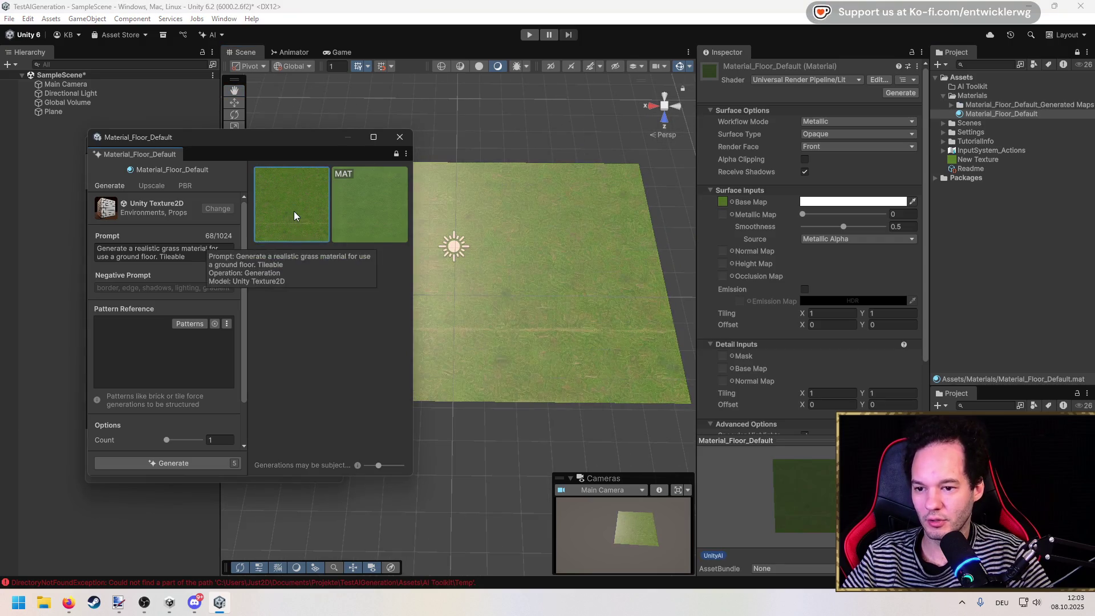
click(385, 197)
click(276, 197)
click(372, 193)
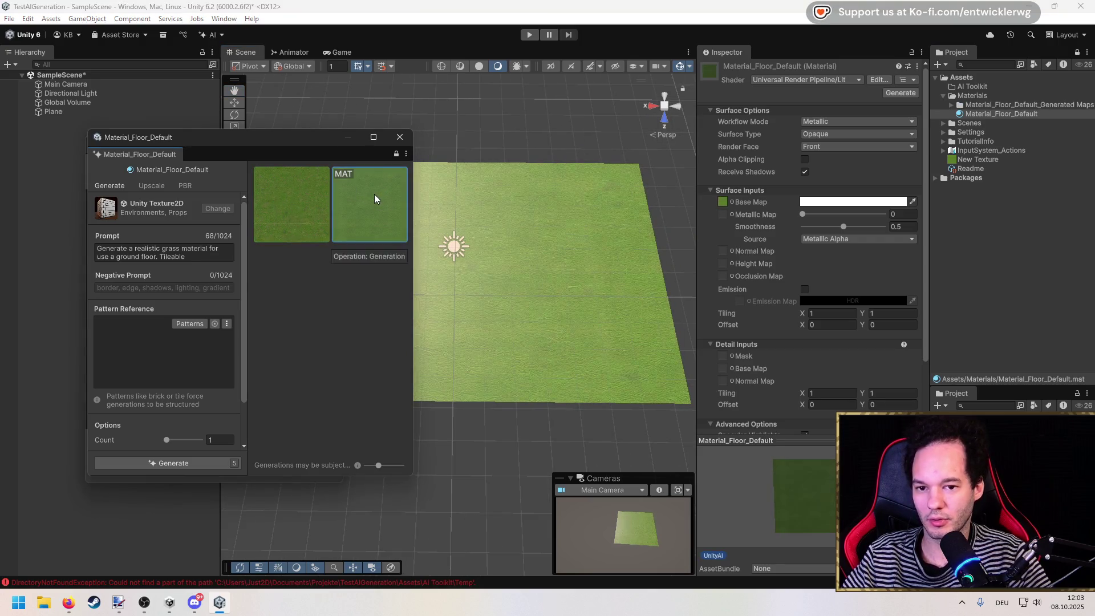
click(272, 196)
click(356, 194)
scroll(784, 262, down, 3)
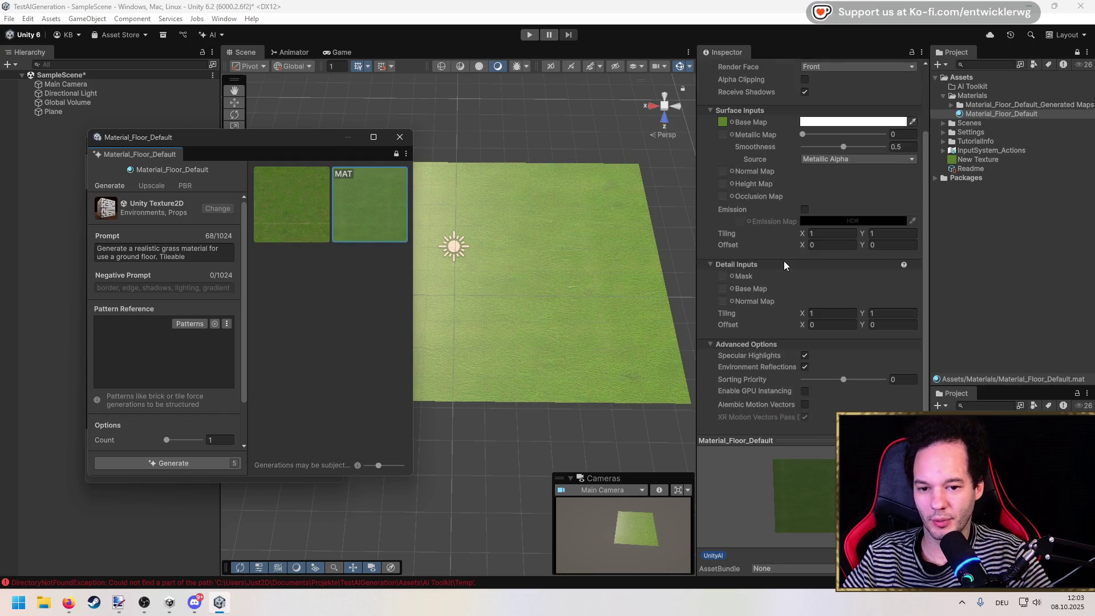
click(302, 204)
click(368, 225)
scroll(509, 273, down, 2)
Select the Plane and stretch it from its right edge to Scale X 1.1063.
click(83, 113)
drag(268, 134, 197, 249)
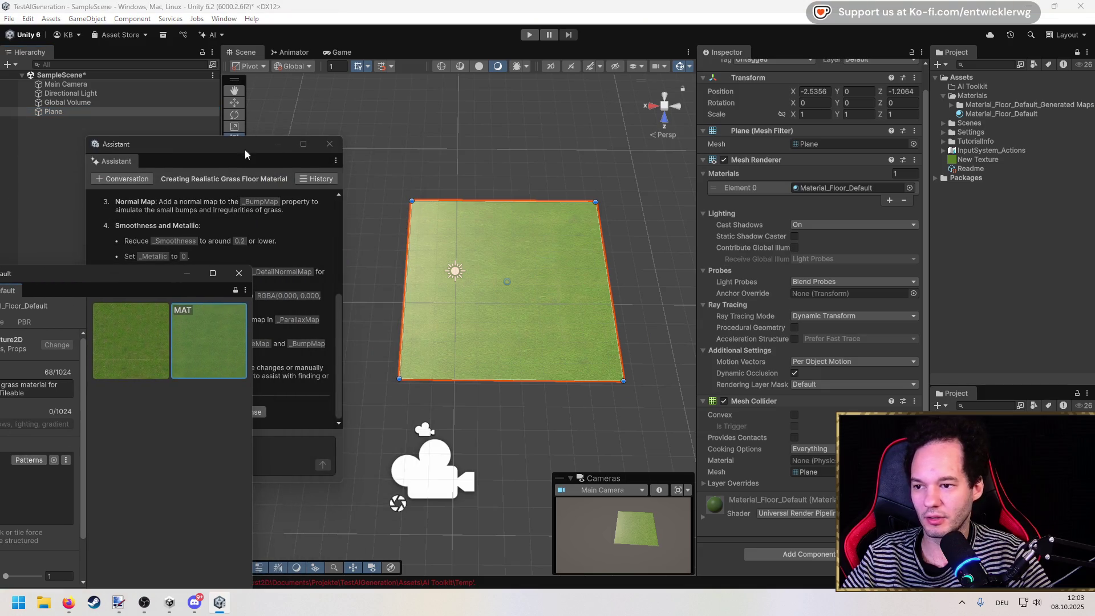
drag(245, 154, 112, 261)
mouse_move(605, 288)
mouse_down()
mouse_move(995, 310)
mouse_move(618, 304)
mouse_move(634, 304)
mouse_up()
drag(129, 251, 284, 150)
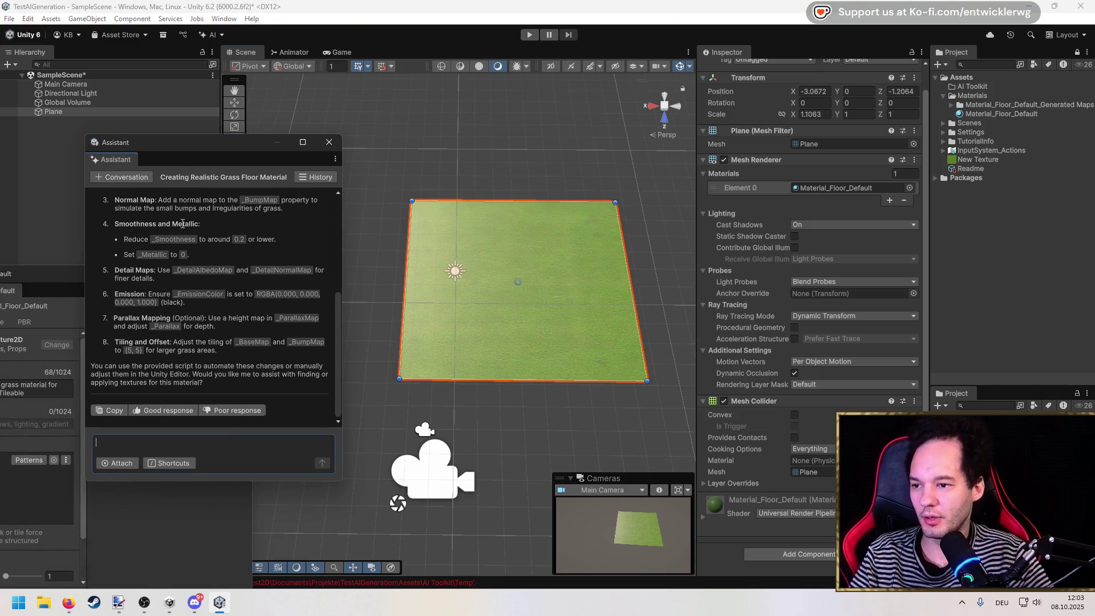
Review the Assistant's grass-material advice and its context, then center the Assistant window.
scroll(278, 296, up, 5)
click(101, 251)
scroll(226, 395, down, 5)
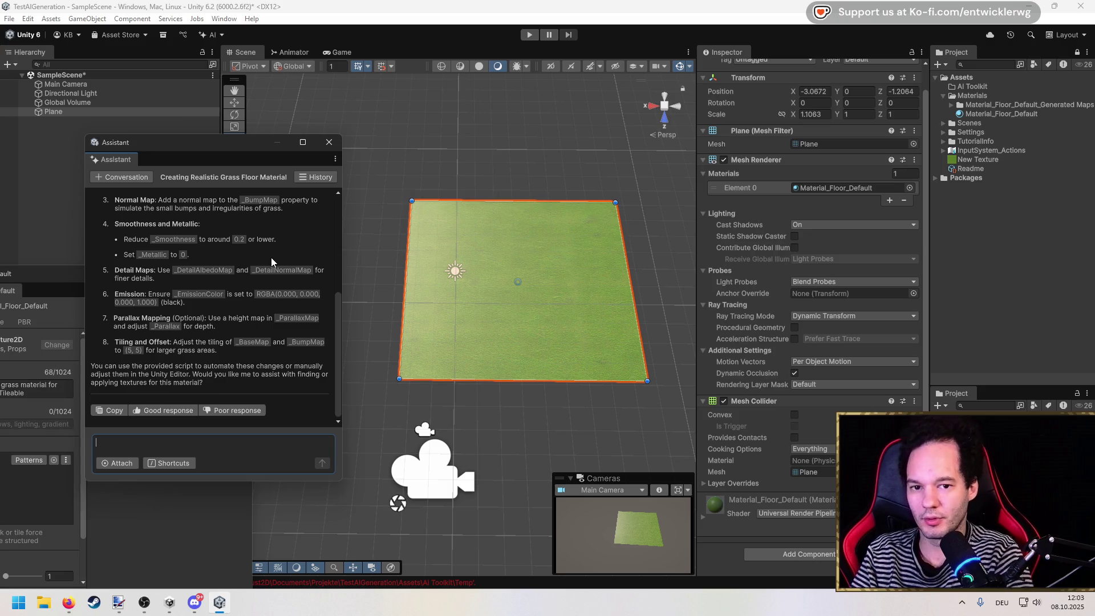
right_click(50, 112)
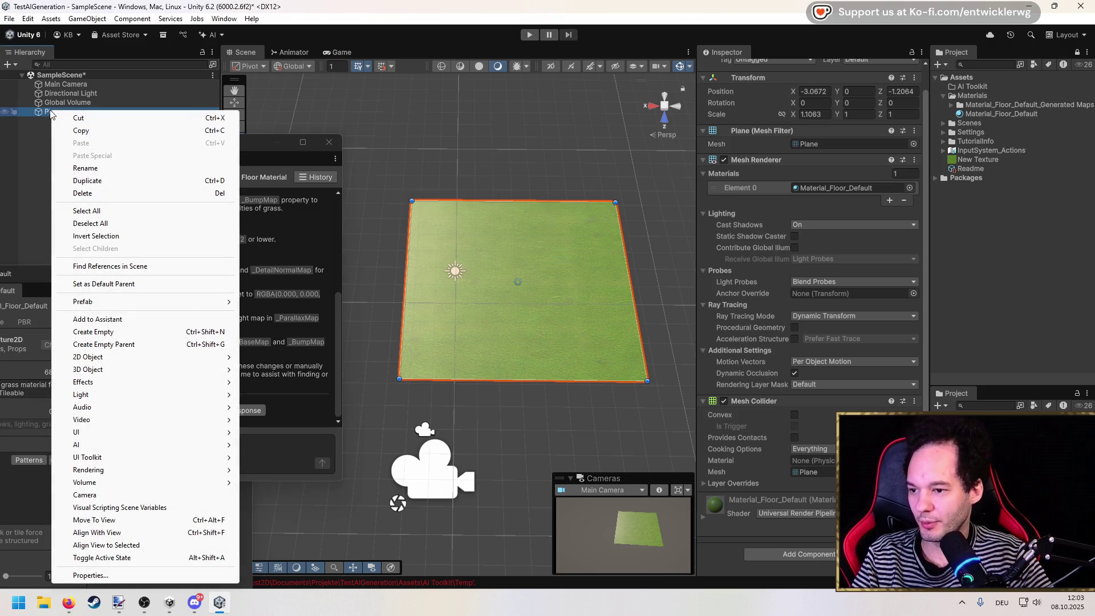
mouse_move(257, 158)
mouse_down()
mouse_move(421, 103)
mouse_move(470, 103)
mouse_up()
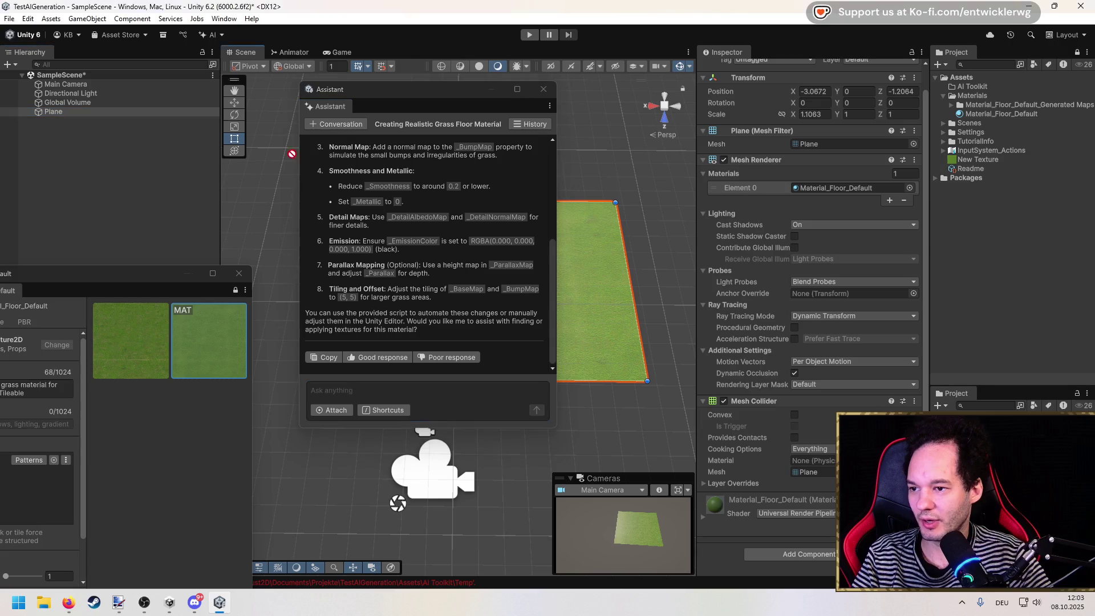
Start a new Assistant question with Material_Floor_Default attached.
click(445, 399)
scroll(408, 308, up, 3)
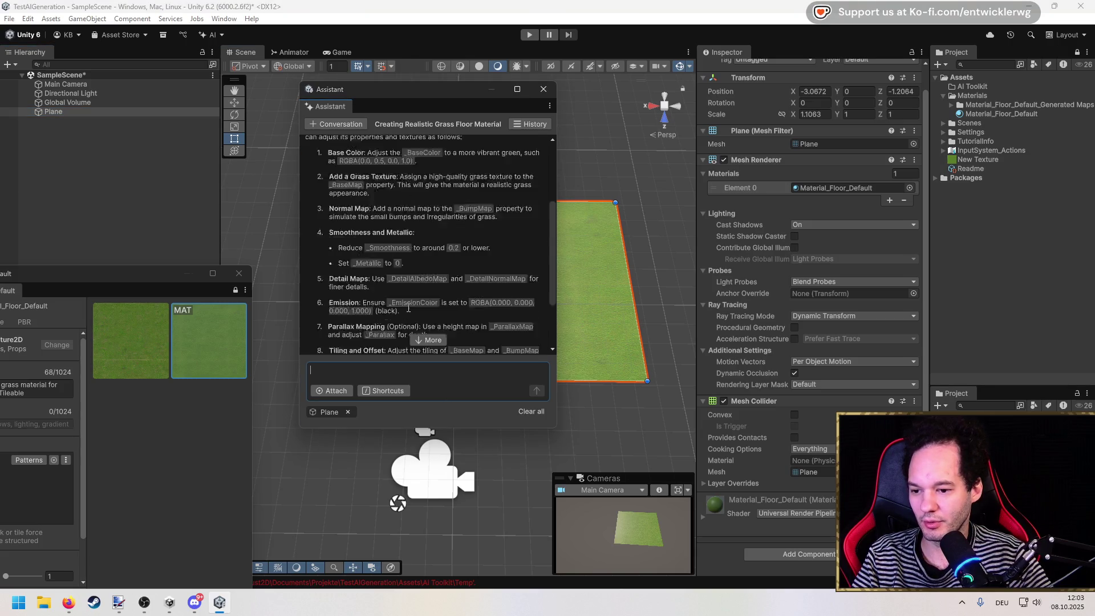
scroll(408, 308, down, 3)
click(950, 105)
click(948, 105)
drag(989, 115, 445, 391)
Ask how to scale the plane so the material's texture repeats instead of stretching.
text(I)
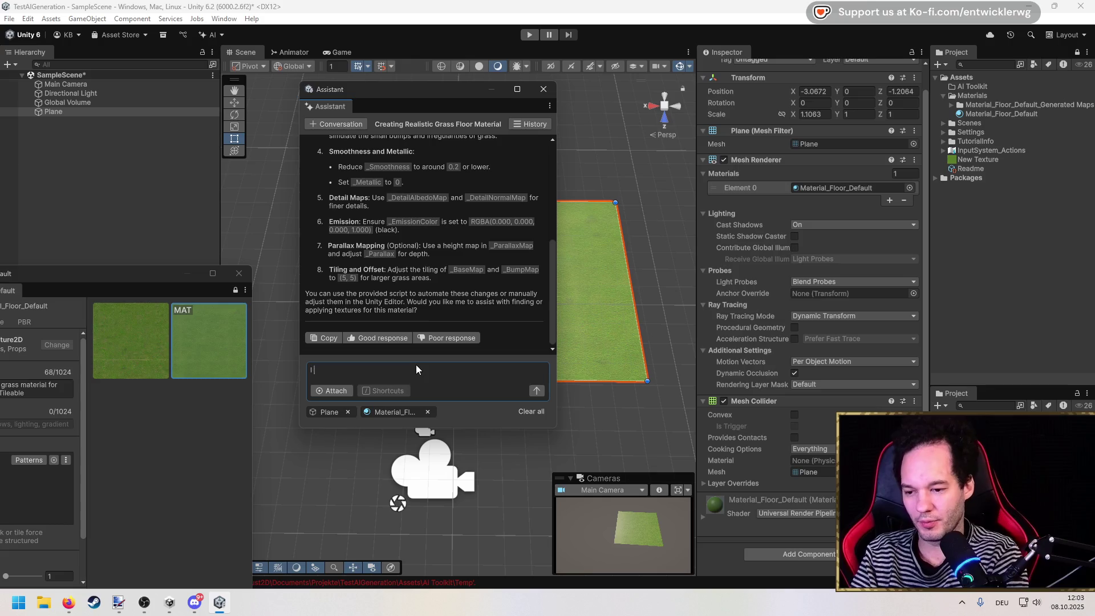
text( want to scal)
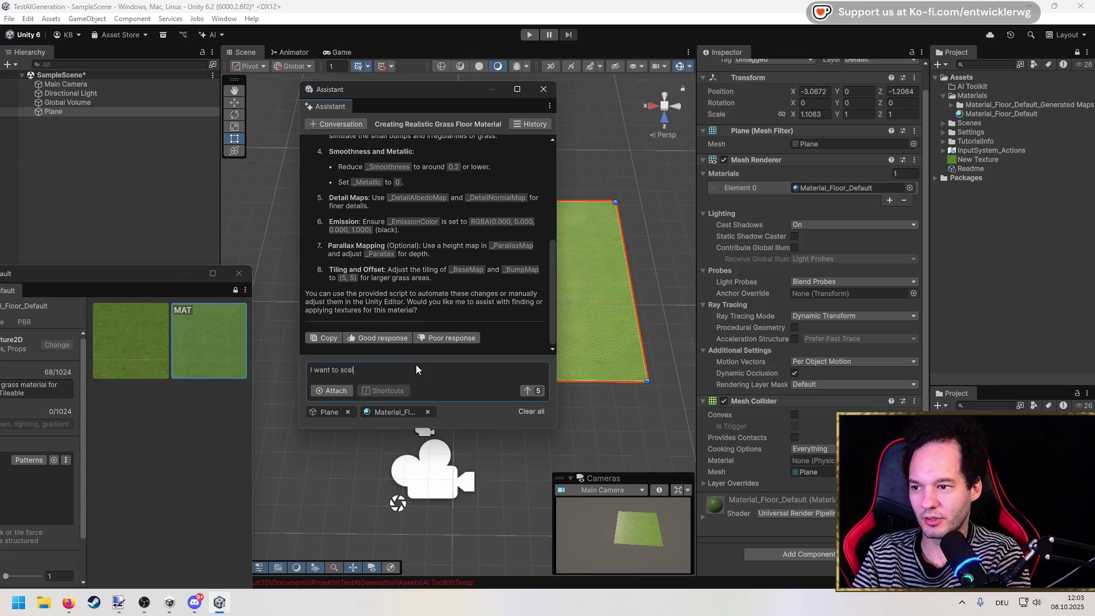
text(e the plane w)
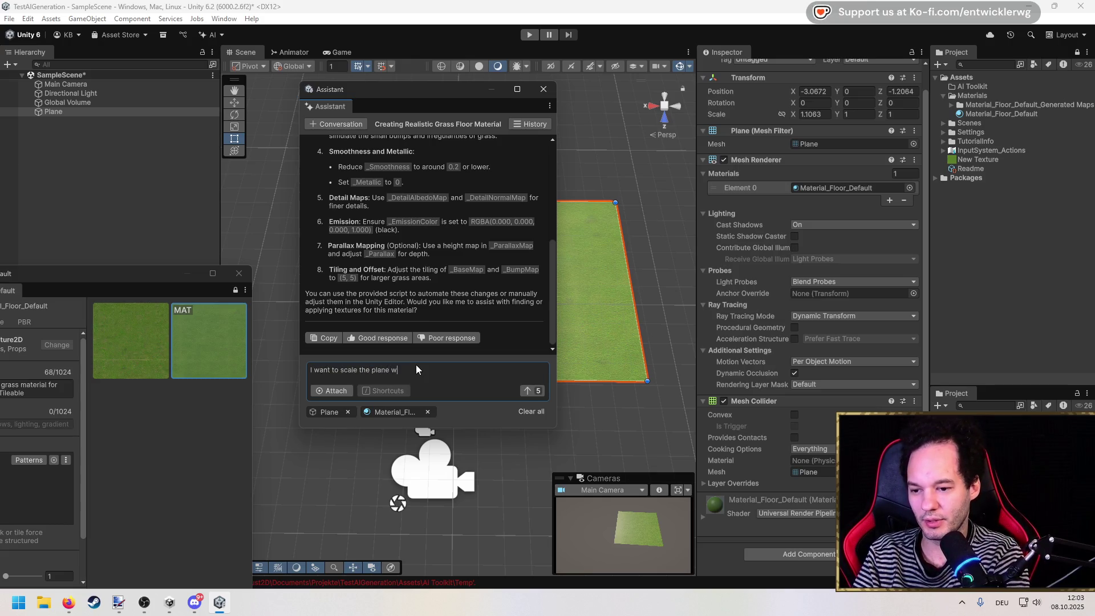
text(l sho)
key(ctrl+shift+Left)
key(ctrl+shift+Left)
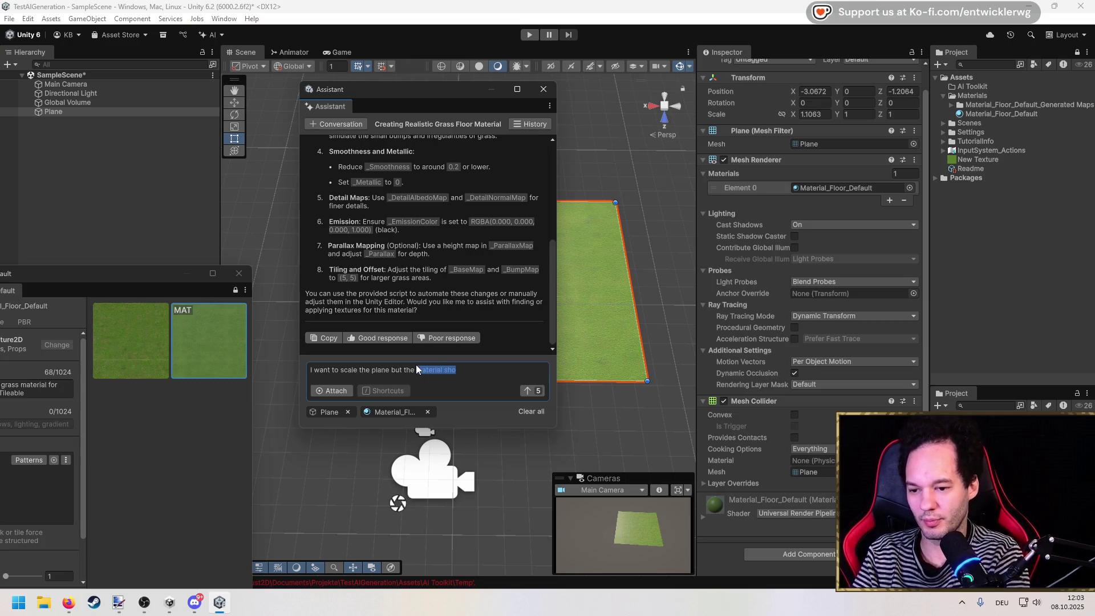
text(texture of the mater)
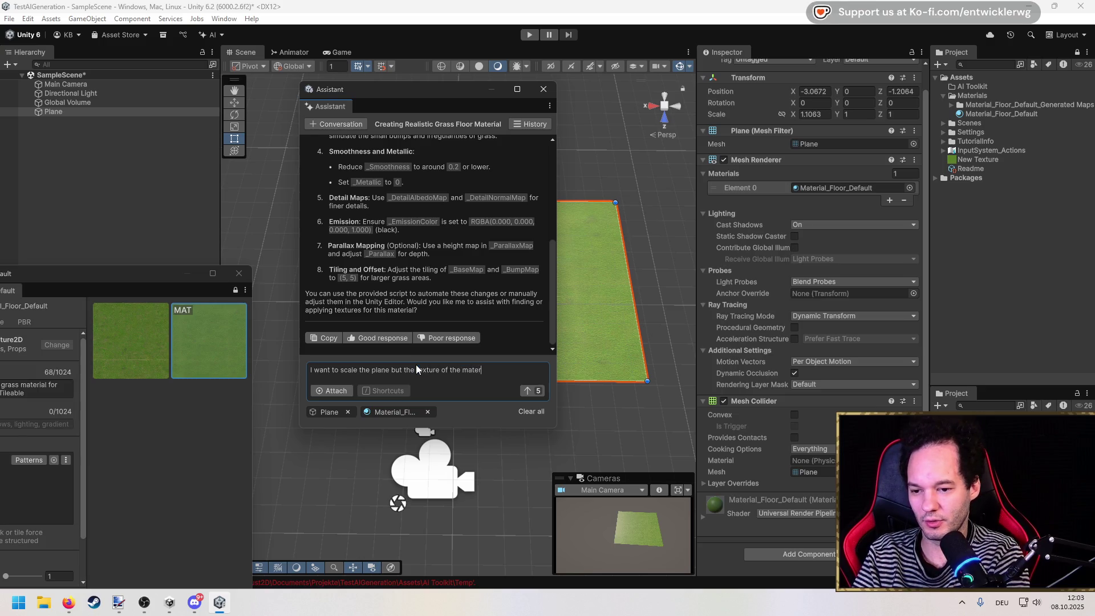
text(ial should not scale and should )
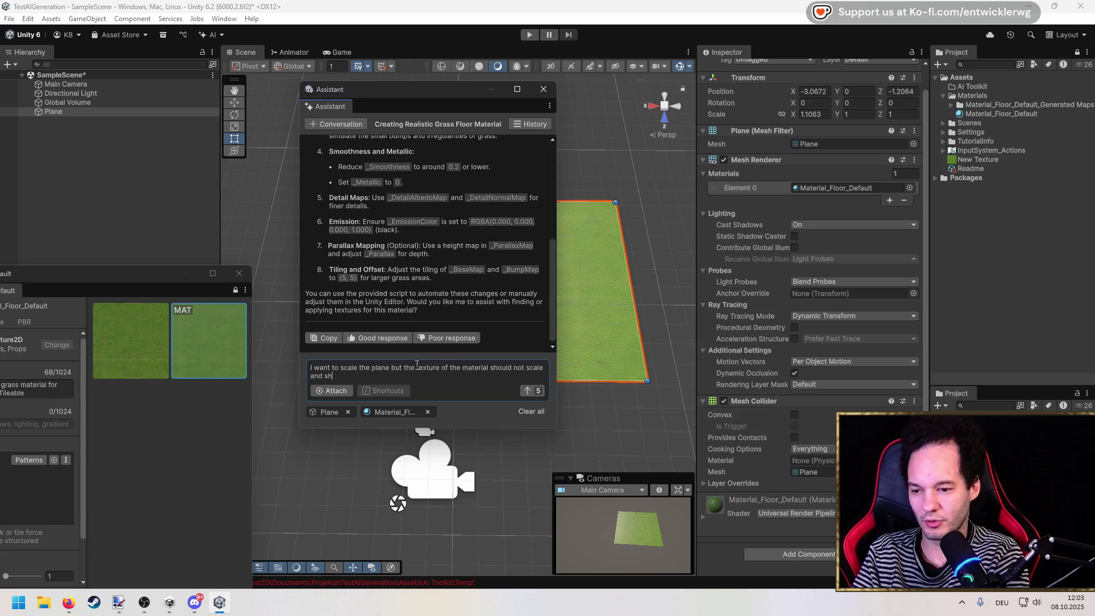
text(repeat.)
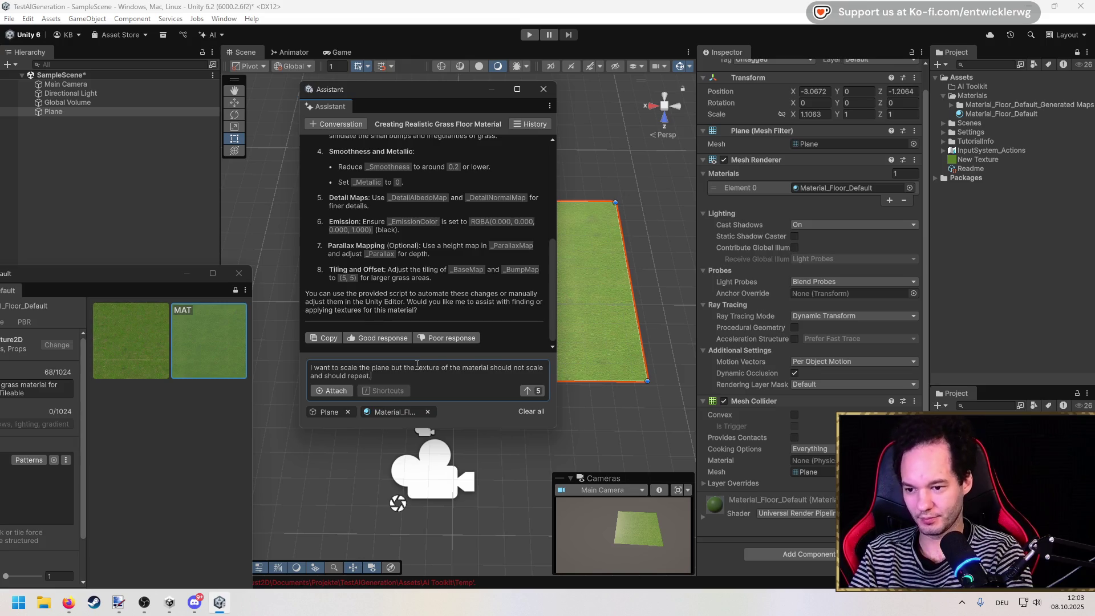
key(Return)
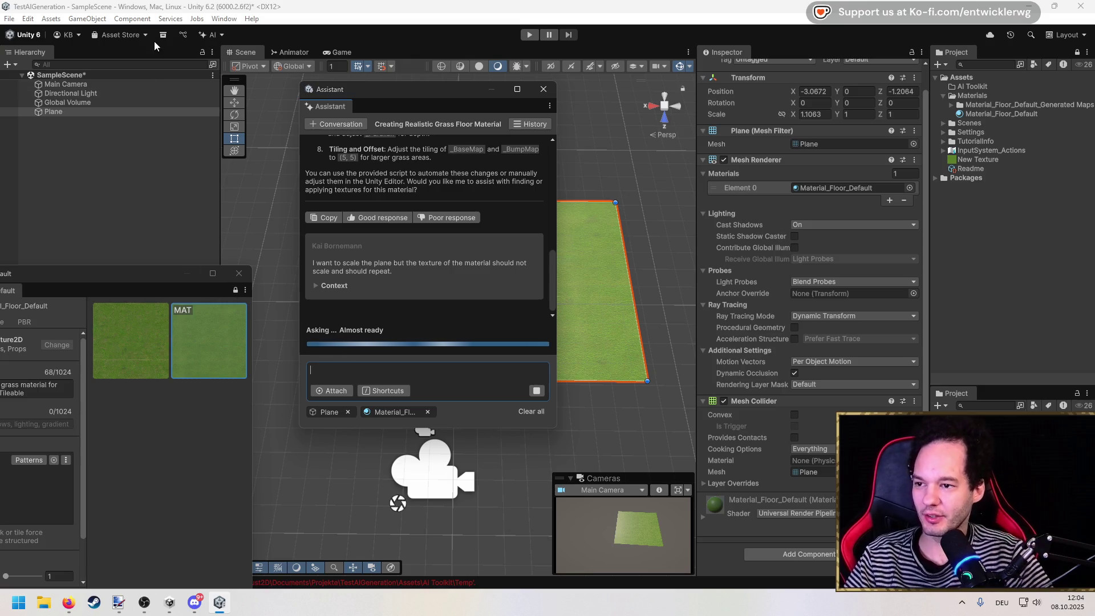
Widen the Assistant window and scroll through its AdjustTextureTiling script and usage steps.
click(222, 33)
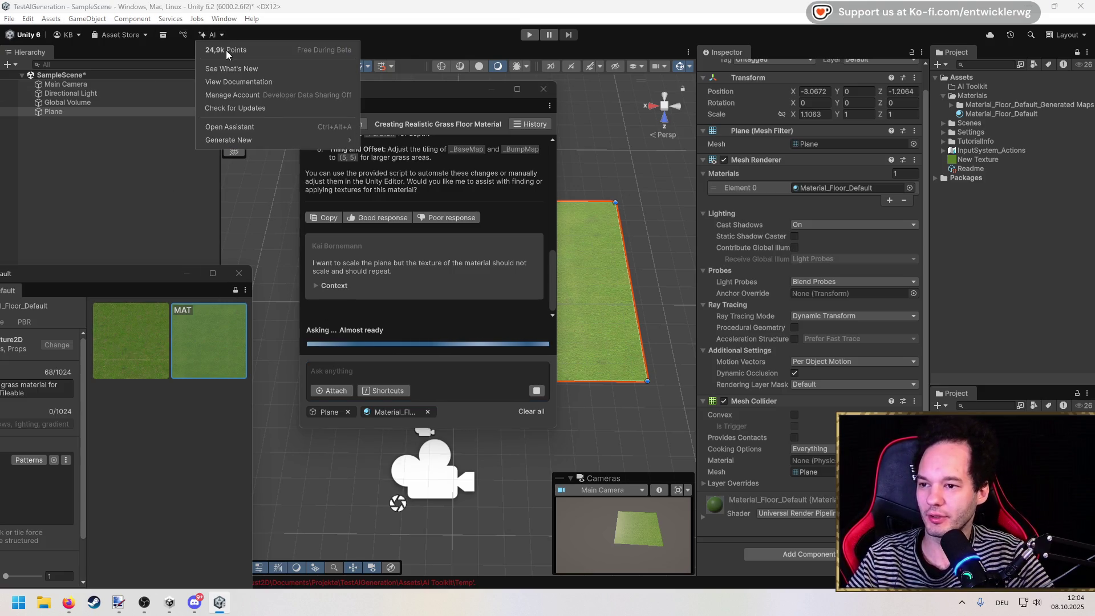
drag(421, 95, 405, 94)
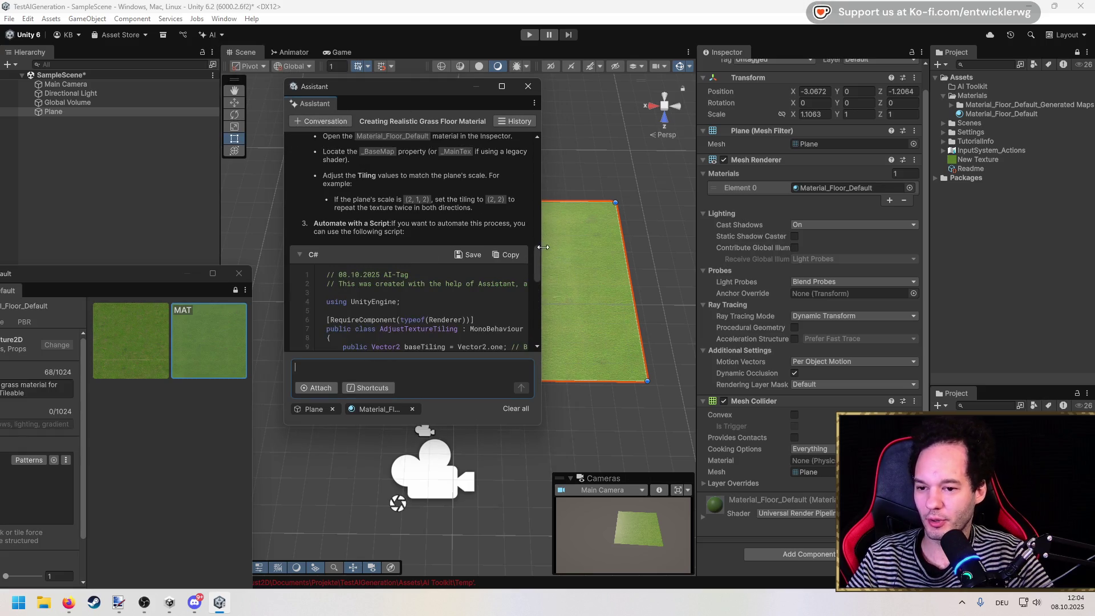
drag(544, 246, 688, 247)
scroll(532, 260, up, 5)
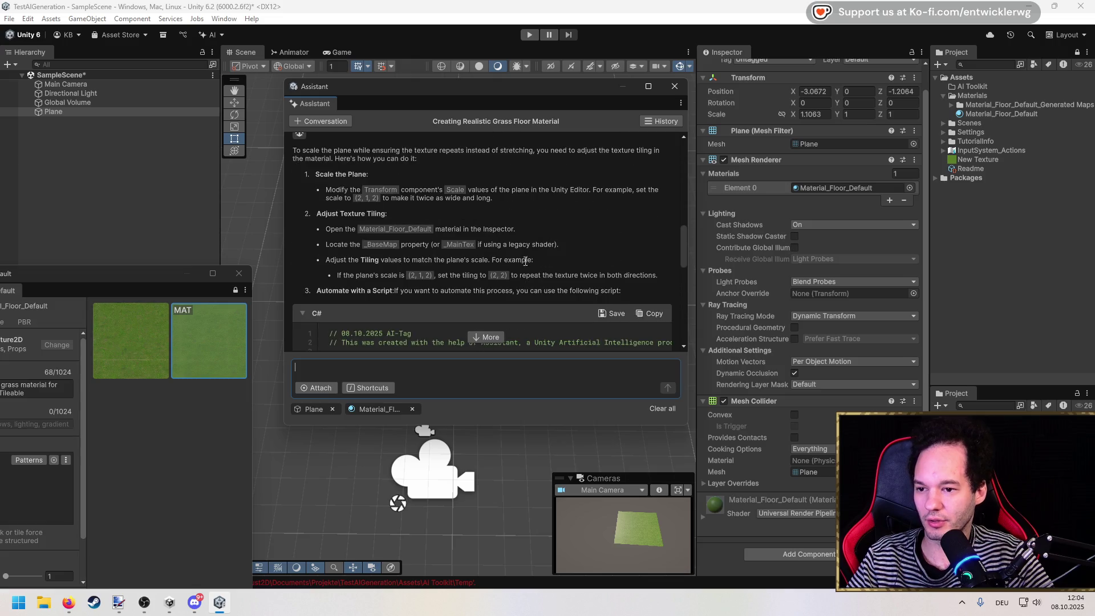
scroll(532, 261, up, 1)
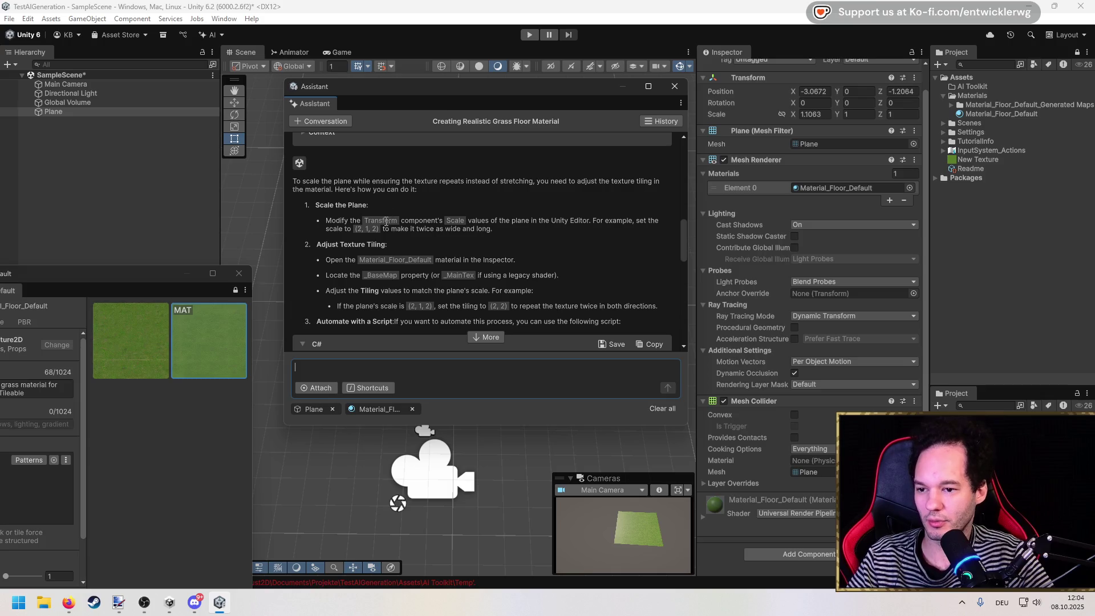
scroll(385, 240, down, 1)
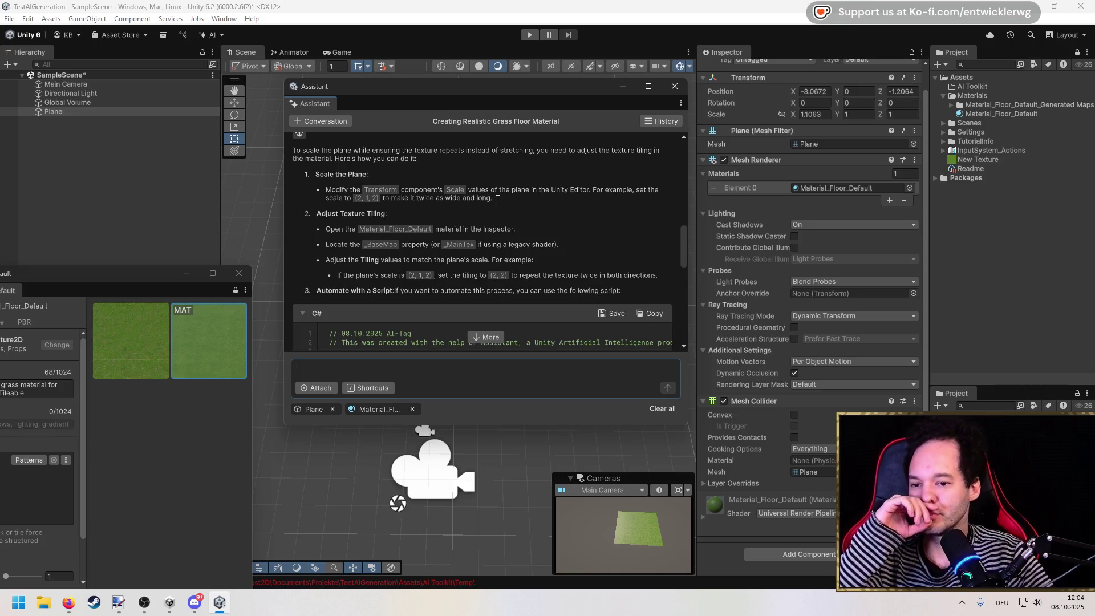
scroll(371, 203, down, 2)
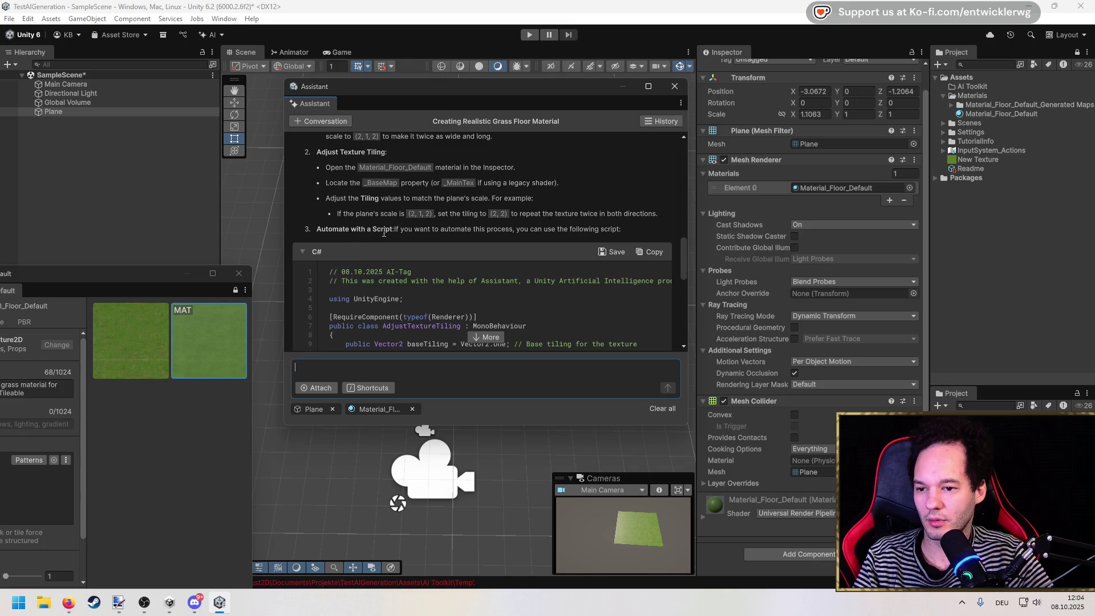
scroll(390, 233, down, 5)
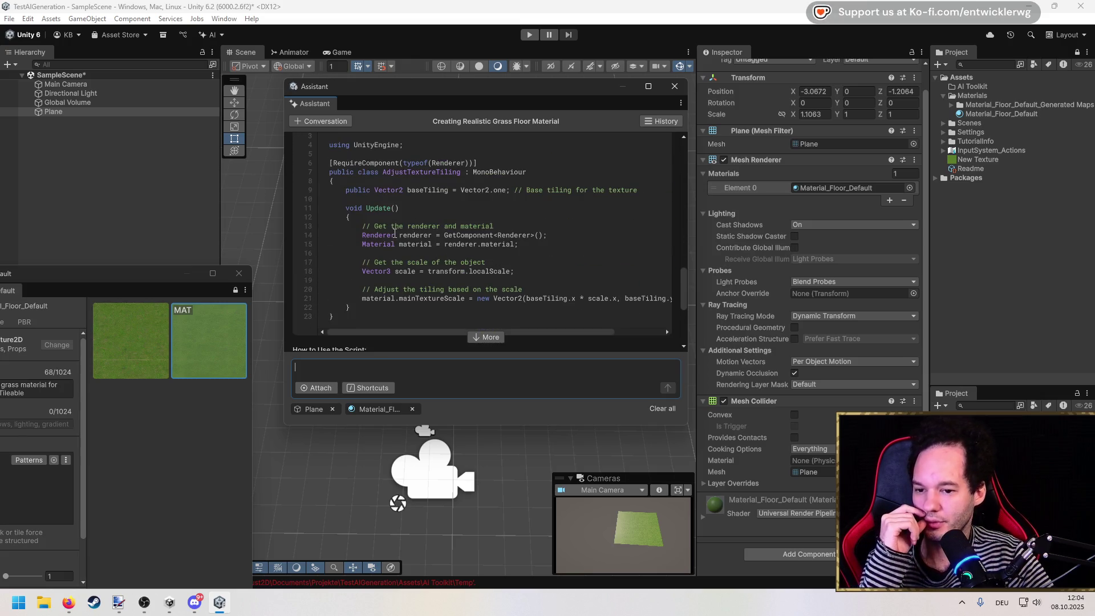
scroll(394, 234, down, 5)
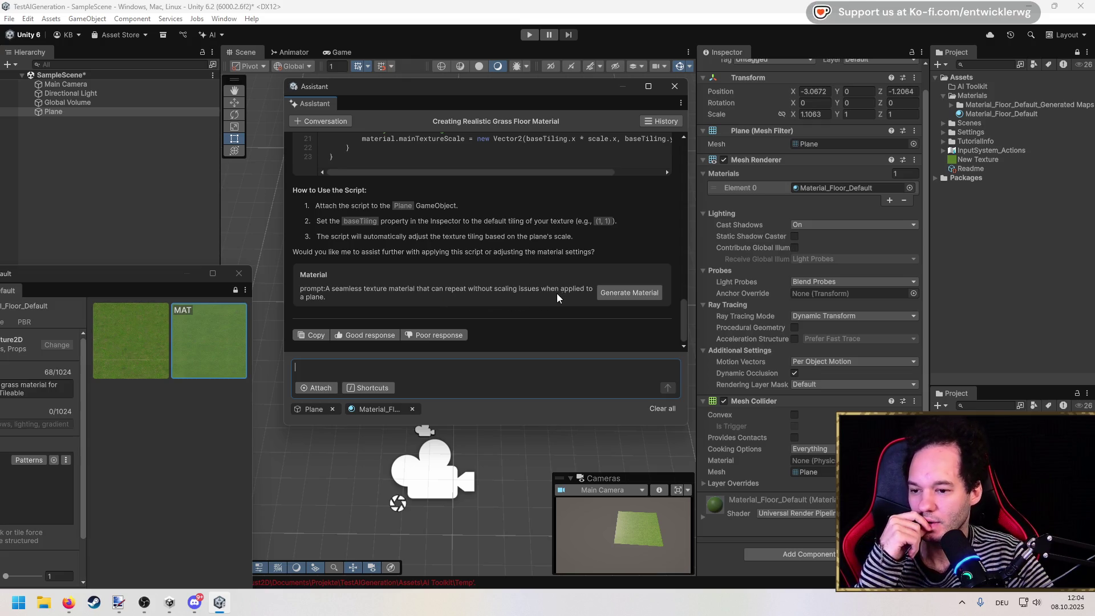
Change the prompt to 'realistic seamless grass material', dropping 'Tileable', generate, and pick the new result.
mouse_move(135, 279)
mouse_down()
mouse_move(207, 227)
mouse_move(215, 203)
mouse_move(176, 194)
mouse_move(243, 197)
mouse_up()
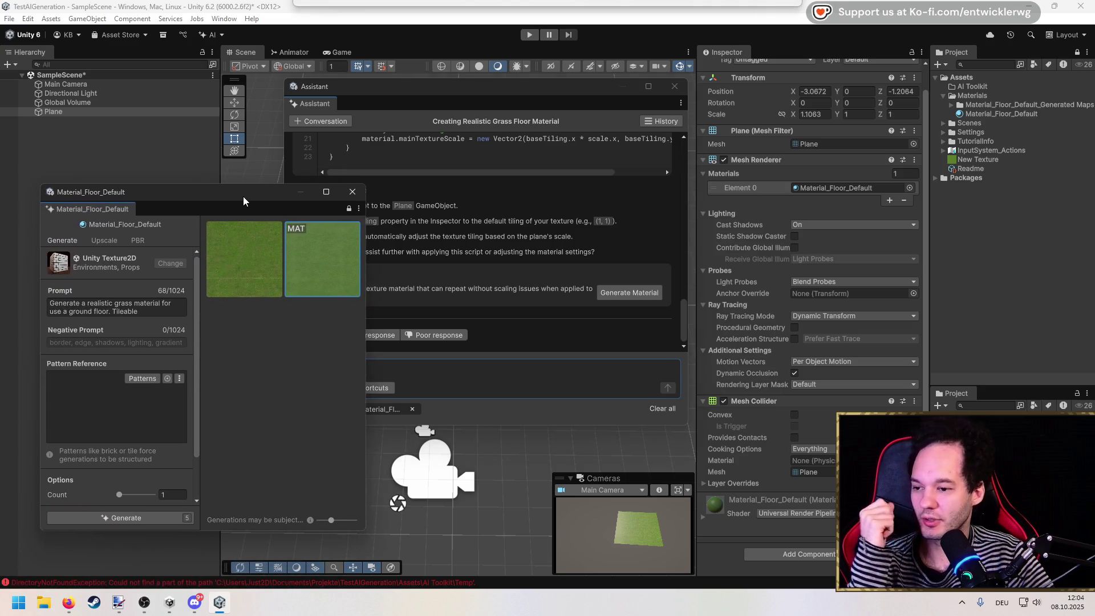
click(150, 312)
drag(150, 313, 115, 312)
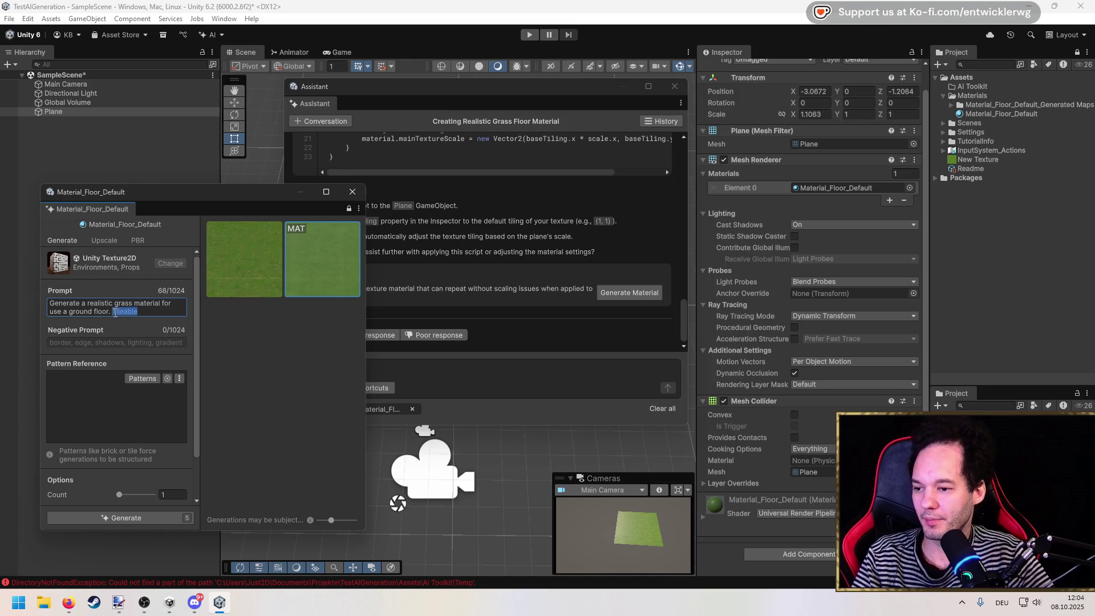
click(113, 302)
text(seamless)
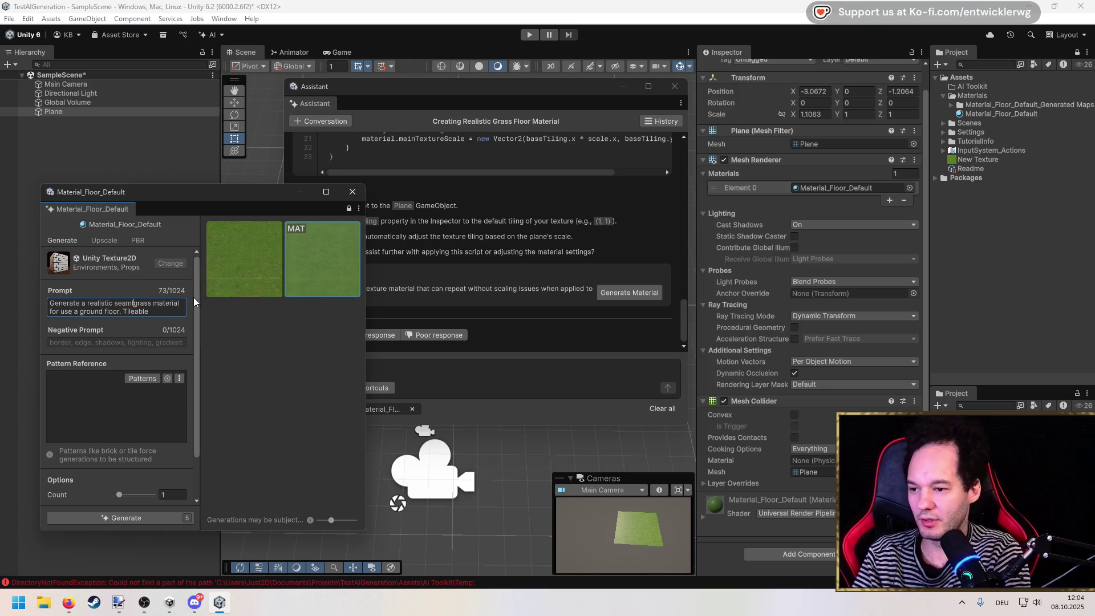
key(End)
key(BackSpace)
key(BackSpace)
key(BackSpace)
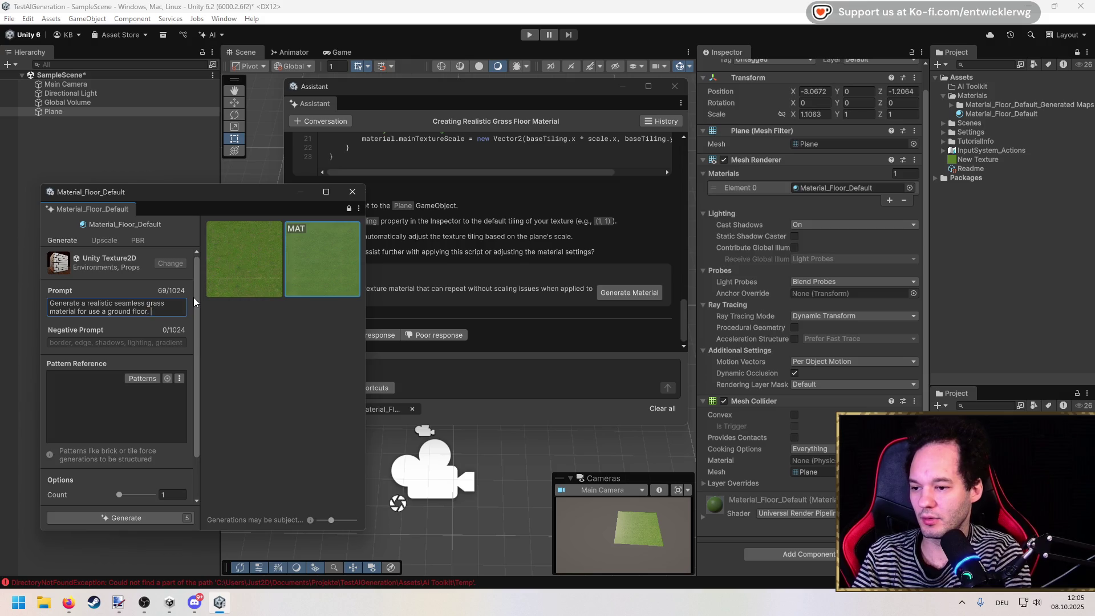
click(135, 517)
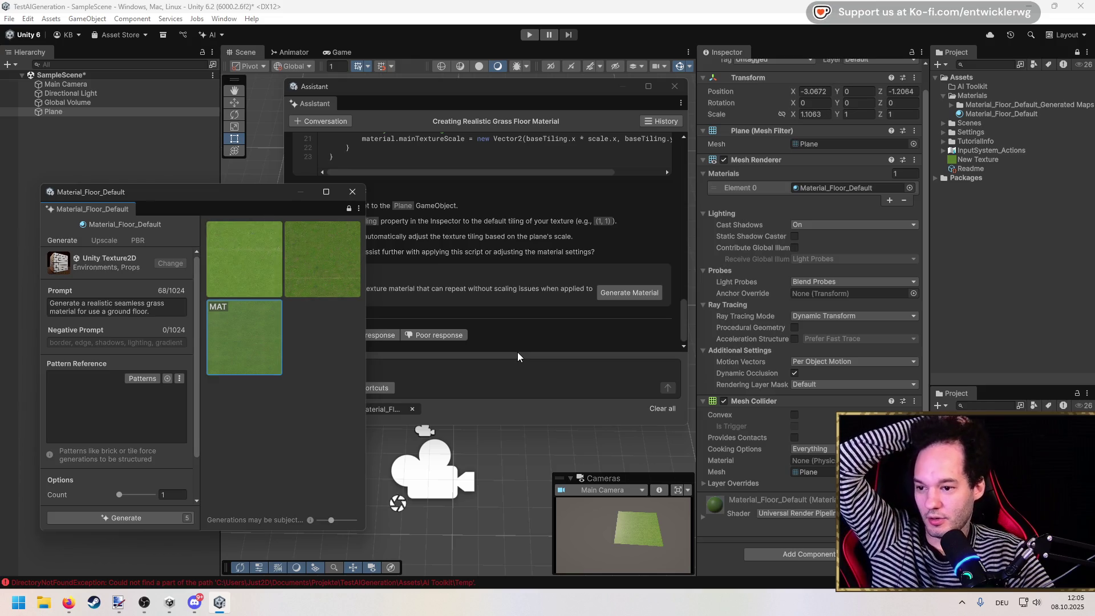
click(237, 252)
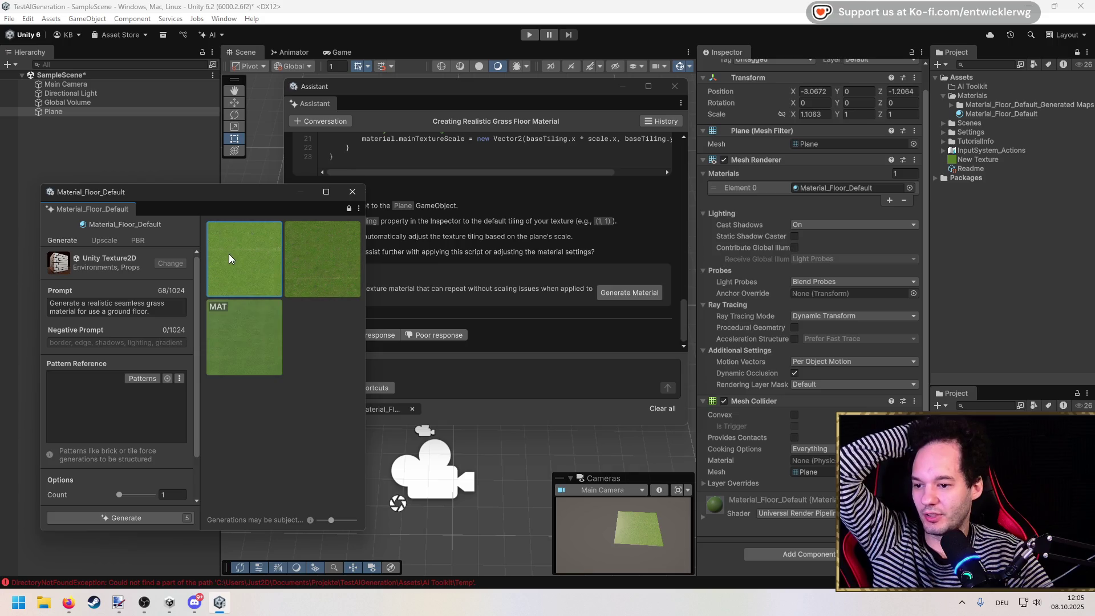
Inspect the new grass texture and Material_Floor_Default with the Assistant moved aside.
right_click(229, 257)
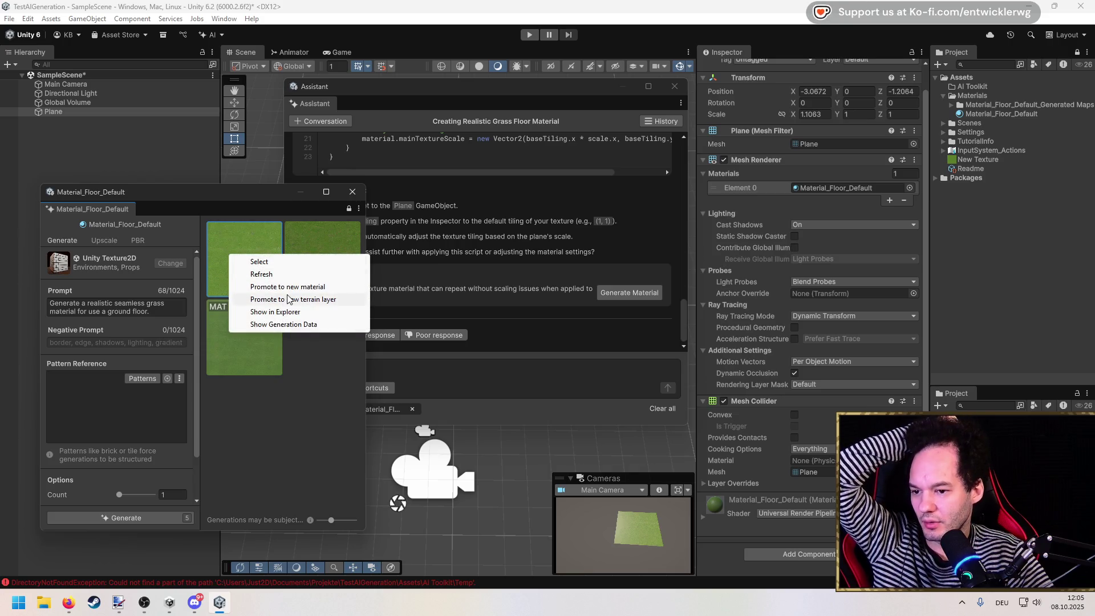
click(268, 274)
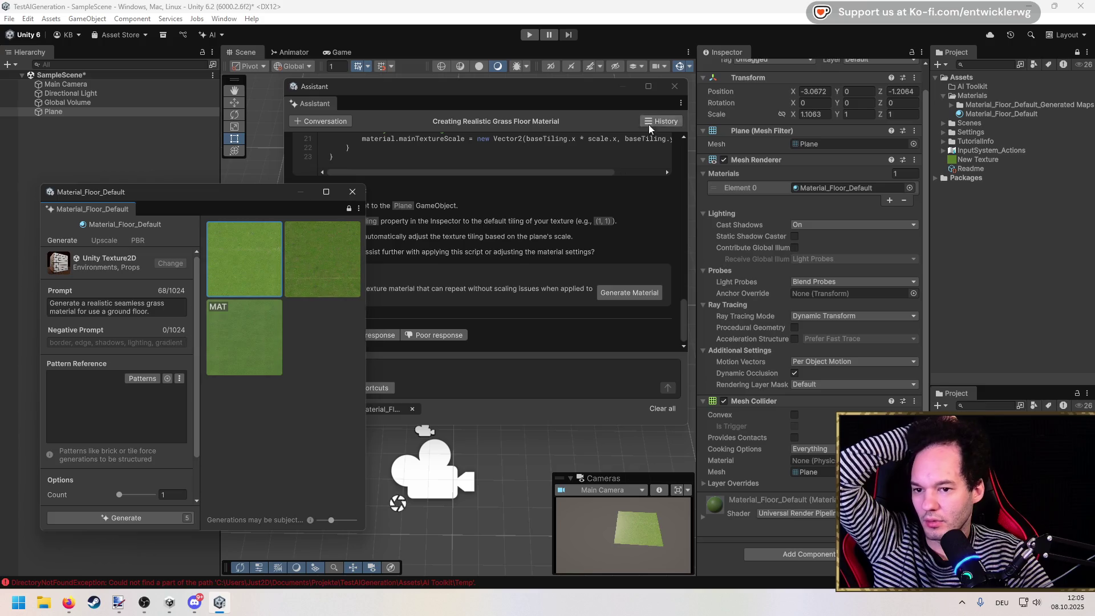
mouse_move(610, 88)
mouse_down()
mouse_move(330, 389)
mouse_move(330, 412)
mouse_up()
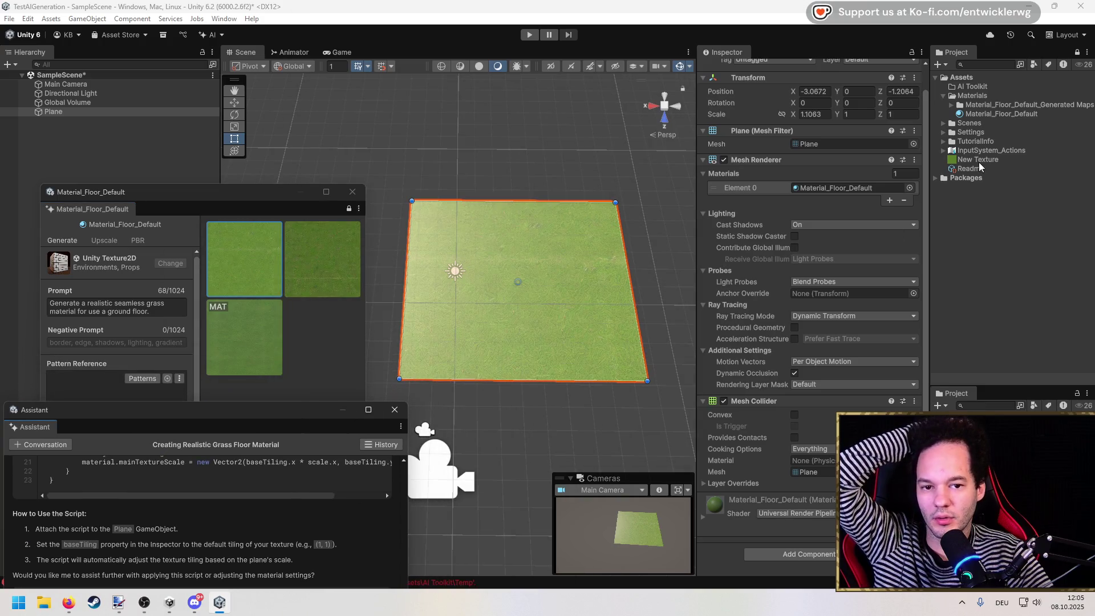
click(992, 114)
click(259, 249)
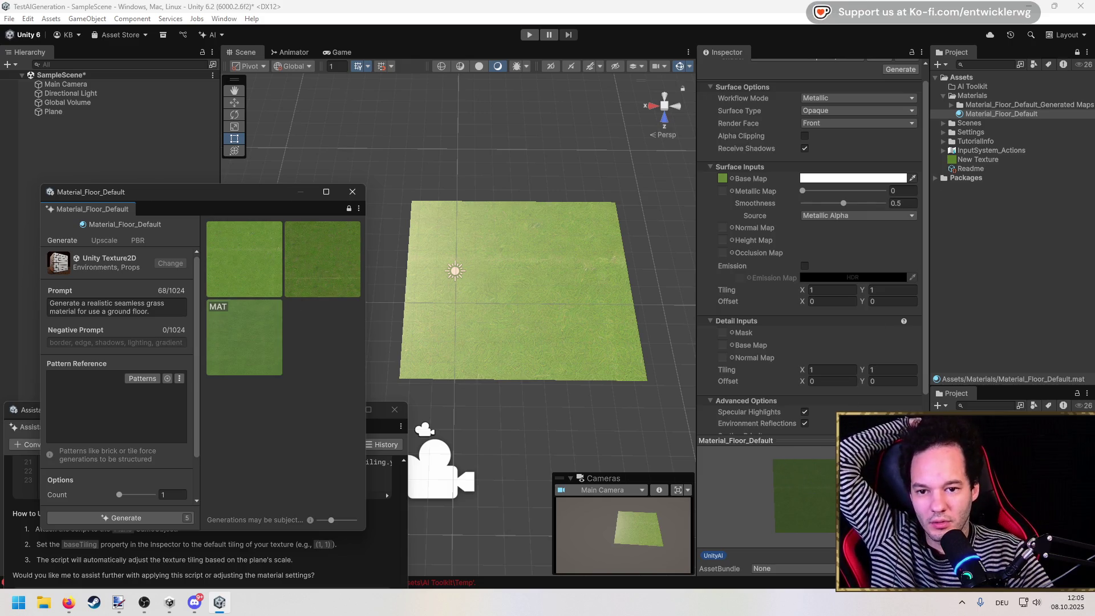
scroll(800, 341, down, 3)
scroll(765, 365, up, 4)
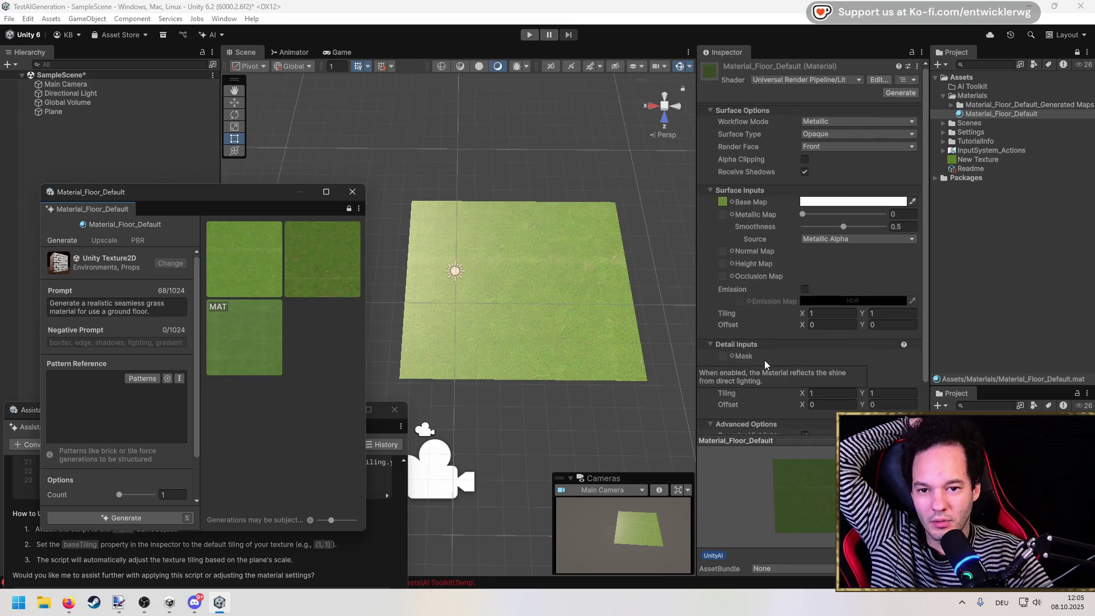
Promote the new grass texture to a new material and close its generator window.
right_click(250, 252)
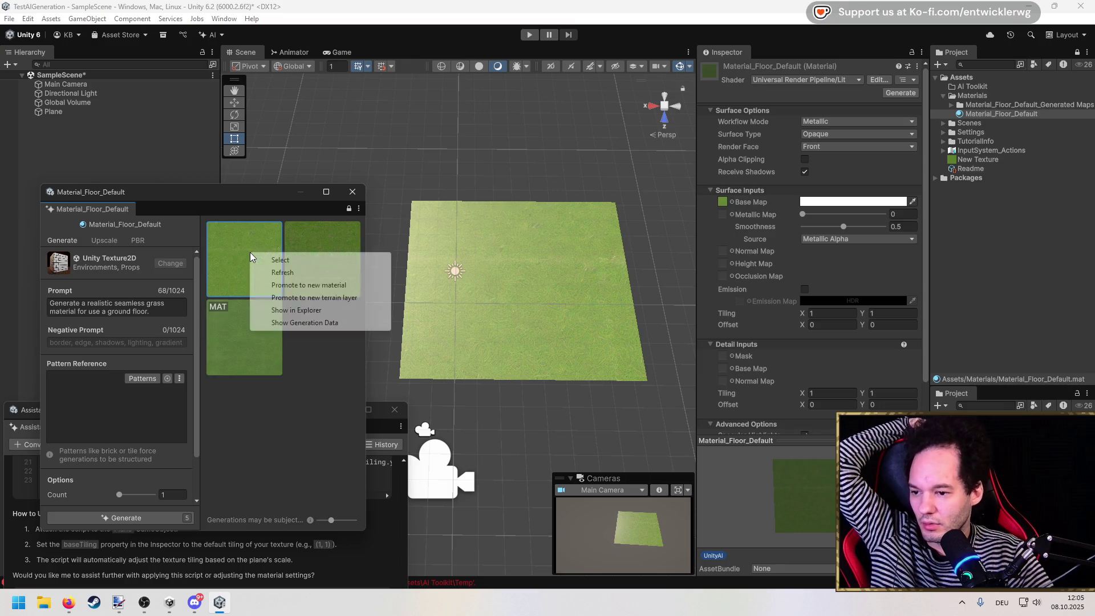
click(301, 286)
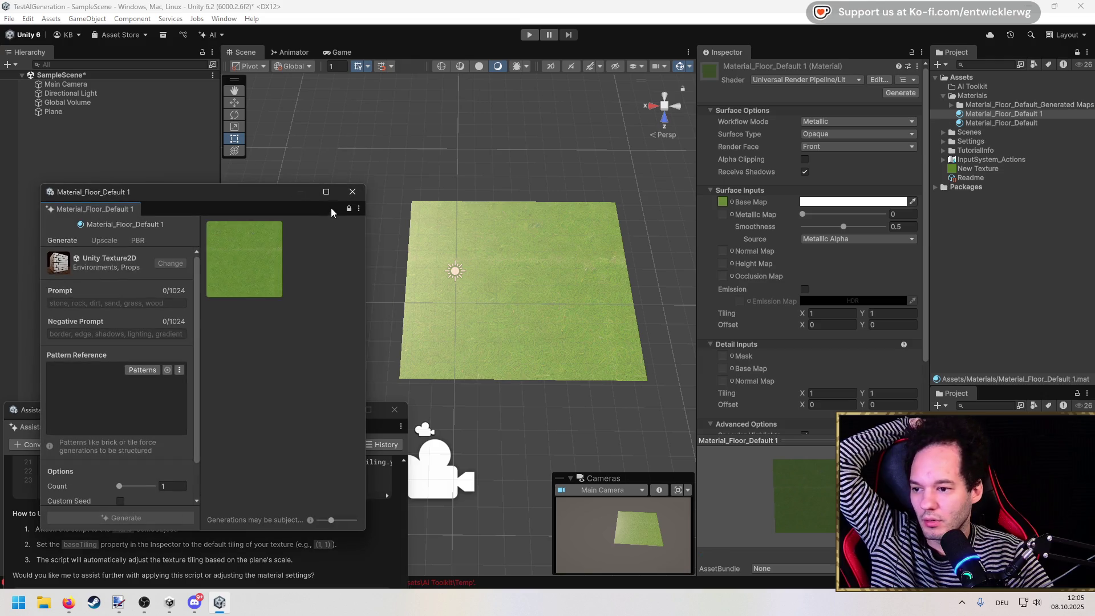
click(352, 191)
click(989, 122)
Delete the duplicate Material_Floor_Default 1 material asset.
click(998, 114)
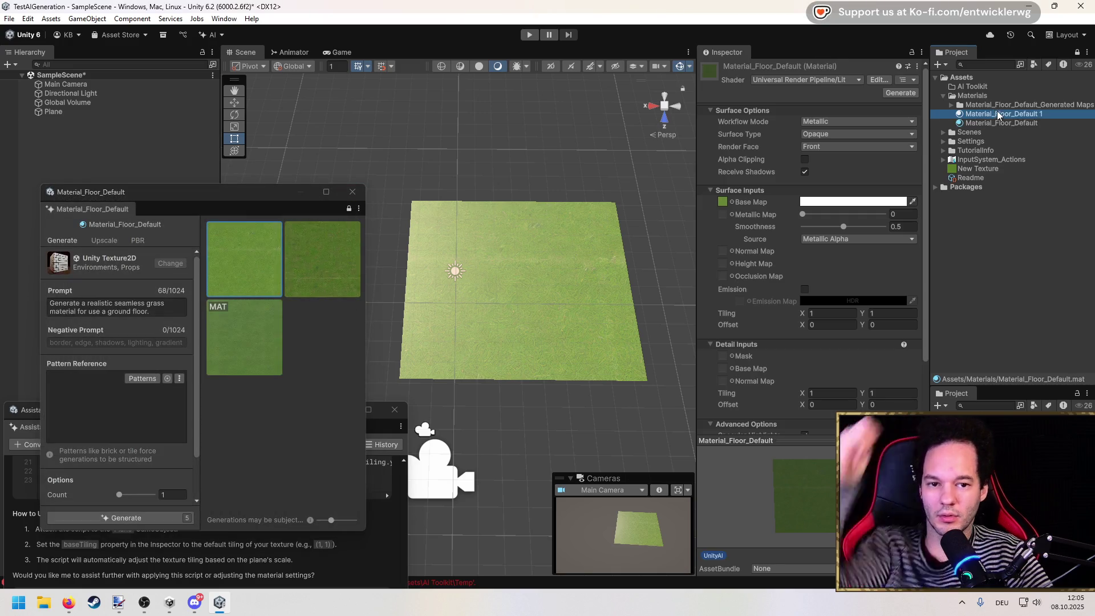
key(Delete)
key(Return)
click(951, 106)
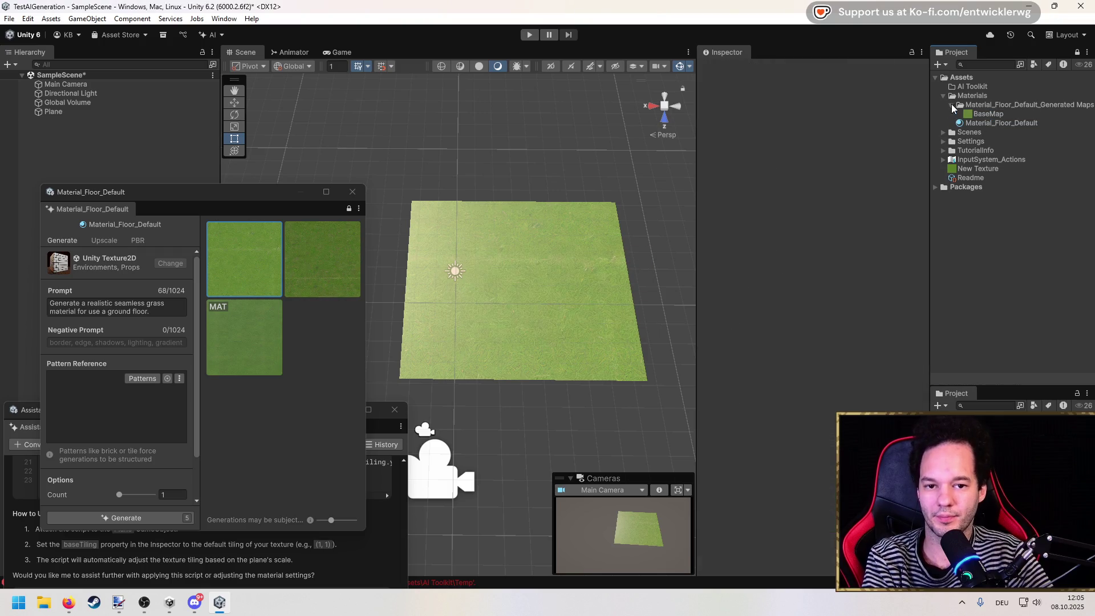
Check Material_Floor_Default's base map texture, then select the floor plane and stretch it wider.
click(992, 124)
click(724, 203)
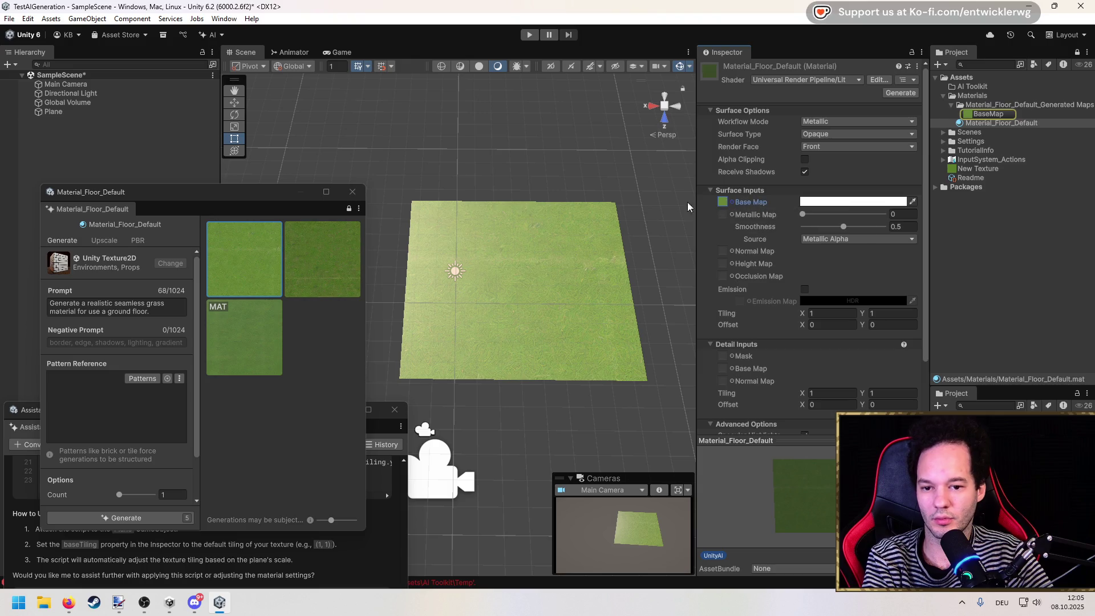
click(54, 112)
mouse_move(624, 285)
mouse_down()
mouse_move(1020, 284)
mouse_move(661, 279)
mouse_move(738, 289)
mouse_move(620, 276)
mouse_up()
scroll(761, 317, down, 2)
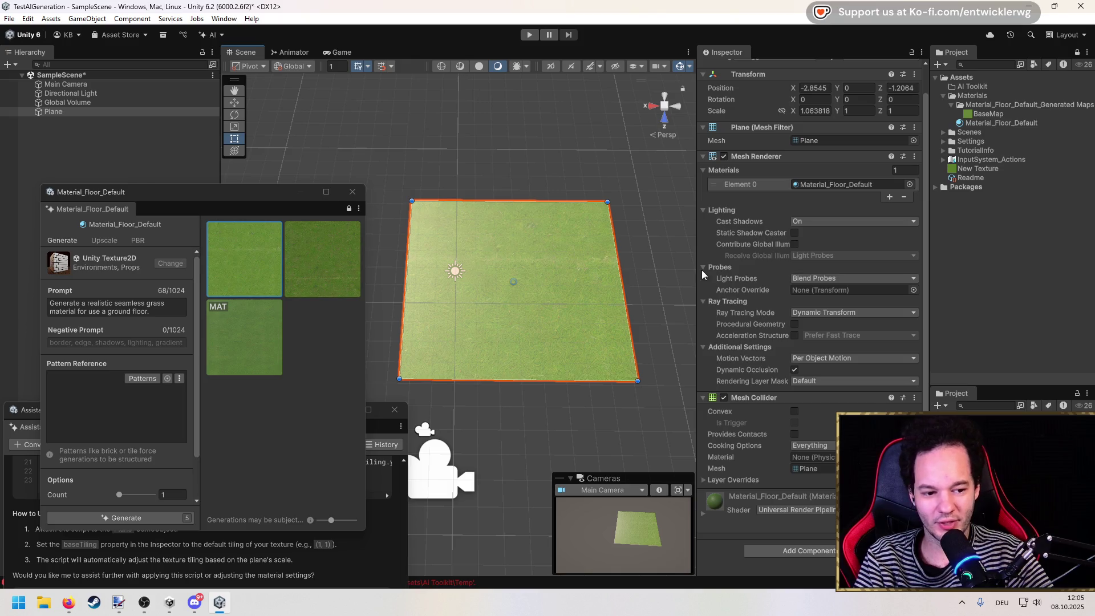
mouse_move(452, 312)
mouse_down()
mouse_move(416, 264)
mouse_move(437, 274)
mouse_up()
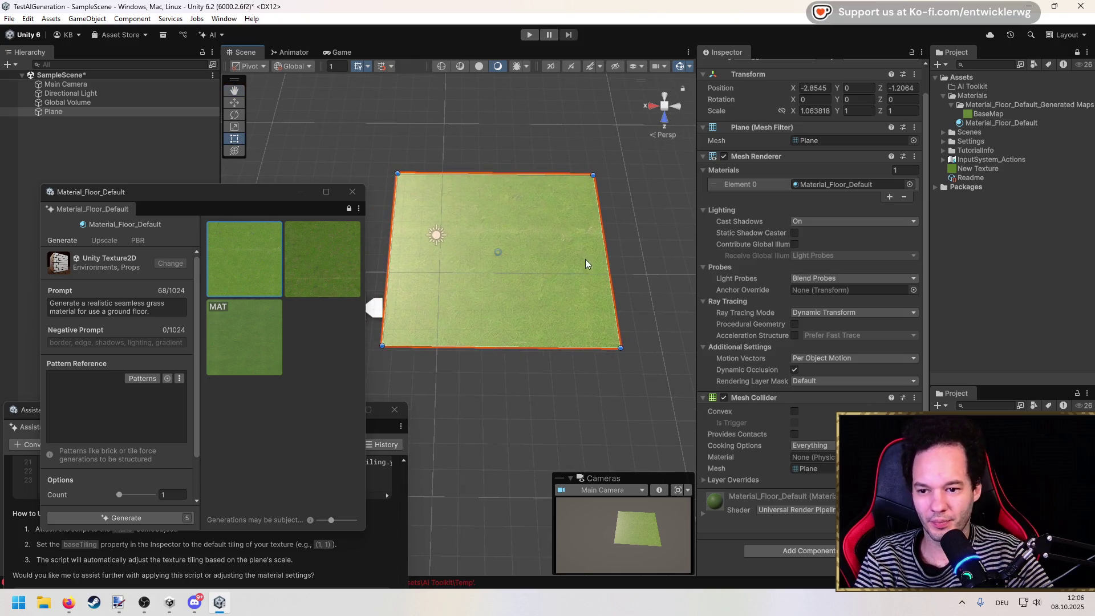
Resize the Plane's width to X scale 0.942 and raise the Assistant conversation higher.
click(86, 112)
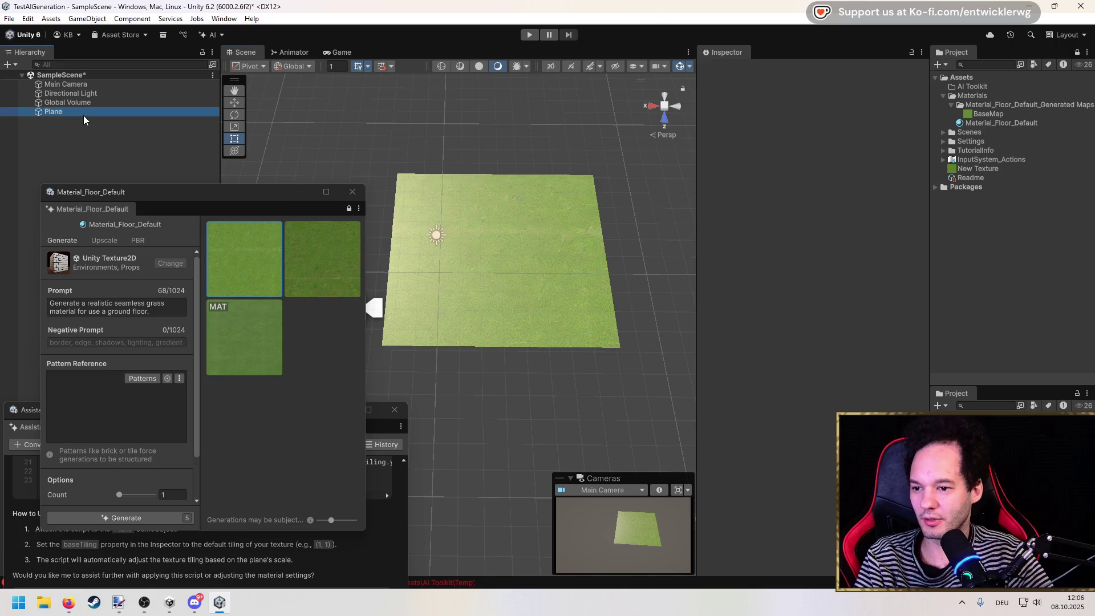
mouse_move(607, 239)
mouse_down()
mouse_move(450, 243)
mouse_move(693, 261)
mouse_move(582, 261)
mouse_up()
click(22, 409)
drag(281, 416, 300, 174)
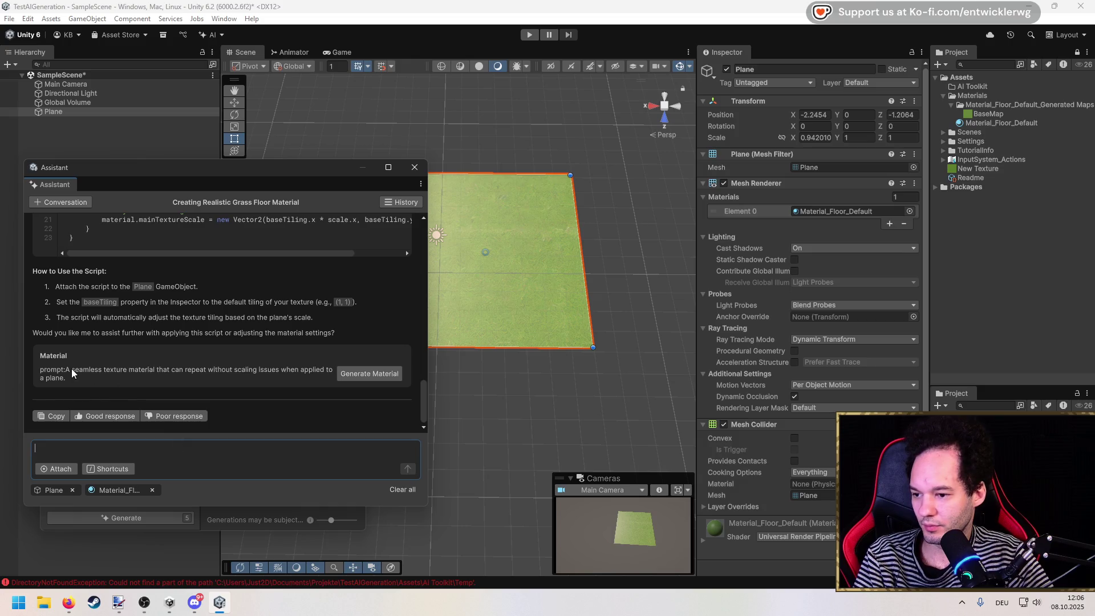
Move the Assistant and material generator aside, then set the Plane's X and Z scale to 2.
scroll(71, 368, up, 10)
scroll(73, 370, up, 2)
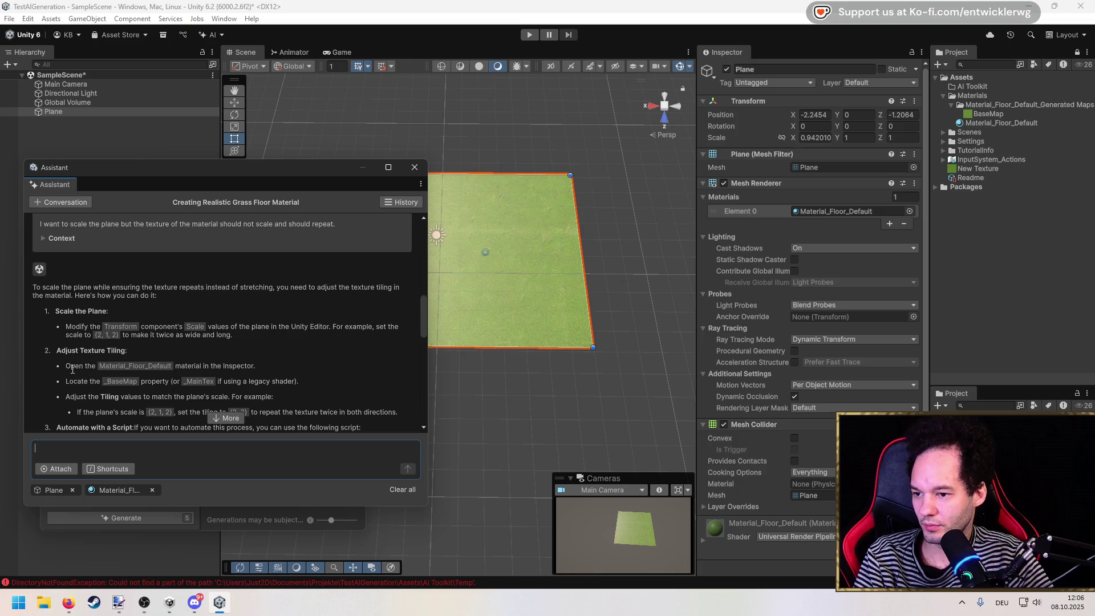
drag(238, 173, 177, 427)
mouse_move(276, 210)
mouse_down()
mouse_move(233, 217)
mouse_move(232, 243)
mouse_up()
click(815, 138)
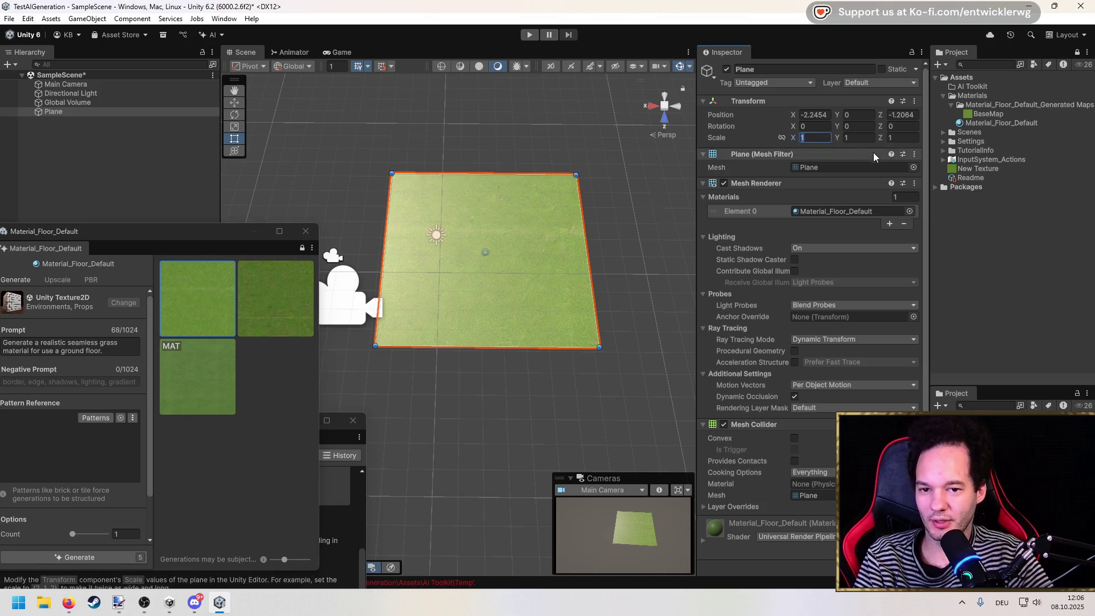
text(2)
click(892, 138)
text(2)
key(Return)
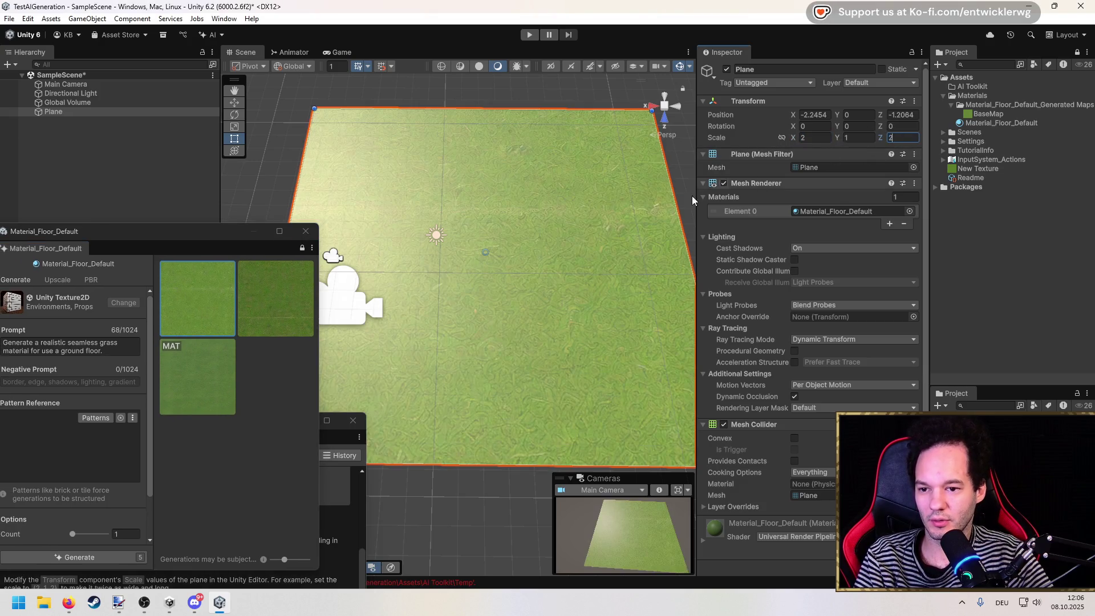
scroll(614, 256, up, 3)
scroll(783, 391, down, 1)
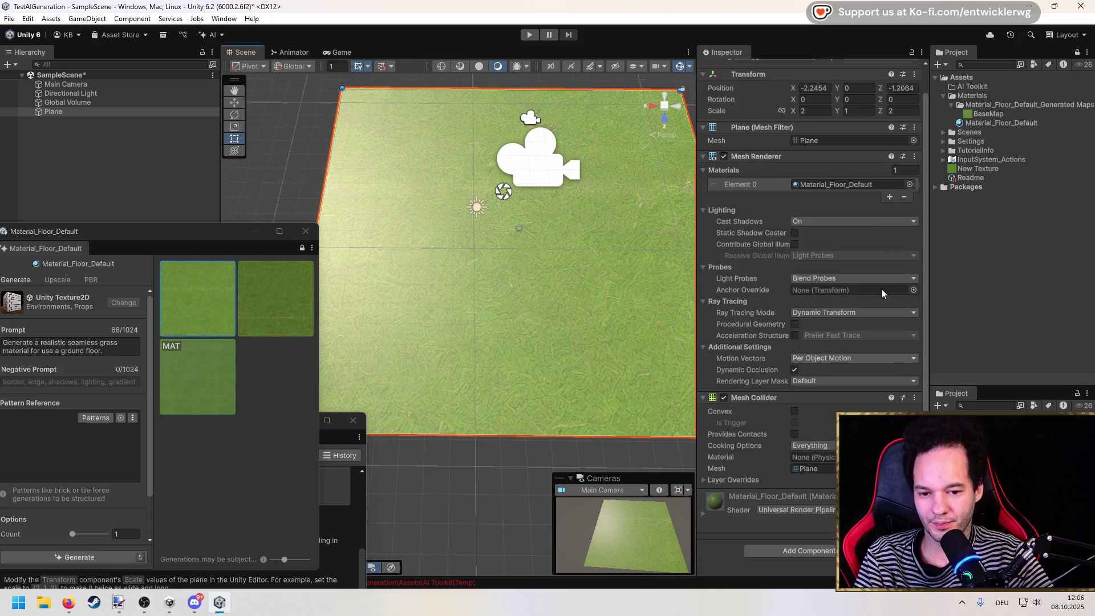
Open Material_Floor_Default's settings to review its 1 × 1 tiling.
click(993, 121)
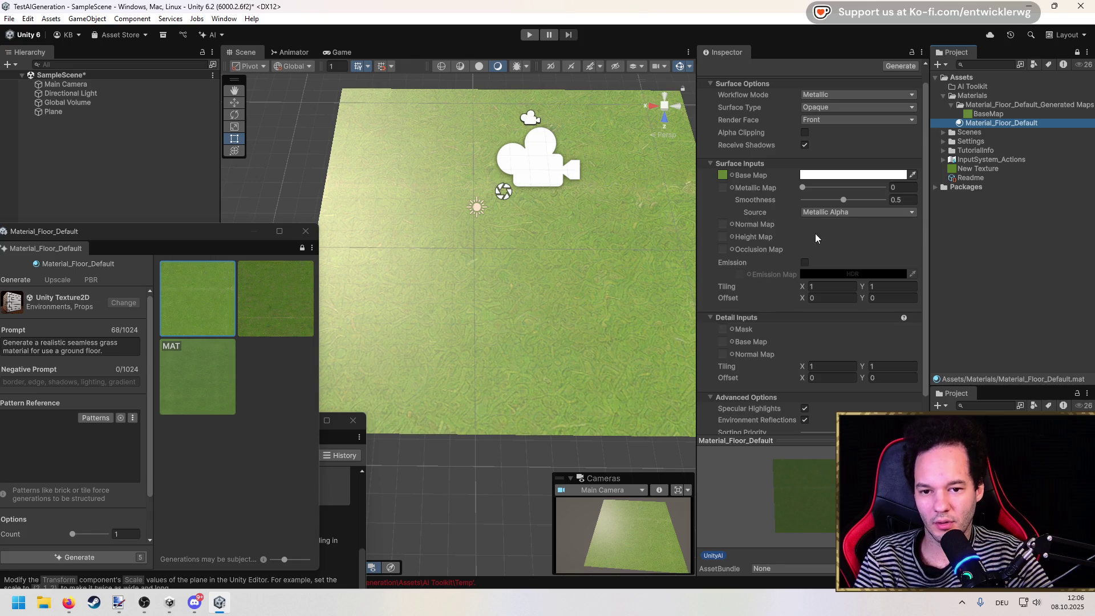
scroll(759, 295, up, 1)
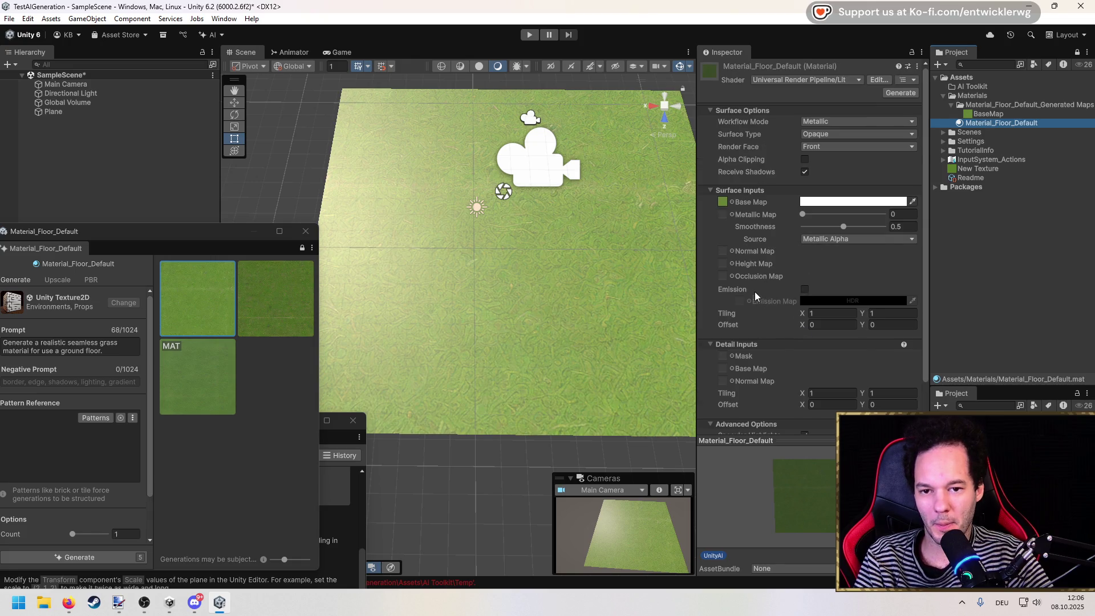
scroll(731, 216, down, 3)
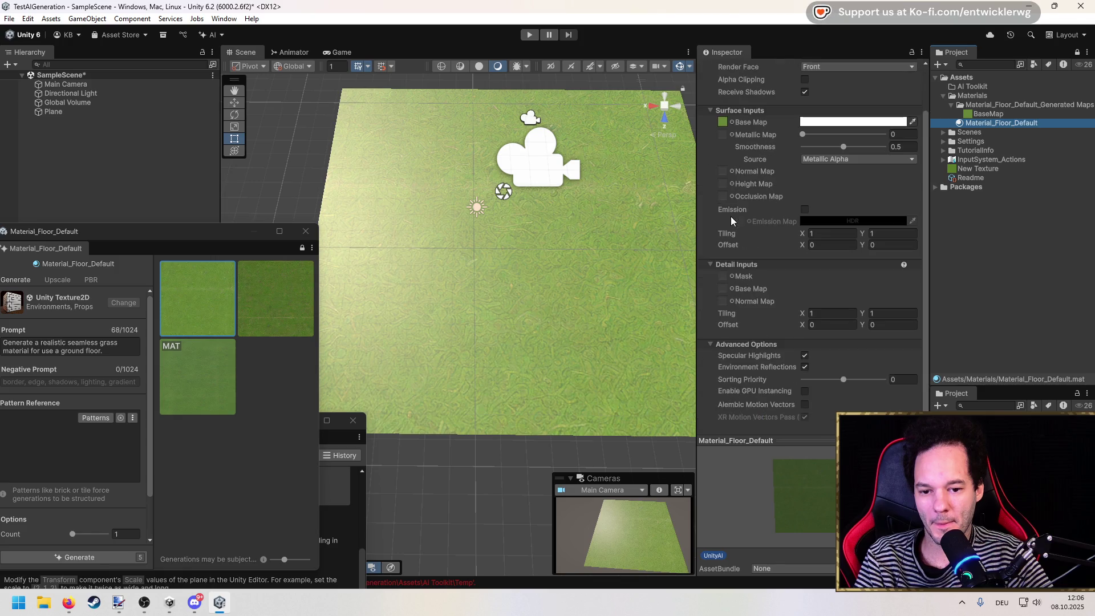
Centre the Assistant and ask it how seamless textures work and how to create one.
drag(308, 421, 445, 116)
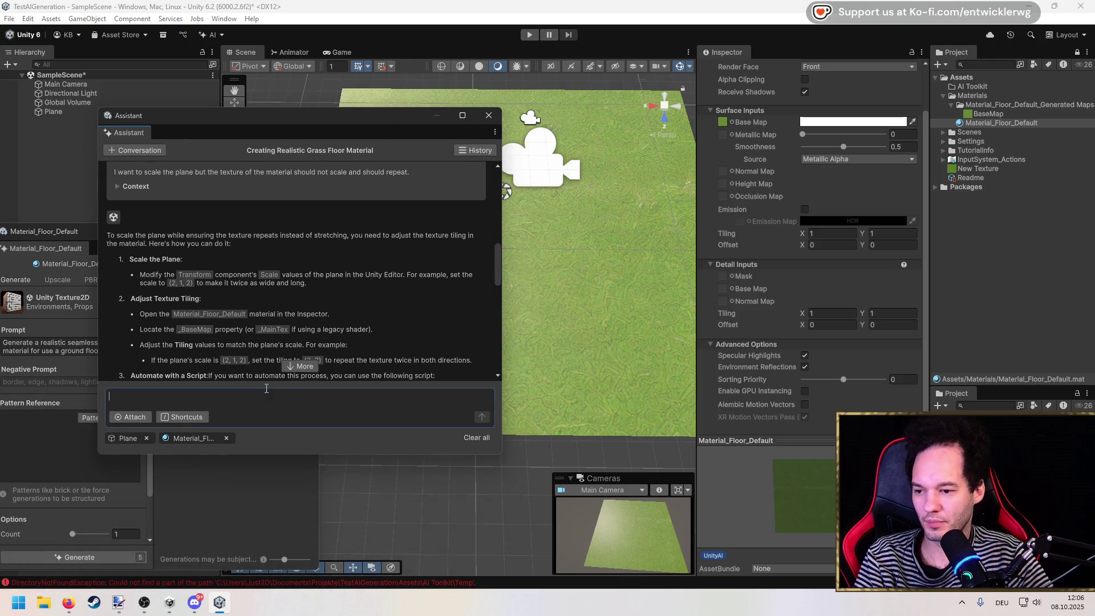
text(How does a seam)
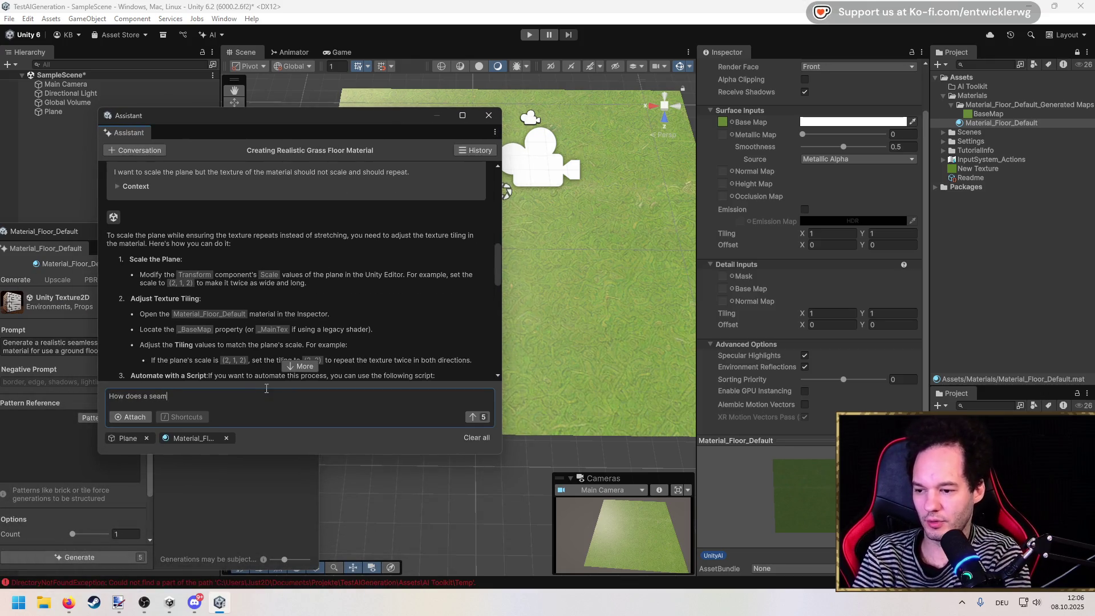
text(ure work)
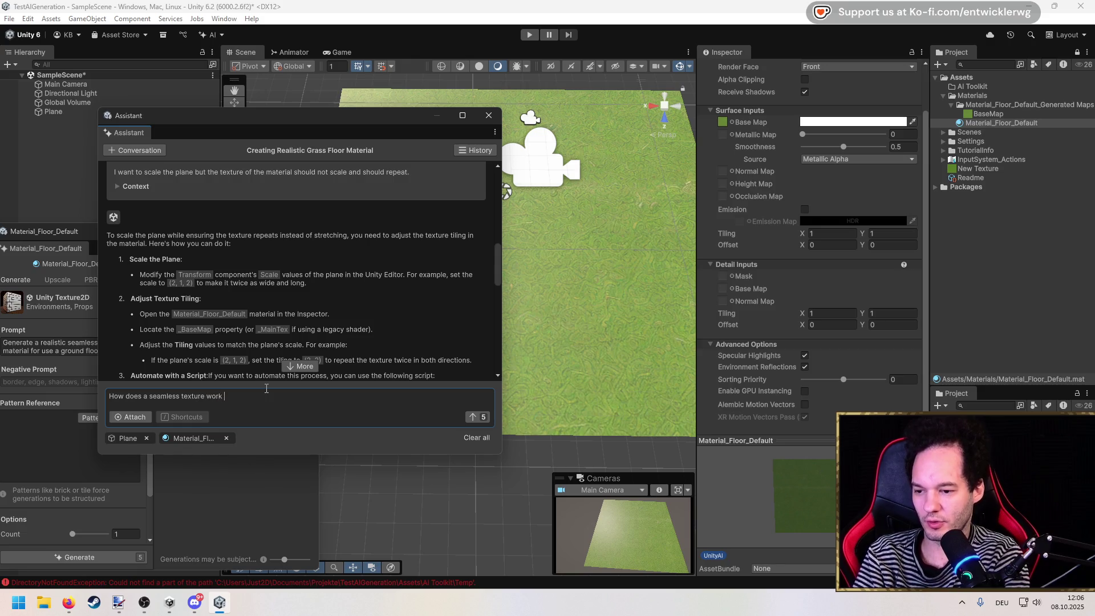
text( create one)
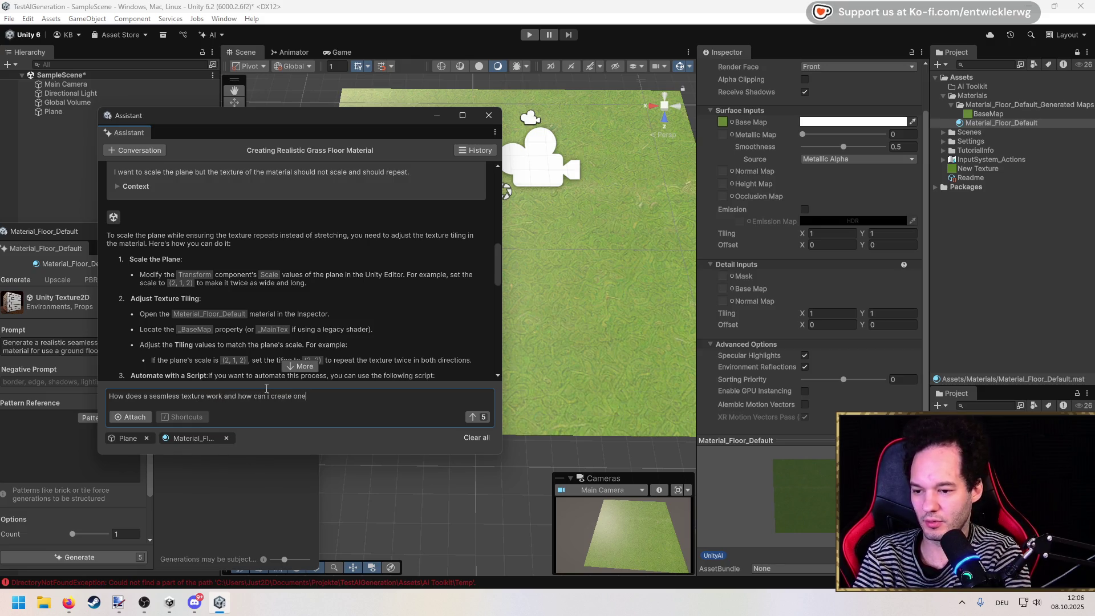
key(Return)
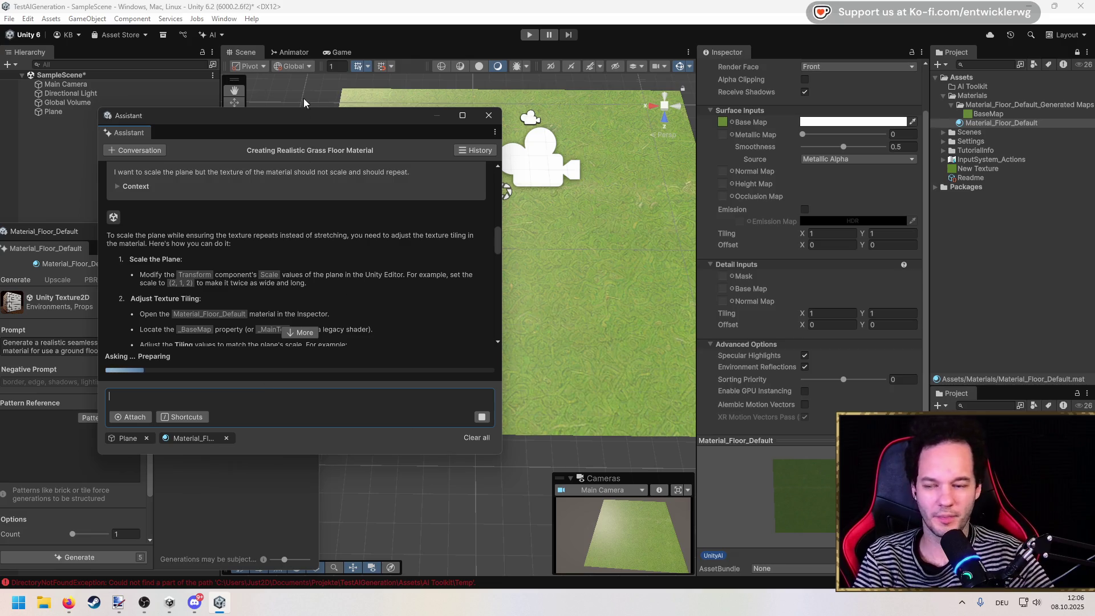
Read through the reply's seamless-texture creation steps and its advice on using one in Material_Floor_Default.
scroll(741, 239, up, 3)
scroll(621, 235, down, 3)
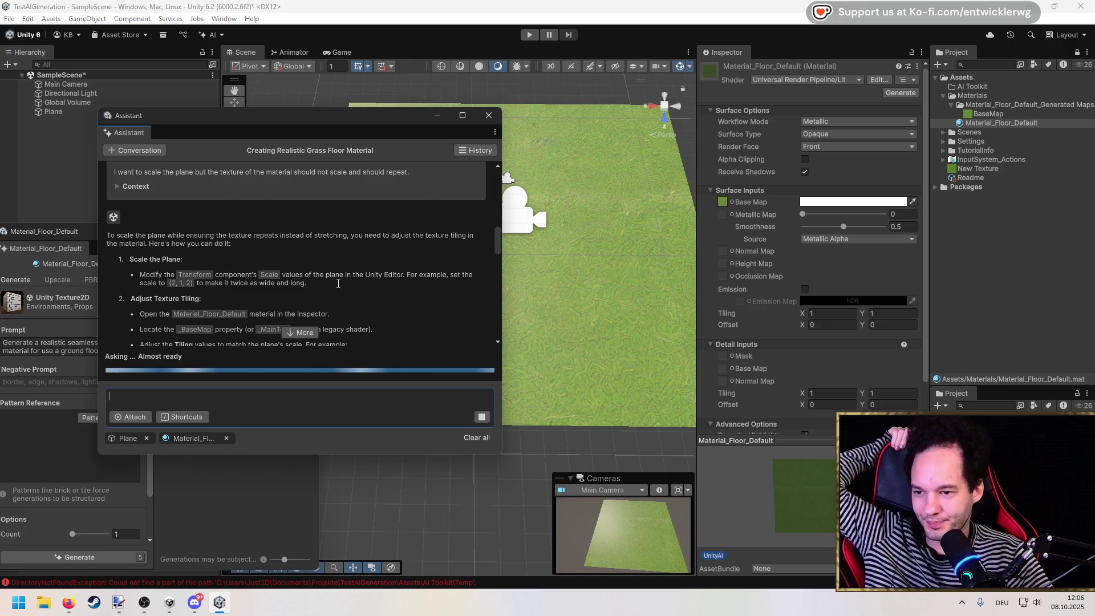
scroll(326, 307, down, 3)
scroll(327, 306, down, 10)
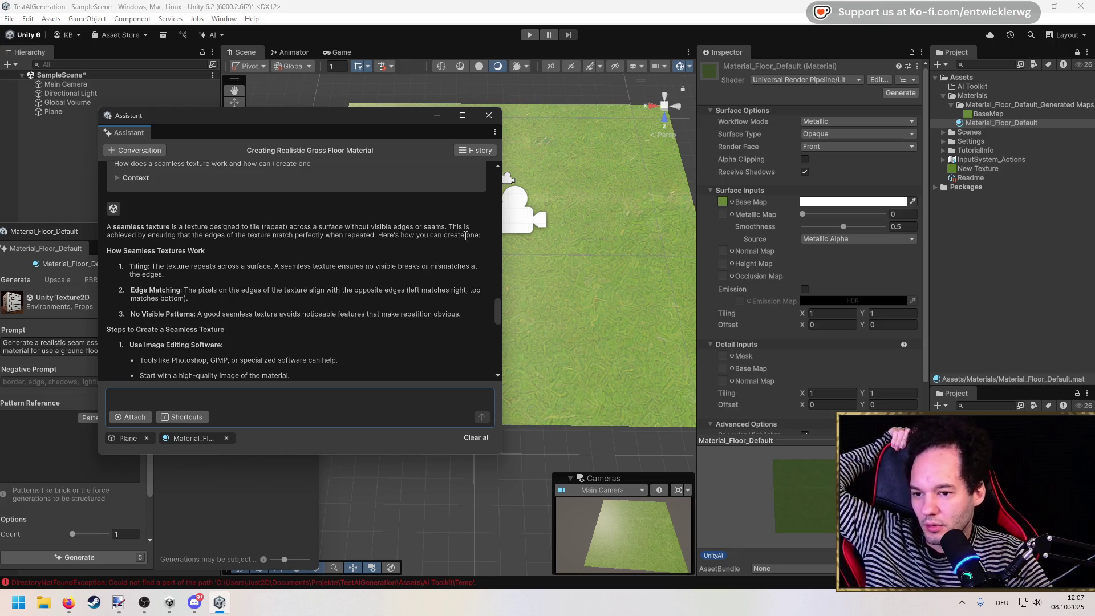
scroll(159, 248, down, 2)
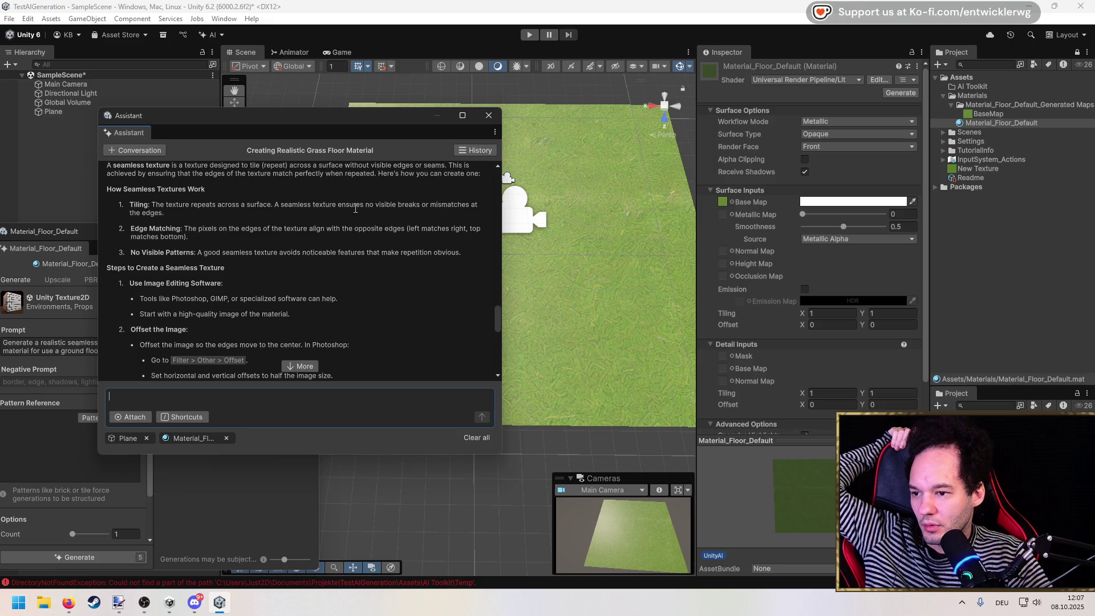
scroll(306, 239, down, 3)
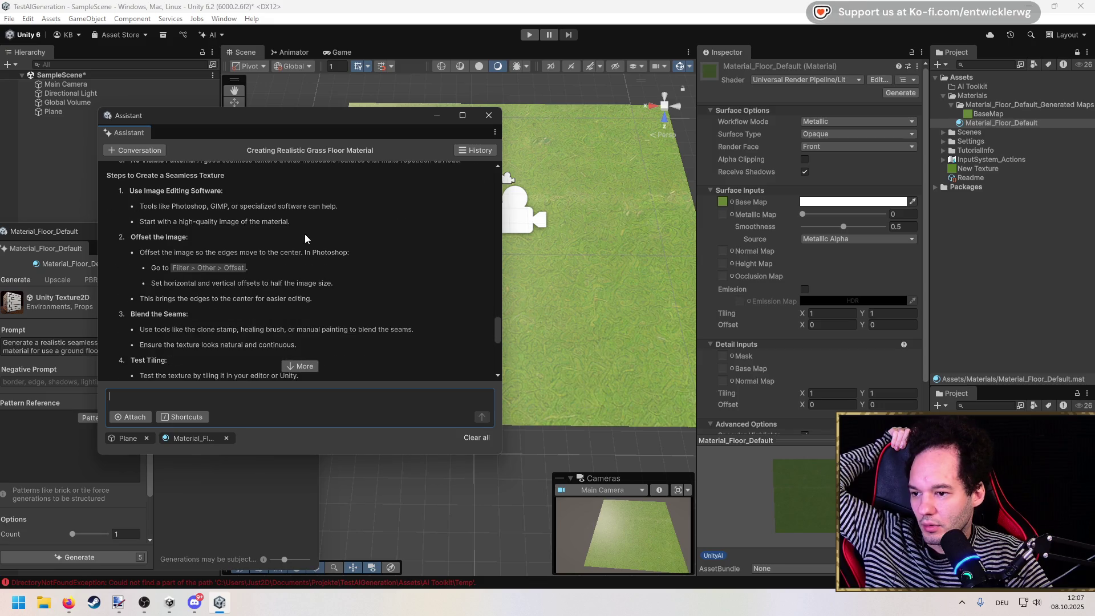
scroll(154, 205, down, 4)
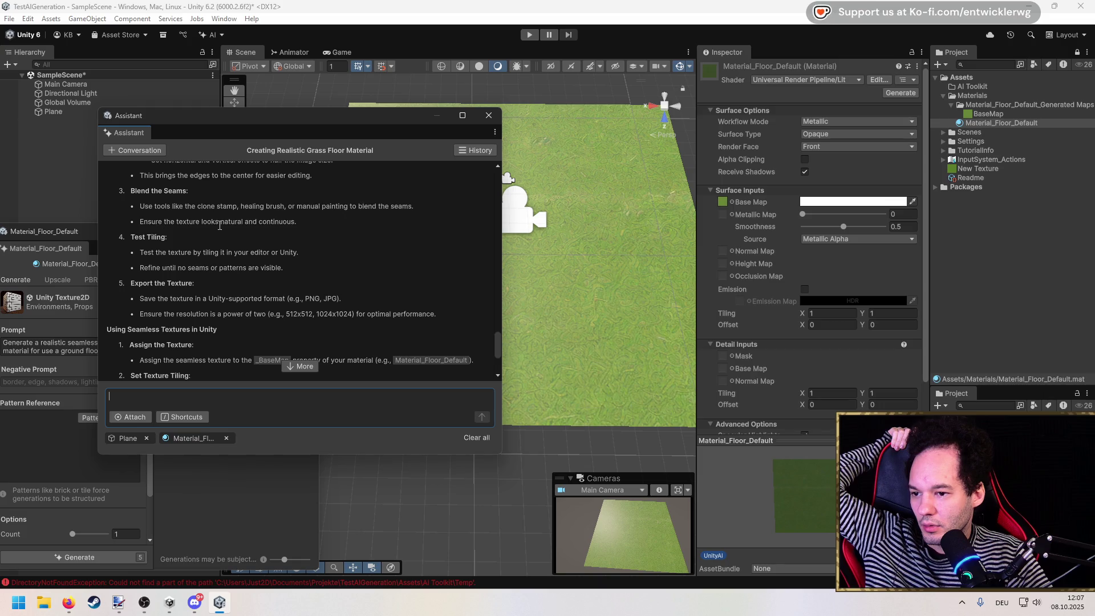
scroll(132, 251, down, 3)
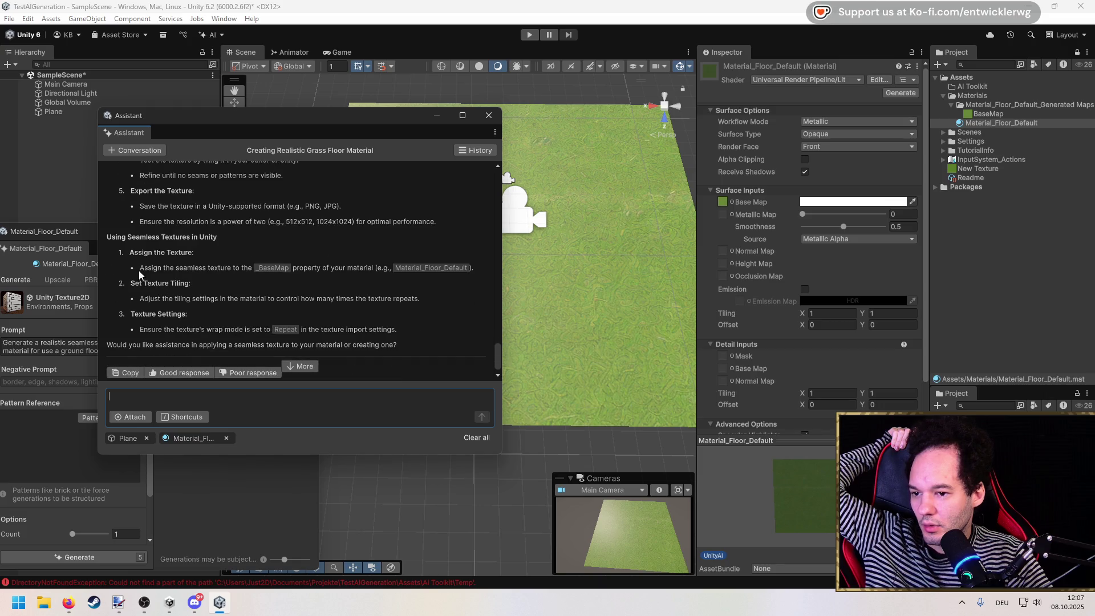
scroll(176, 255, down, 1)
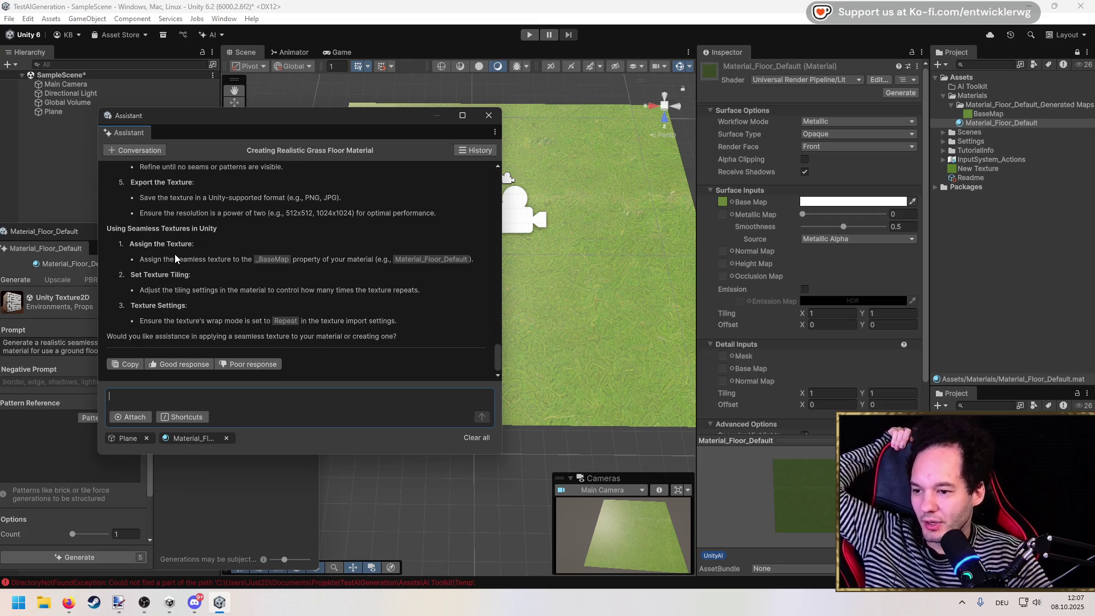
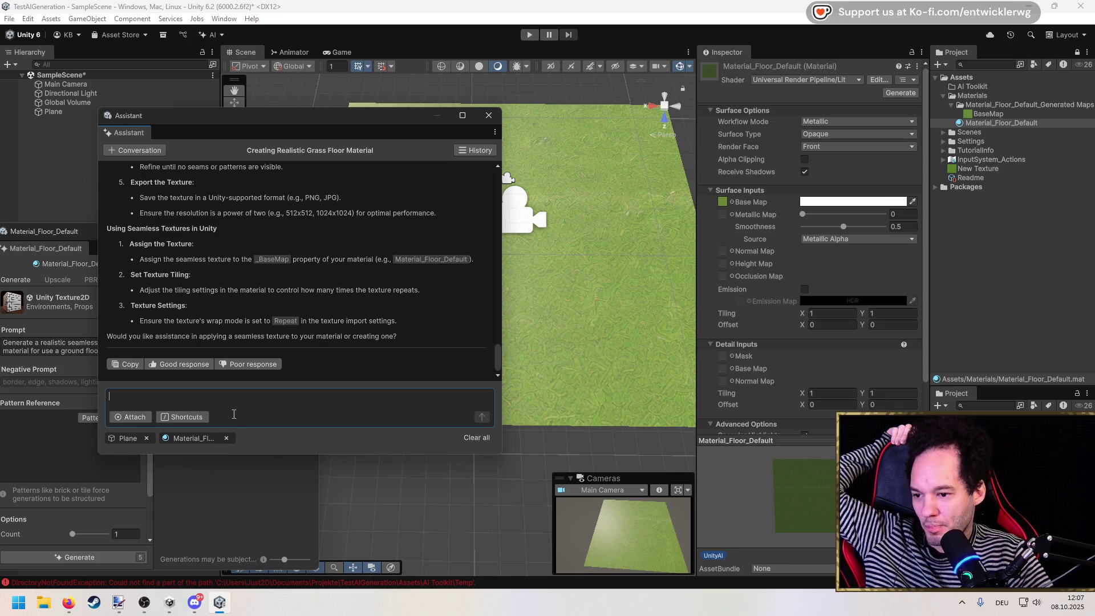
Send the Assistant a request for a shader that sets texture tiling automatically from the object's scale.
text(Can you)
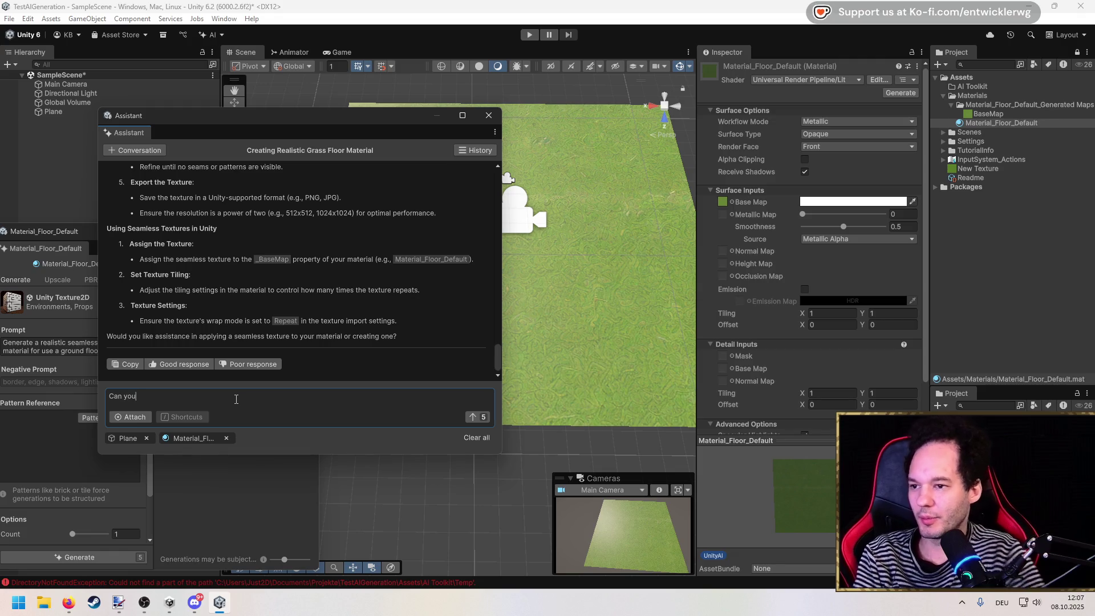
click(201, 34)
mouse_move(253, 139)
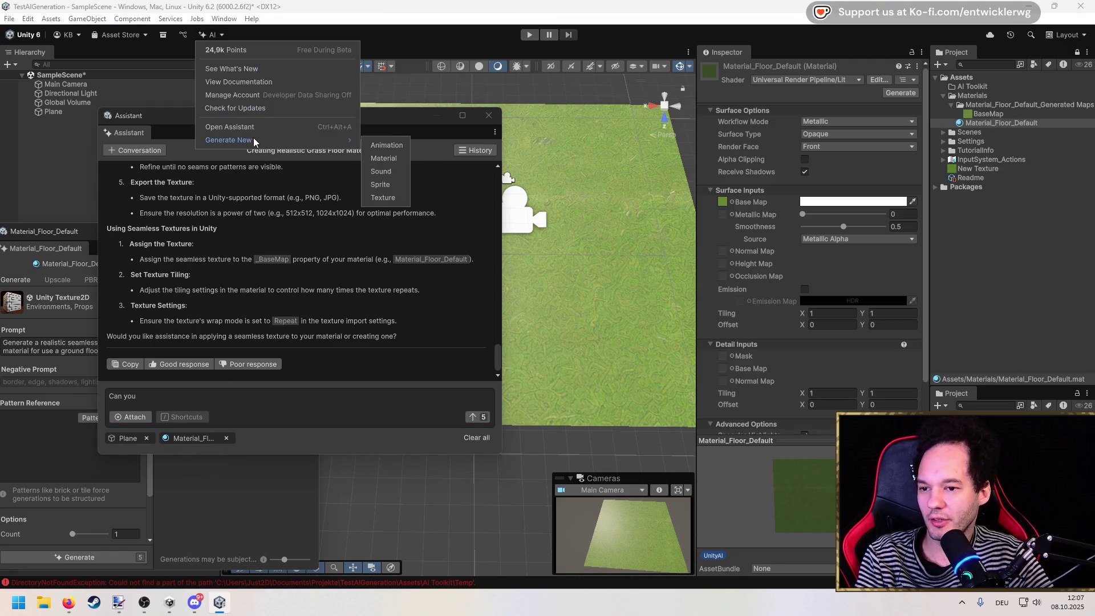
click(282, 417)
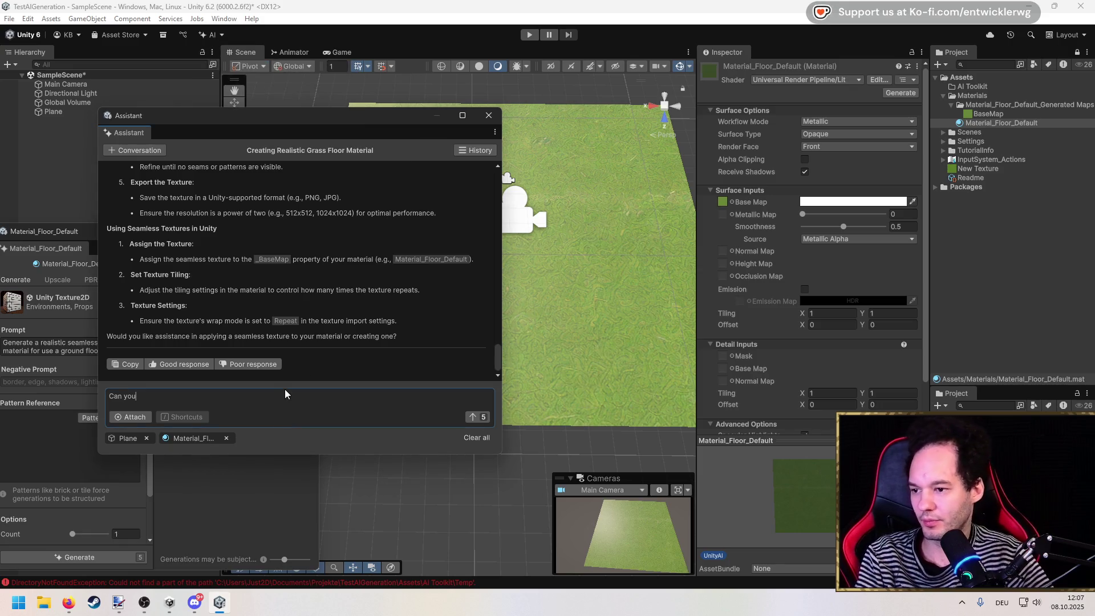
text(createa shade which au)
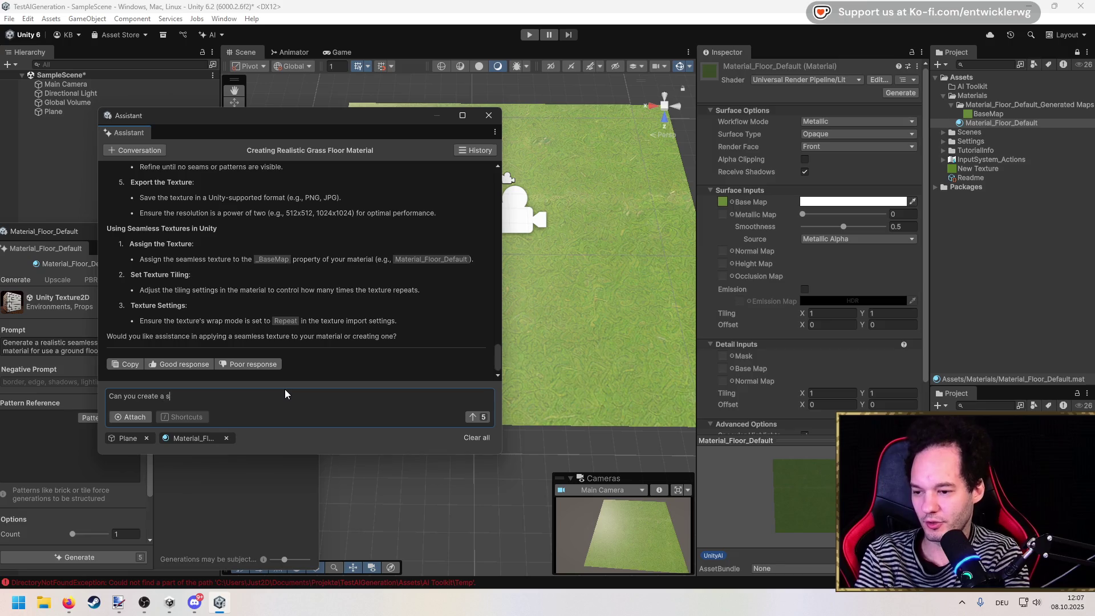
text(tomatic)
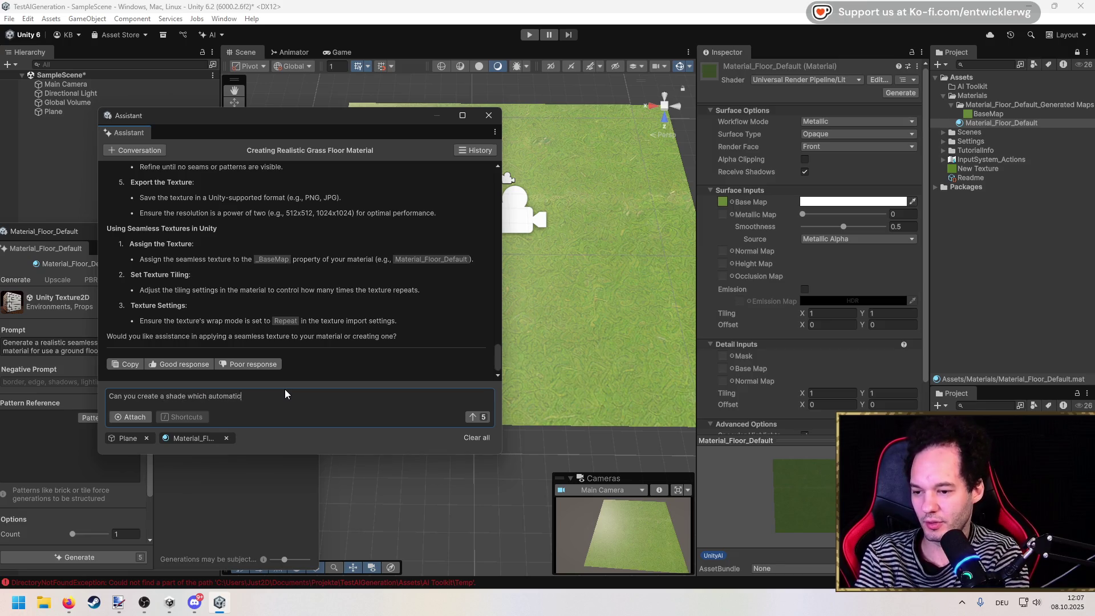
text(ally sets the scale o)
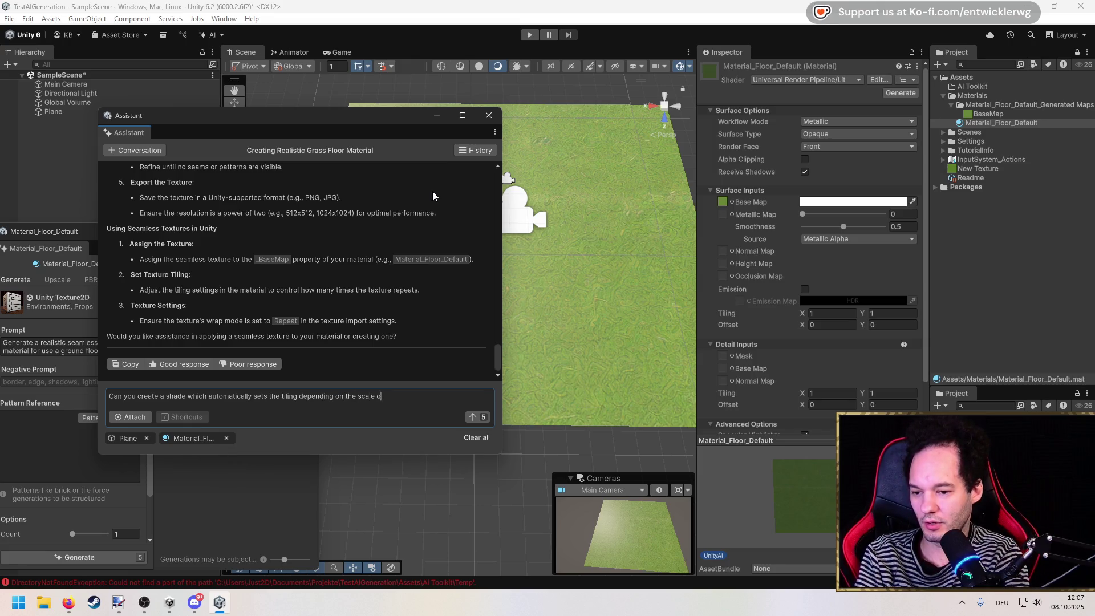
text(the object)
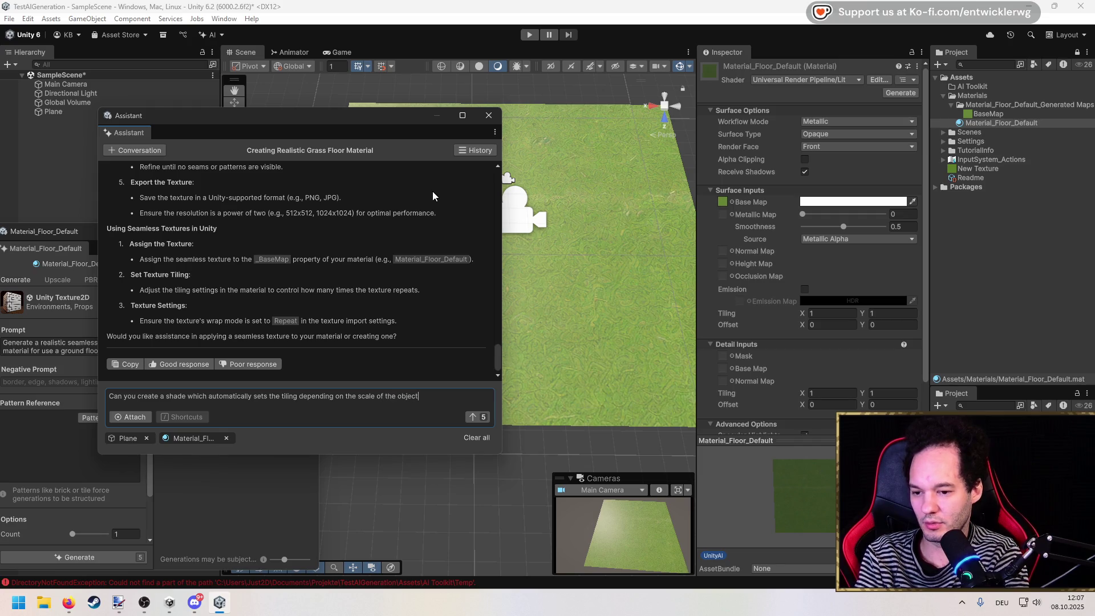
key(Return)
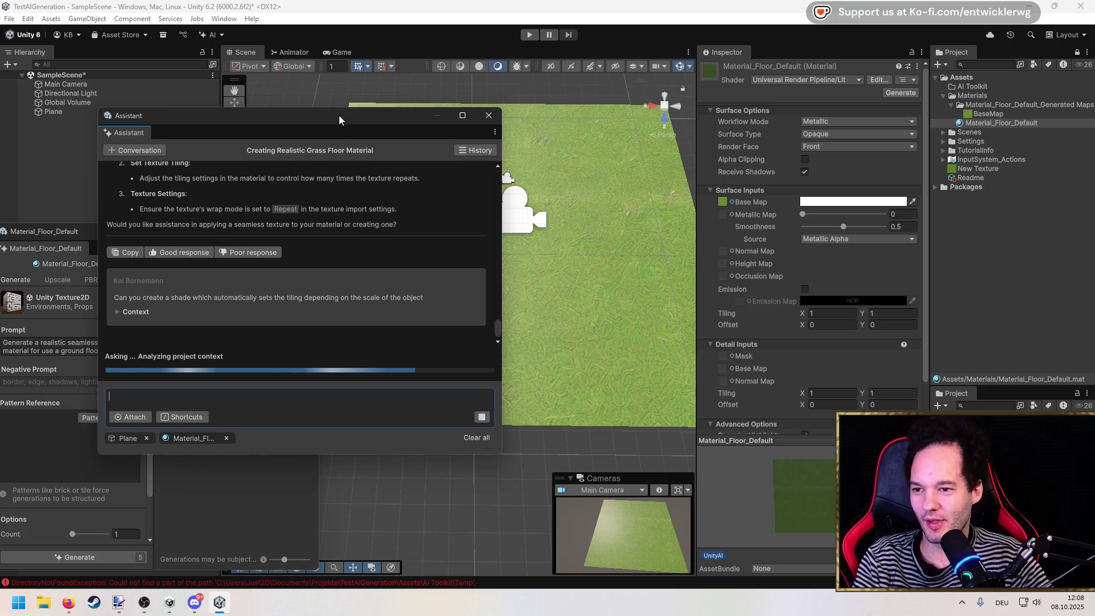
Reposition the Assistant window, read through the generated AutoTilingShader code and explanation, and choose to save it.
drag(338, 115, 317, 96)
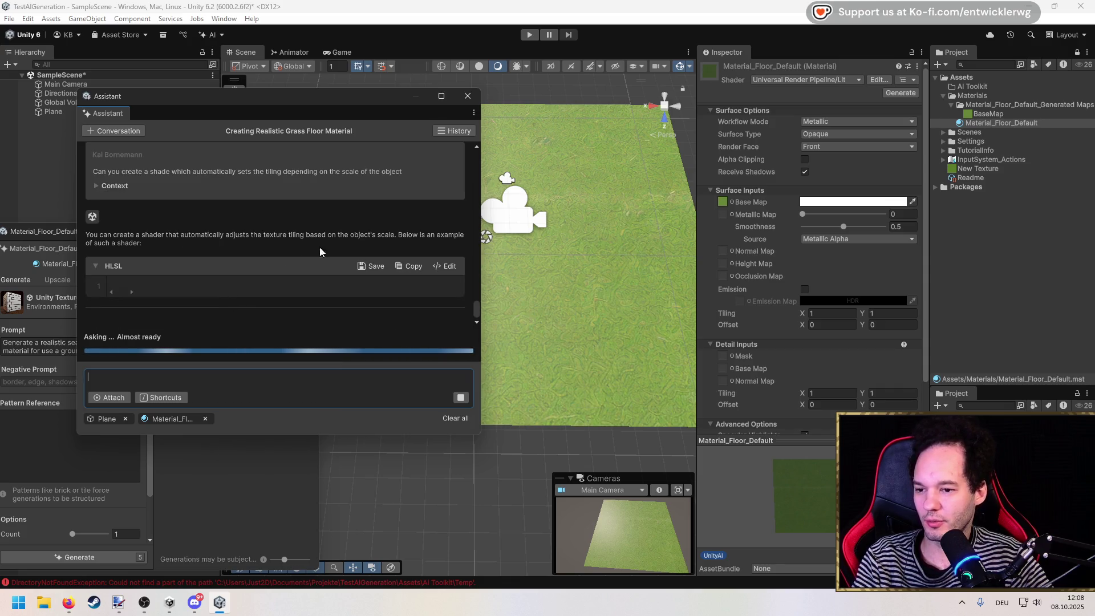
scroll(268, 244, down, 10)
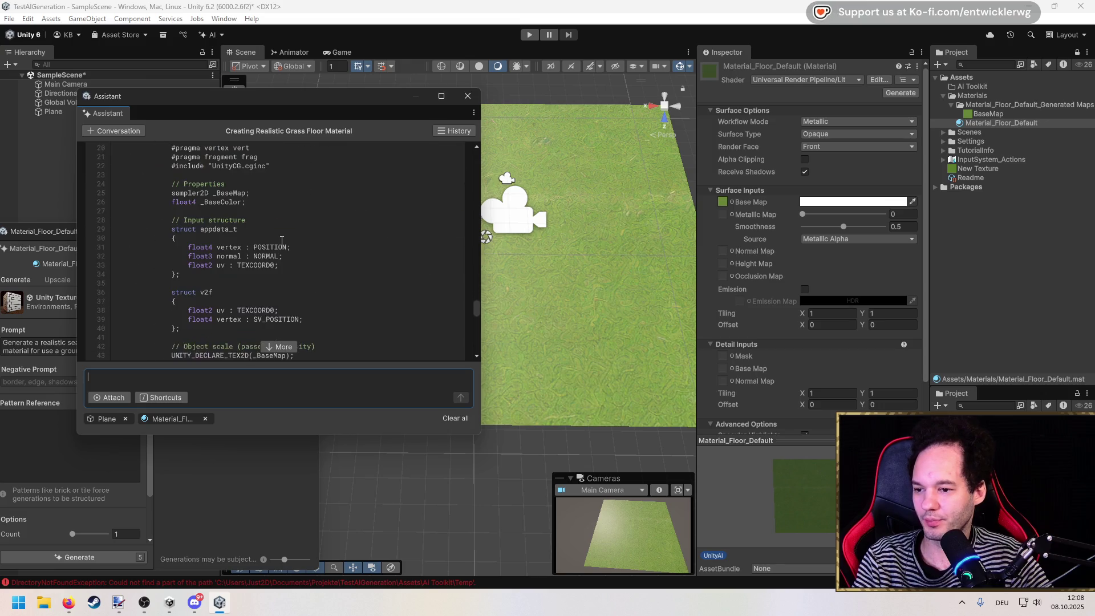
scroll(330, 286, down, 1)
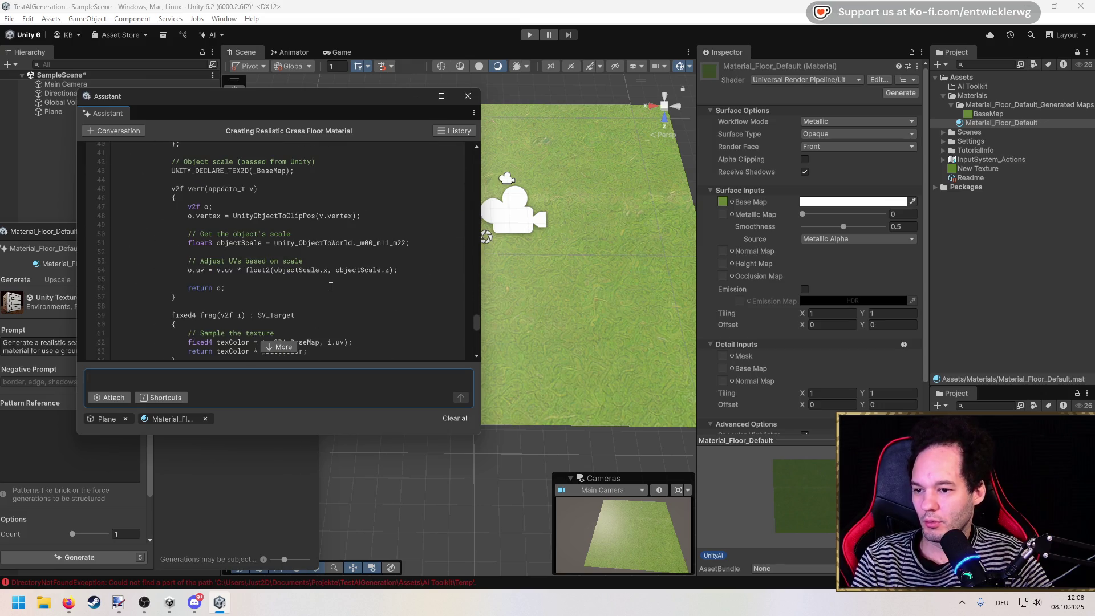
scroll(329, 287, down, 5)
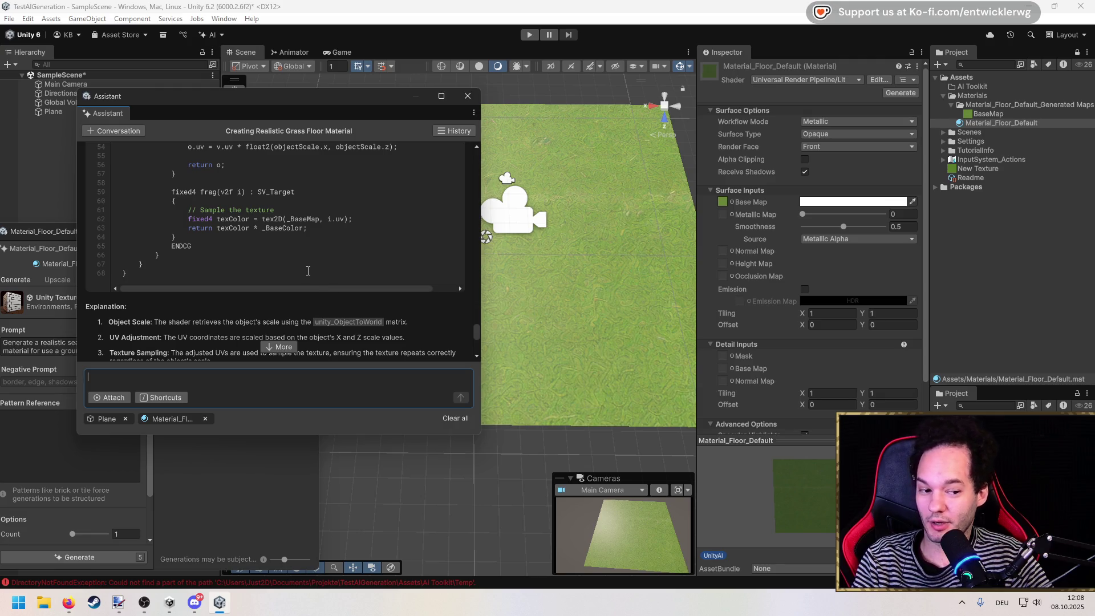
scroll(308, 271, down, 5)
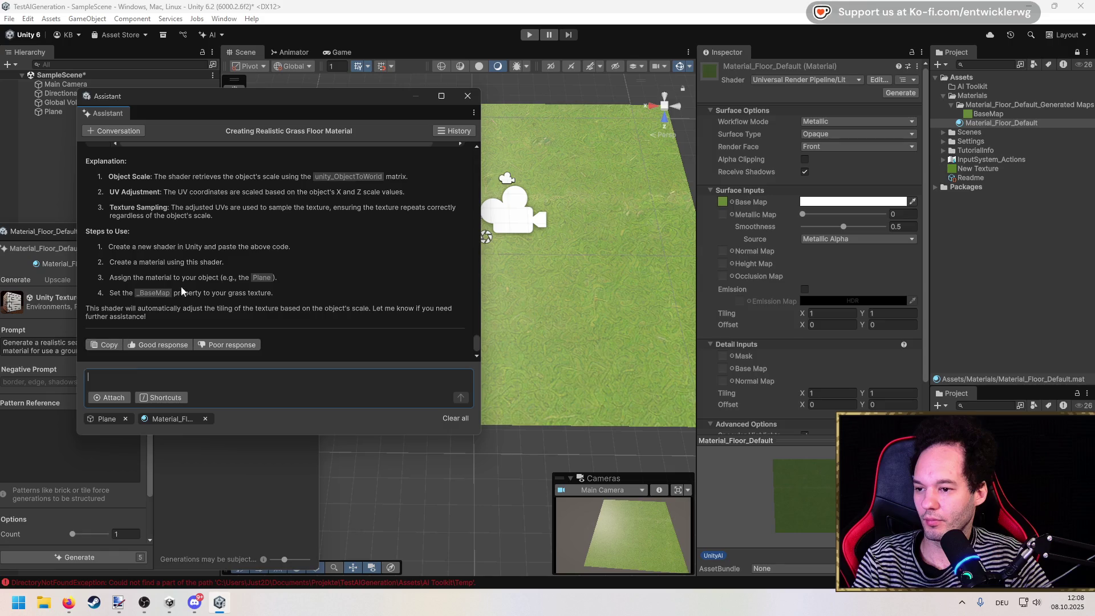
scroll(206, 276, up, 5)
scroll(206, 275, up, 8)
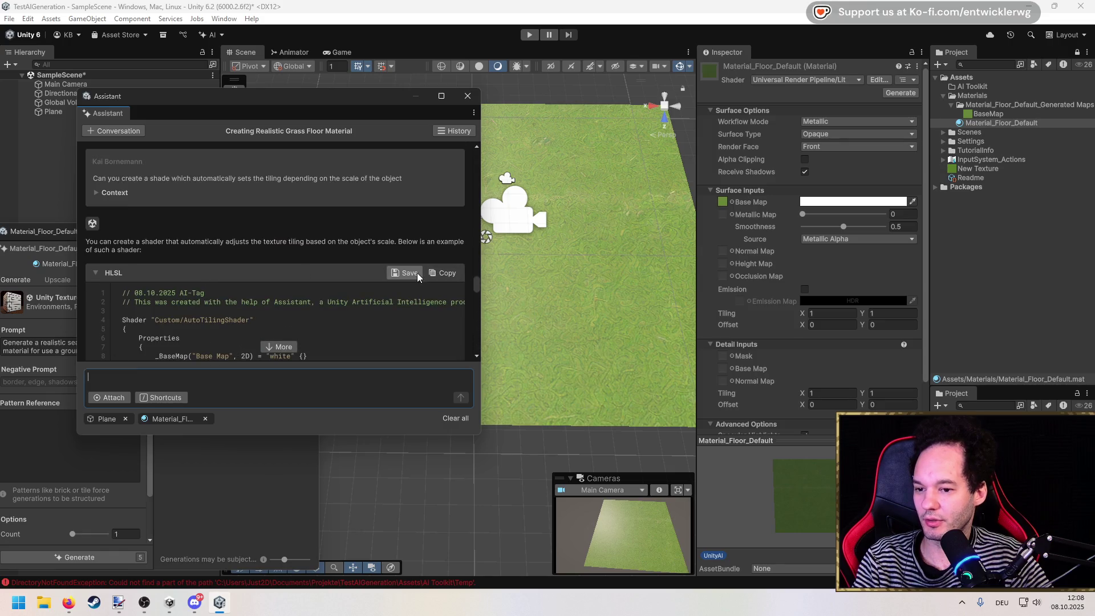
click(407, 272)
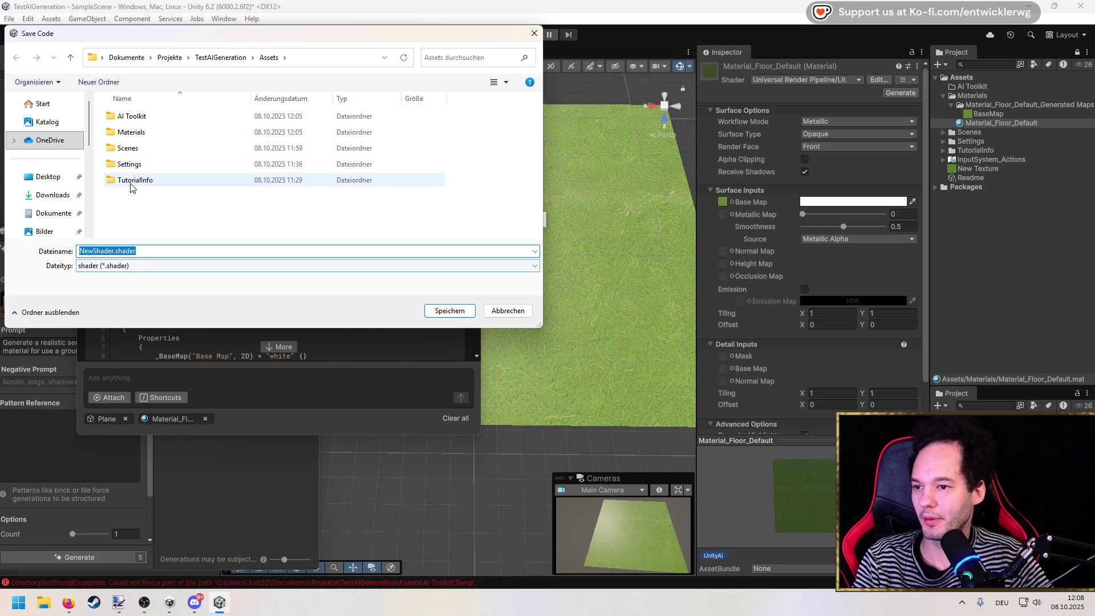
Create a new Shaders folder in Assets and open it.
right_click(146, 199)
mouse_move(238, 409)
click(345, 414)
text(Shade)
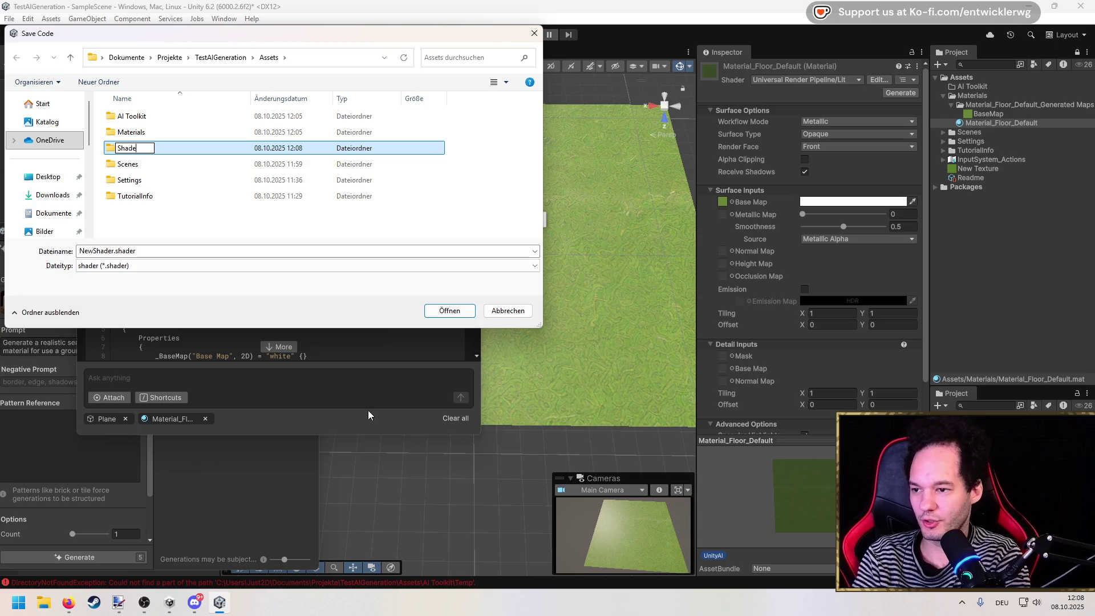
key(Return)
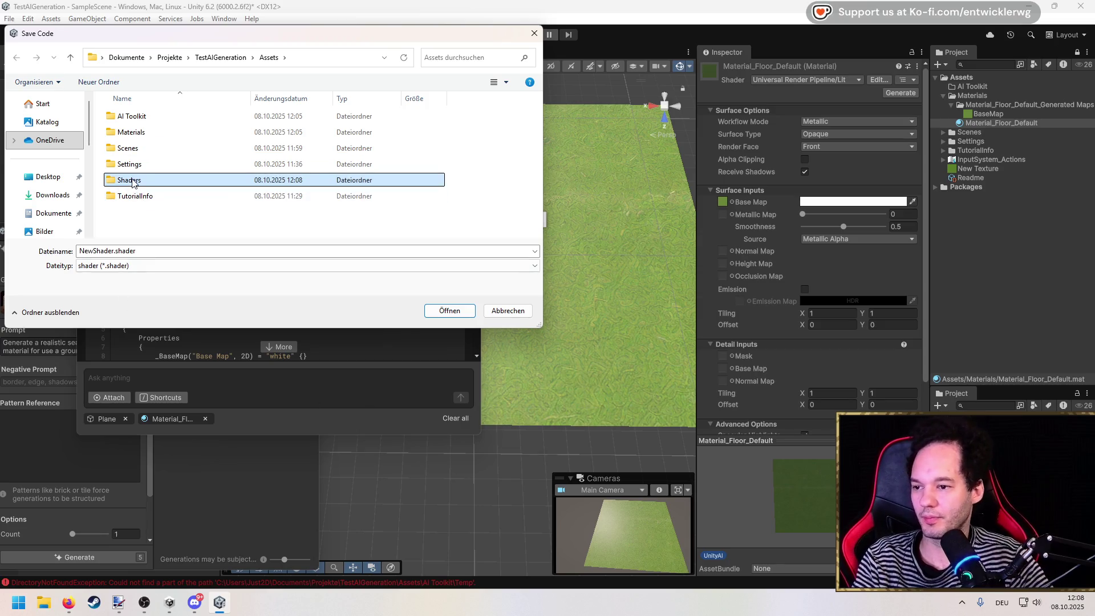
key(Return)
Save the shader code there as TileShader.shader.
double_click(108, 271)
text(Tile)
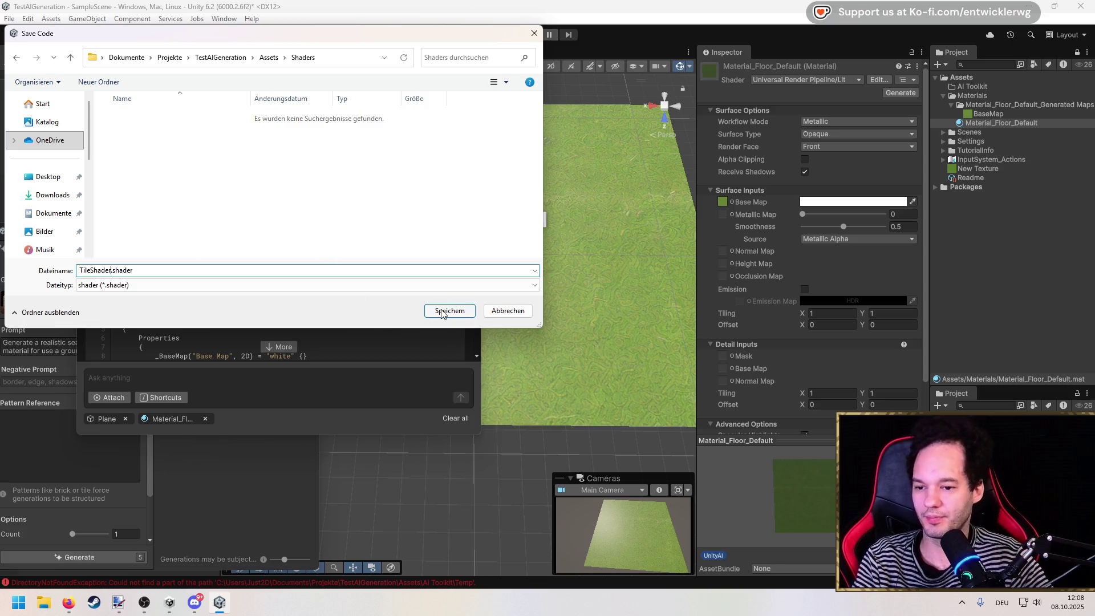
click(443, 312)
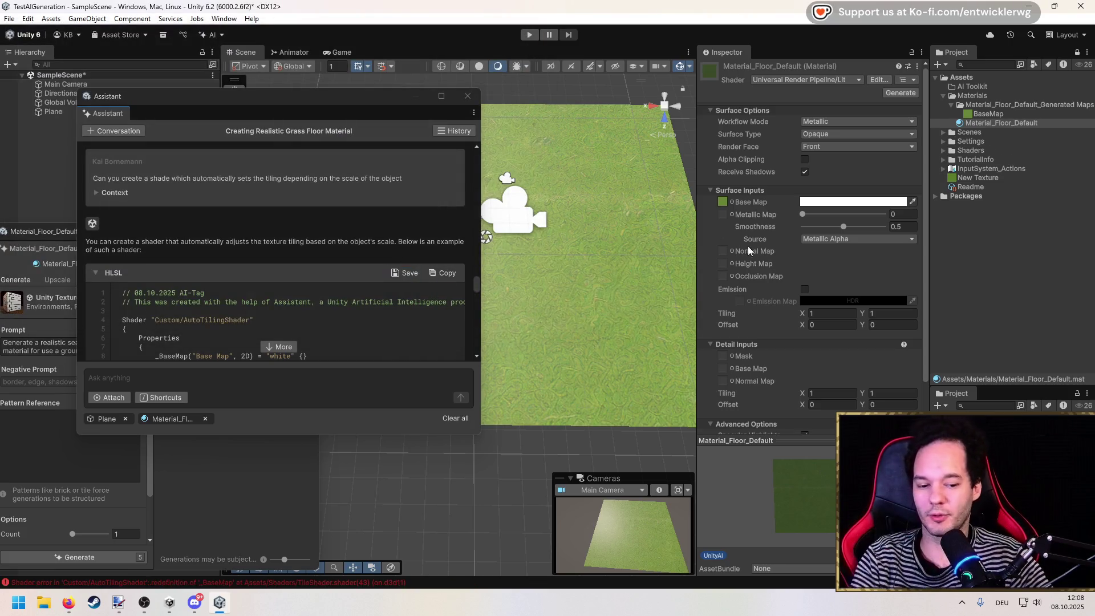
Try assigning TileShader to Material_Floor_Default by searching the shader list and dragging the asset onto it.
click(837, 81)
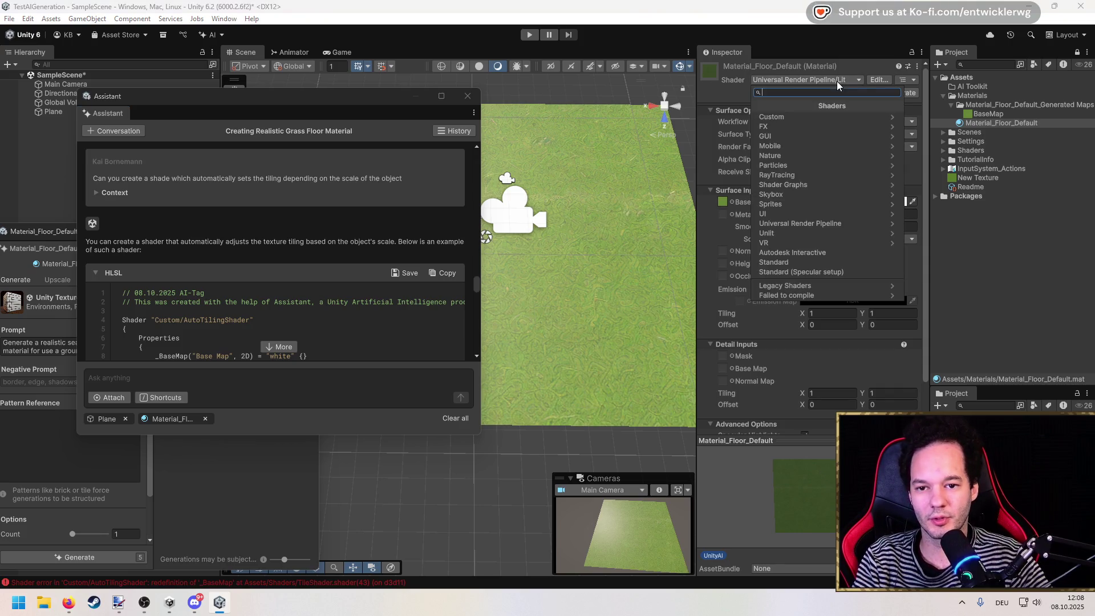
text(tile)
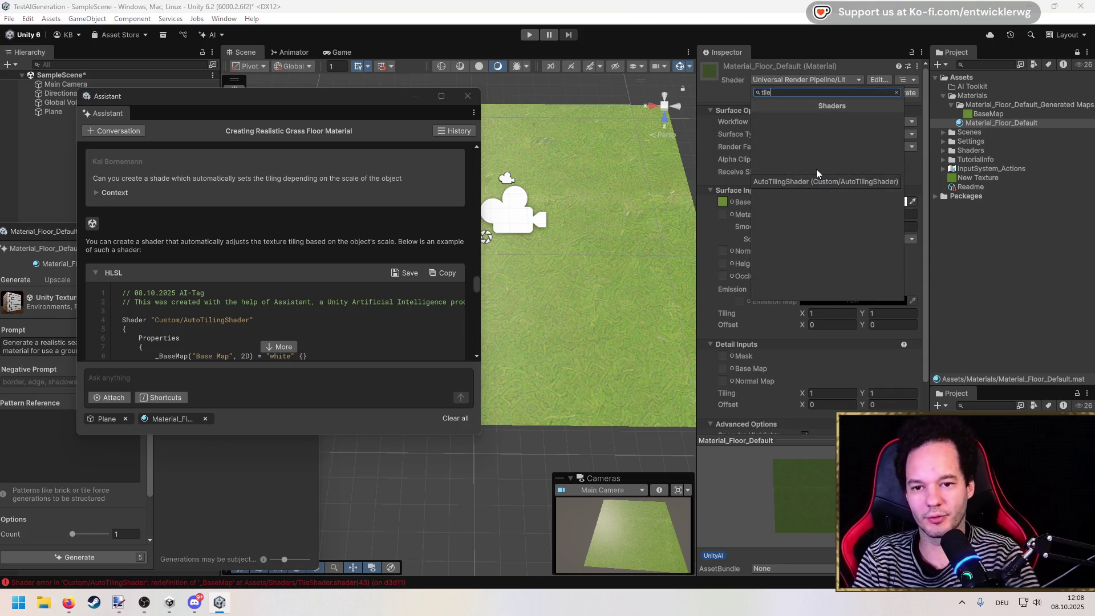
key(BackSpace)
key(BackSpace)
key(BackSpace)
click(981, 125)
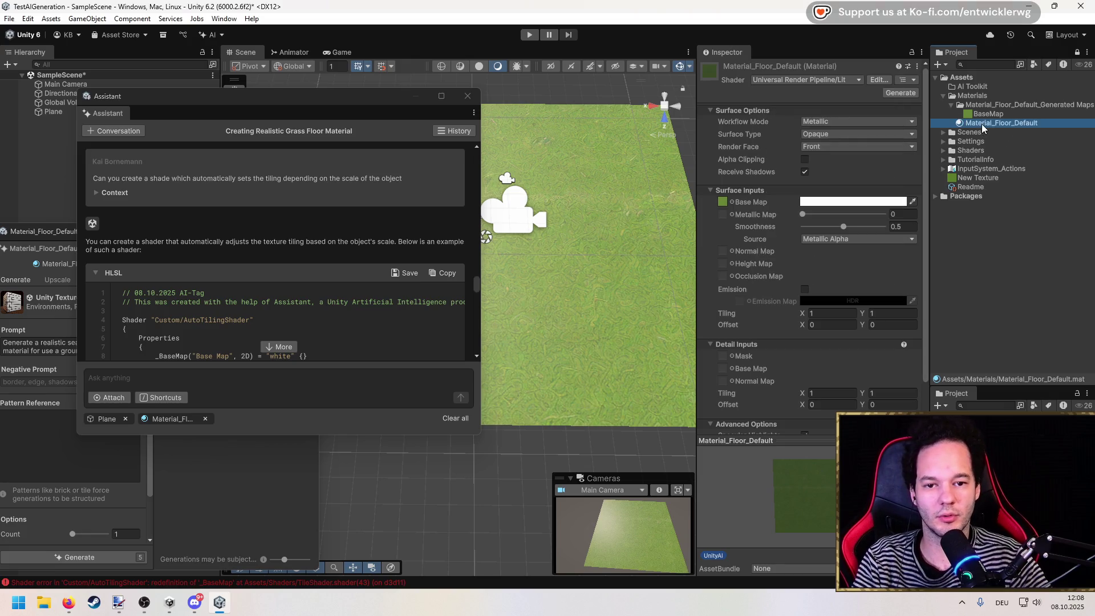
click(943, 151)
drag(976, 159, 779, 75)
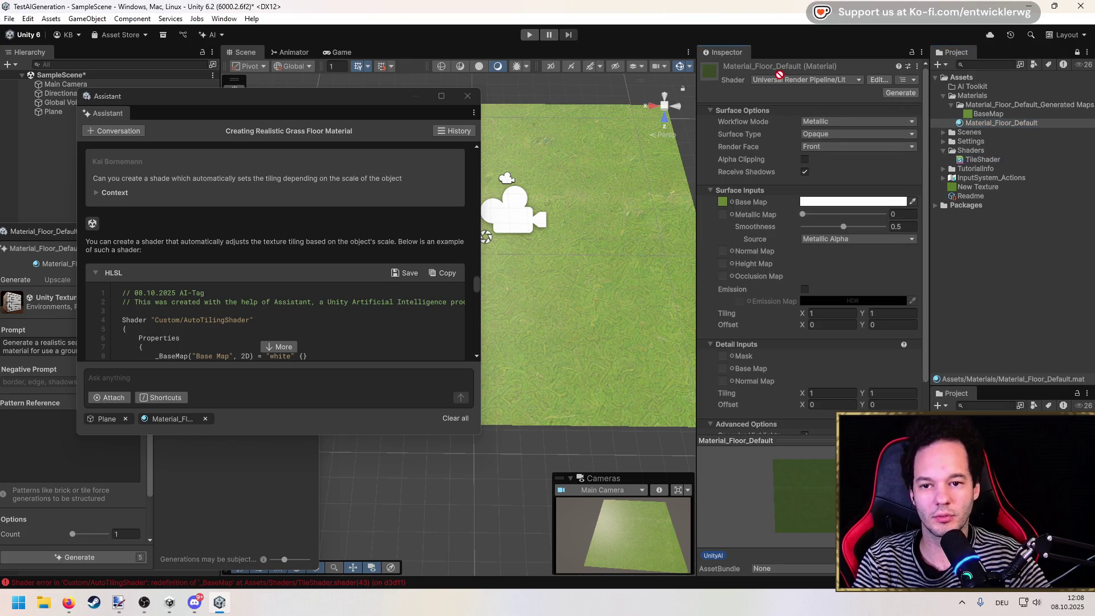
drag(387, 99, 309, 314)
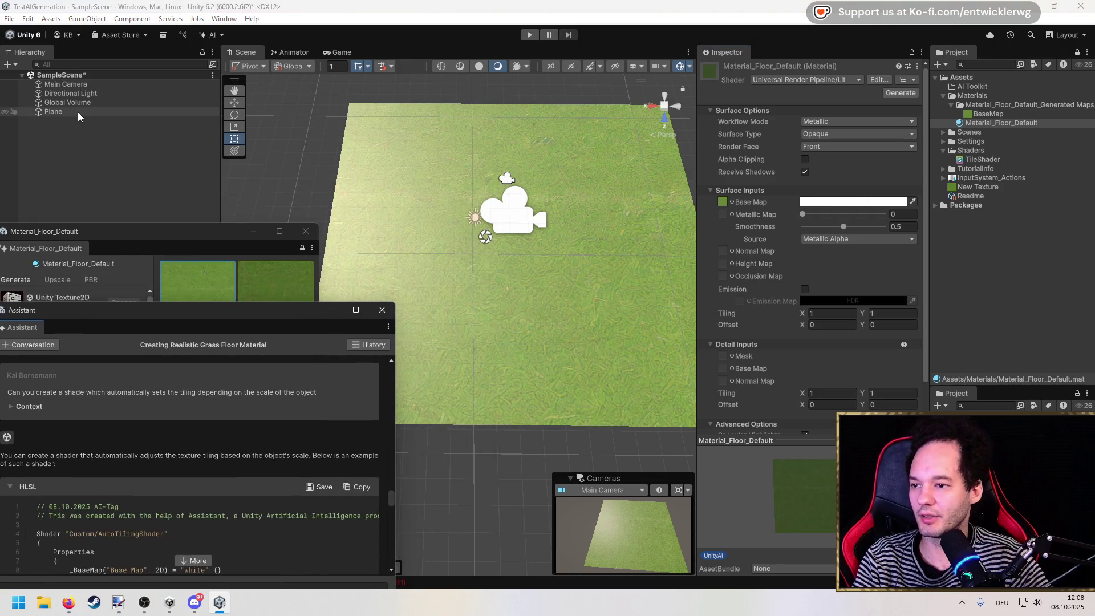
Check the BaseMap texture, then return to Material_Floor_Default and dismiss its shader list and variant popup.
click(977, 115)
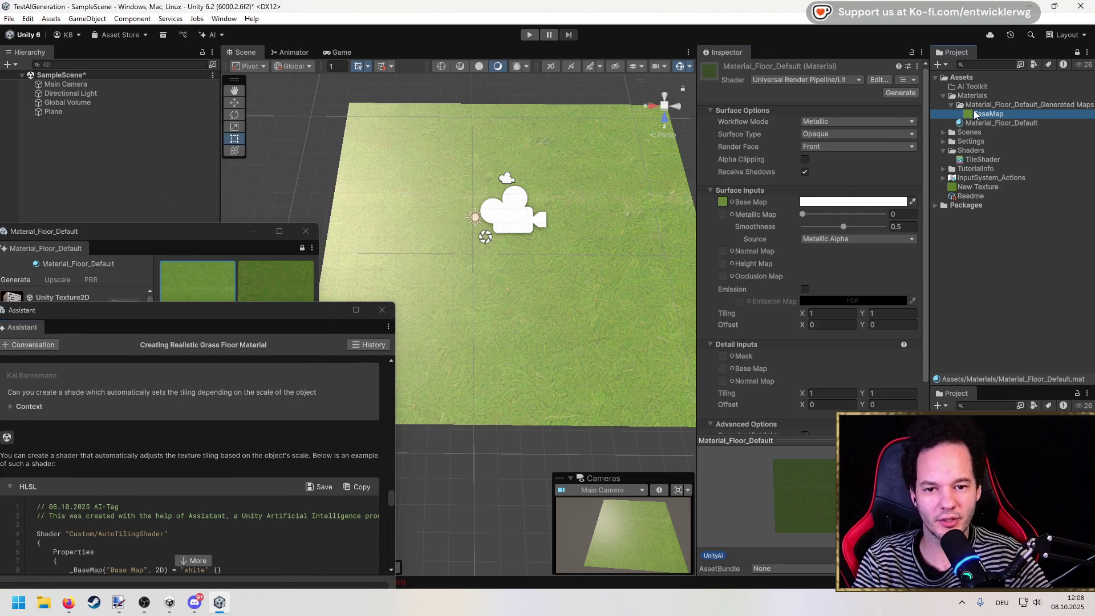
scroll(757, 259, down, 5)
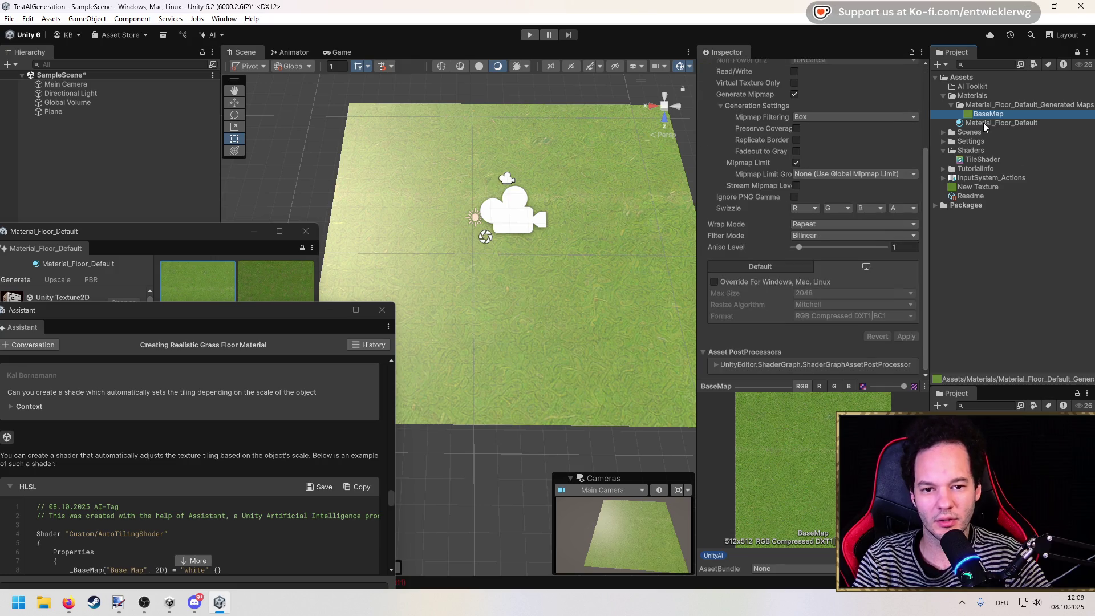
click(983, 123)
scroll(778, 135, up, 3)
click(826, 80)
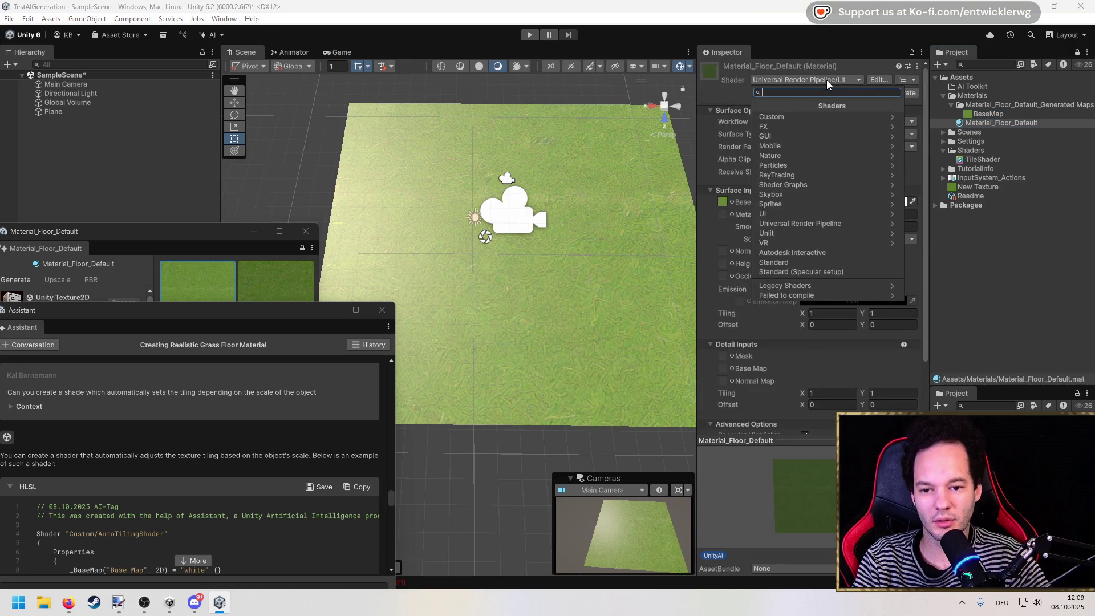
click(852, 71)
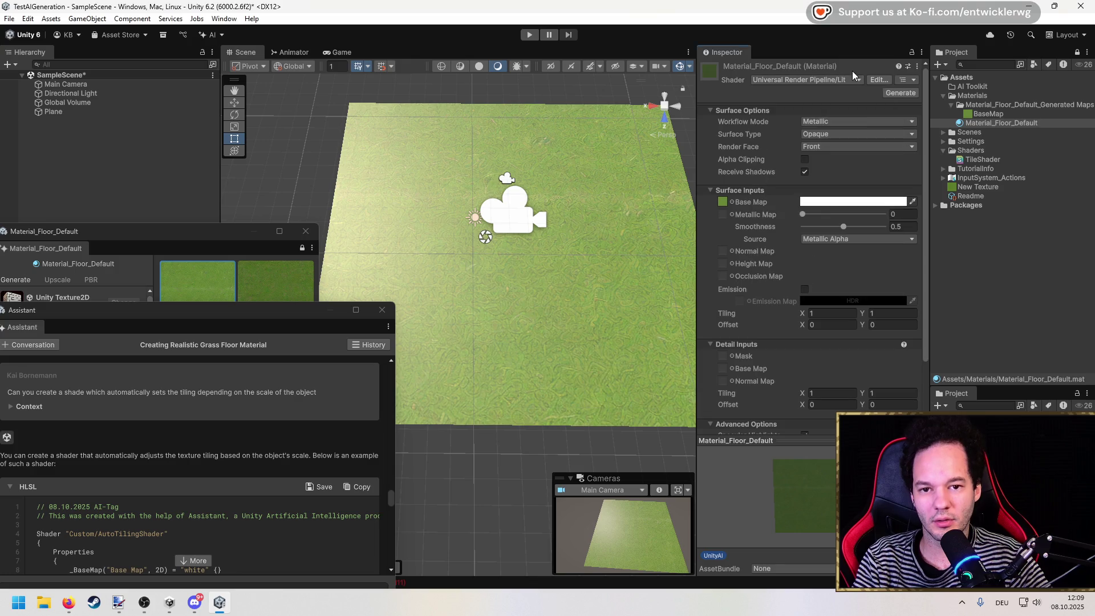
click(912, 80)
click(876, 78)
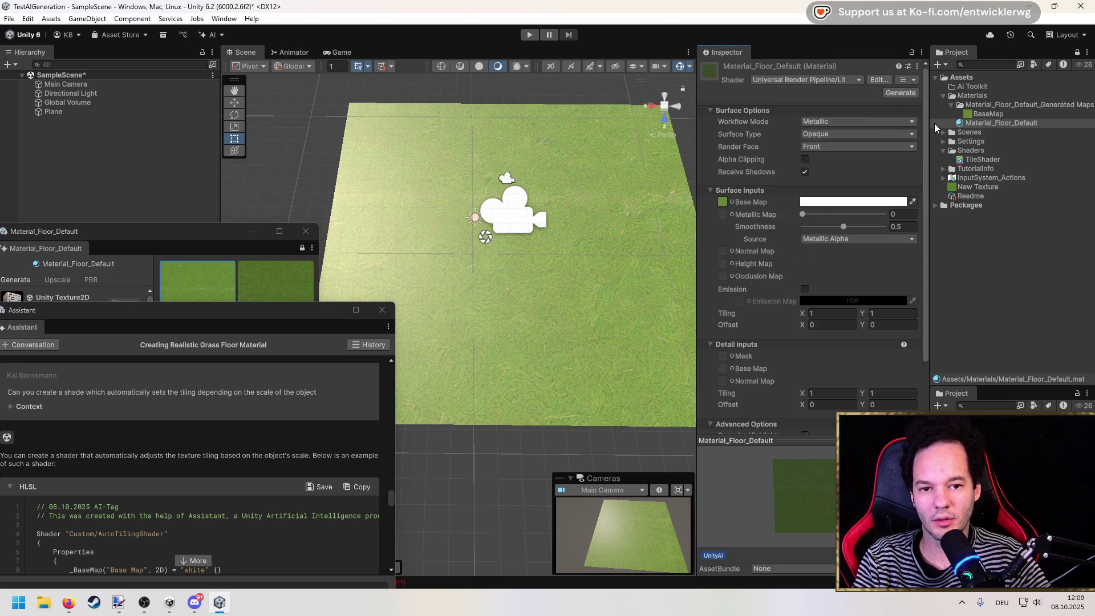
Browse the material's Custom shader group, then select TileShader to see its '_BaseMap' redefinition error.
scroll(804, 246, down, 3)
scroll(765, 262, up, 3)
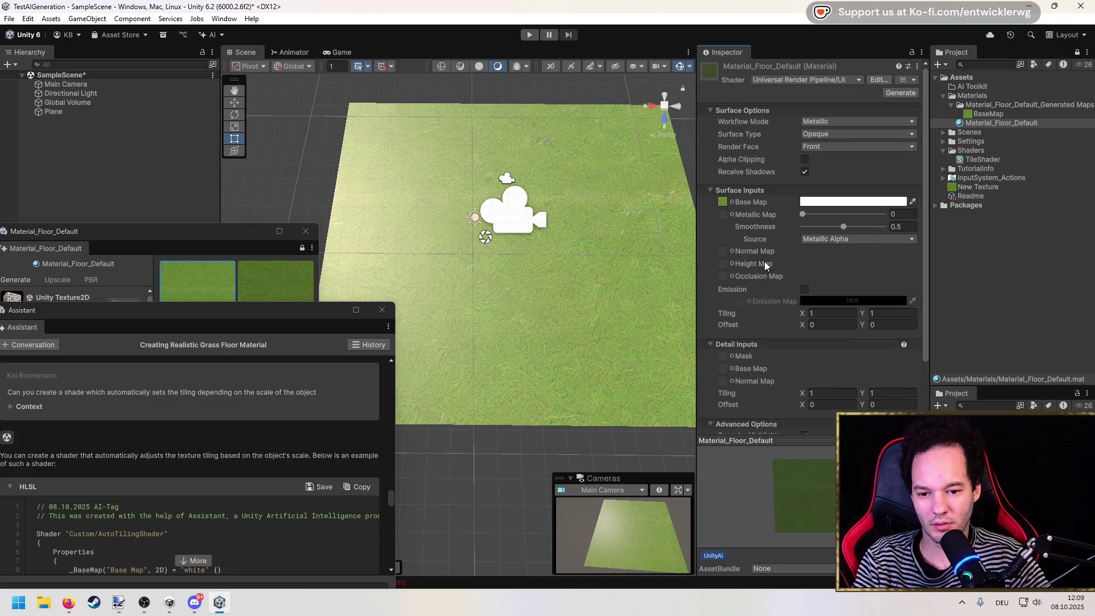
click(783, 80)
click(790, 116)
click(756, 106)
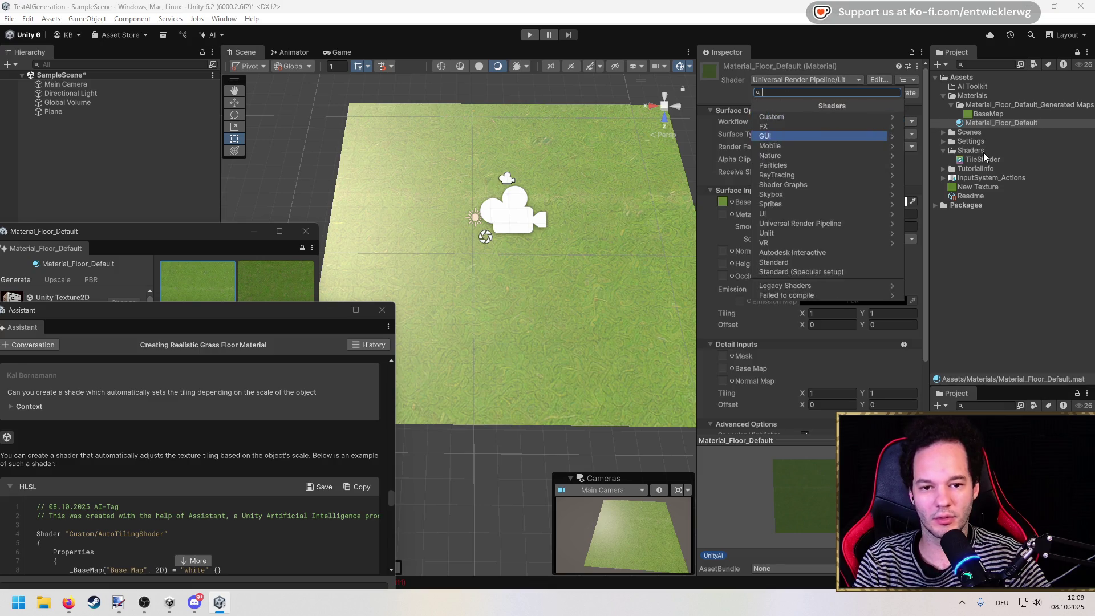
click(987, 160)
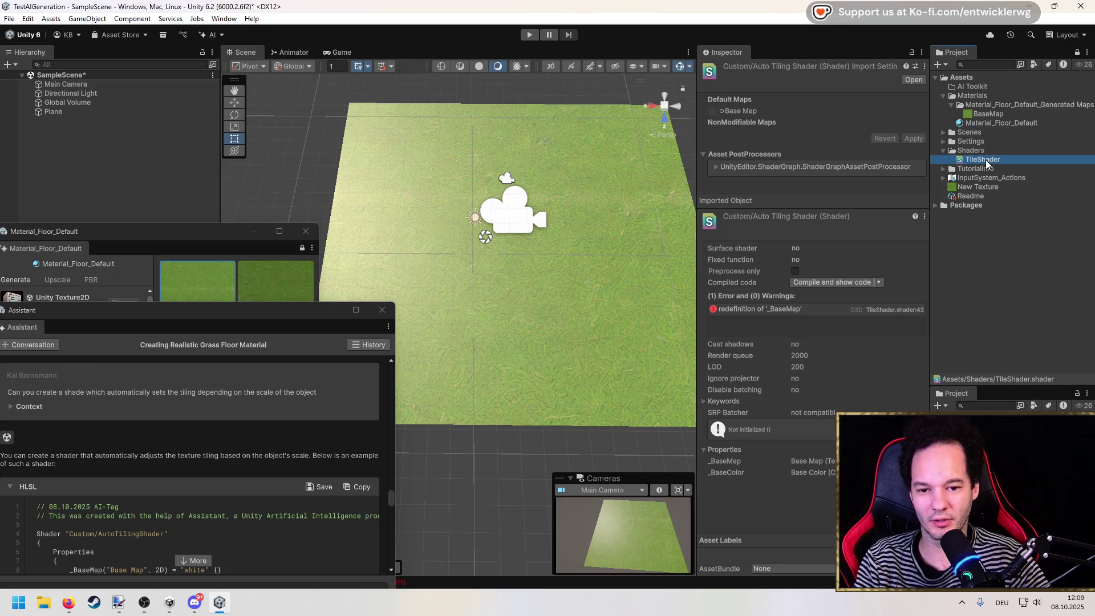
Compile TileShader and view its generated Custom/AutoTilingShader code in Visual Studio, then return to Unity.
click(829, 281)
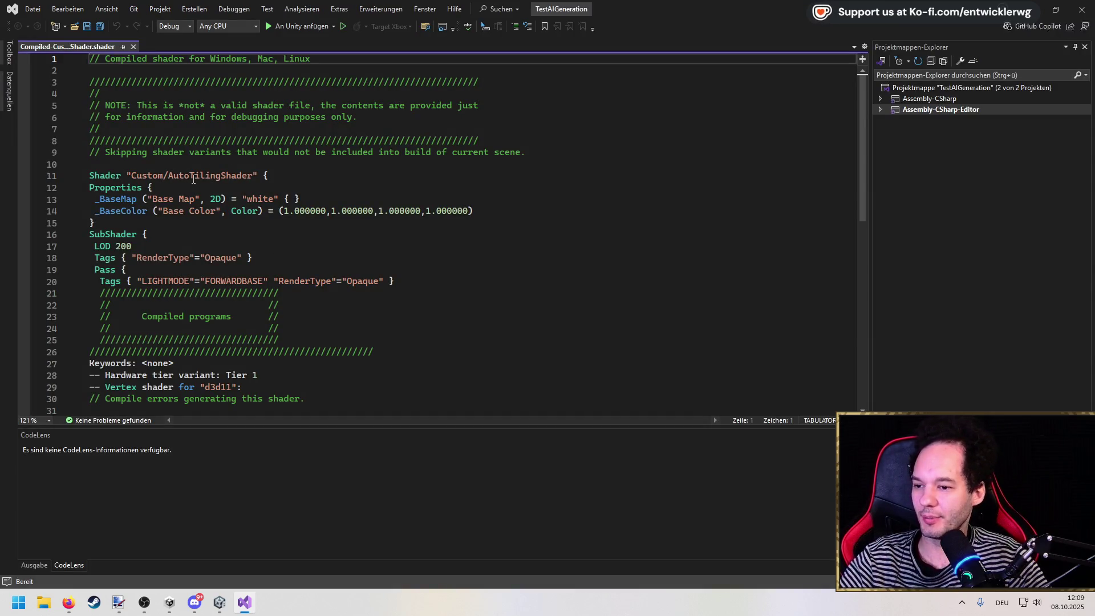
click(219, 602)
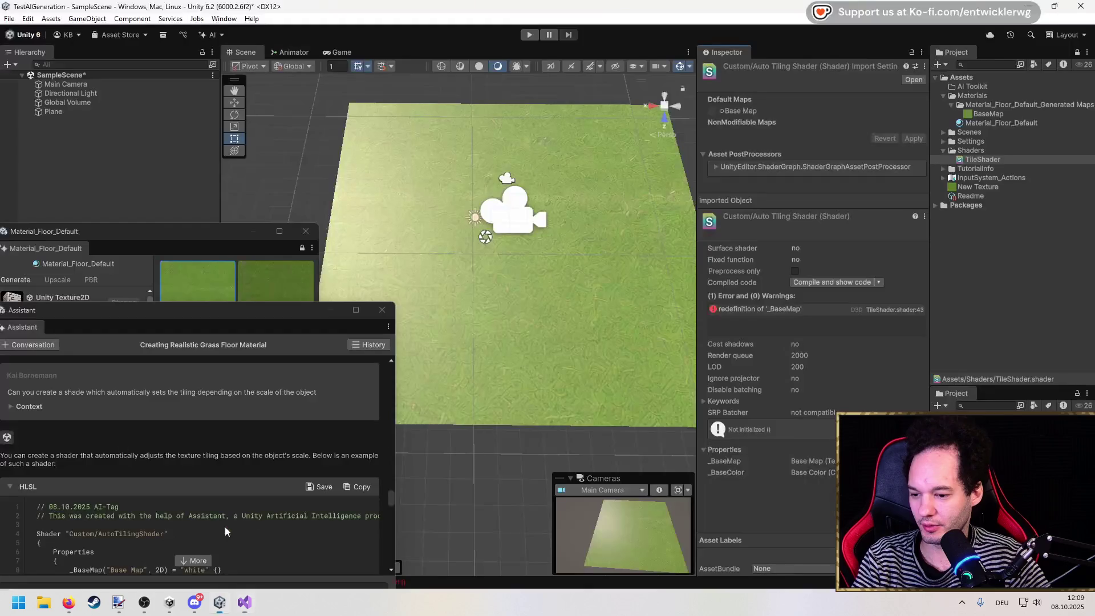
Set Material_Floor_Default's shader to Custom > Test Shader, then inspect TileShader's error.
click(975, 123)
click(815, 79)
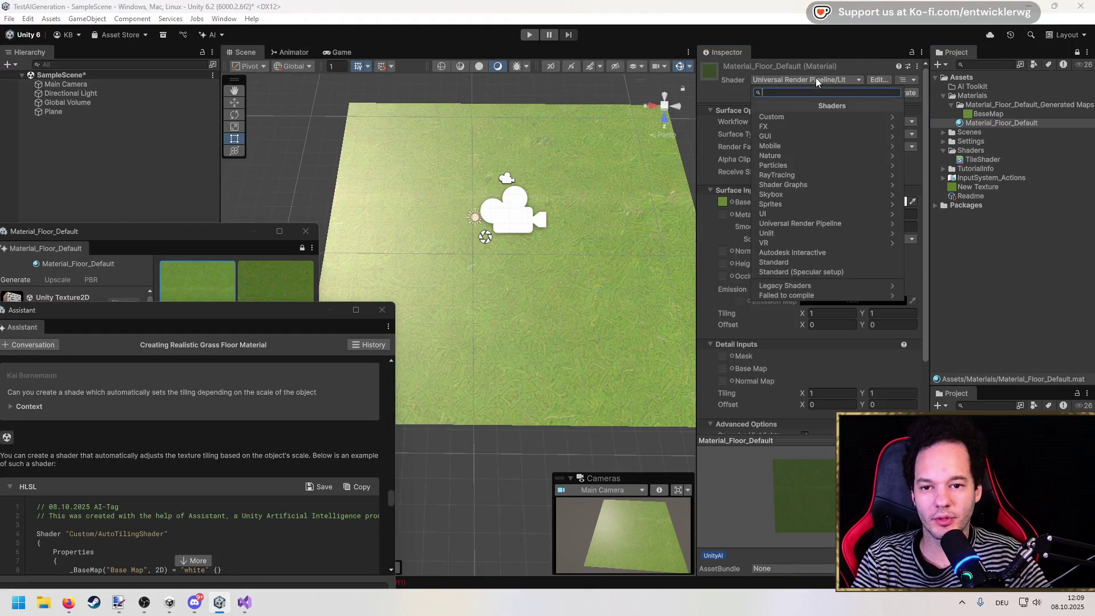
click(804, 117)
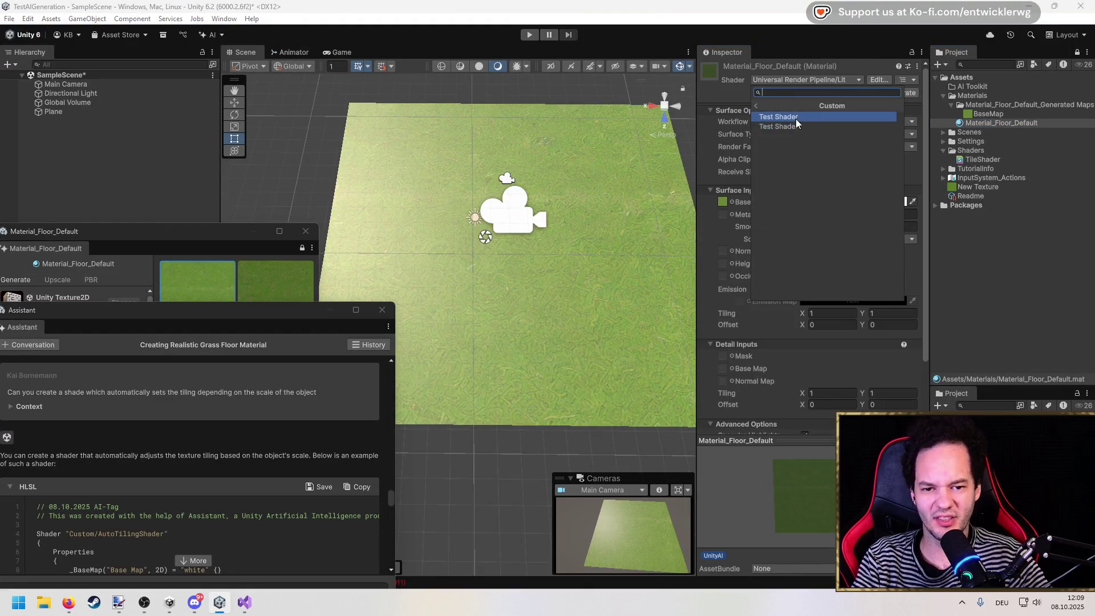
click(795, 119)
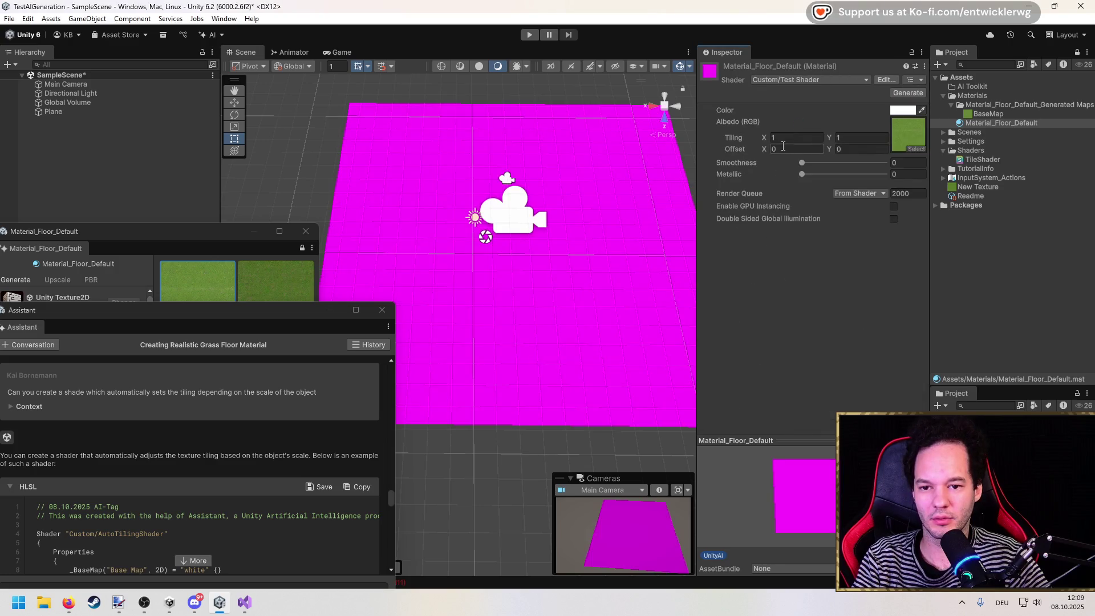
scroll(528, 271, down, 3)
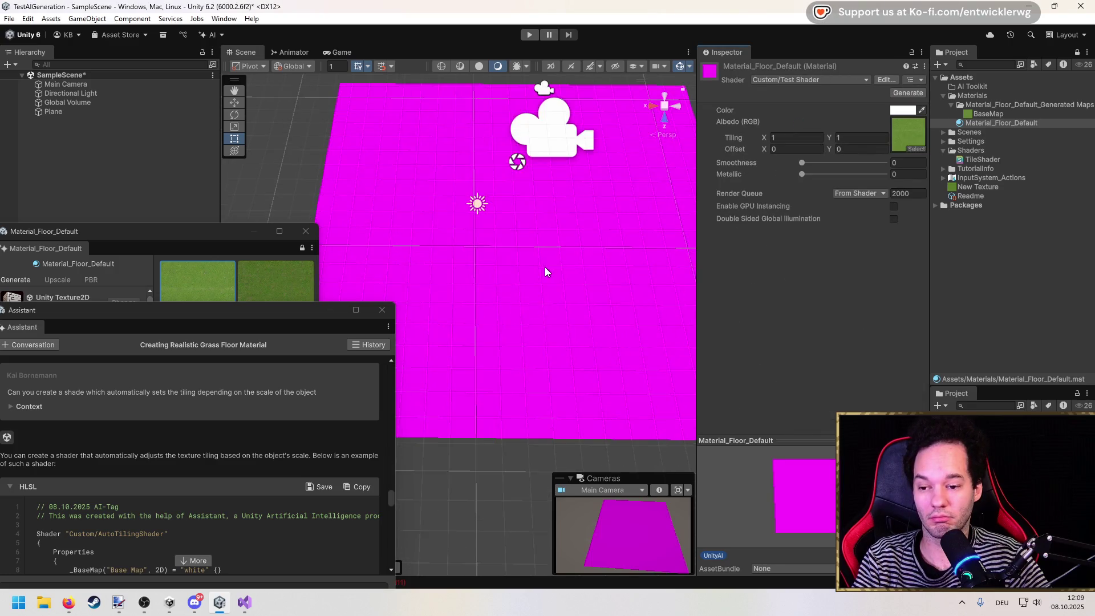
click(796, 80)
click(794, 117)
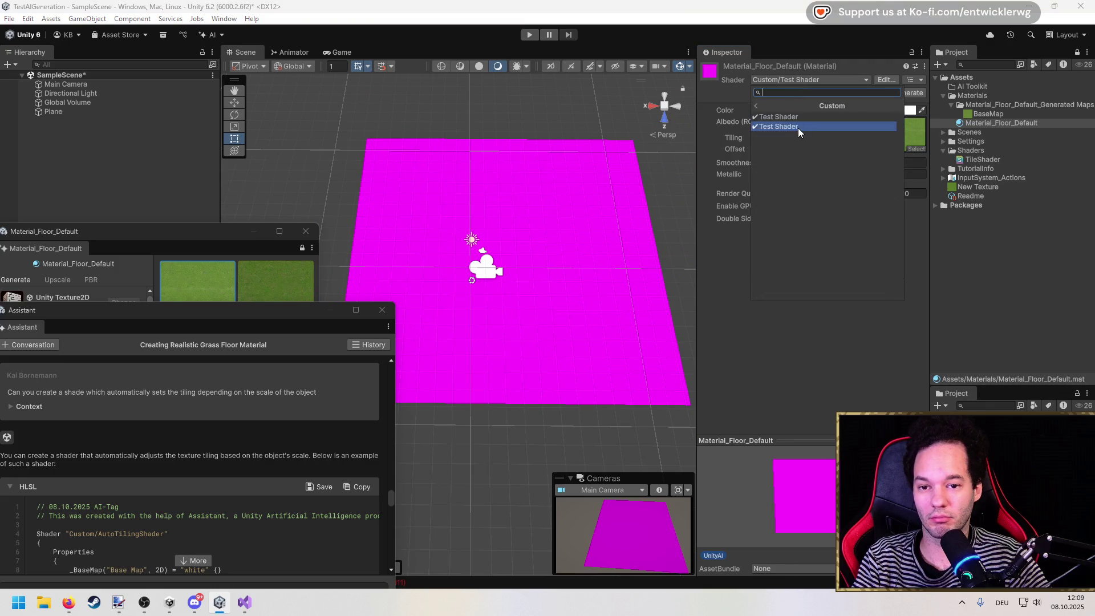
click(798, 127)
click(984, 160)
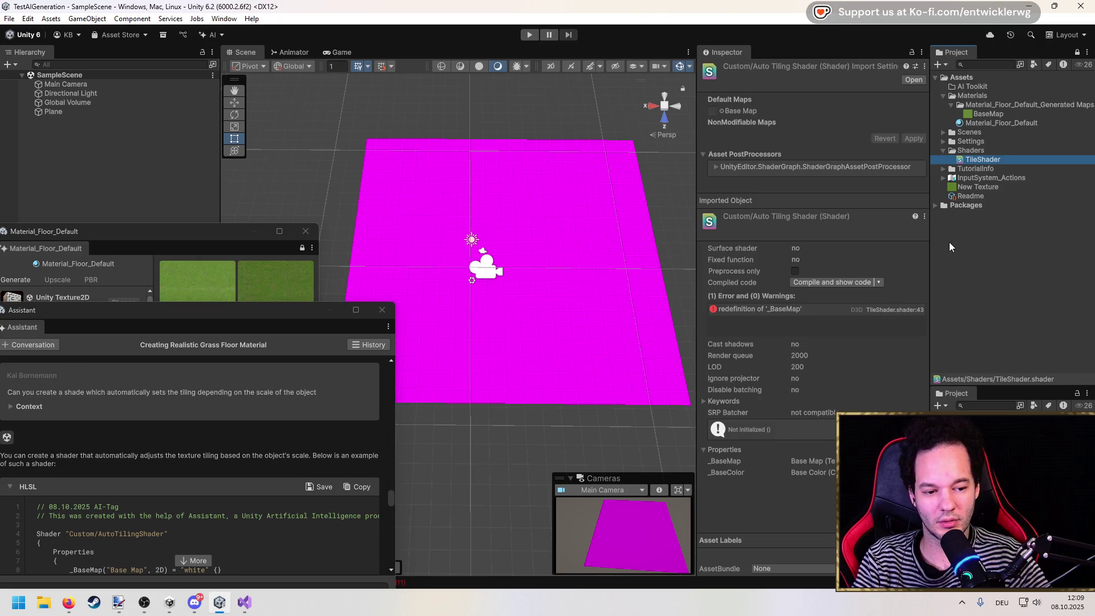
Search the floor material's shader list for 'auto' and apply Custom/AutoTilingShader.
click(984, 122)
click(836, 81)
text(auto)
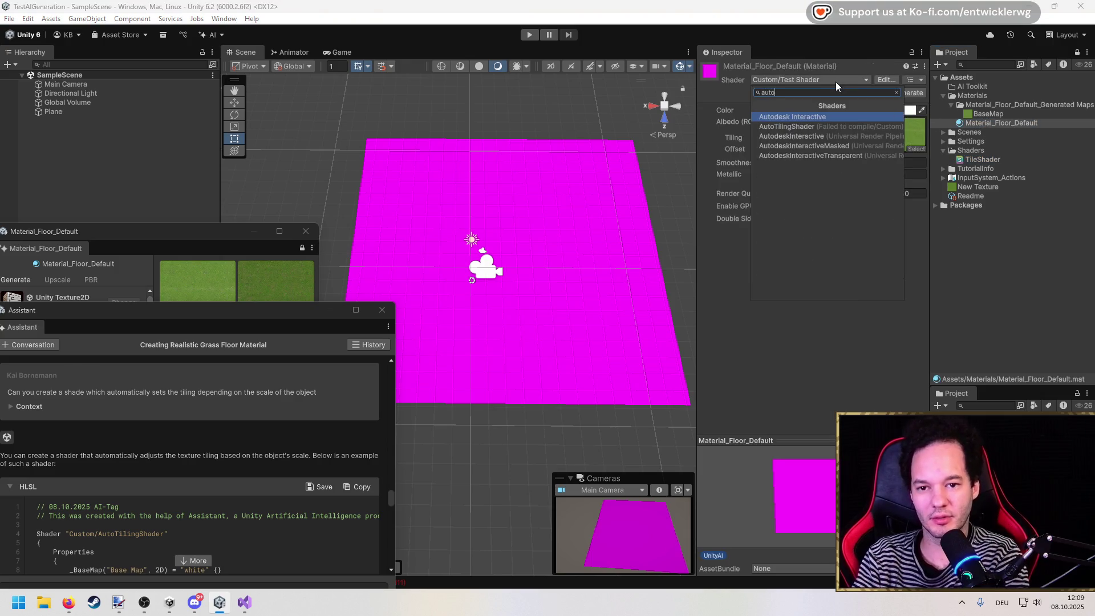
key(Down)
key(Return)
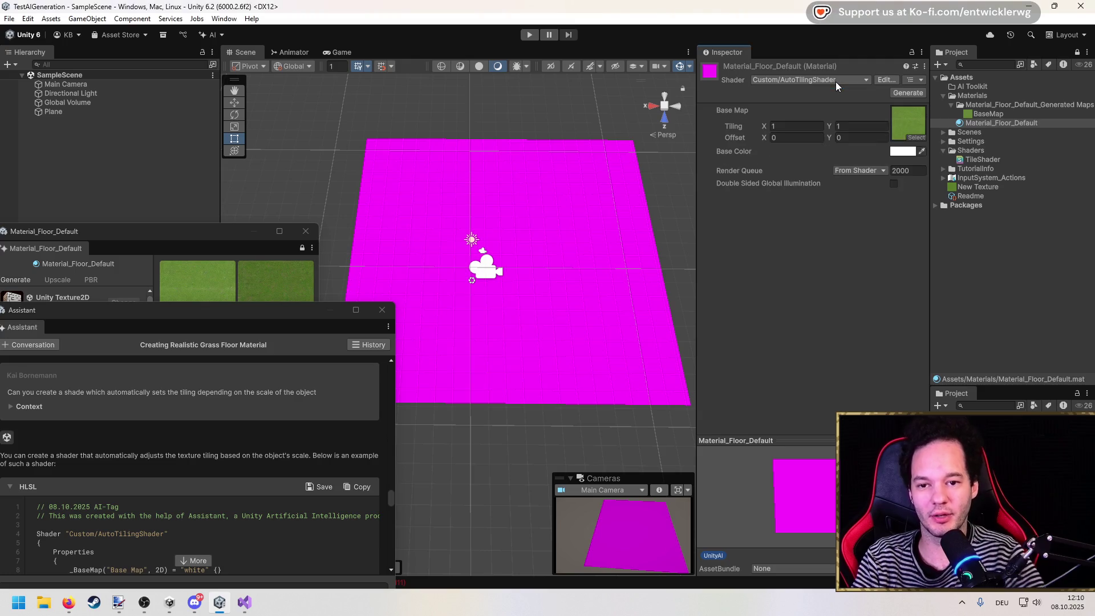
Review TileShader's _BaseMap redefinition error, move the Assistant window up, and bring Visual Studio forward.
click(985, 156)
mouse_move(222, 313)
mouse_down()
mouse_move(327, 122)
mouse_move(263, 152)
mouse_up()
scroll(257, 392, down, 3)
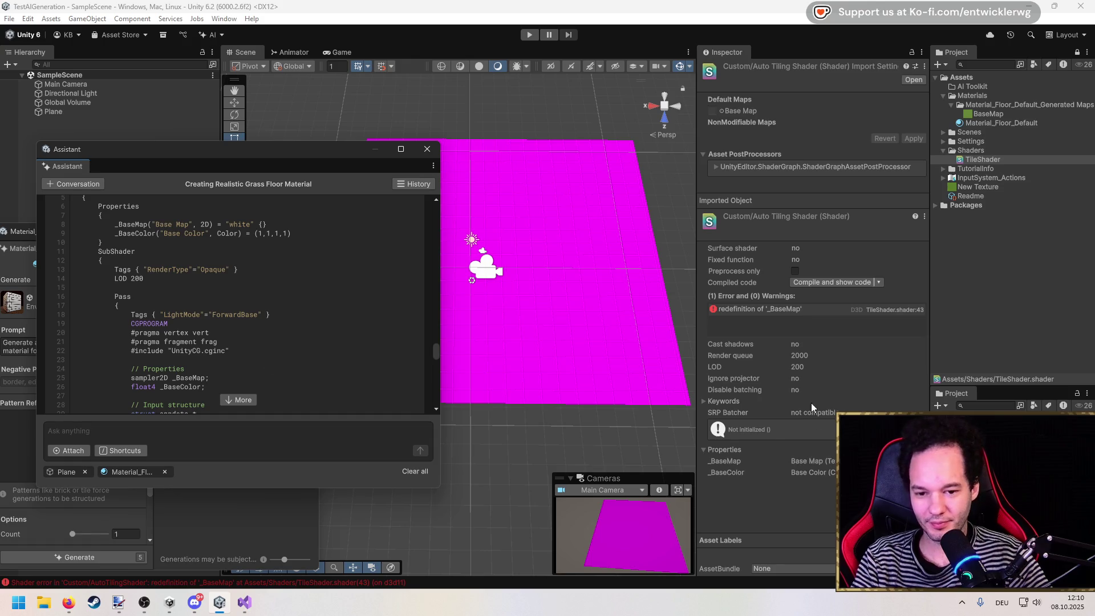
double_click(801, 308)
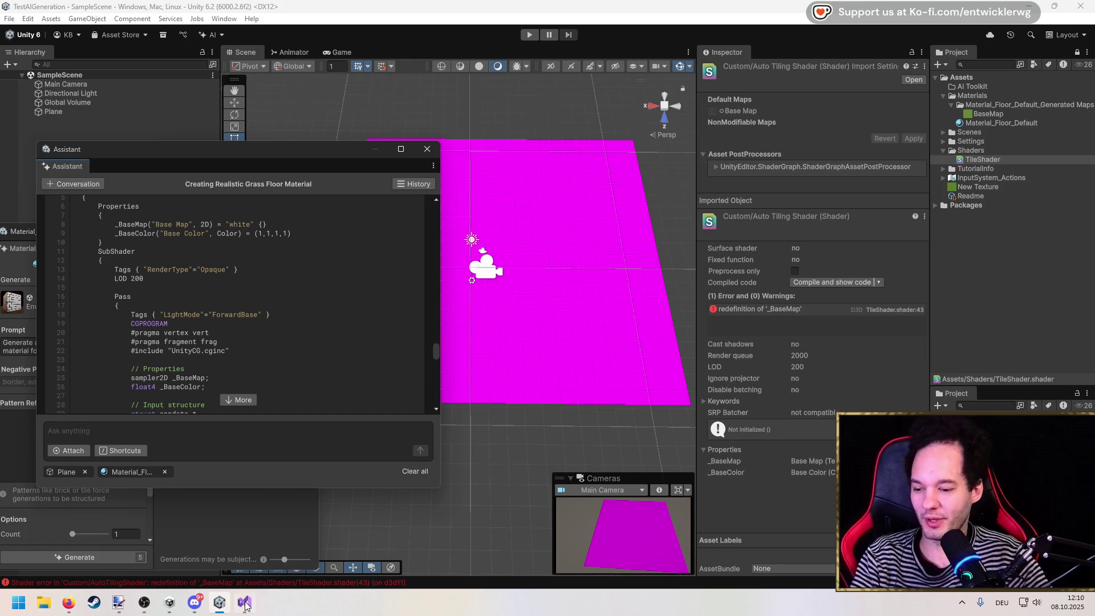
Select TileShader in Unity's Project panel and open its source in Visual Studio.
scroll(280, 286, down, 5)
scroll(272, 284, up, 5)
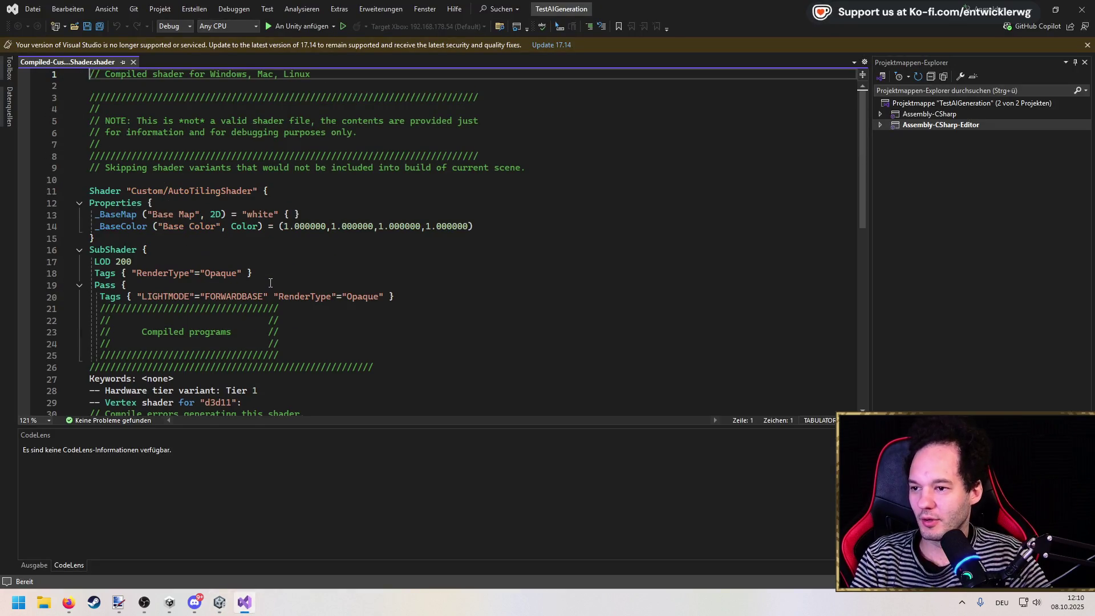
scroll(277, 158, down, 2)
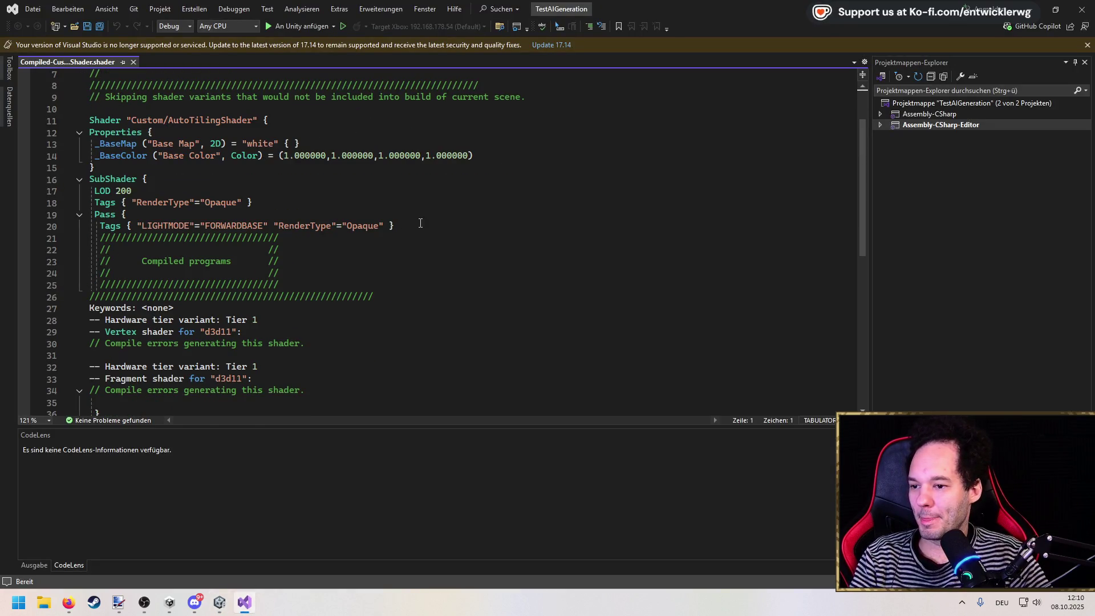
scroll(424, 223, down, 1)
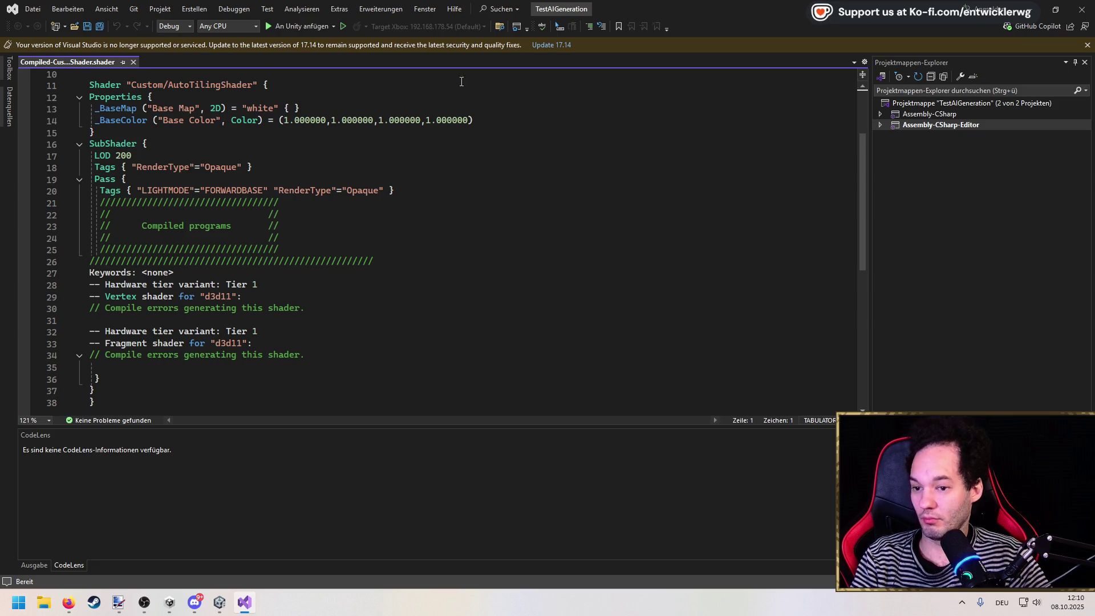
click(1059, 7)
click(968, 161)
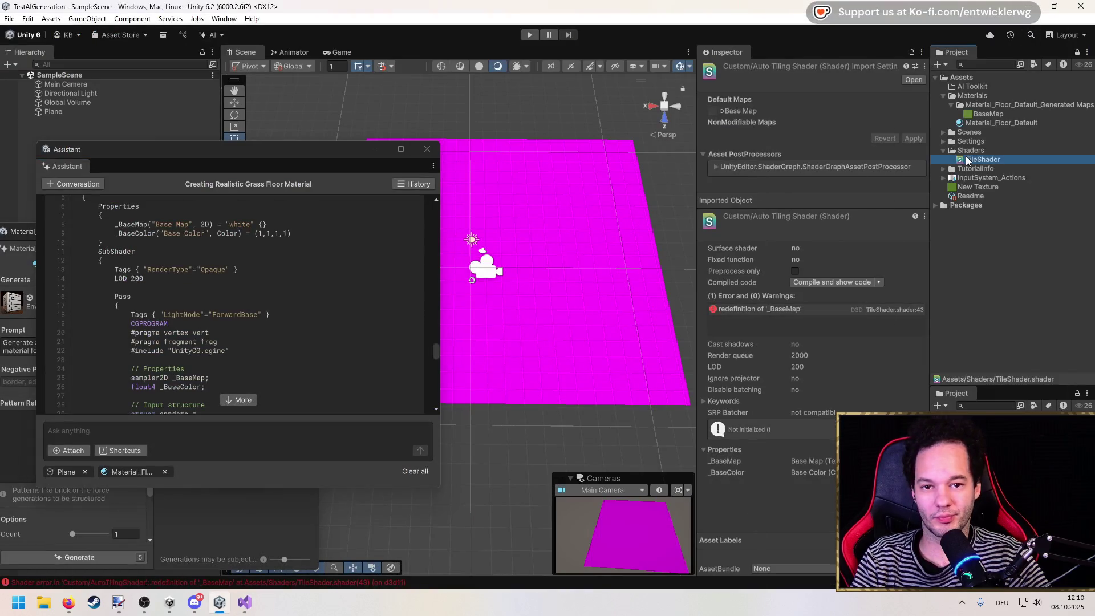
click(915, 80)
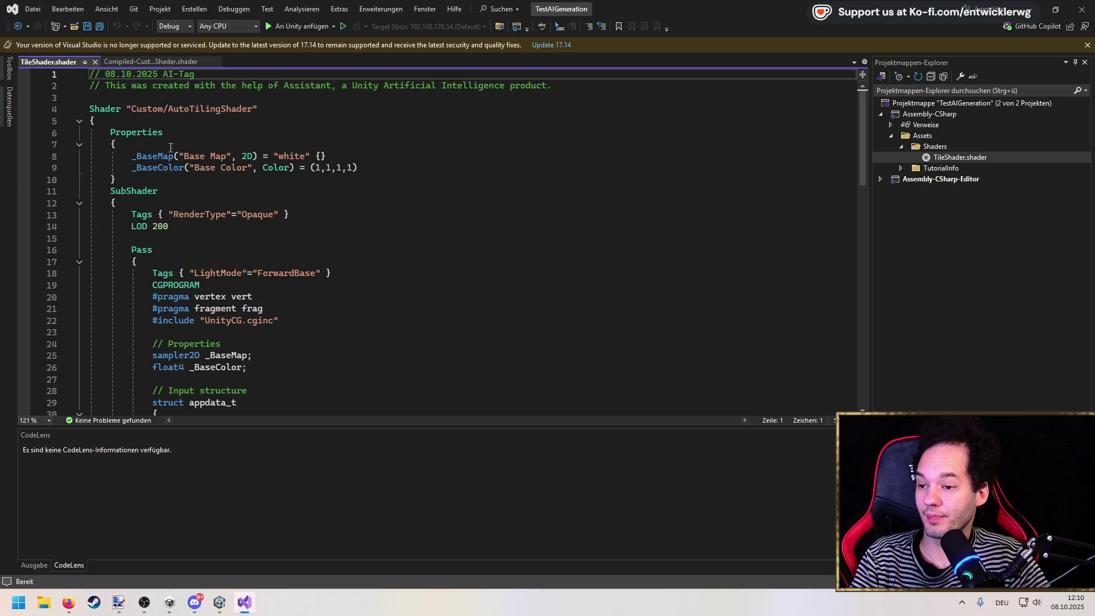
Highlight the duplicate _BaseMap declarations on lines 25 and 43, then open GitHub Copilot Chat.
double_click(139, 158)
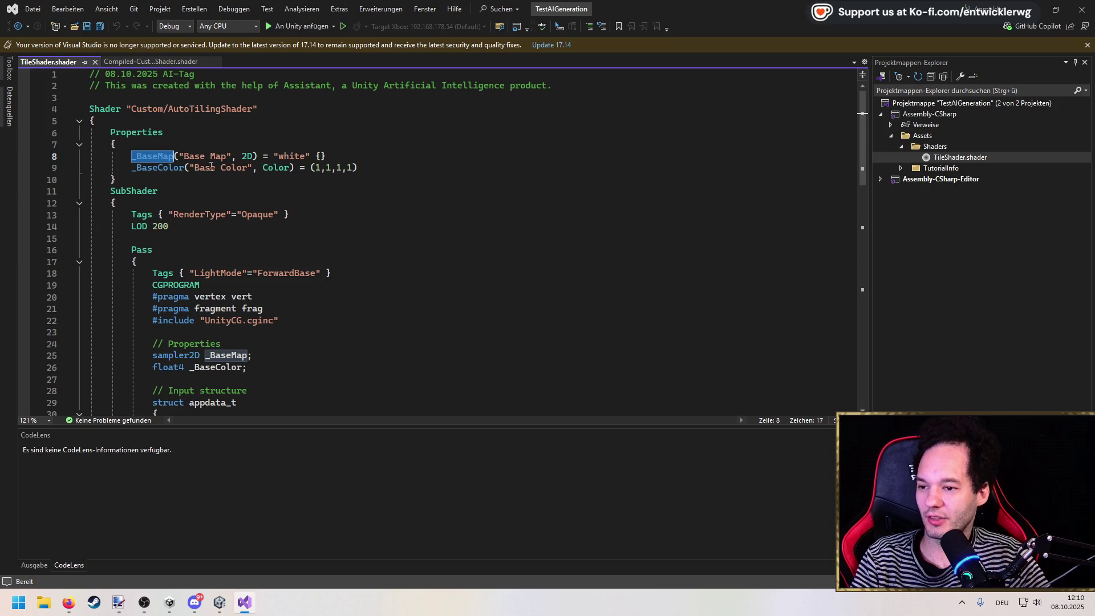
scroll(262, 191, down, 14)
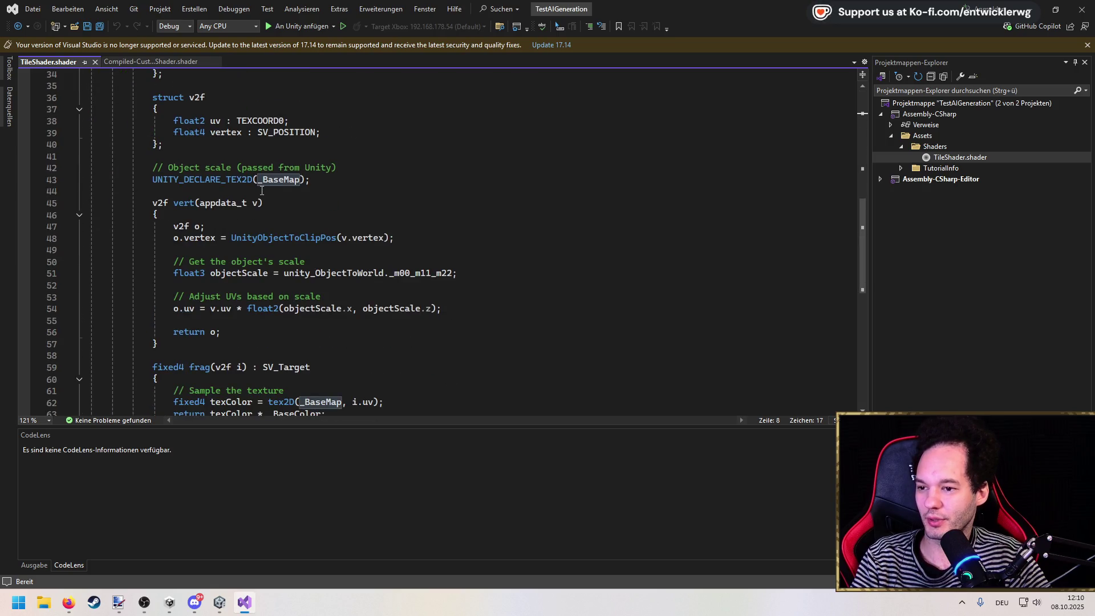
scroll(262, 190, up, 2)
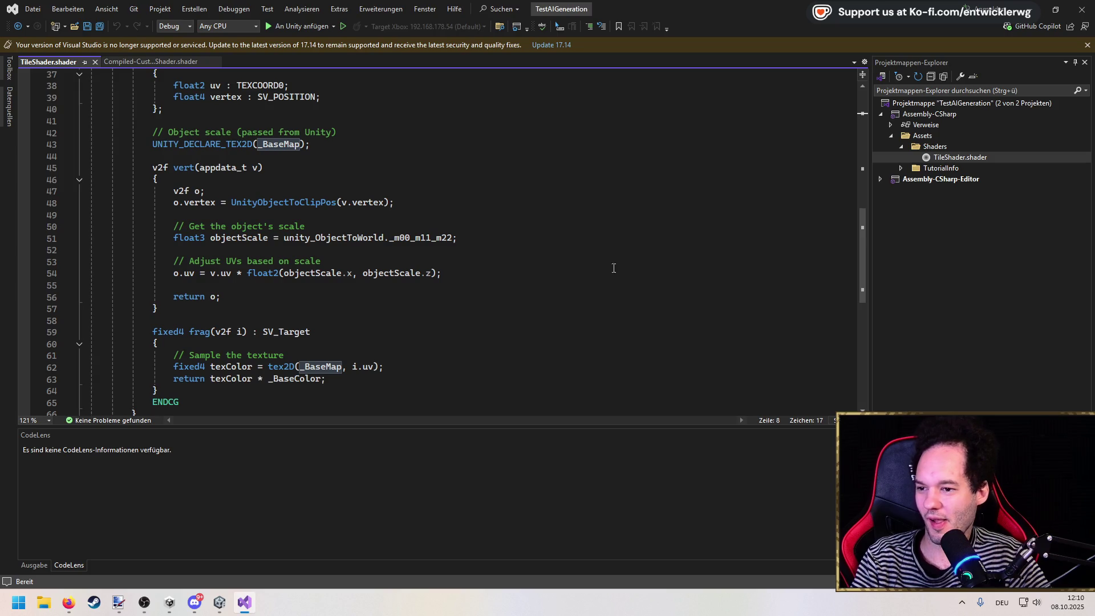
drag(862, 290, 866, 159)
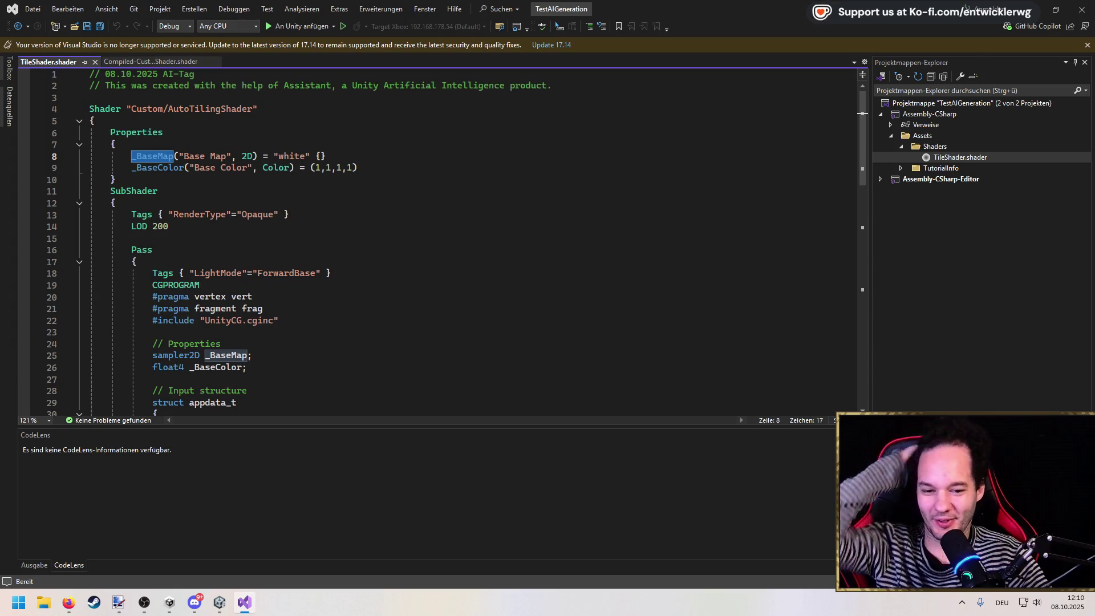
key(ctrl+backslash)
key(ctrl+c)
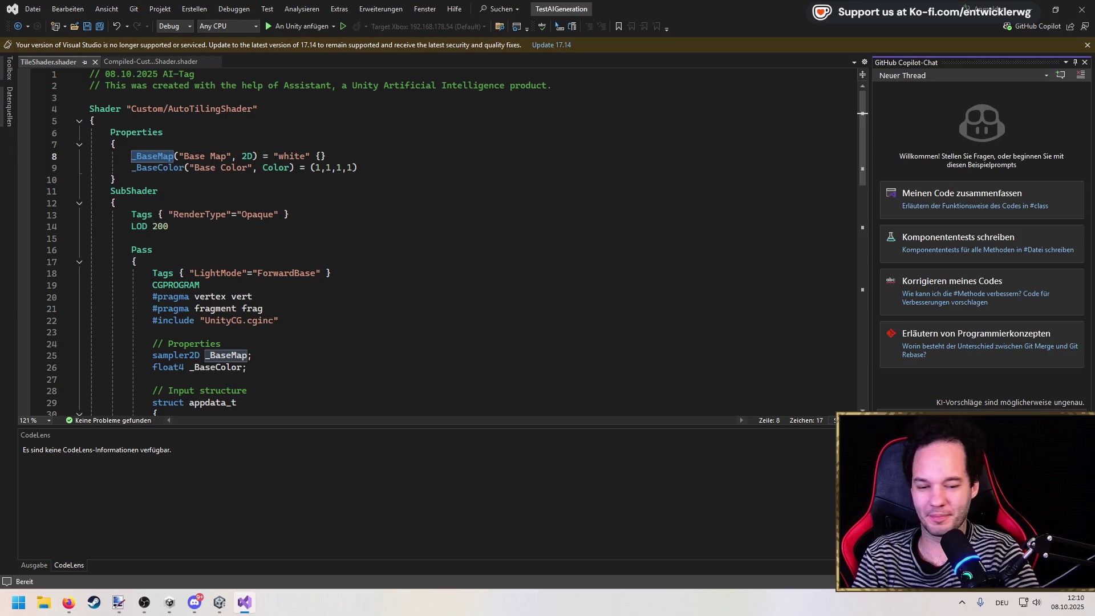
Ask Copilot to fix the _BaseMap redefinition and review the sampler2D _BaseMap declaration on line 25.
key(Return)
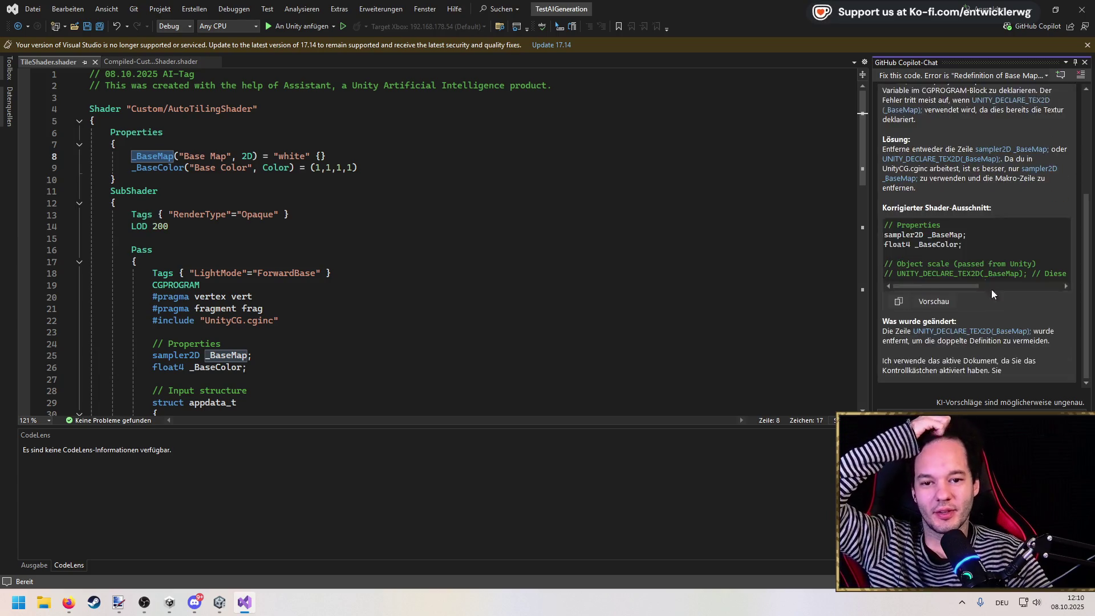
scroll(949, 237, up, 5)
scroll(950, 237, up, 2)
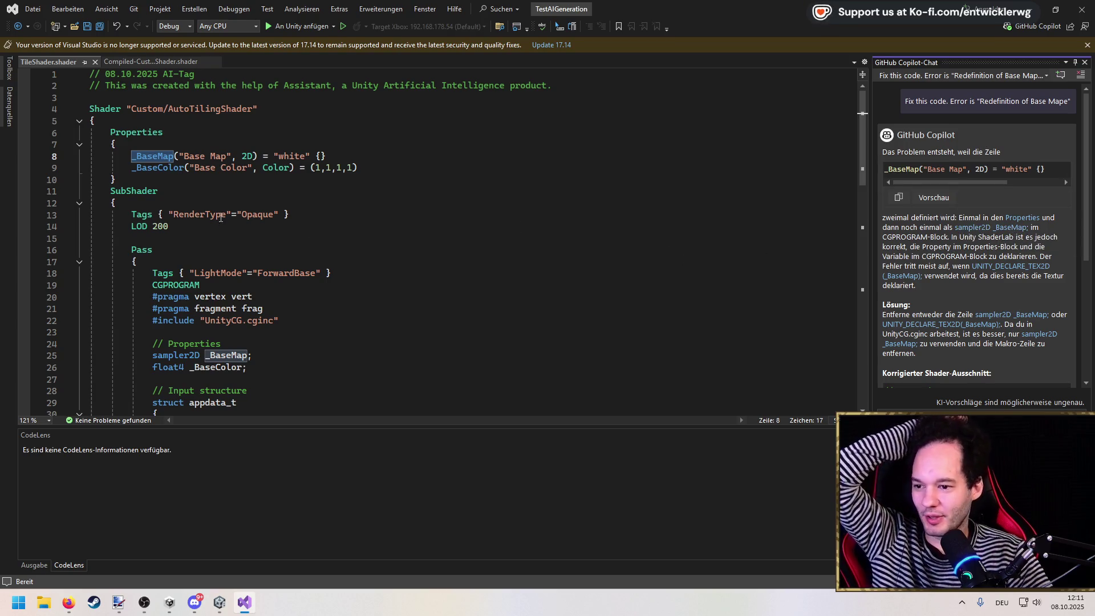
scroll(273, 192, down, 3)
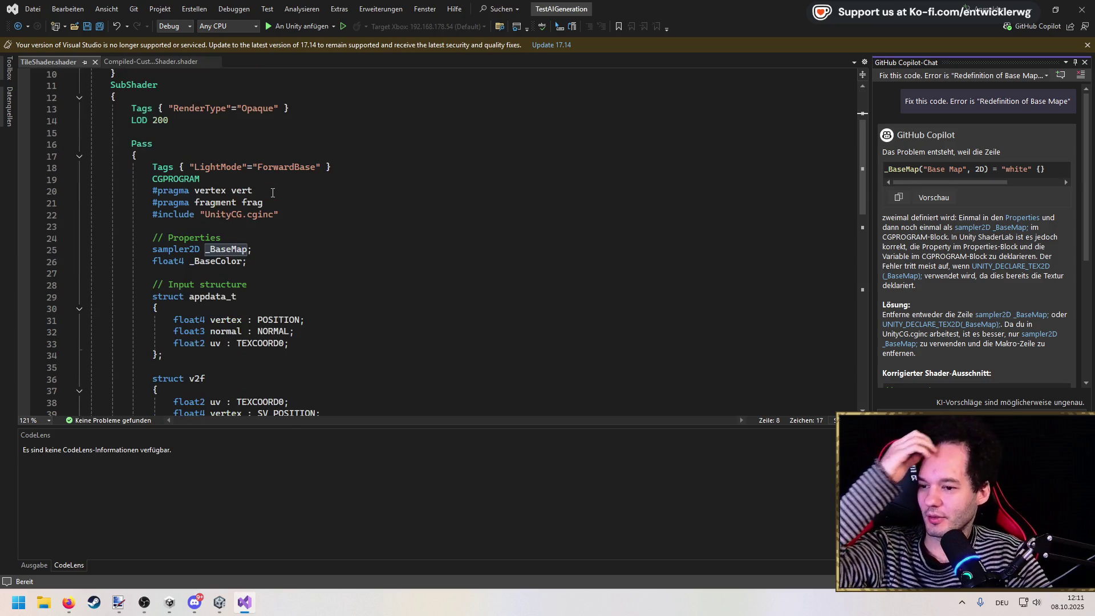
drag(251, 254, 116, 249)
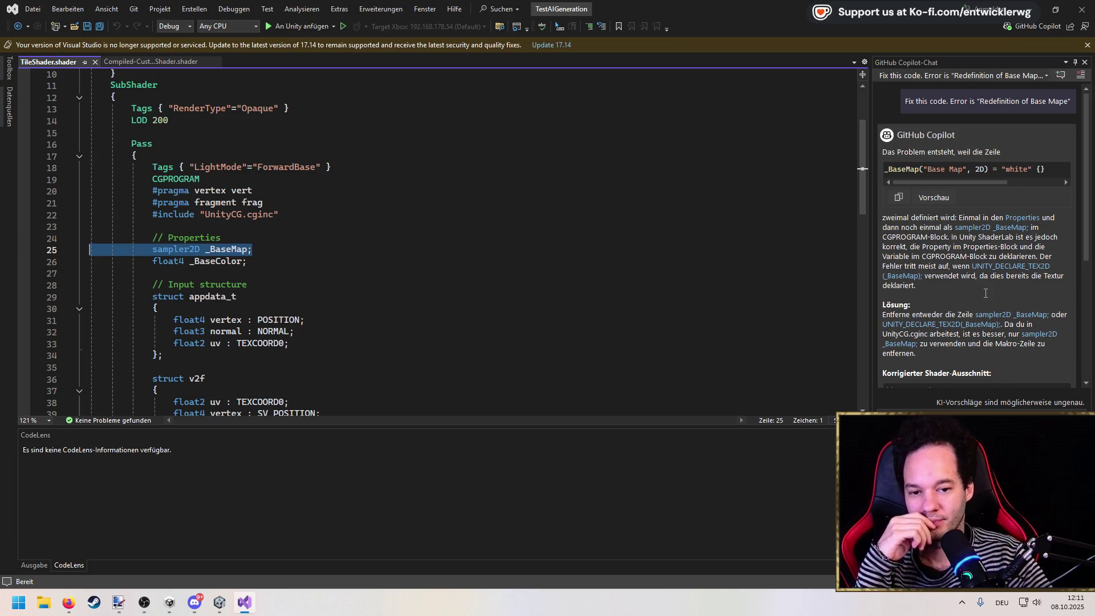
scroll(933, 272, down, 3)
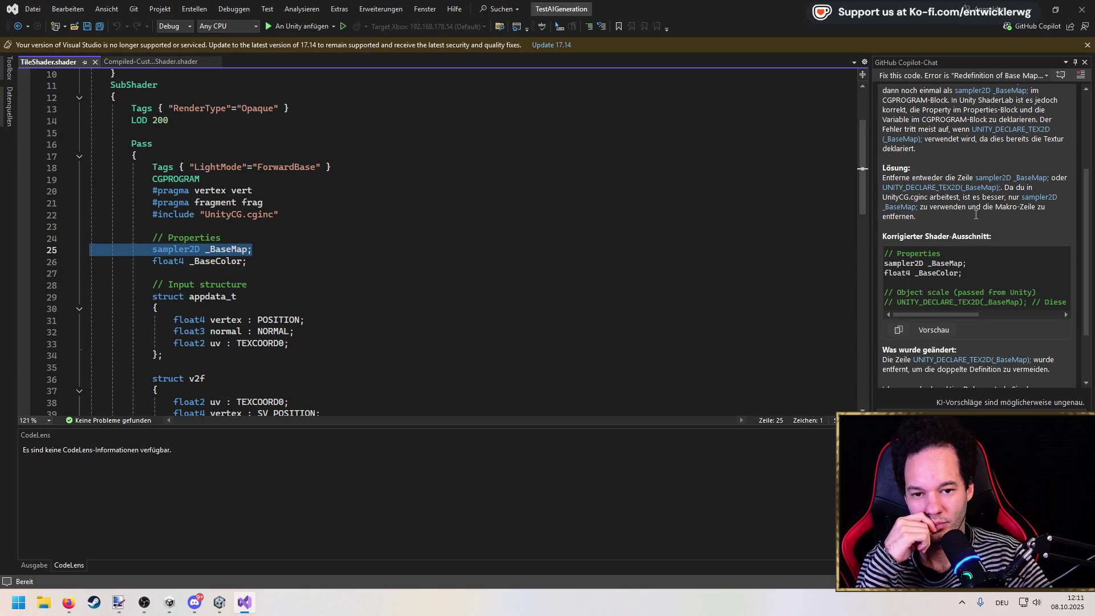
scroll(975, 248, down, 1)
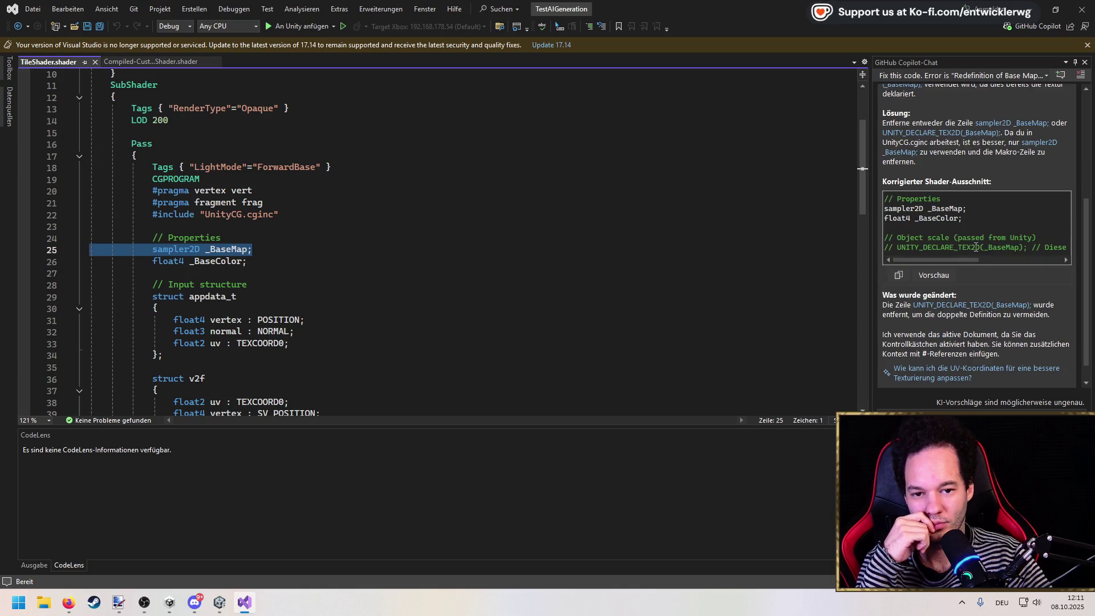
click(949, 254)
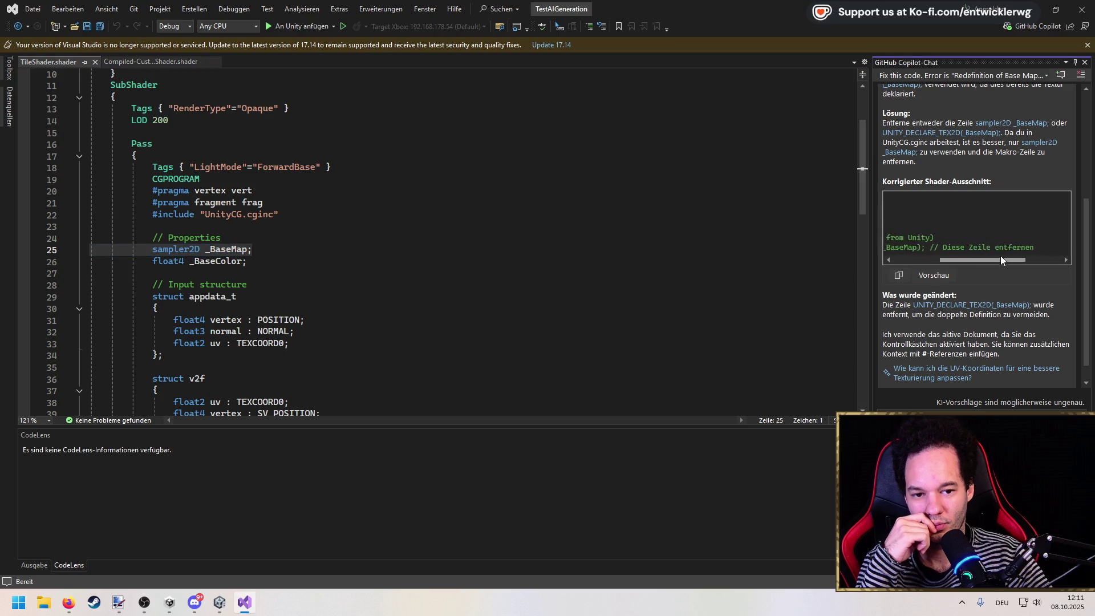
click(268, 268)
scroll(268, 268, up, 3)
scroll(269, 268, down, 9)
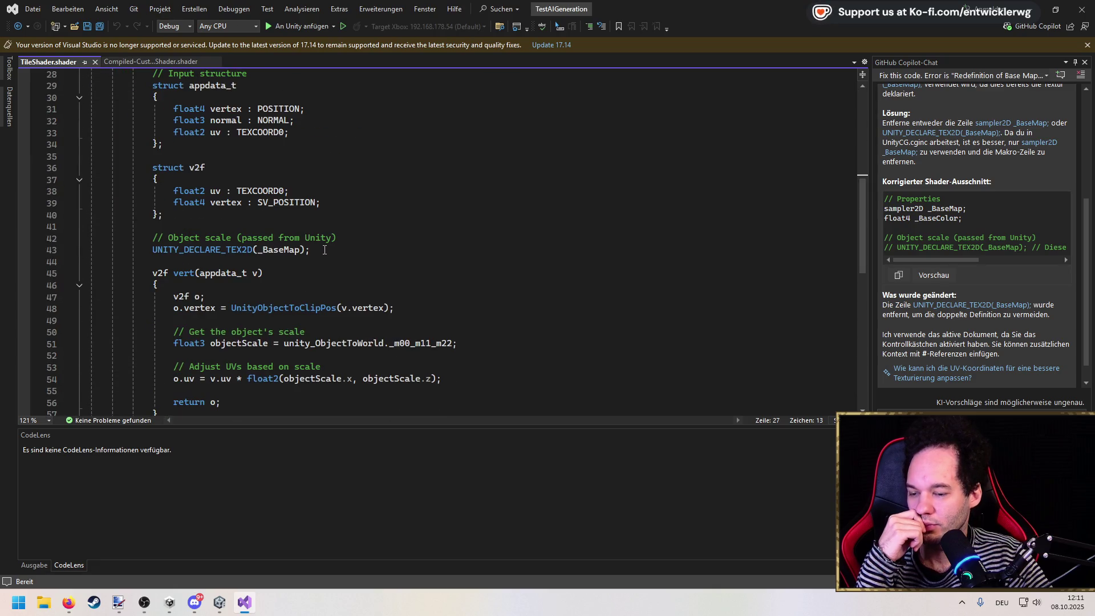
Comment out UNITY_DECLARE_TEX2D(_BaseMap) on line 43, save the file, and return to Unity.
click(152, 249)
text(//)
click(386, 226)
scroll(386, 228, down, 3)
key(ctrl+s)
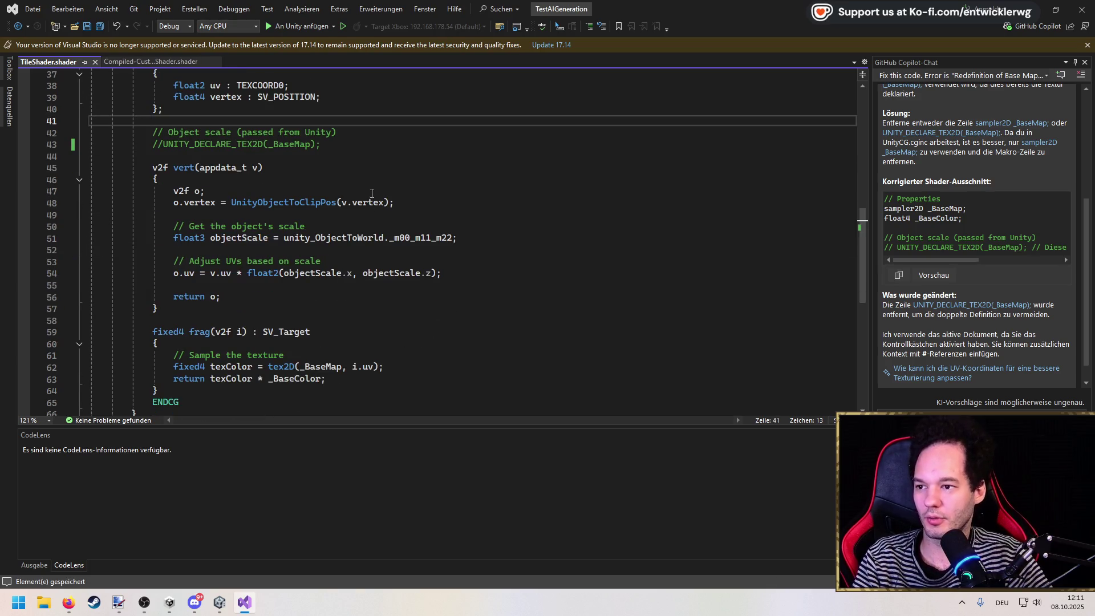
scroll(936, 278, down, 1)
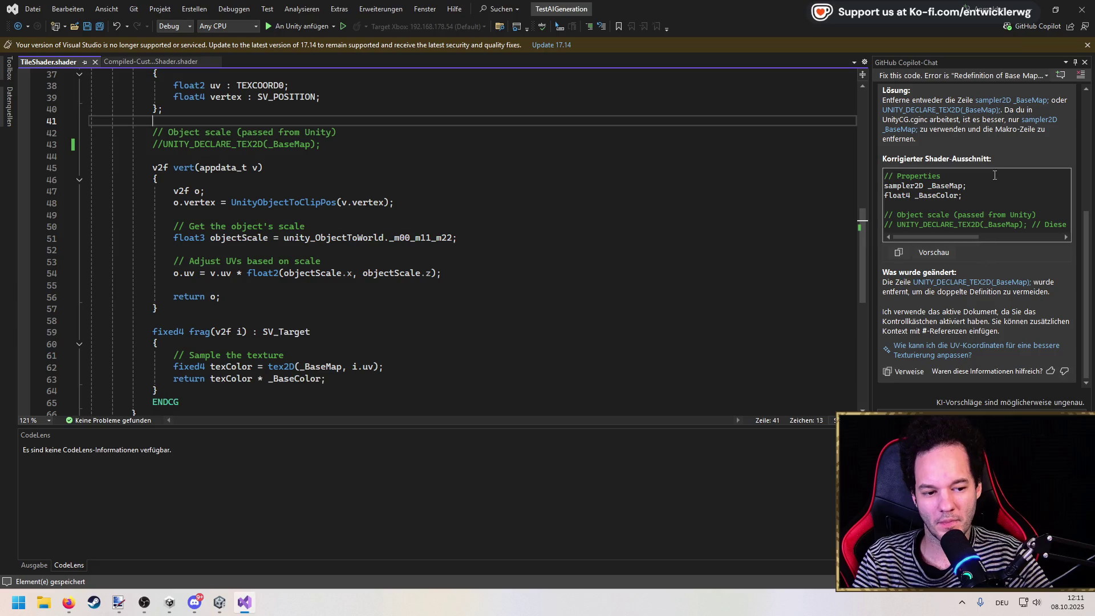
click(1031, 8)
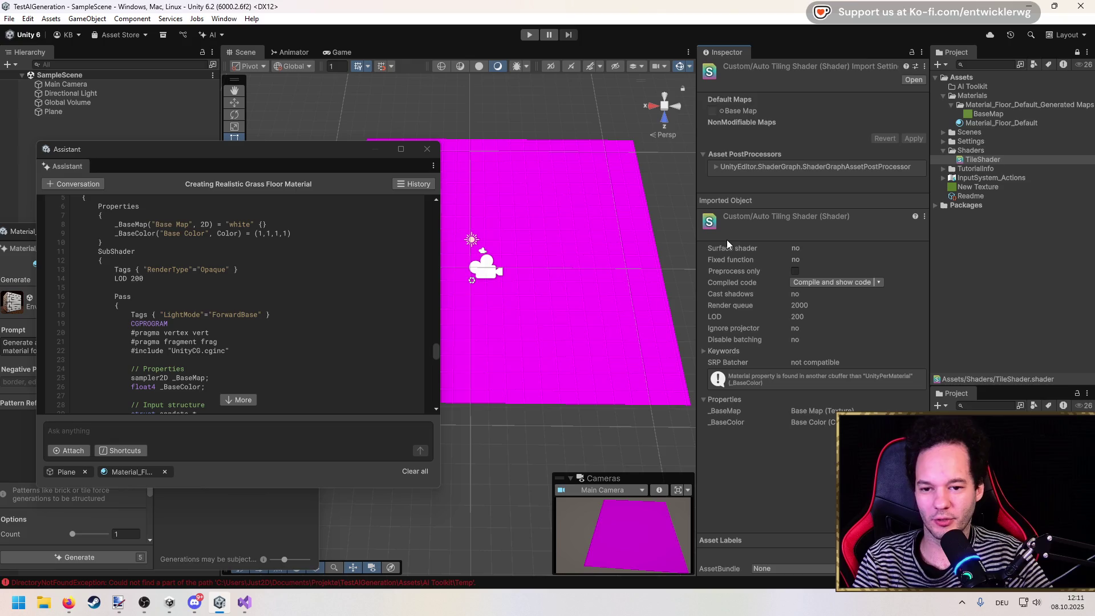
Inspect Material_Floor_Default's X tiling value in the Inspector.
mouse_move(287, 166)
mouse_down()
mouse_move(382, 191)
mouse_move(349, 210)
mouse_up()
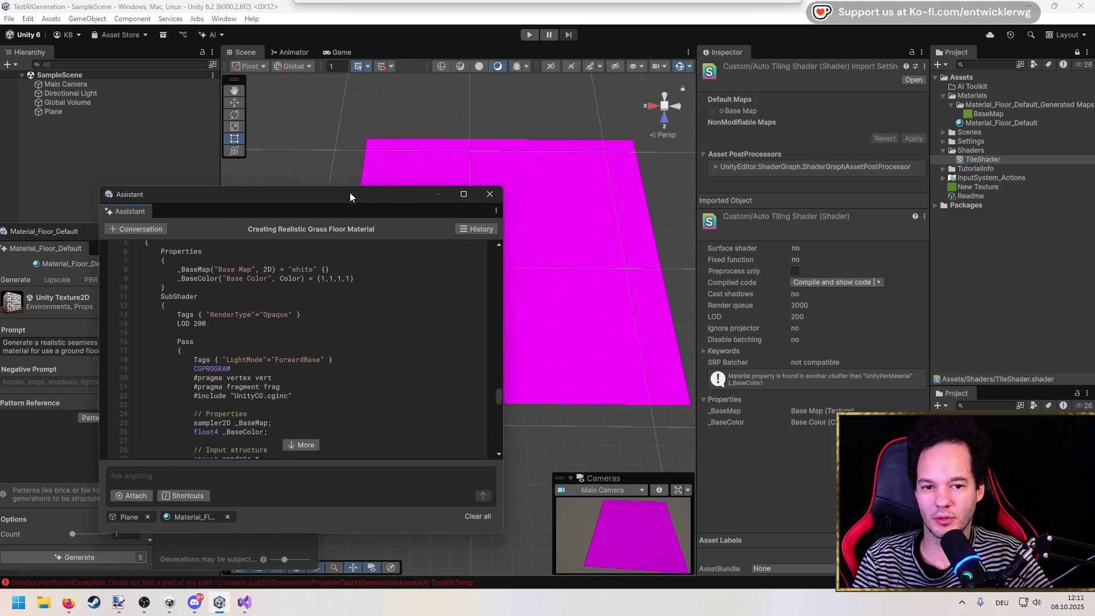
click(977, 122)
click(890, 245)
click(792, 172)
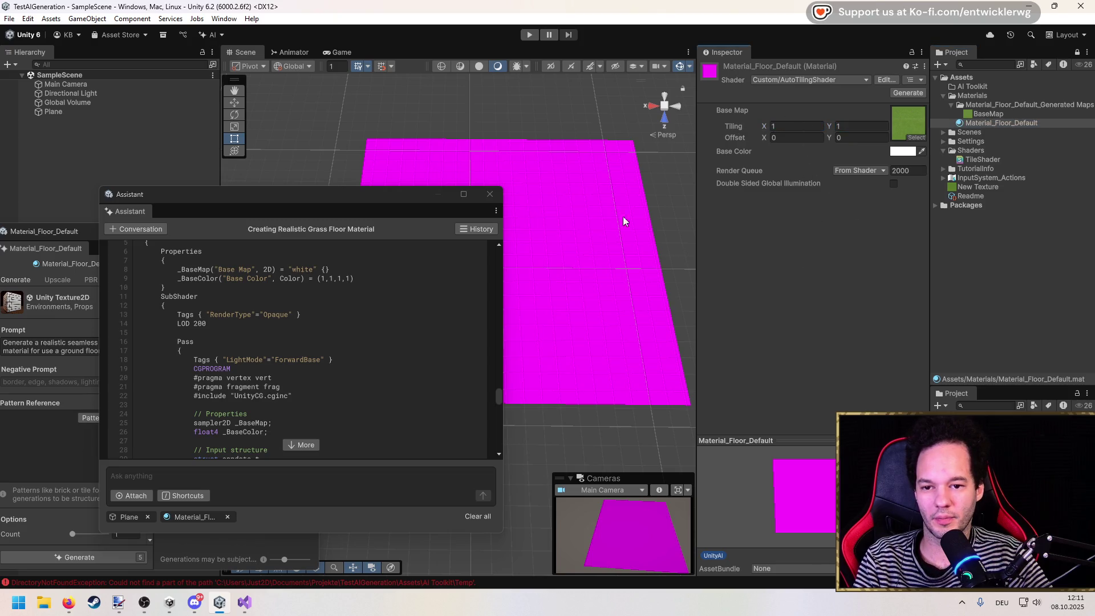
Toggle the Plane's Mesh Renderer off and back on.
click(83, 113)
scroll(752, 316, down, 1)
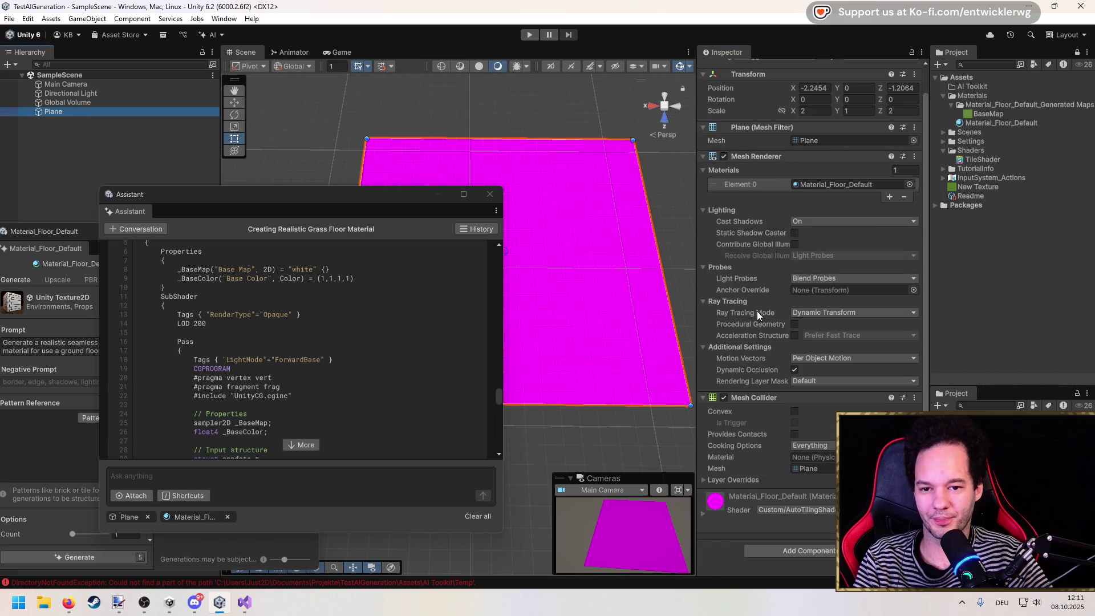
click(723, 154)
click(723, 154)
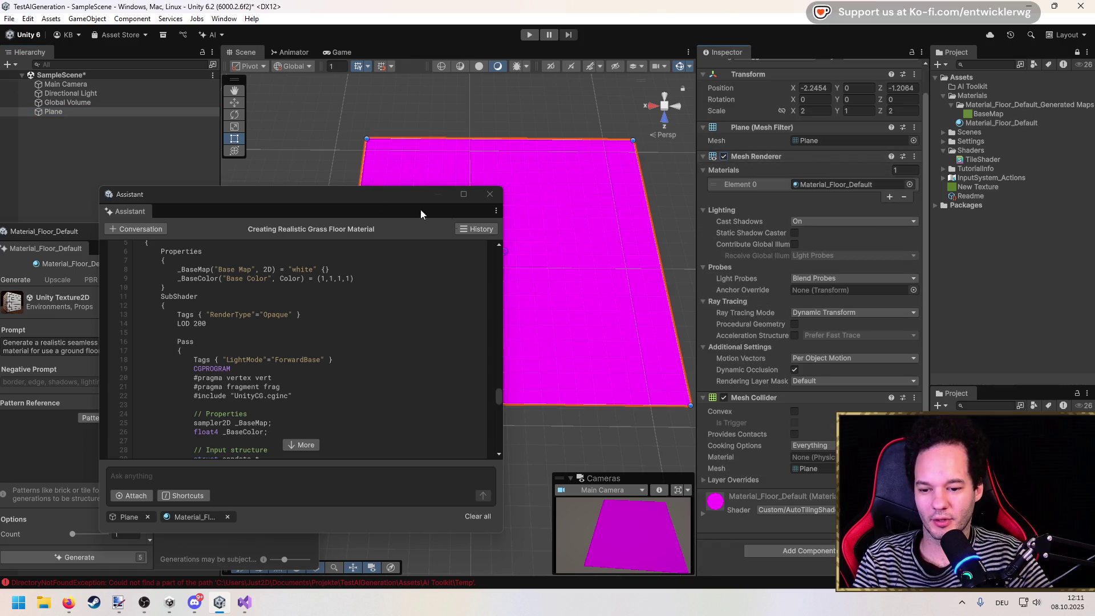
Clear the two logged errors in the Console and close it.
mouse_move(352, 196)
mouse_down()
mouse_move(450, 153)
mouse_move(292, 148)
mouse_move(323, 116)
mouse_up()
click(172, 583)
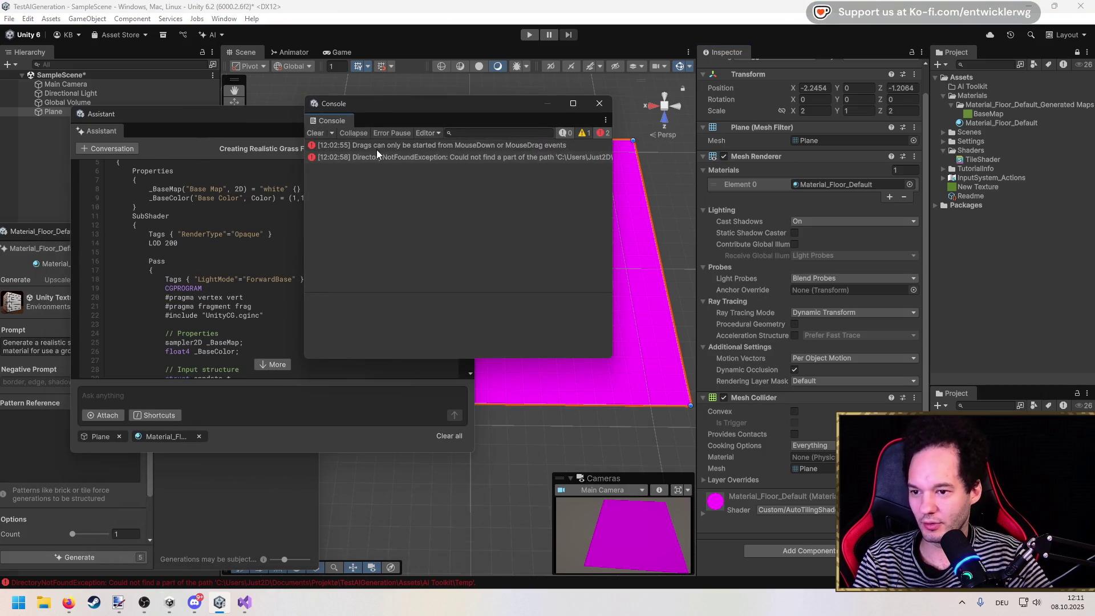
click(315, 133)
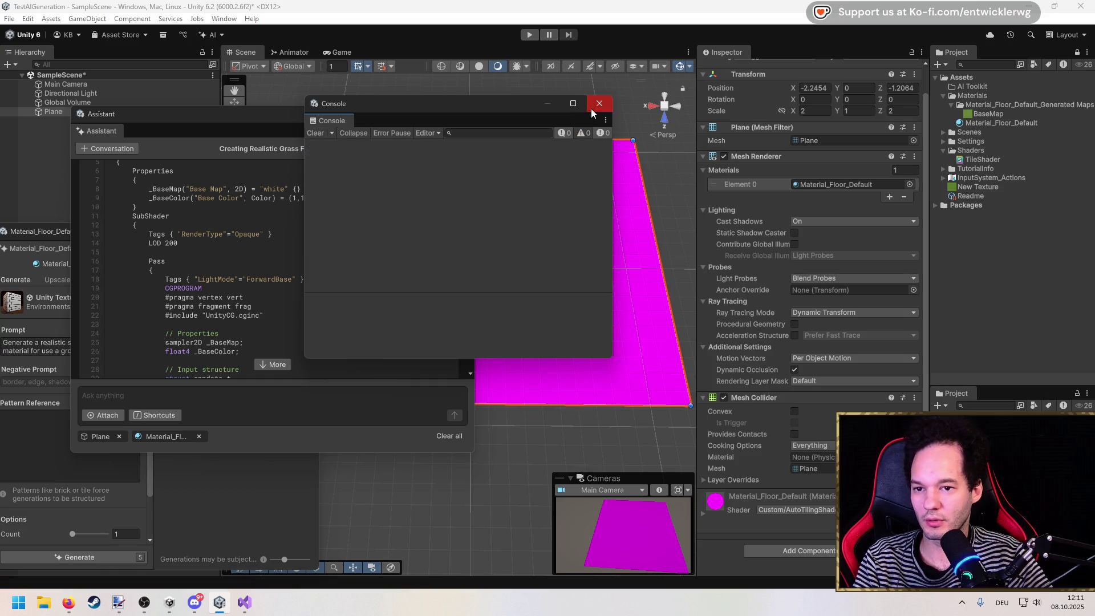
click(592, 106)
Review the grass texture generation results for Material_Floor_Default, then reselect the material.
click(1023, 123)
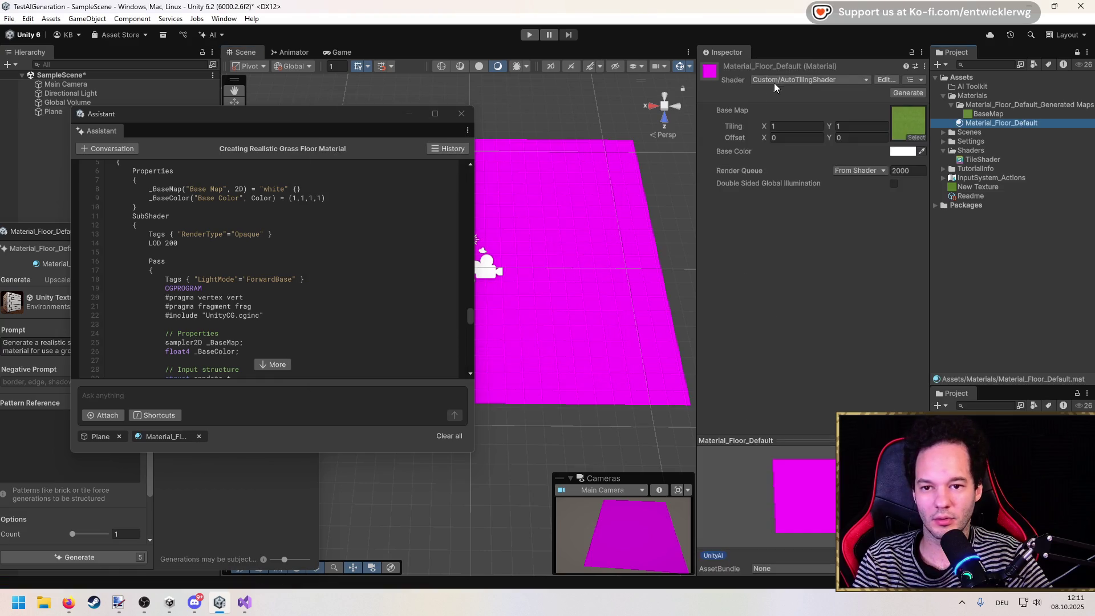
click(904, 92)
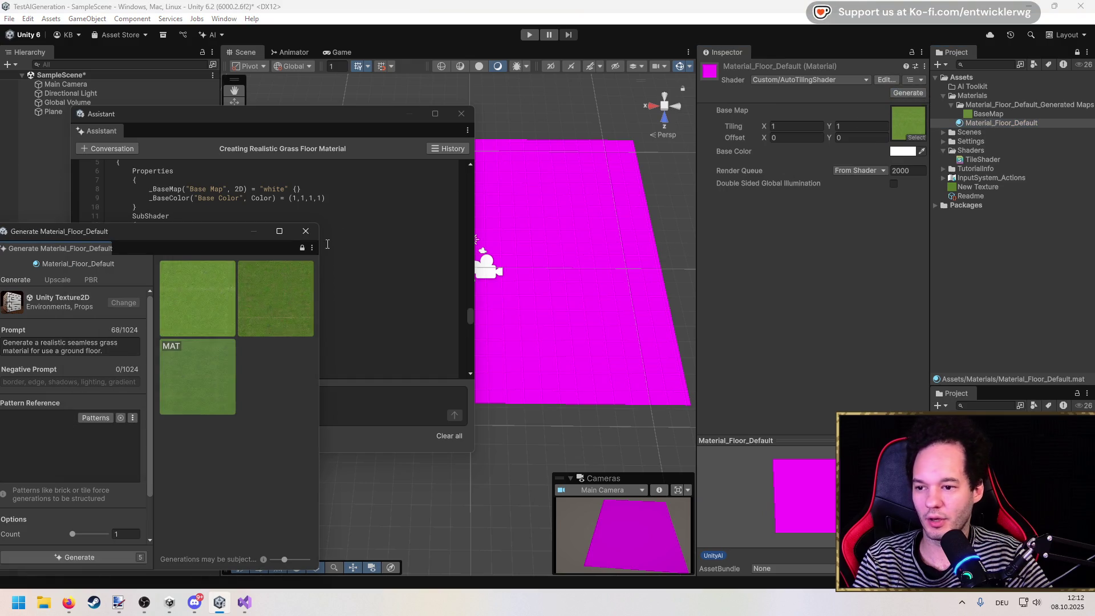
click(306, 231)
mouse_move(386, 114)
mouse_down()
mouse_move(233, 391)
mouse_move(293, 302)
mouse_move(289, 315)
mouse_up()
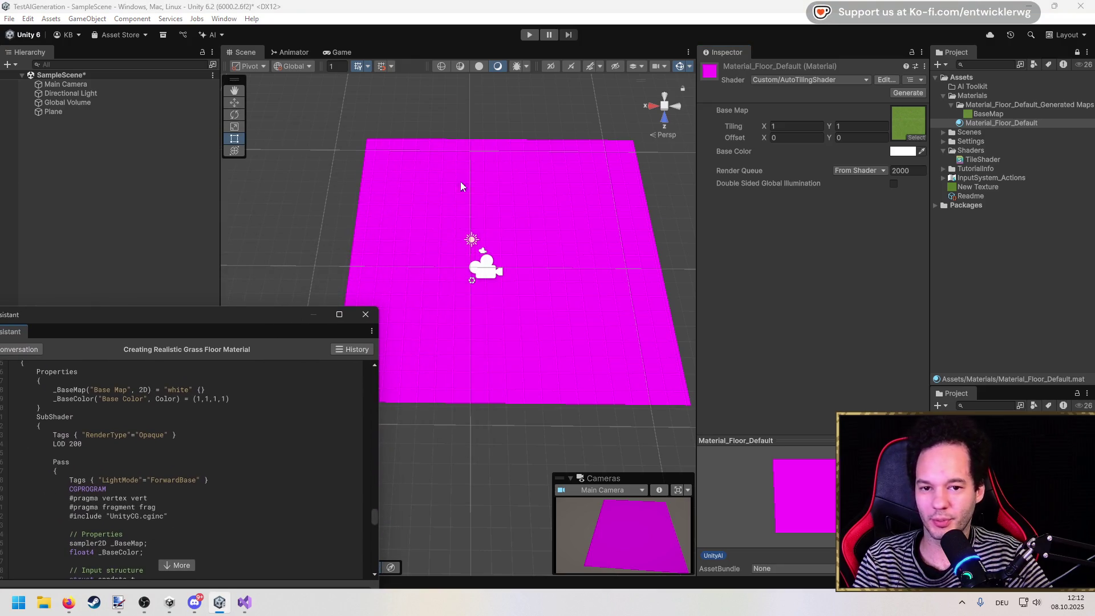
click(65, 113)
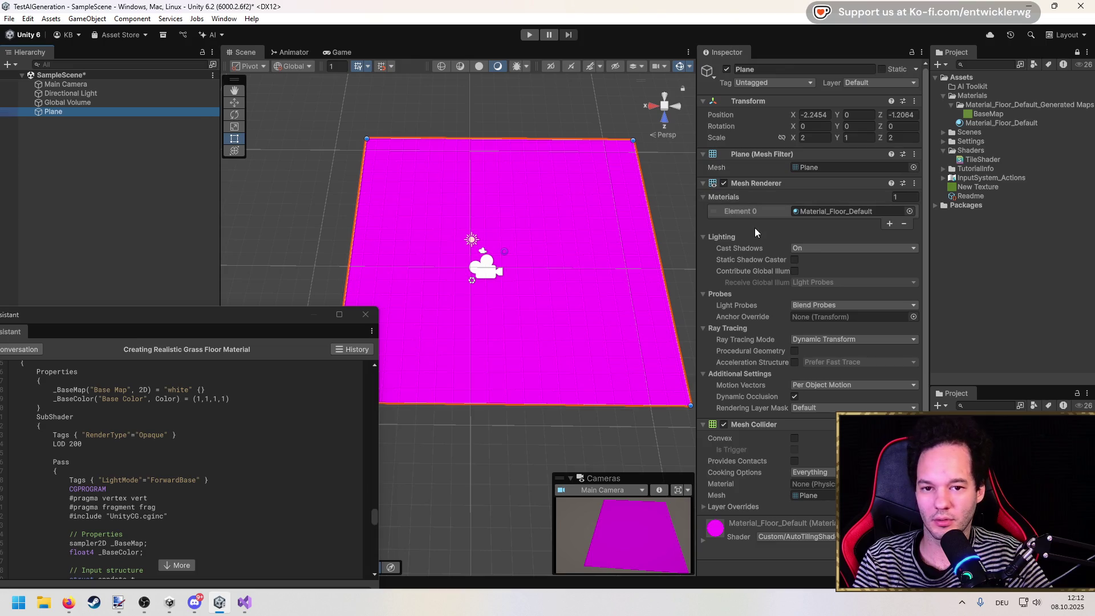
click(991, 121)
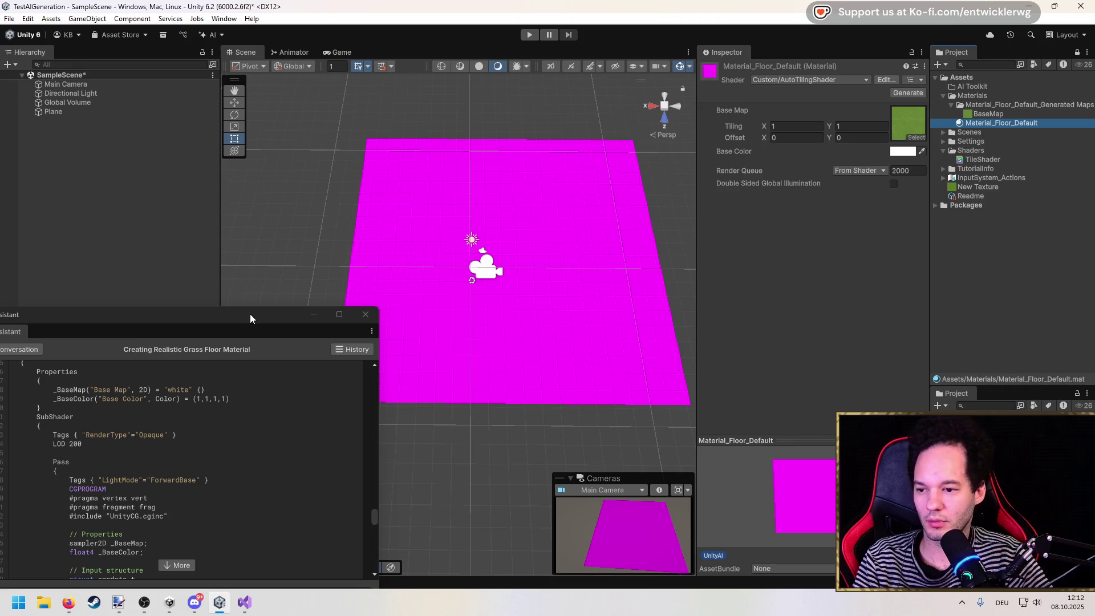
drag(251, 319, 366, 144)
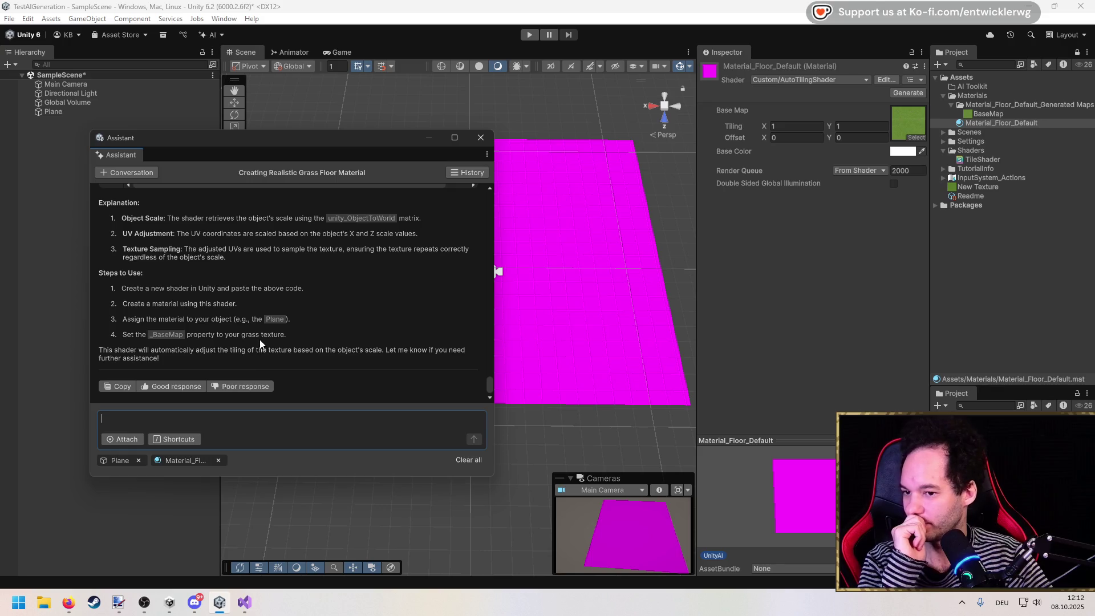
Tell the Assistant that the project uses URP as its render pipeline.
scroll(258, 357, up, 10)
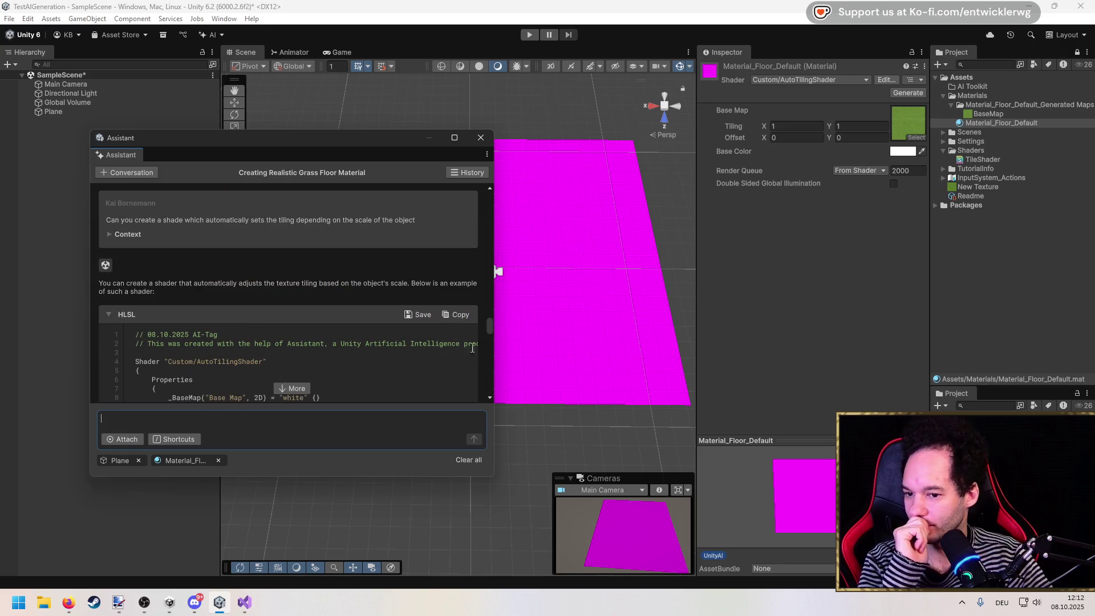
drag(488, 331, 490, 385)
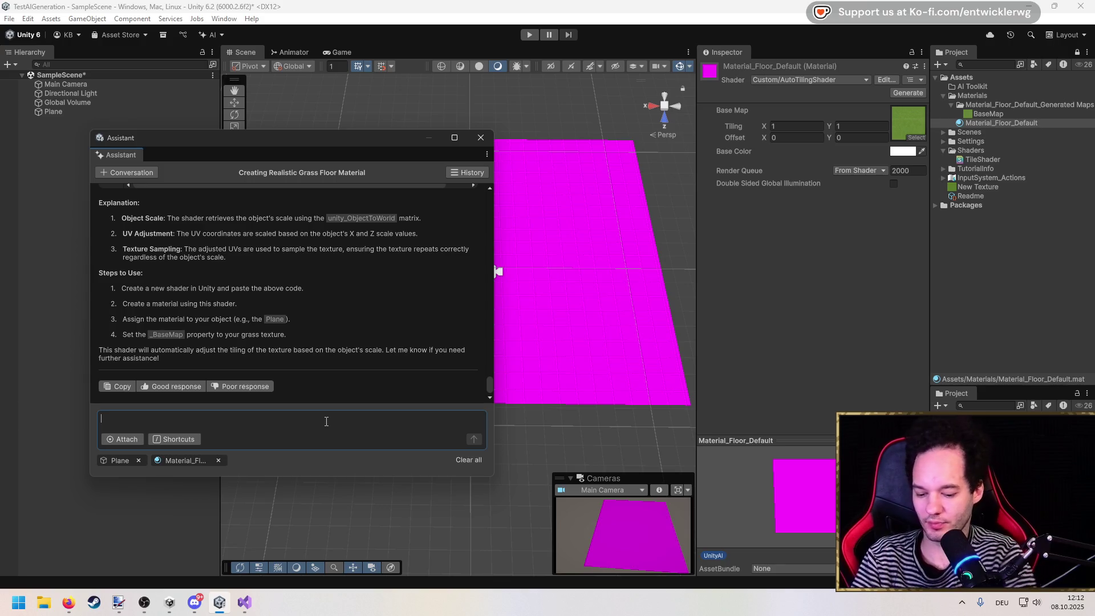
text(I su)
key(BackSpace)
key(BackSpace)
key(BackSpace)
text(us)
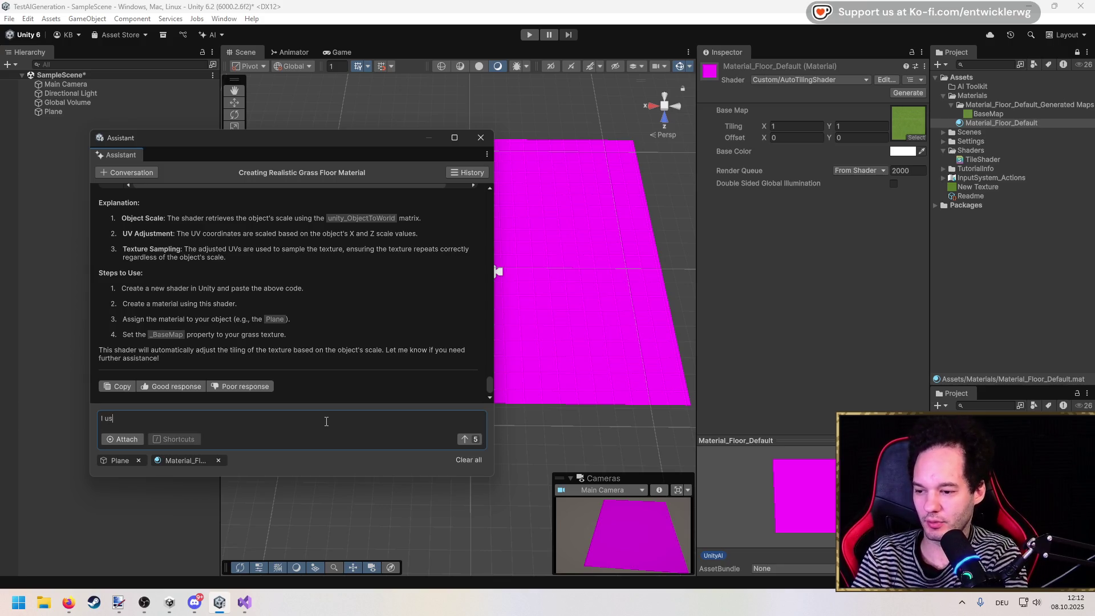
text(e URP as Re)
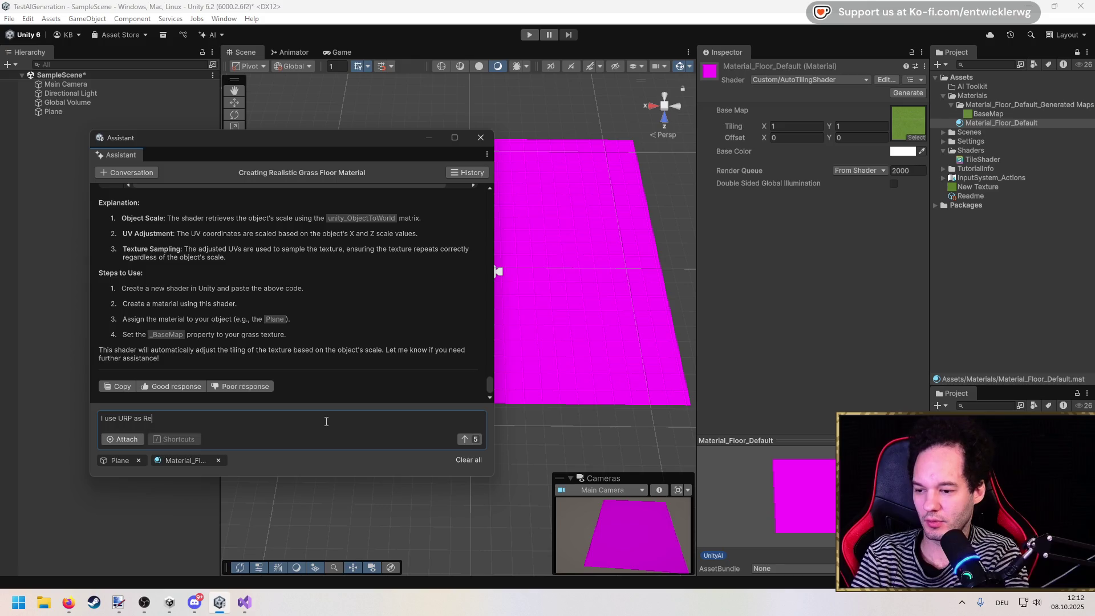
key(Return)
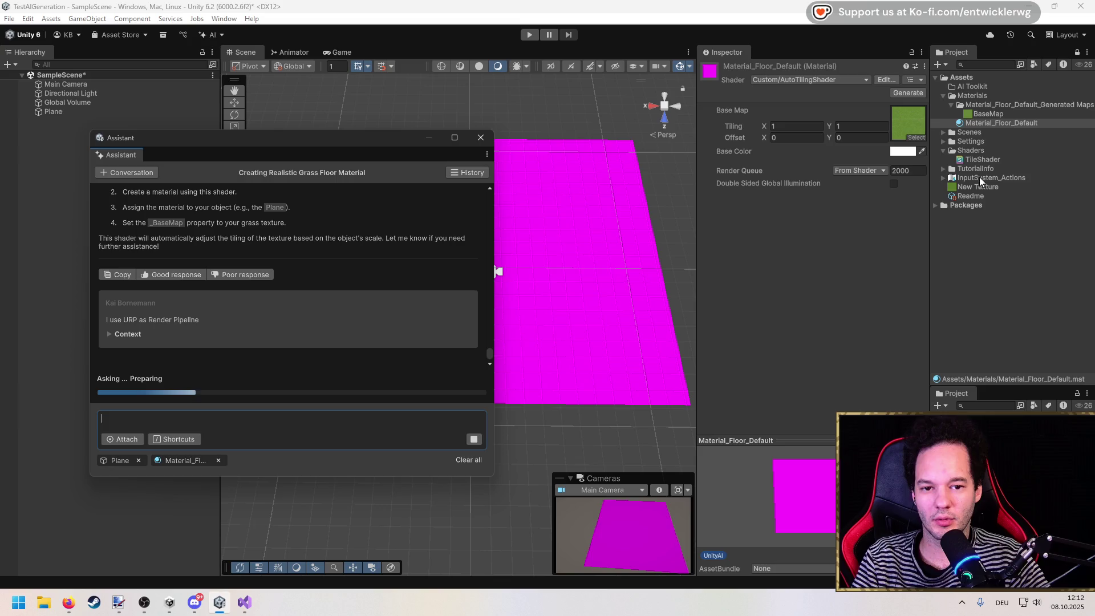
Select TileShader and read the Assistant's five-step AutoTilingURPShader setup guide.
click(981, 161)
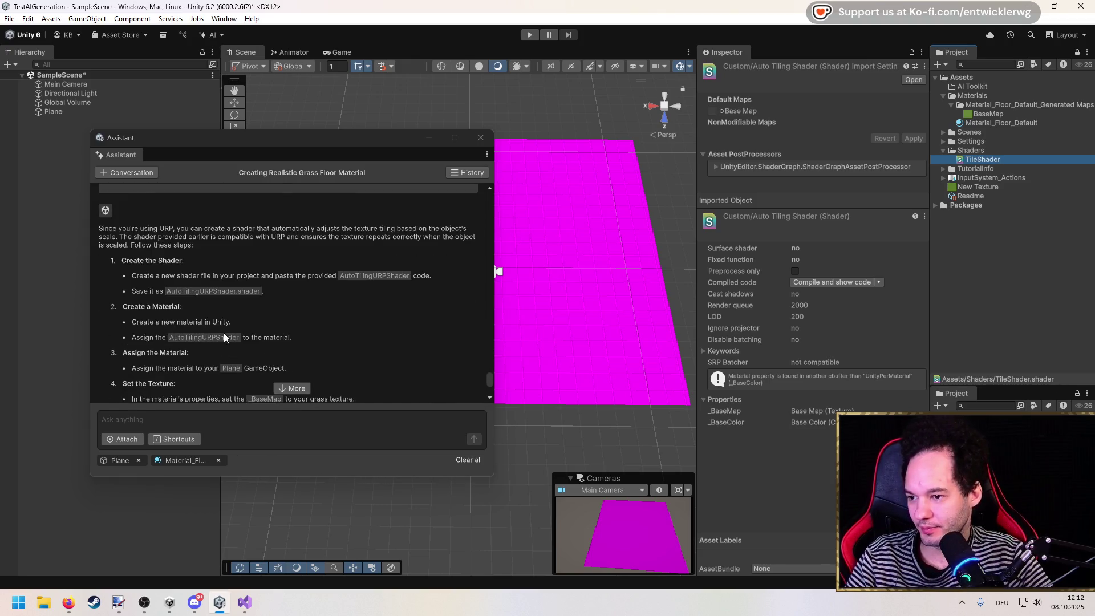
scroll(224, 334, down, 1)
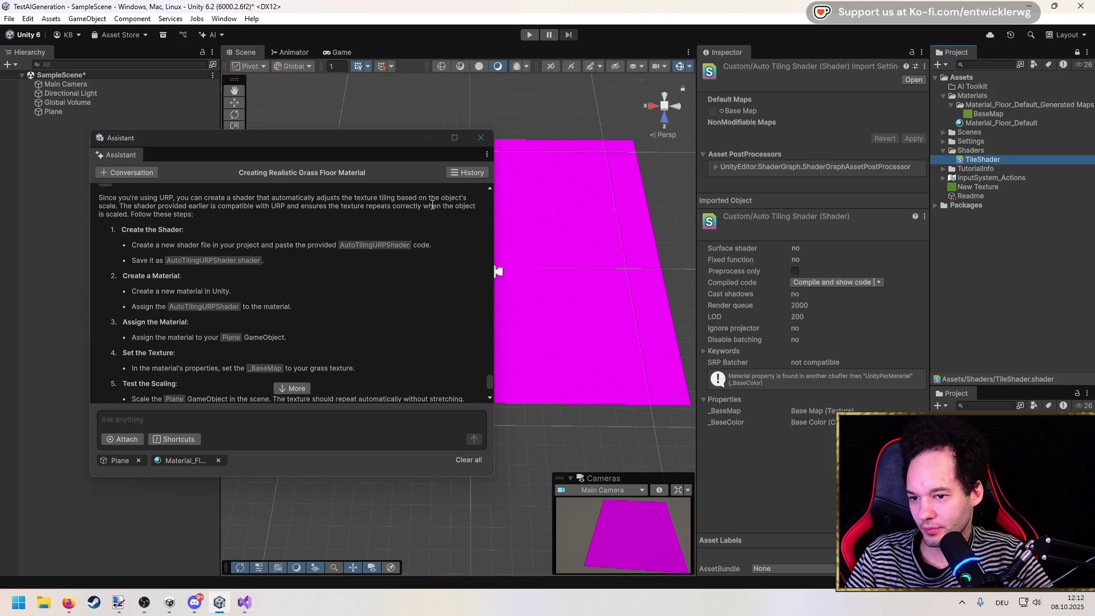
scroll(162, 237, down, 2)
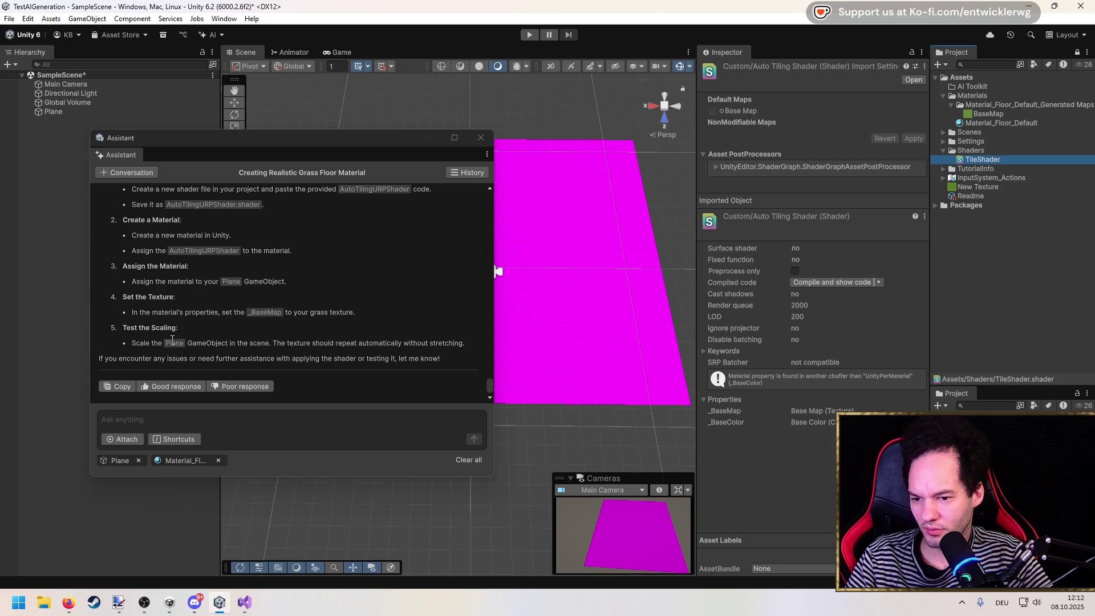
scroll(250, 340, up, 1)
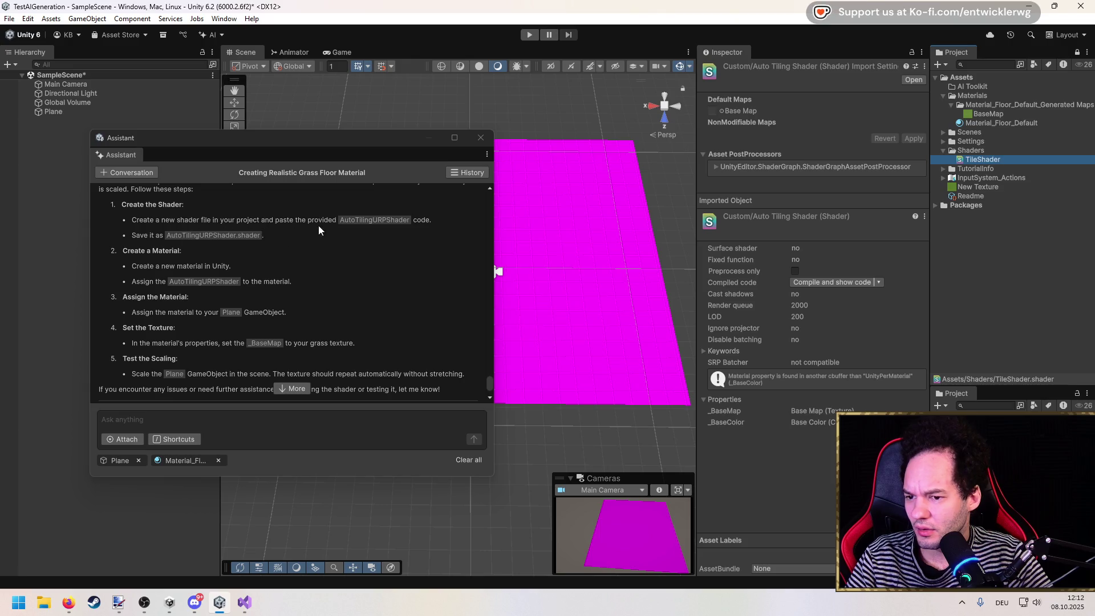
scroll(336, 224, up, 4)
scroll(310, 343, down, 4)
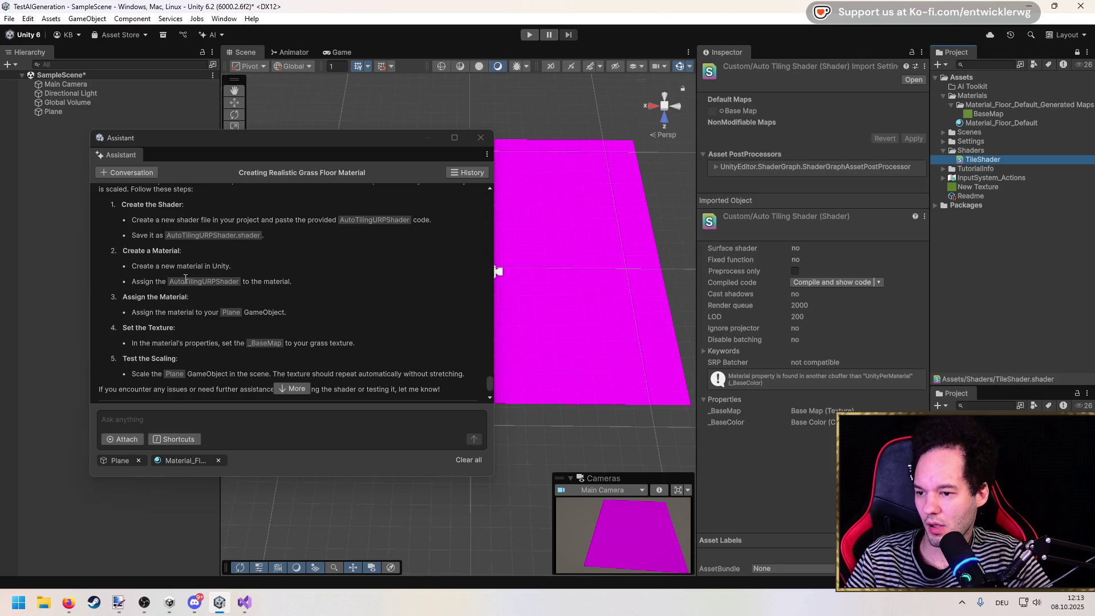
scroll(239, 375, down, 1)
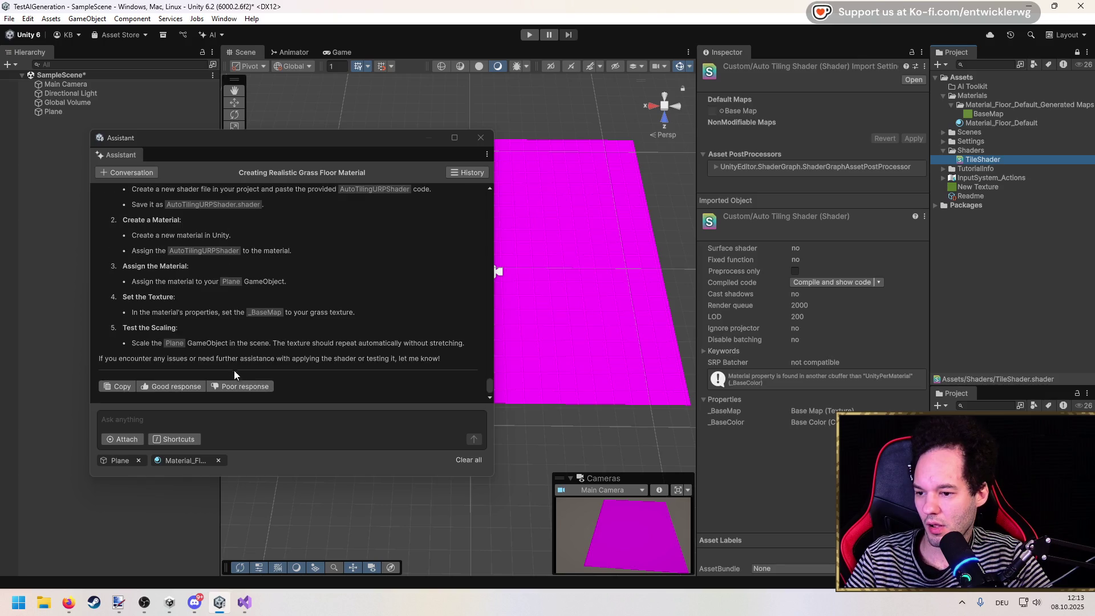
Show Material_Floor_Default's Custom/AutoTilingShader settings for the Plane in a wider Inspector.
mouse_move(240, 141)
mouse_down()
mouse_move(169, 208)
mouse_move(204, 173)
mouse_move(201, 219)
mouse_up()
click(69, 111)
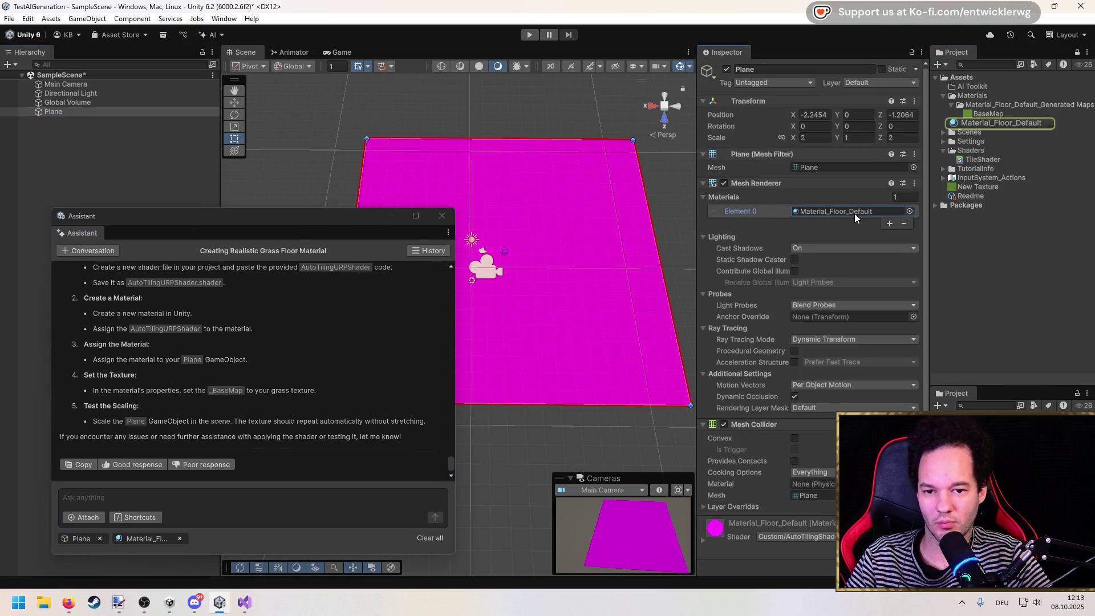
click(997, 125)
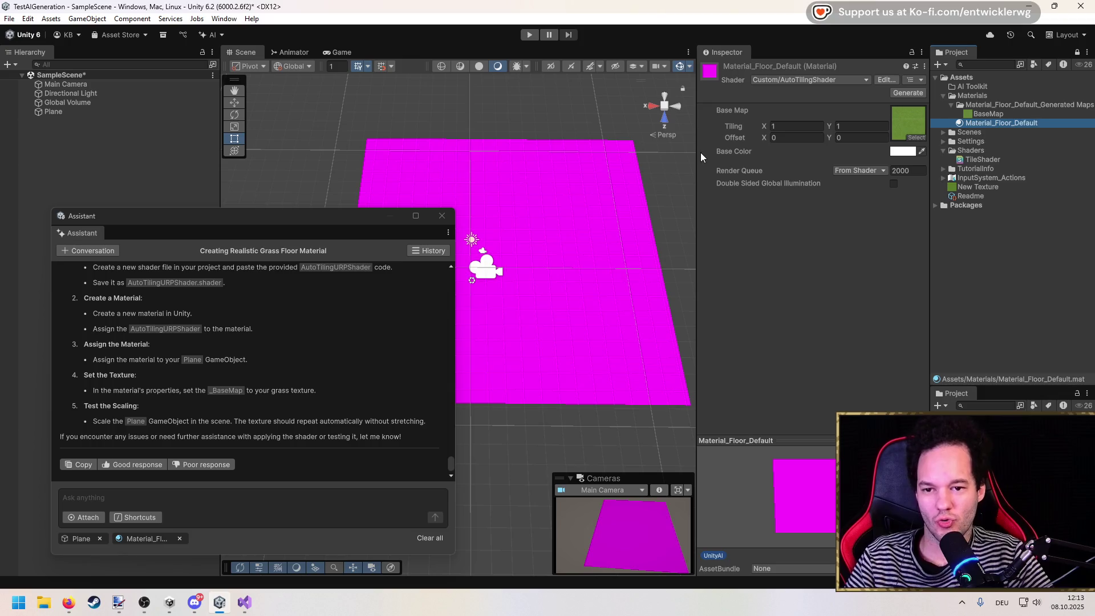
drag(696, 152, 635, 155)
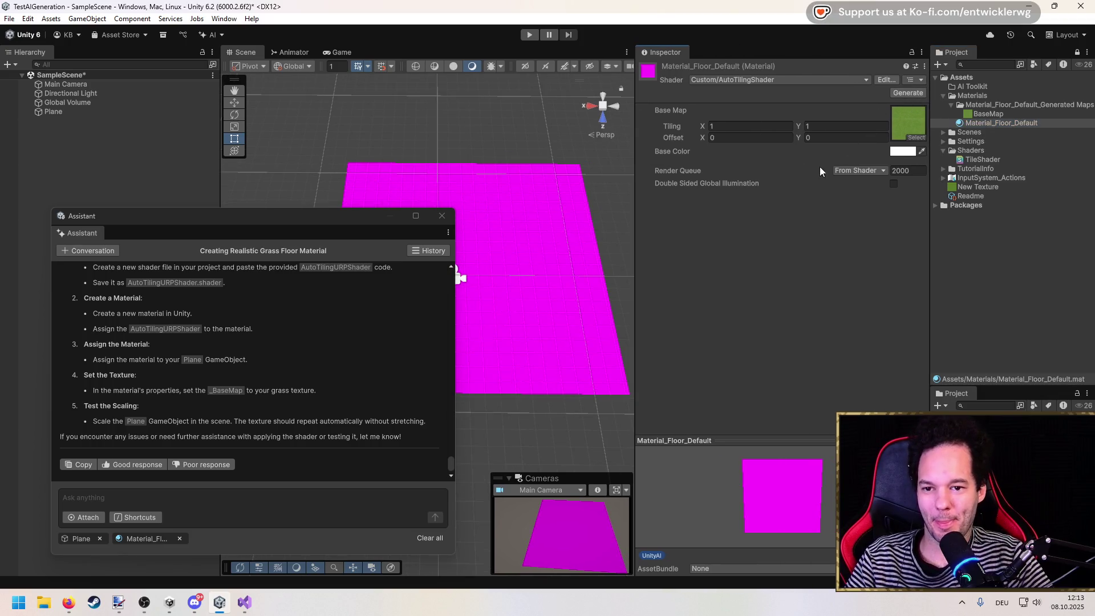
Open TileShader.shader in Visual Studio and highlight every use of _BaseMap.
click(888, 81)
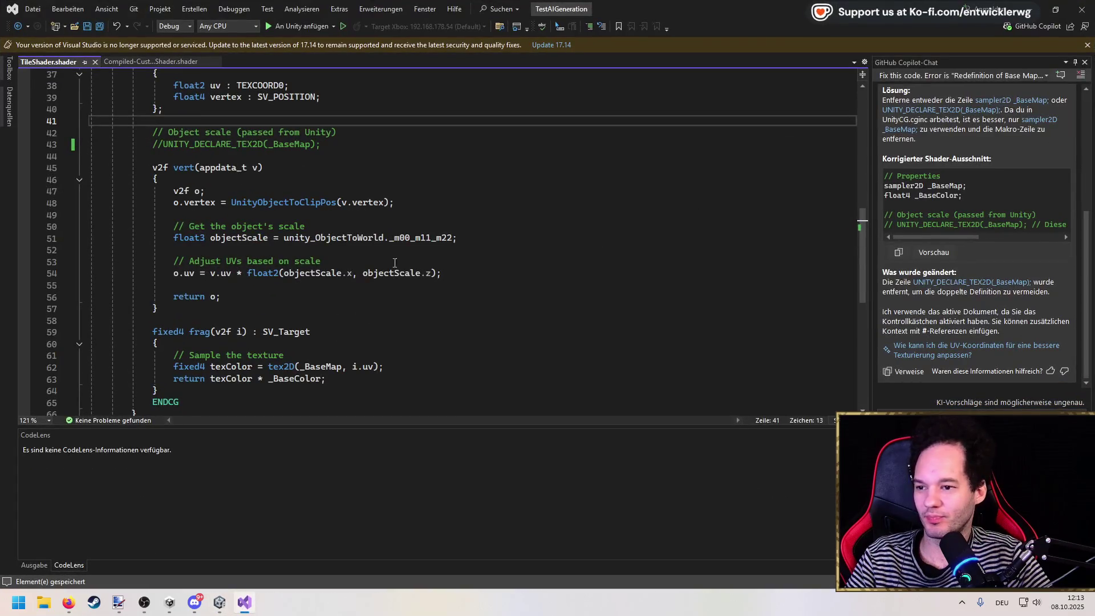
scroll(372, 263, up, 1)
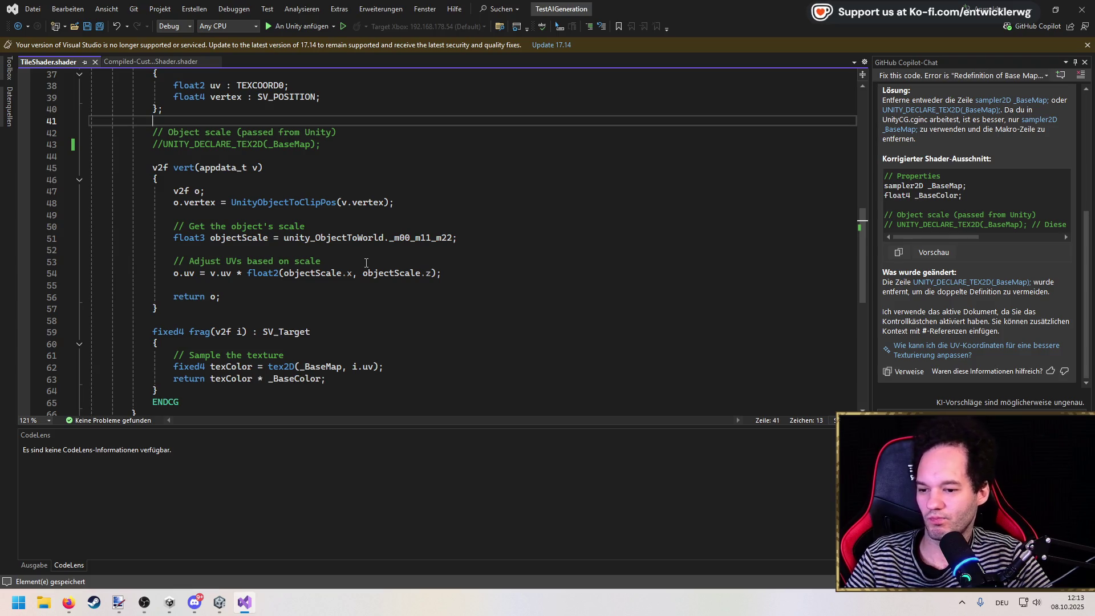
scroll(366, 263, up, 9)
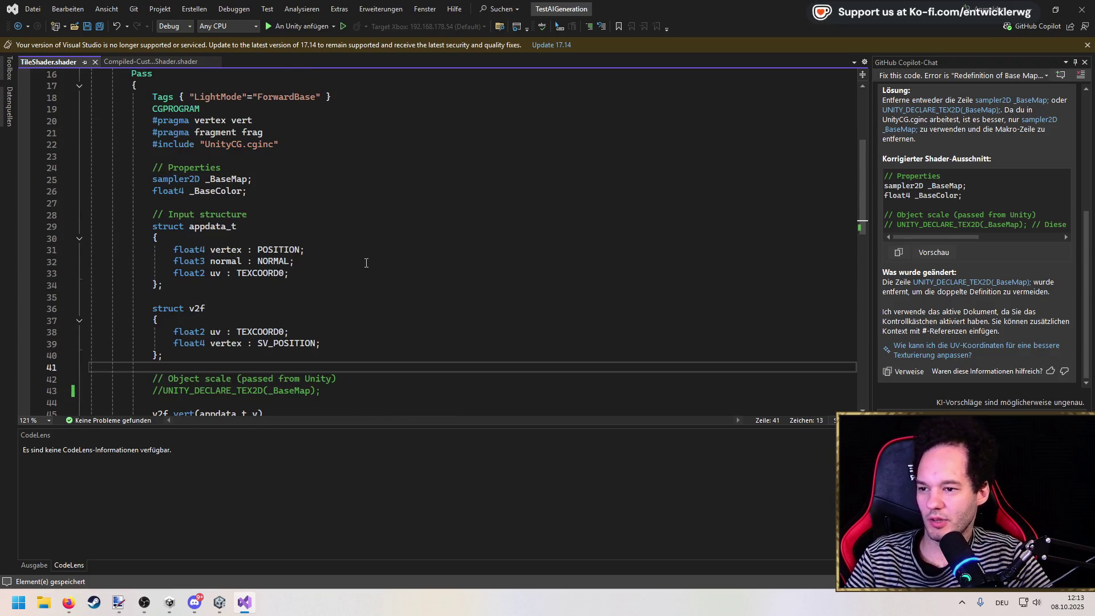
scroll(367, 262, up, 3)
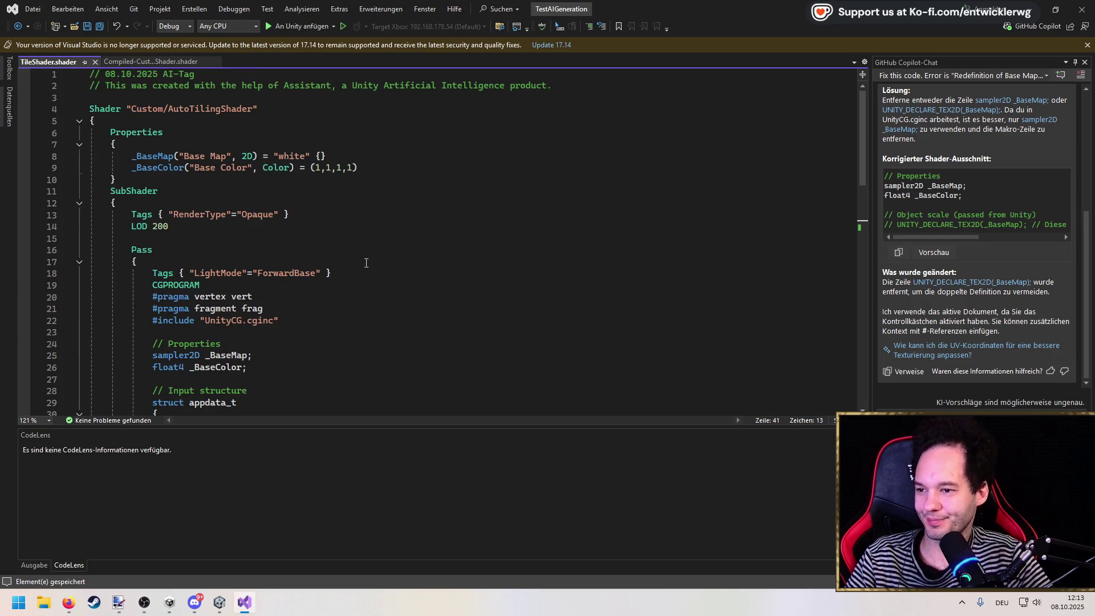
double_click(164, 157)
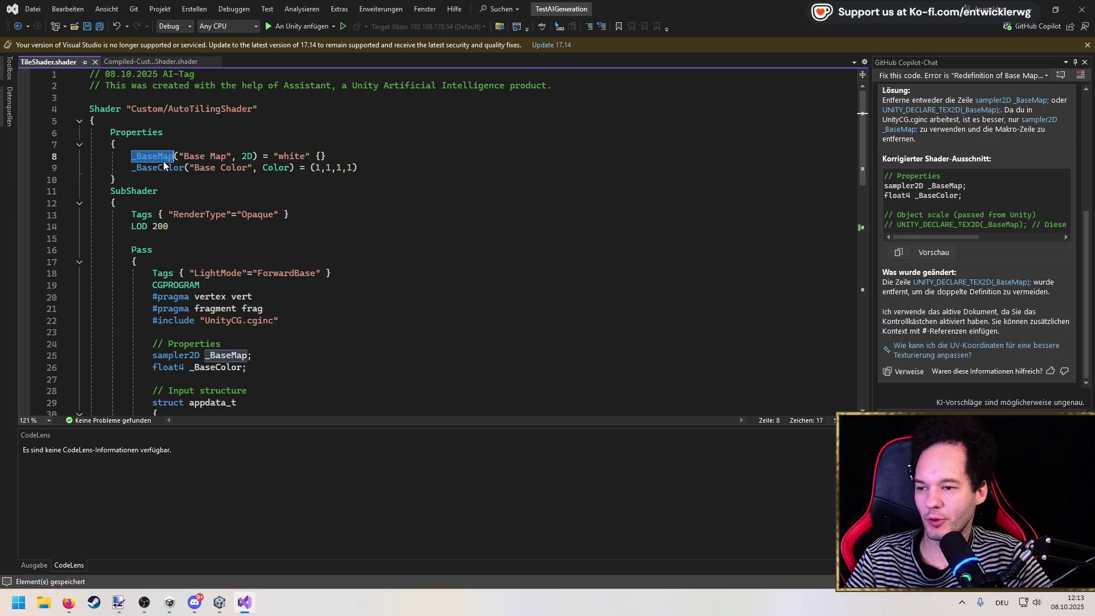
Ask GitHub Copilot Chat whether the shader works with URP.
drag(752, 12, 378, 219)
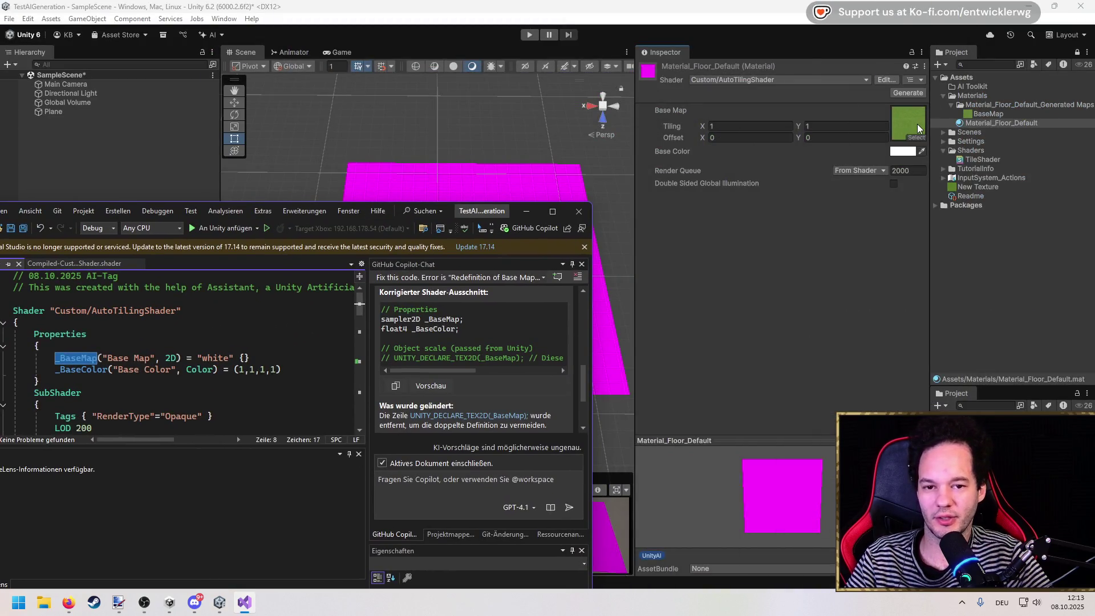
double_click(512, 212)
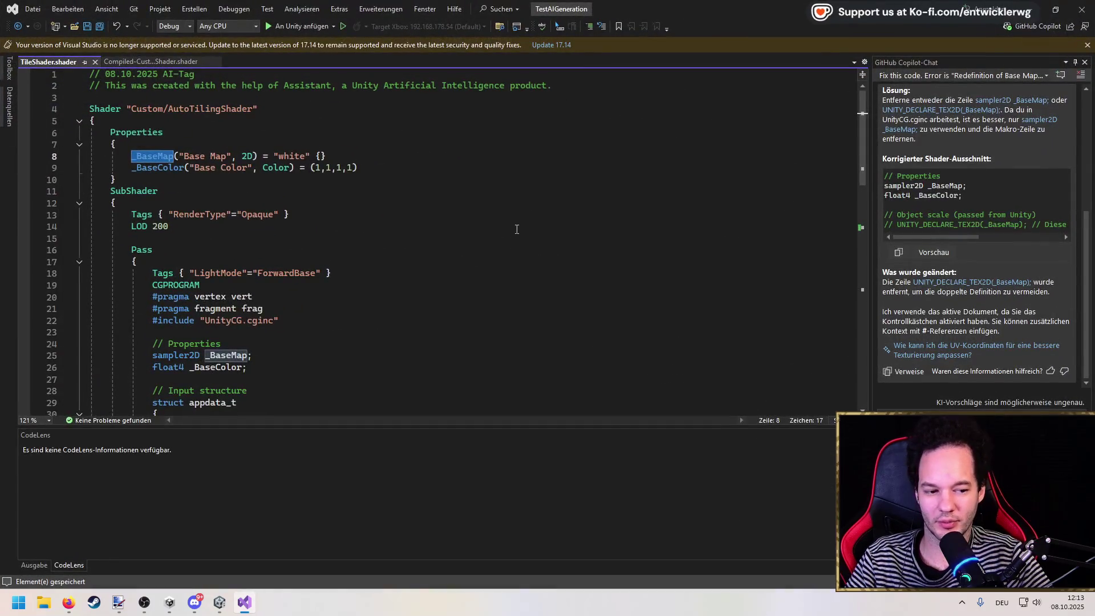
scroll(337, 314, down, 14)
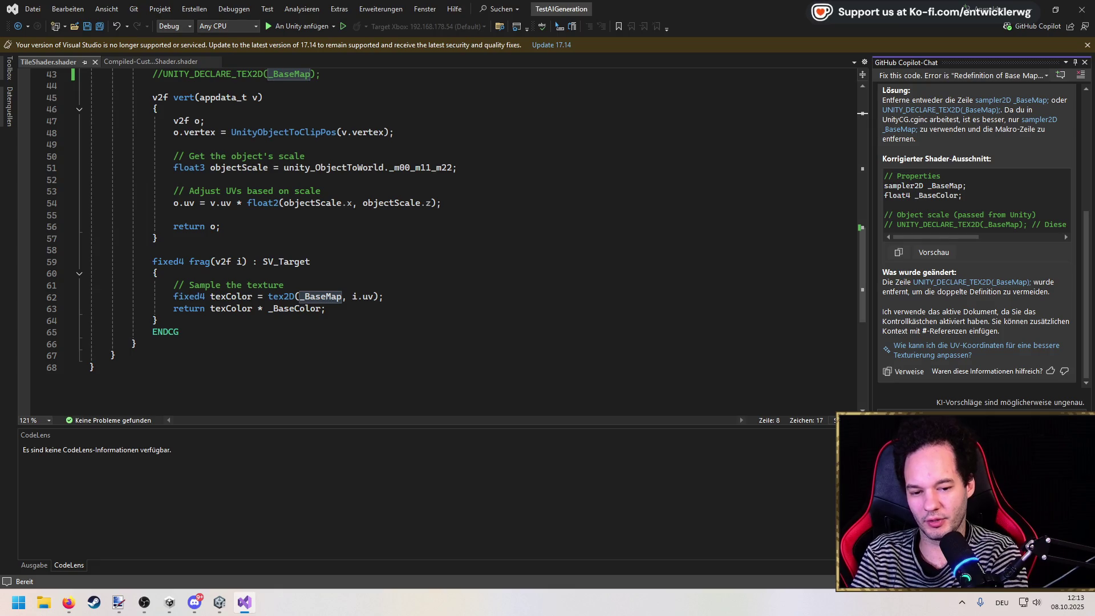
key(Return)
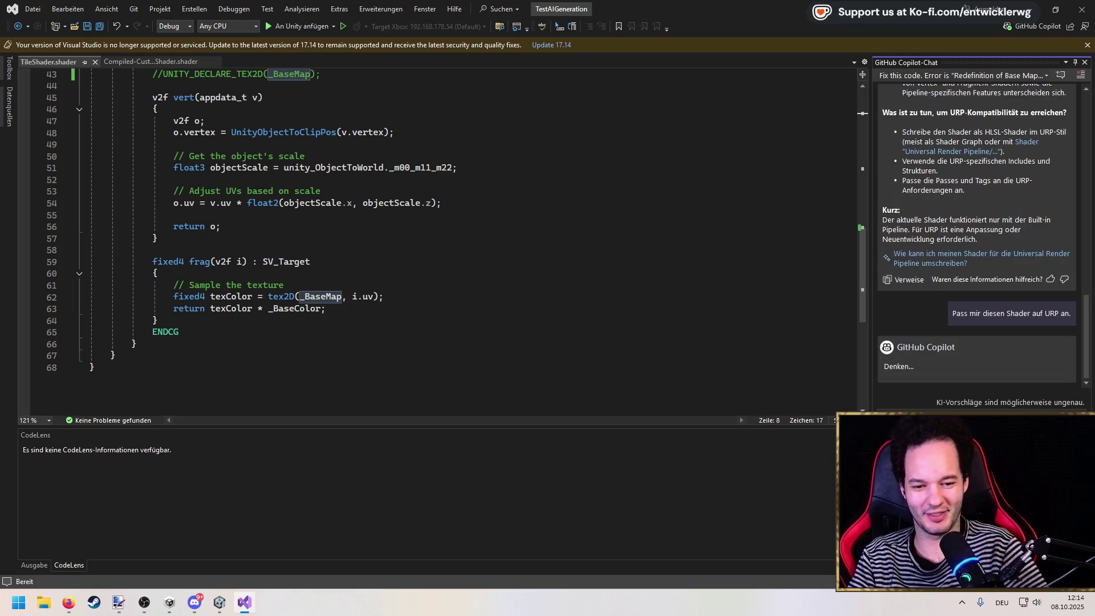
click(221, 601)
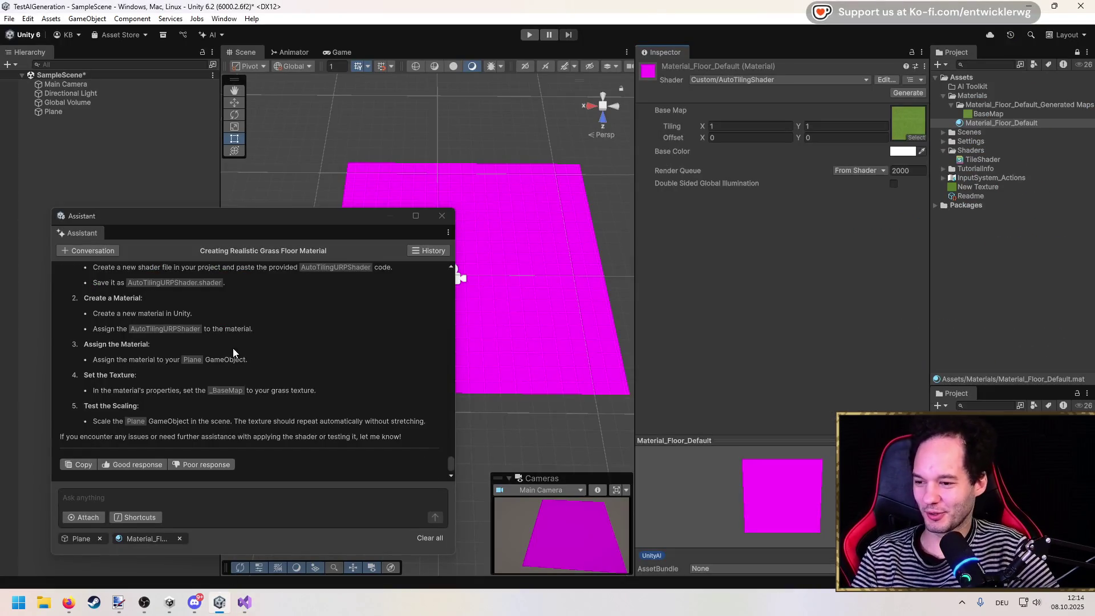
scroll(231, 355, up, 3)
drag(80, 374, 402, 375)
click(215, 401)
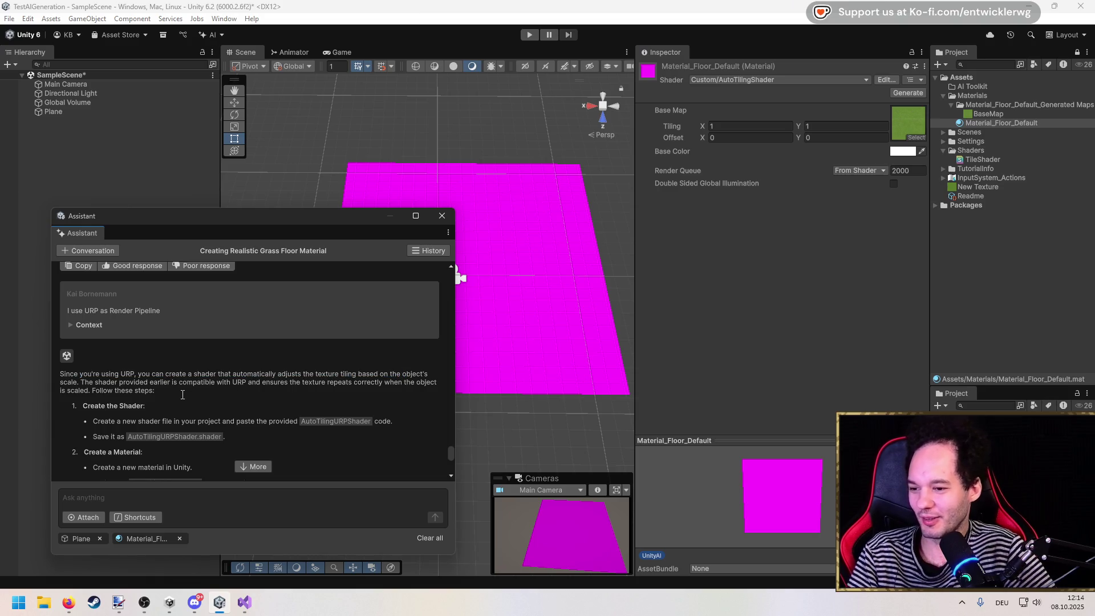
scroll(184, 395, down, 1)
scroll(268, 388, up, 10)
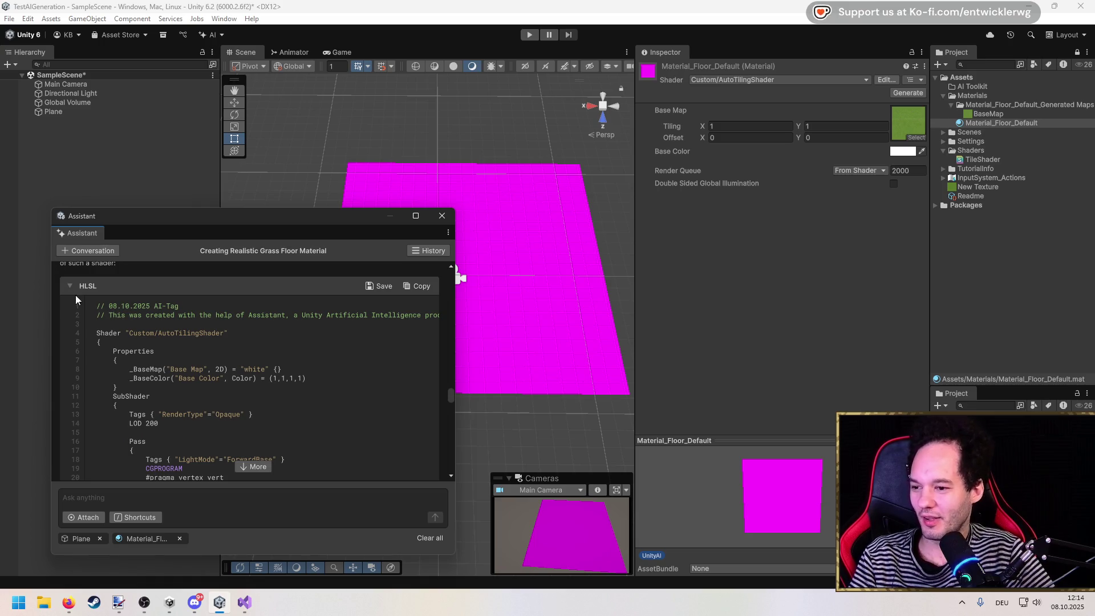
scroll(77, 292, up, 1)
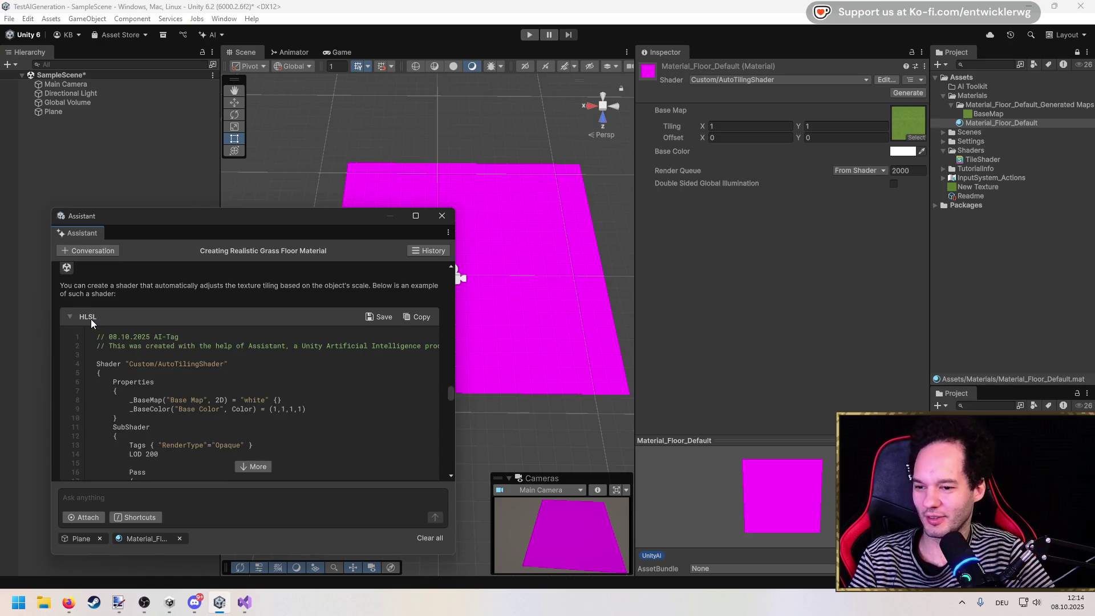
scroll(95, 315, down, 10)
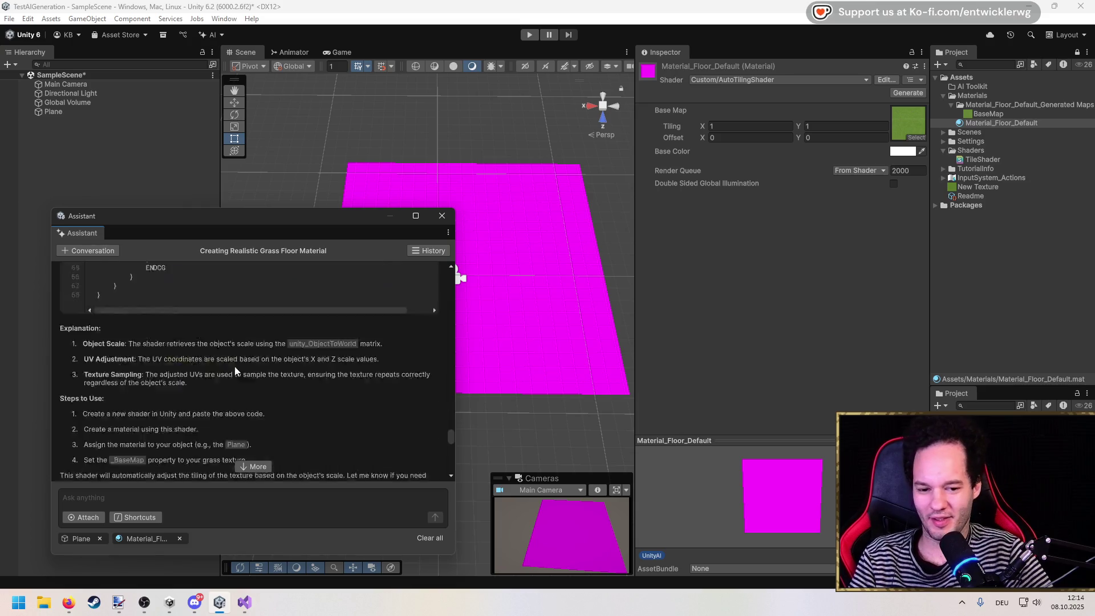
click(248, 609)
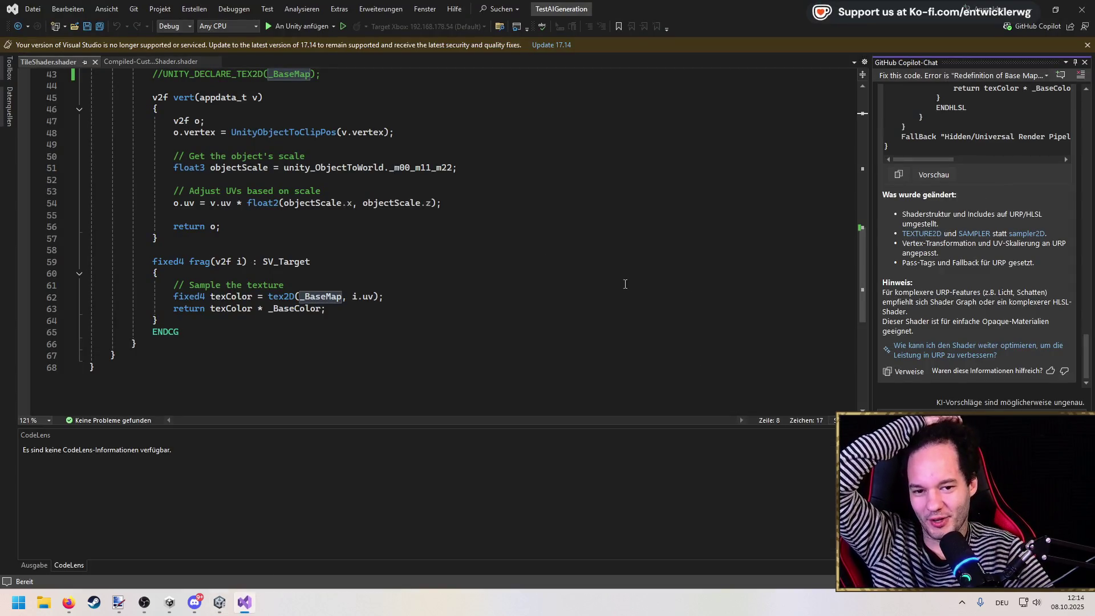
Widen the Copilot chat and read its URP/HLSL shader rewrite.
scroll(1001, 328, up, 10)
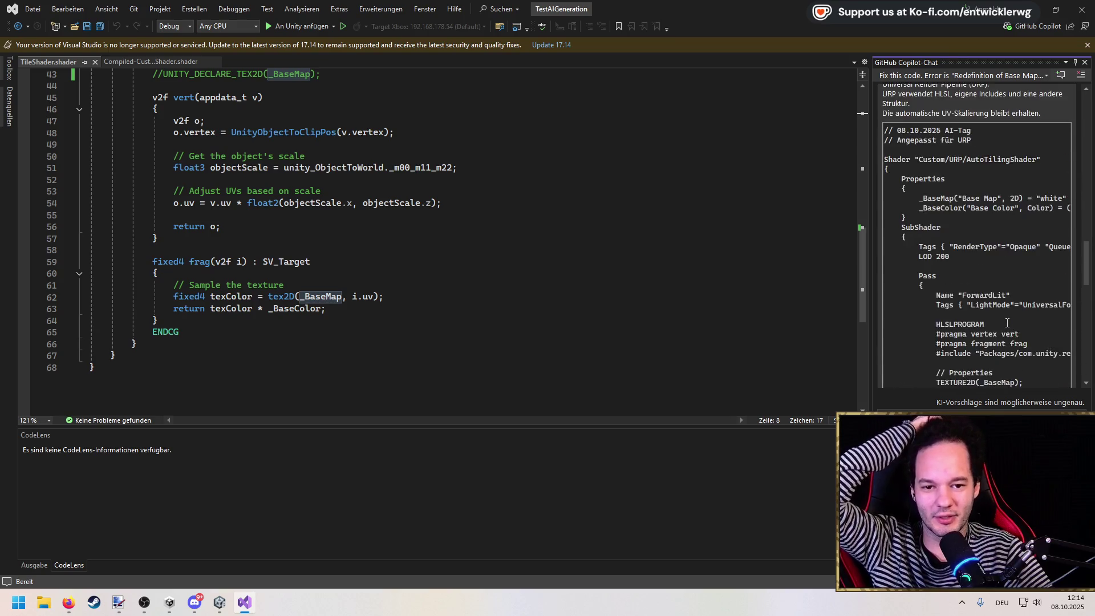
click(562, 246)
drag(871, 217, 755, 221)
click(489, 229)
scroll(489, 229, up, 14)
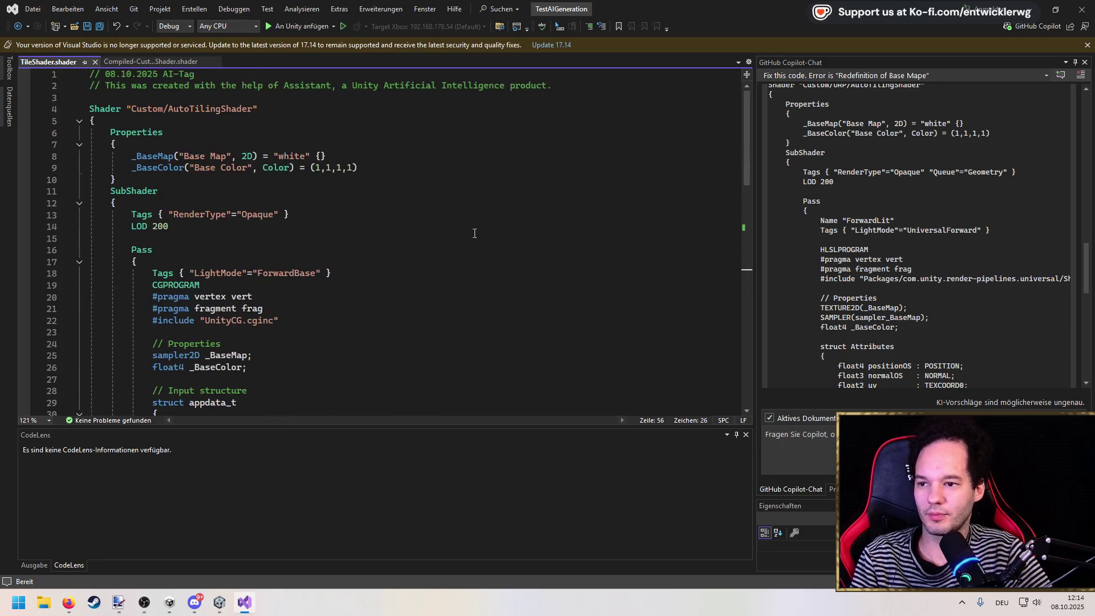
click(875, 240)
scroll(875, 241, up, 4)
scroll(876, 241, up, 3)
scroll(876, 241, down, 15)
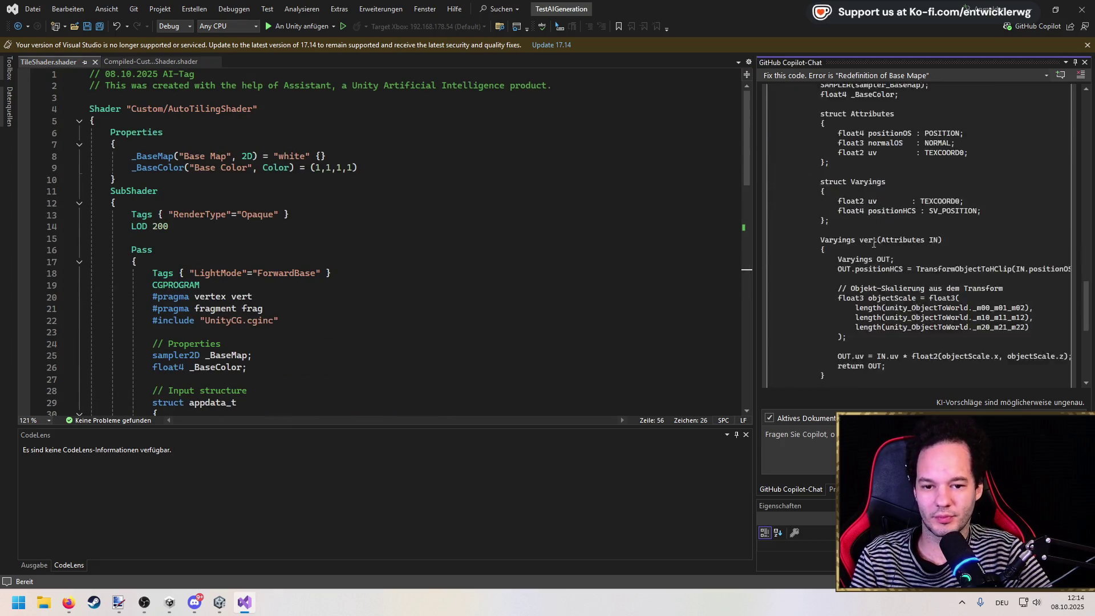
scroll(845, 337, down, 2)
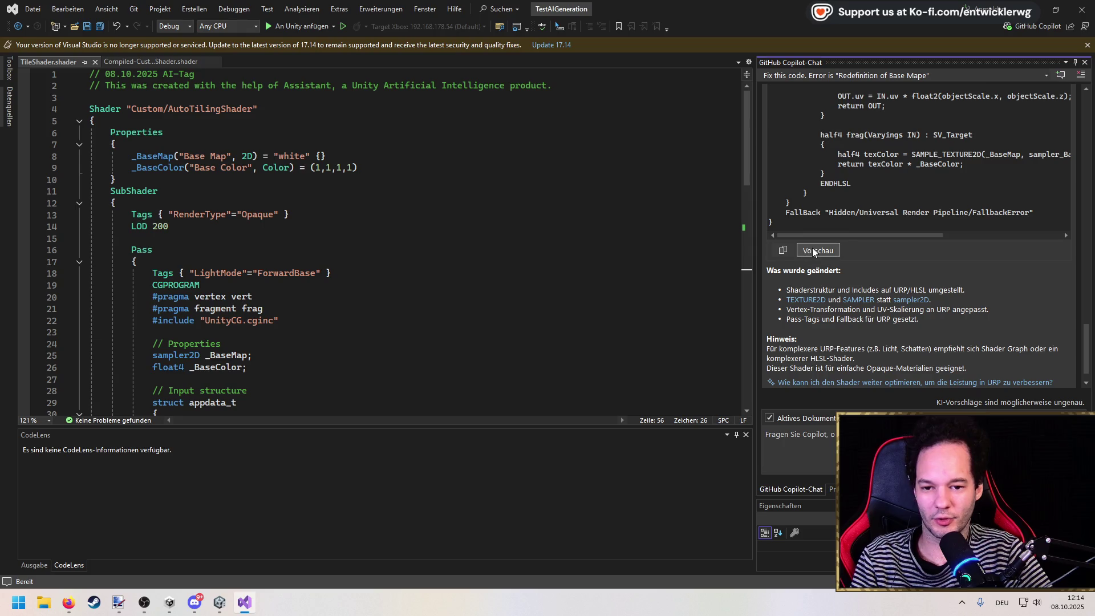
Apply Copilot's URP version to TileShader.shader and save it.
click(814, 251)
click(135, 340)
click(443, 223)
key(ctrl+s)
Remove 'URP/' so the shader is named Custom/AutoTilingShader, and save.
scroll(443, 223, up, 1)
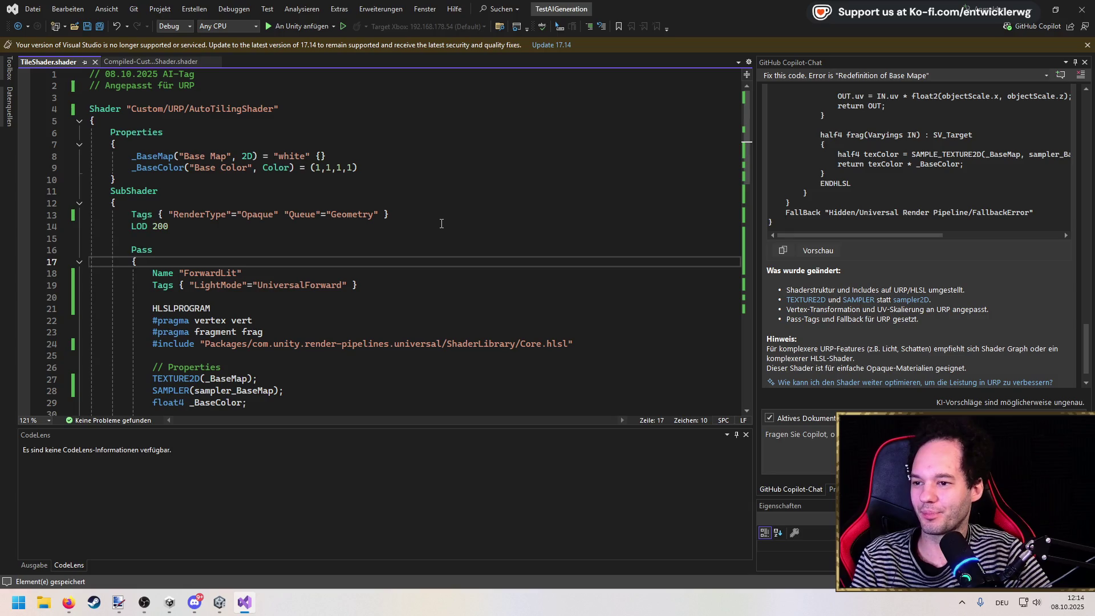
double_click(173, 110)
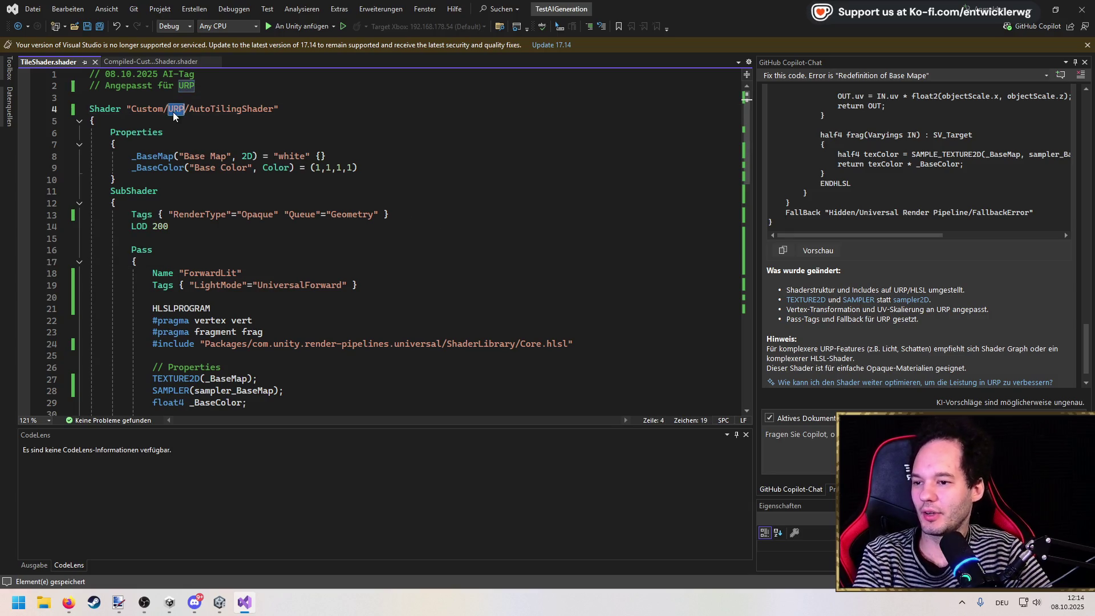
key(Delete)
key(Delete)
key(ctrl+s)
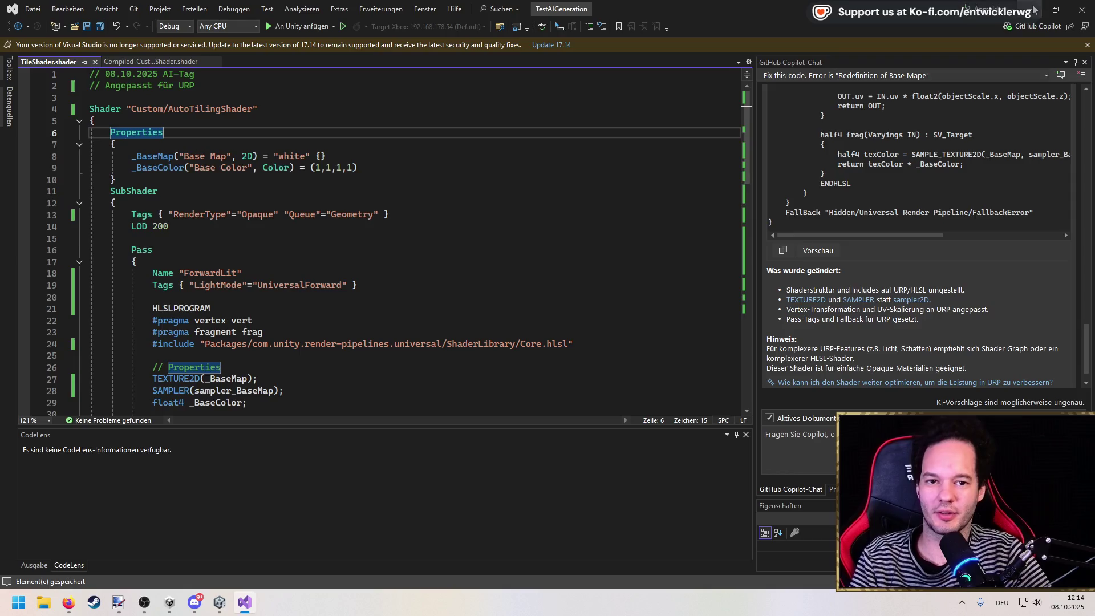
key(alt+Tab)
Resize the Plane with the Rect tool, adjusting its left, right, top and bottom edges.
drag(337, 219, 285, 470)
click(53, 111)
drag(494, 244, 477, 245)
key(t)
mouse_move(550, 275)
mouse_down()
mouse_move(723, 261)
mouse_move(707, 262)
mouse_up()
key(f)
mouse_move(433, 274)
mouse_down()
mouse_move(408, 471)
mouse_move(420, 300)
mouse_move(441, 514)
mouse_move(446, 237)
mouse_move(446, 264)
mouse_up()
key(f)
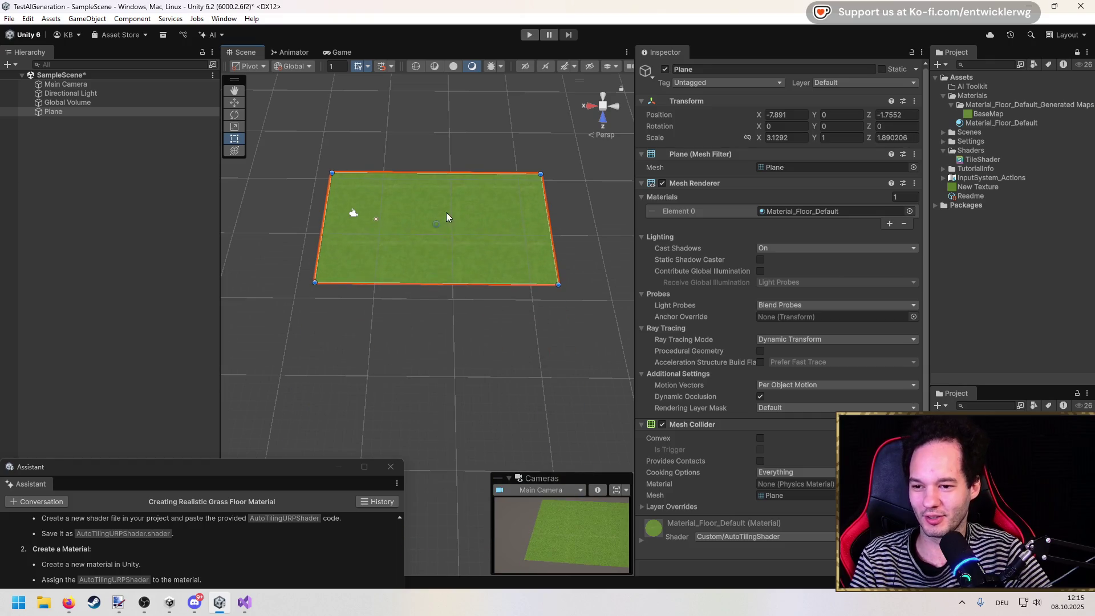
key(f)
mouse_move(605, 230)
mouse_down()
mouse_move(447, 231)
mouse_move(499, 231)
mouse_up()
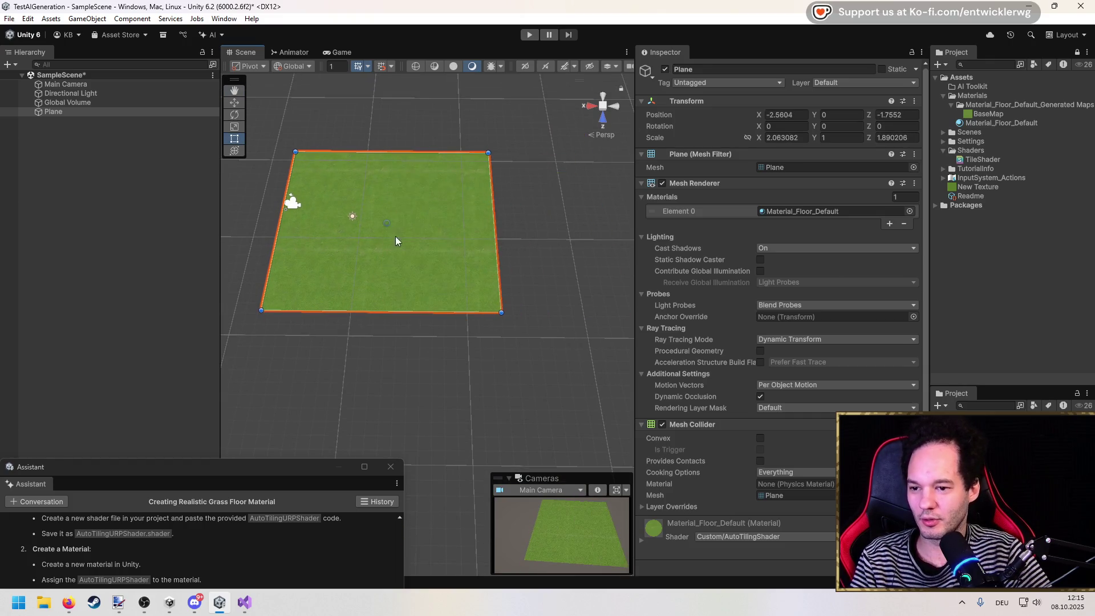
key(f)
drag(401, 266, 356, 265)
mouse_move(469, 186)
mouse_down()
mouse_move(484, 201)
mouse_move(474, 105)
mouse_move(466, 317)
mouse_up()
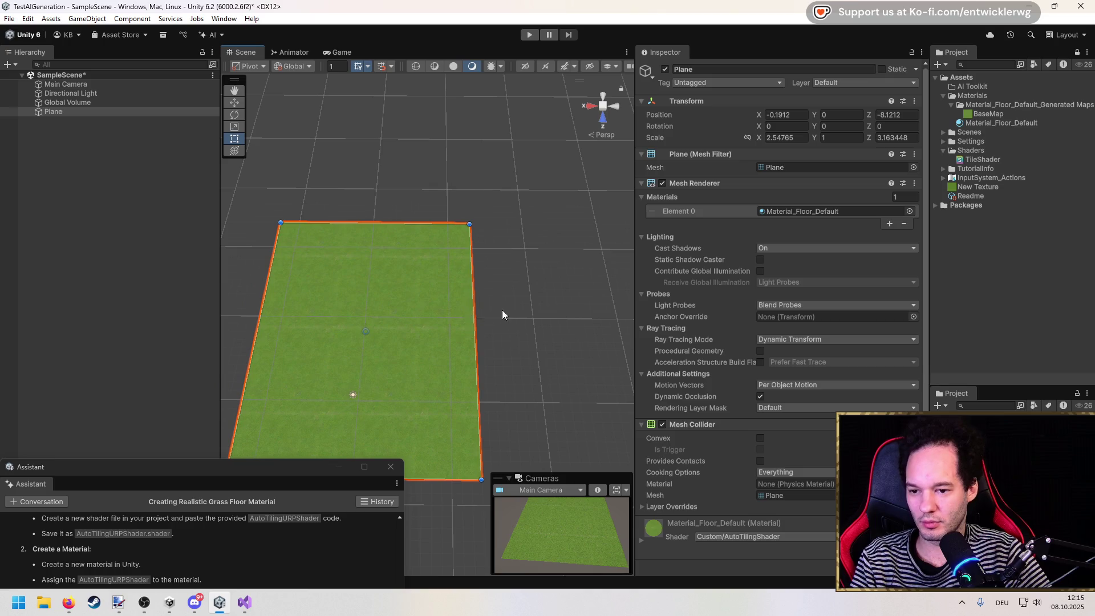
Stretch the grass plane's right edge until its X scale is about 3.28.
click(503, 314)
click(385, 345)
scroll(422, 308, up, 6)
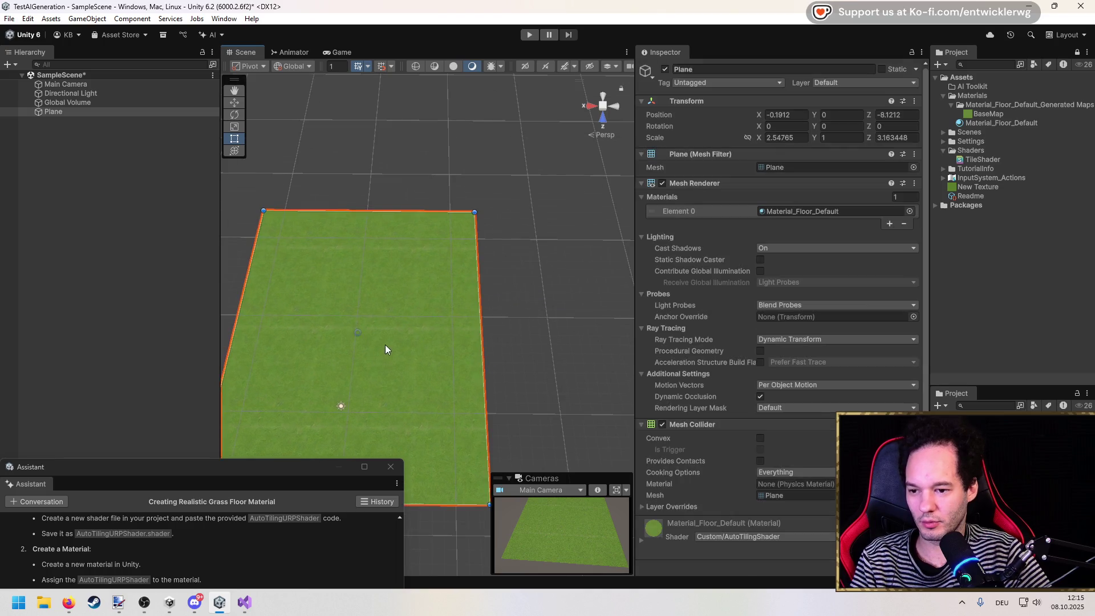
scroll(457, 273, up, 1)
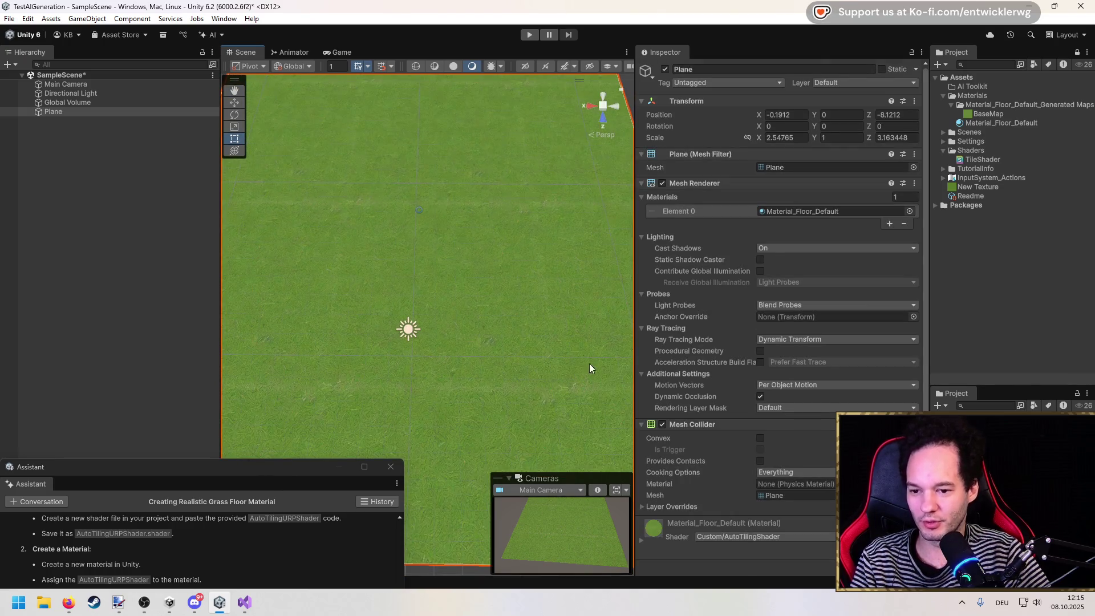
scroll(525, 327, down, 6)
mouse_move(533, 291)
mouse_down()
mouse_move(604, 288)
mouse_move(461, 286)
mouse_move(662, 294)
mouse_move(593, 300)
mouse_up()
key(q)
scroll(490, 320, up, 8)
key(t)
scroll(461, 279, up, 5)
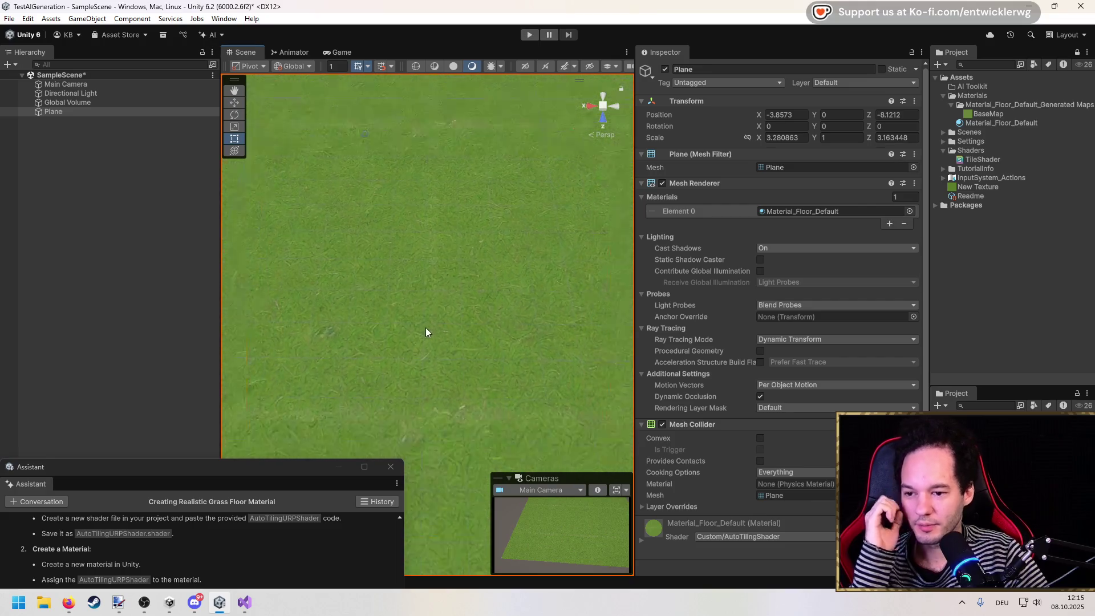
scroll(443, 378, down, 10)
click(529, 35)
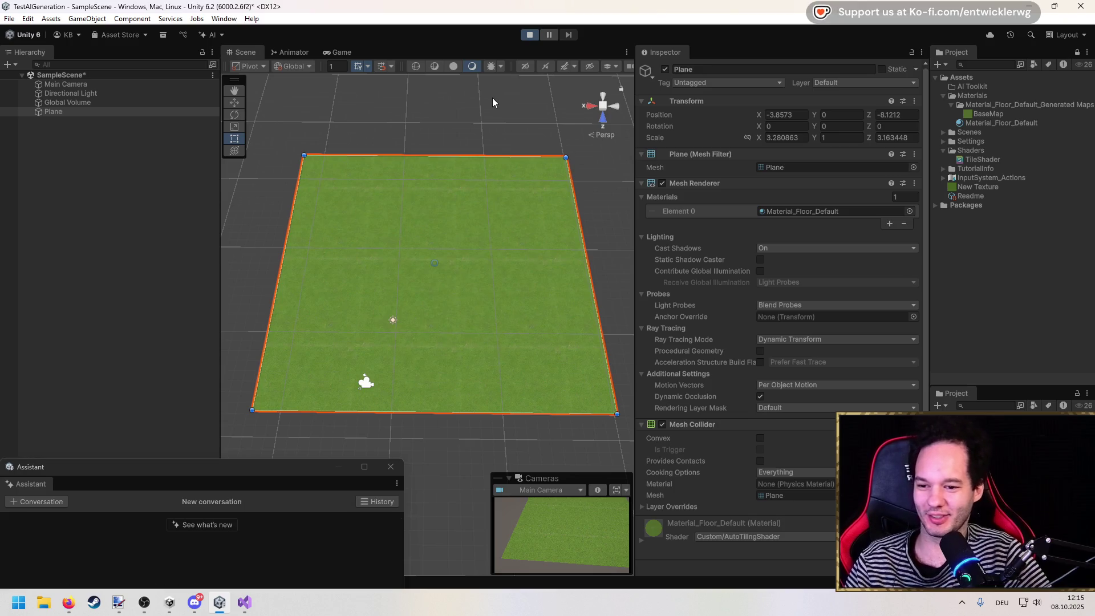
Preview the grass scene in a maximized Game view, stop Play, and save the scene.
double_click(430, 50)
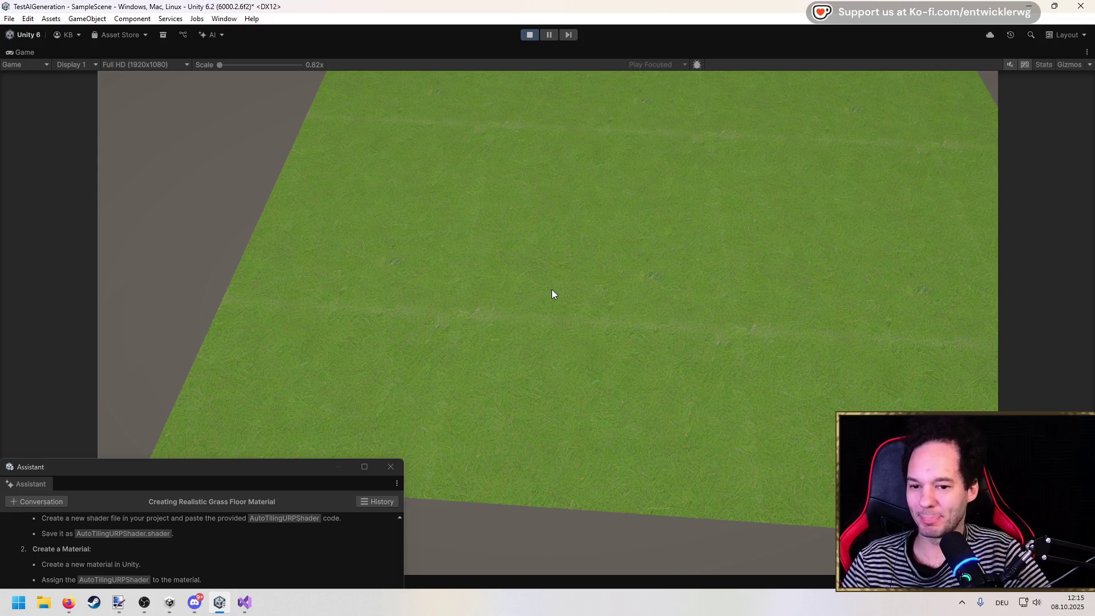
click(529, 34)
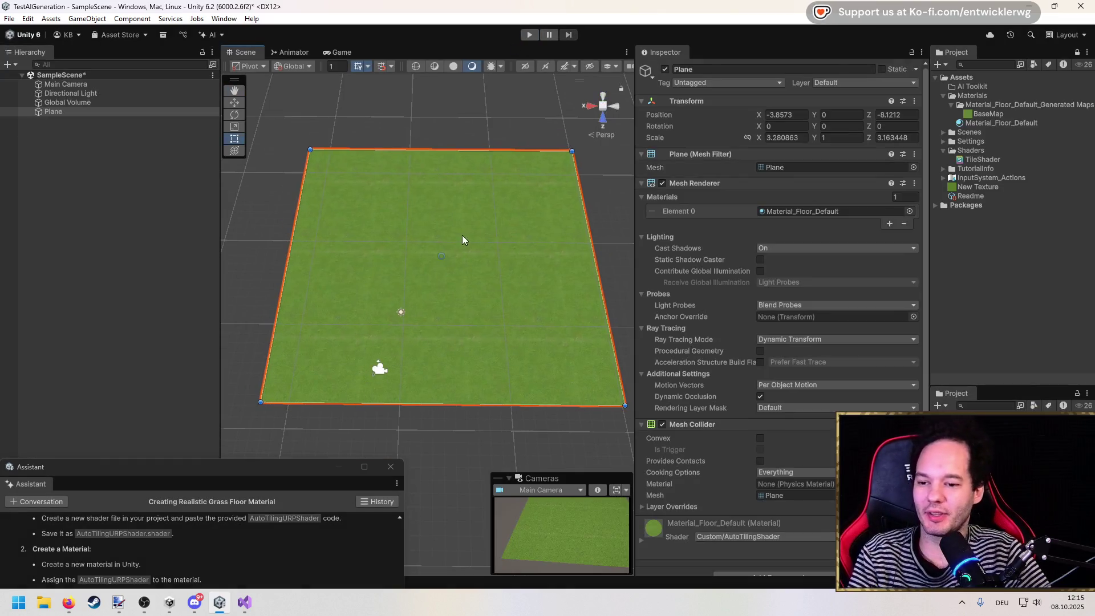
click(154, 190)
key(ctrl+s)
Dock the Assistant window as a tab beside the Inspector.
mouse_move(322, 451)
mouse_down()
mouse_move(299, 455)
mouse_move(308, 296)
mouse_move(325, 216)
mouse_move(346, 188)
mouse_up()
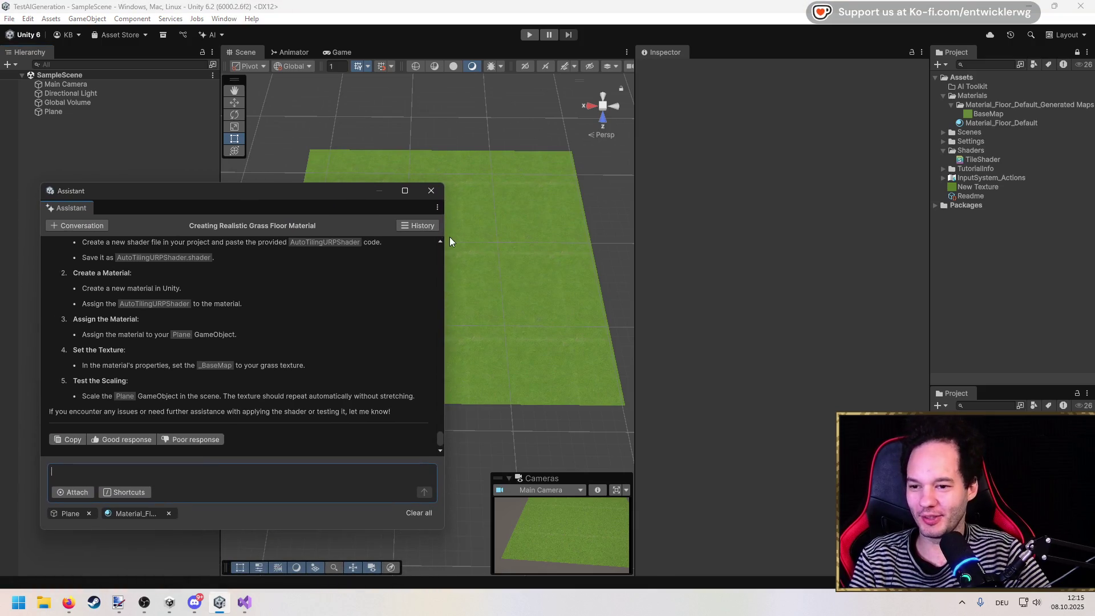
drag(440, 237, 280, 237)
mouse_move(189, 199)
mouse_down()
mouse_move(170, 241)
mouse_move(849, 253)
mouse_move(936, 316)
mouse_move(894, 287)
mouse_move(845, 140)
mouse_up()
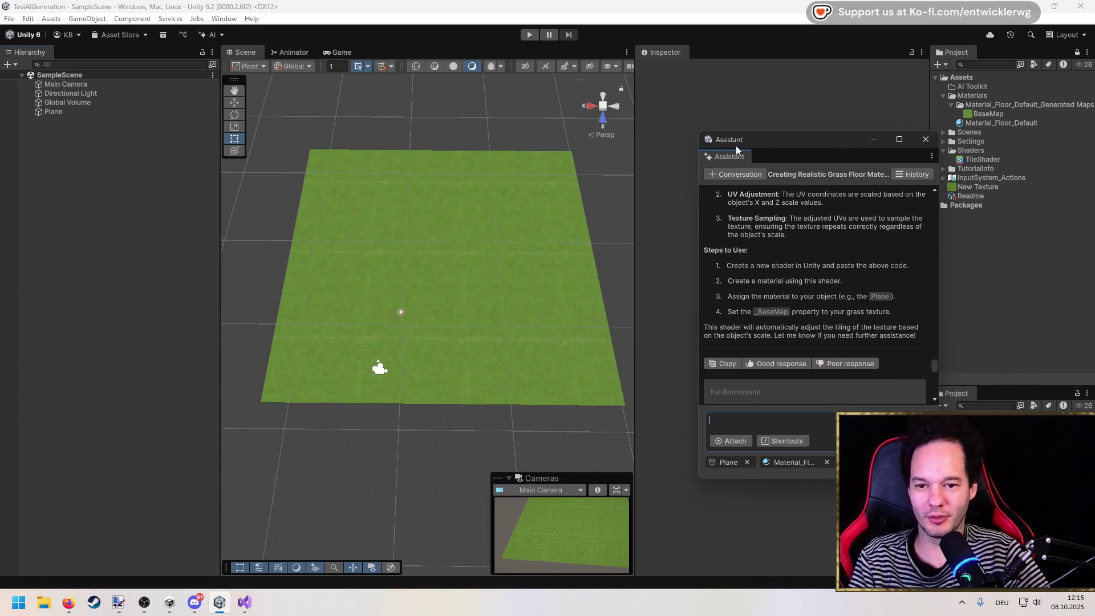
mouse_move(727, 152)
mouse_down()
mouse_move(741, 61)
mouse_move(674, 55)
mouse_up()
click(674, 55)
drag(635, 105, 757, 115)
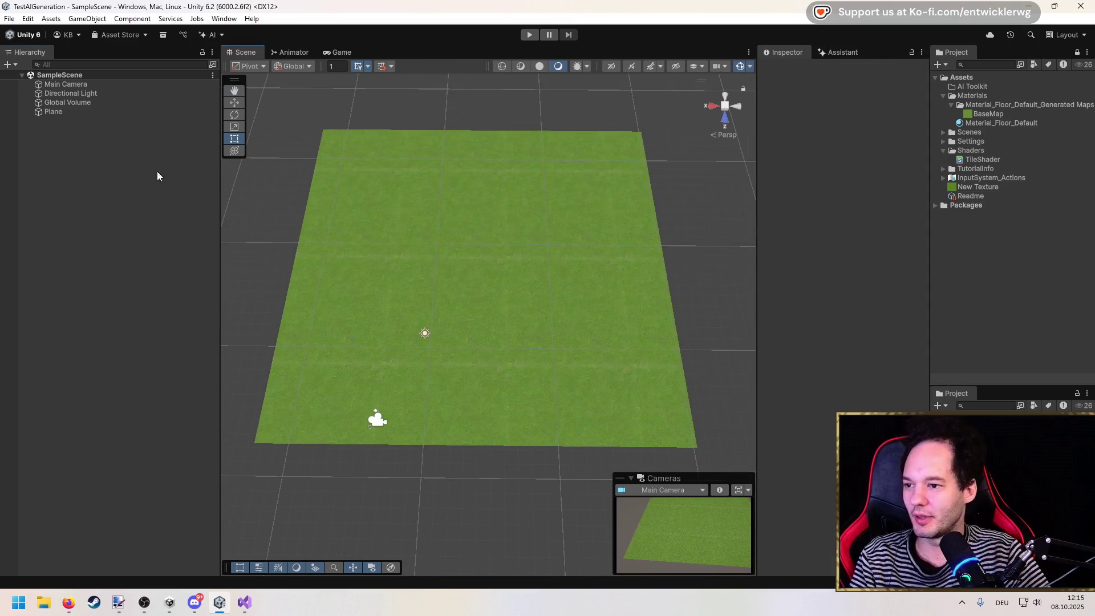
Test the Main Camera in Play mode, then collapse its Camera component.
click(64, 85)
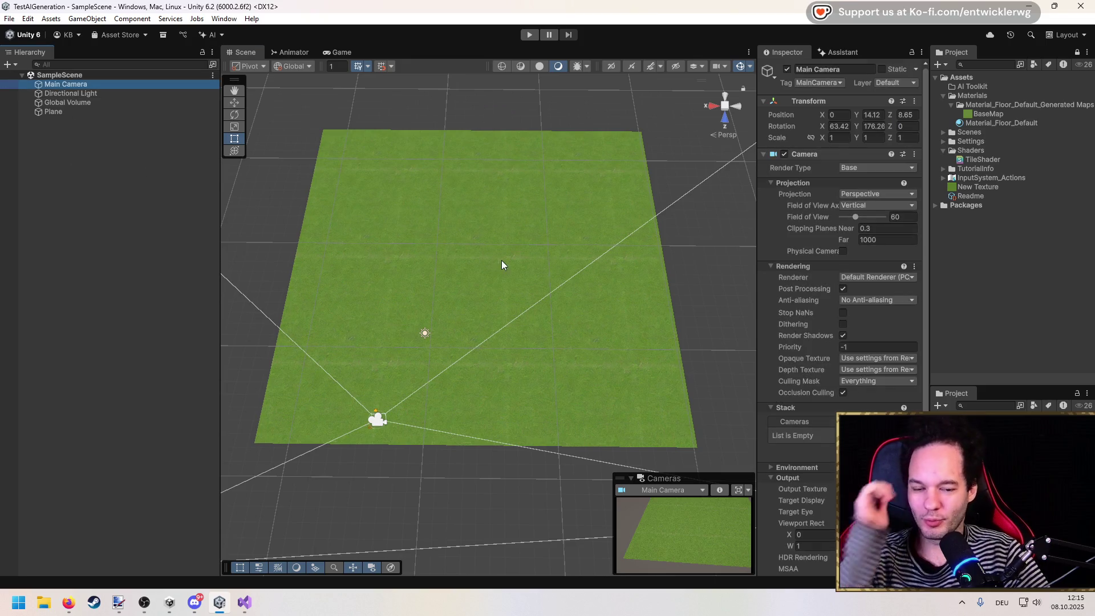
click(531, 35)
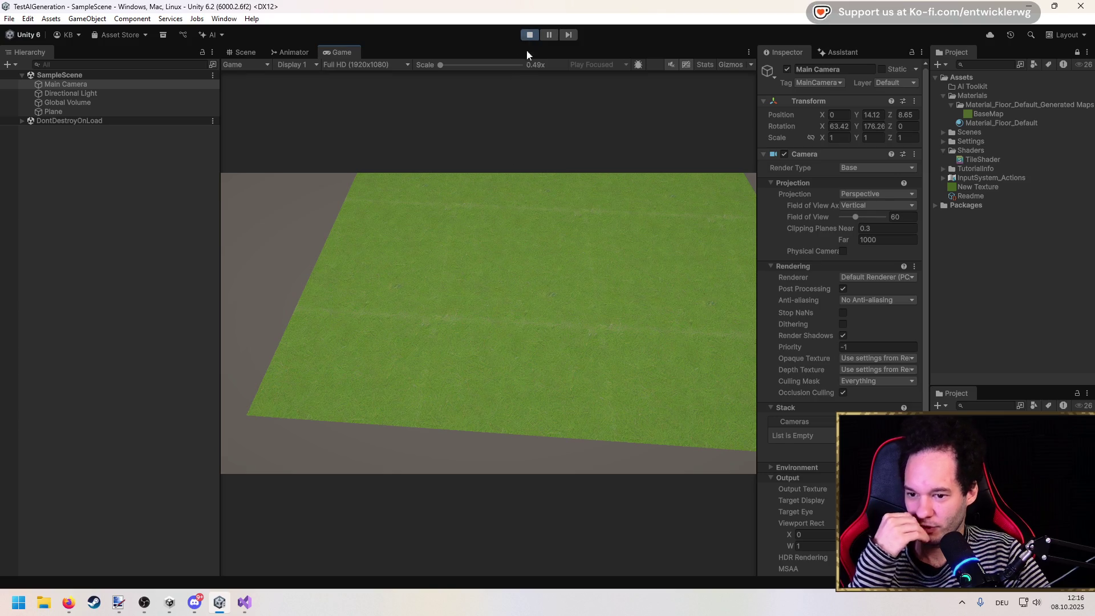
click(527, 36)
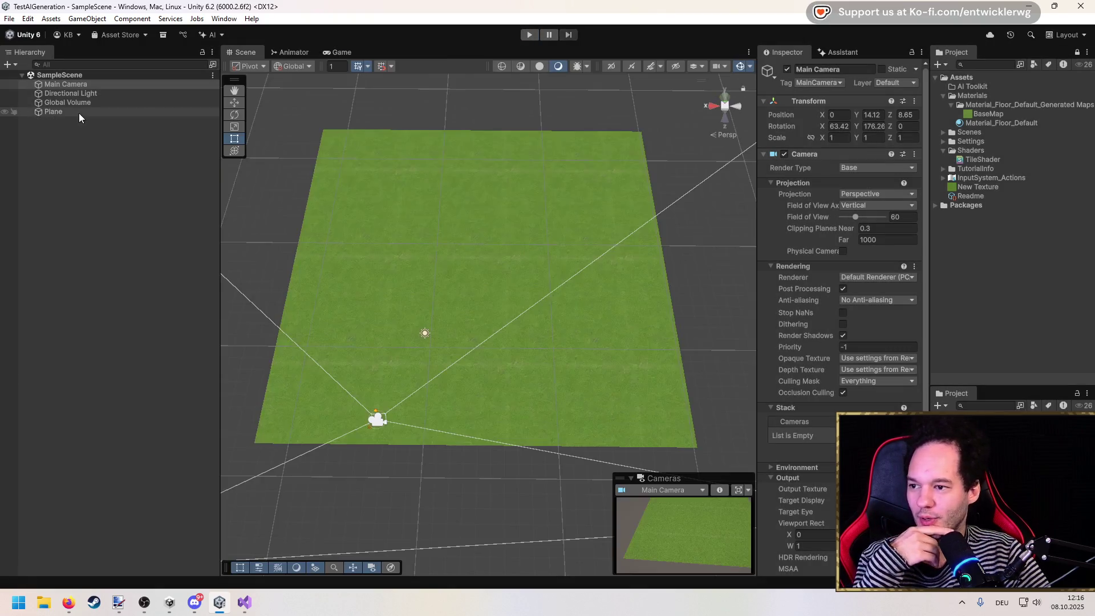
click(763, 155)
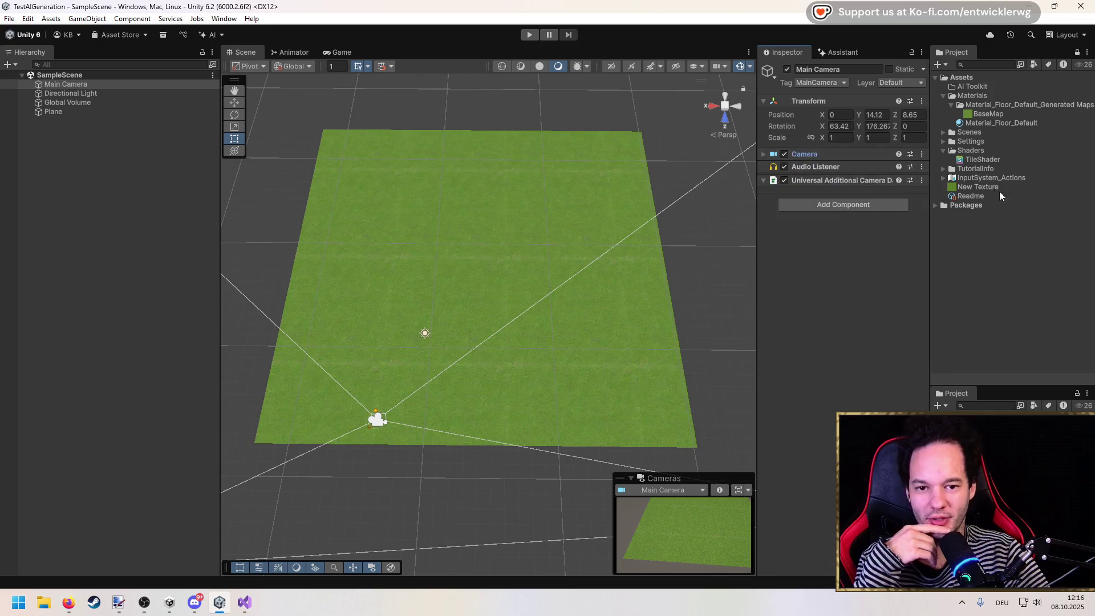
Create a CameraControls script via Assets > Create > Scripting > MonoBehaviour Script.
right_click(961, 78)
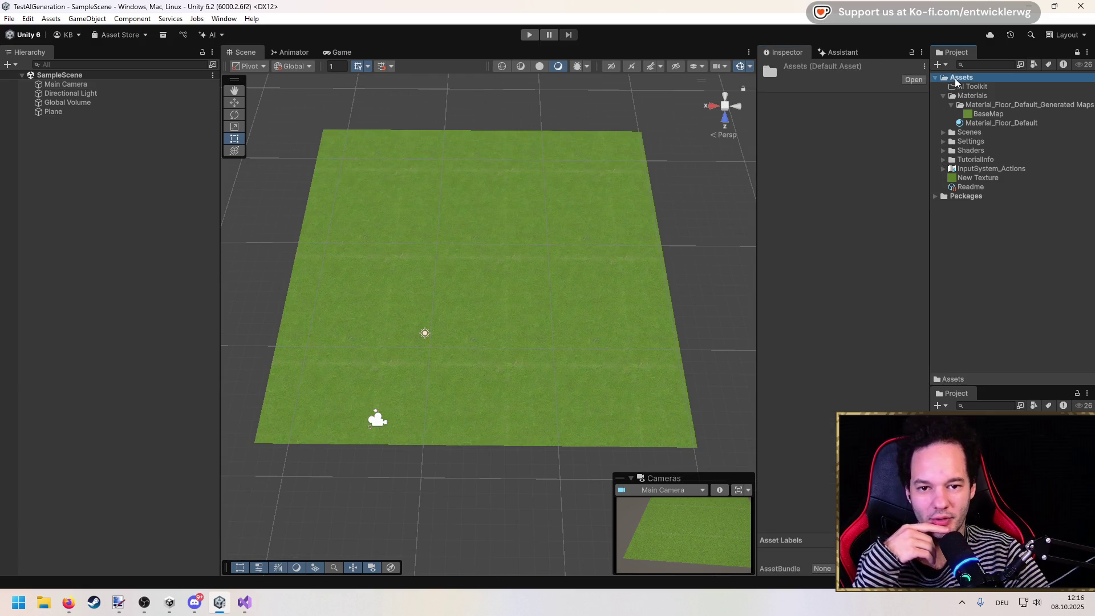
mouse_move(960, 123)
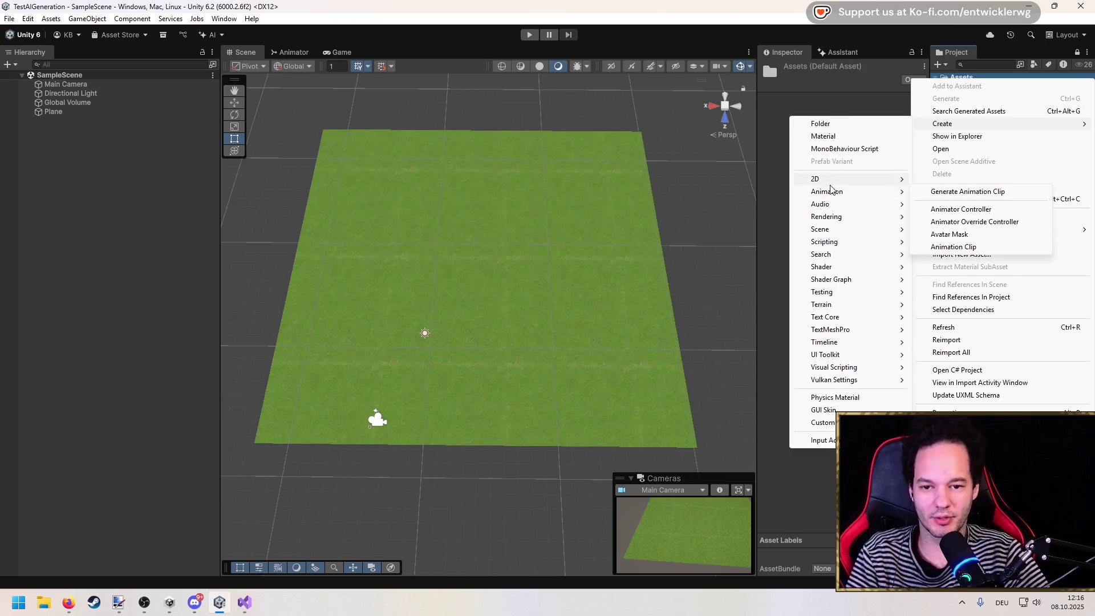
mouse_move(866, 245)
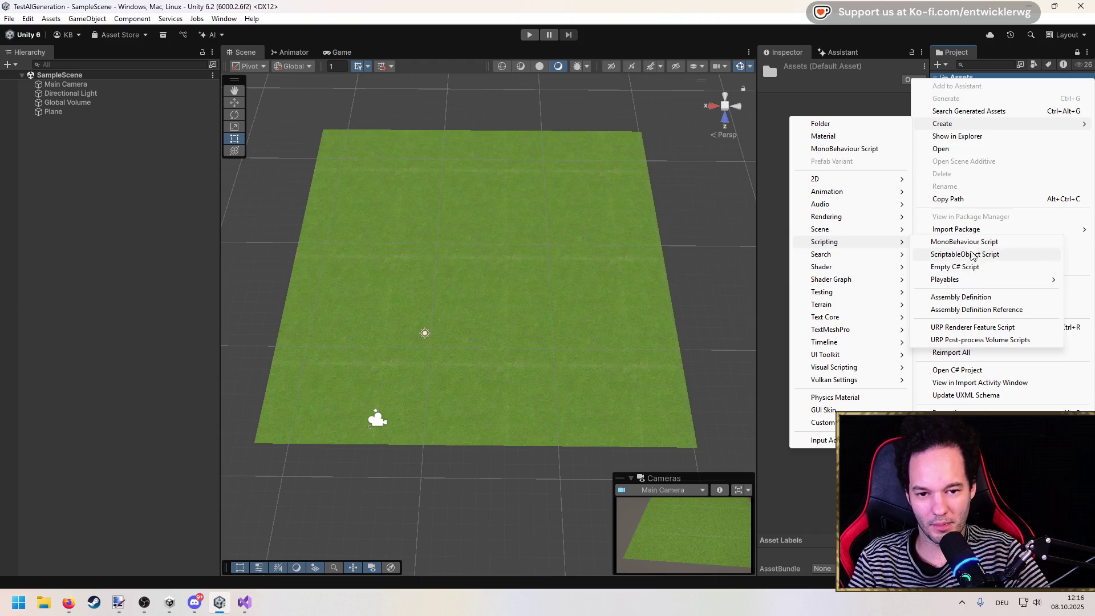
click(973, 243)
text(Camp)
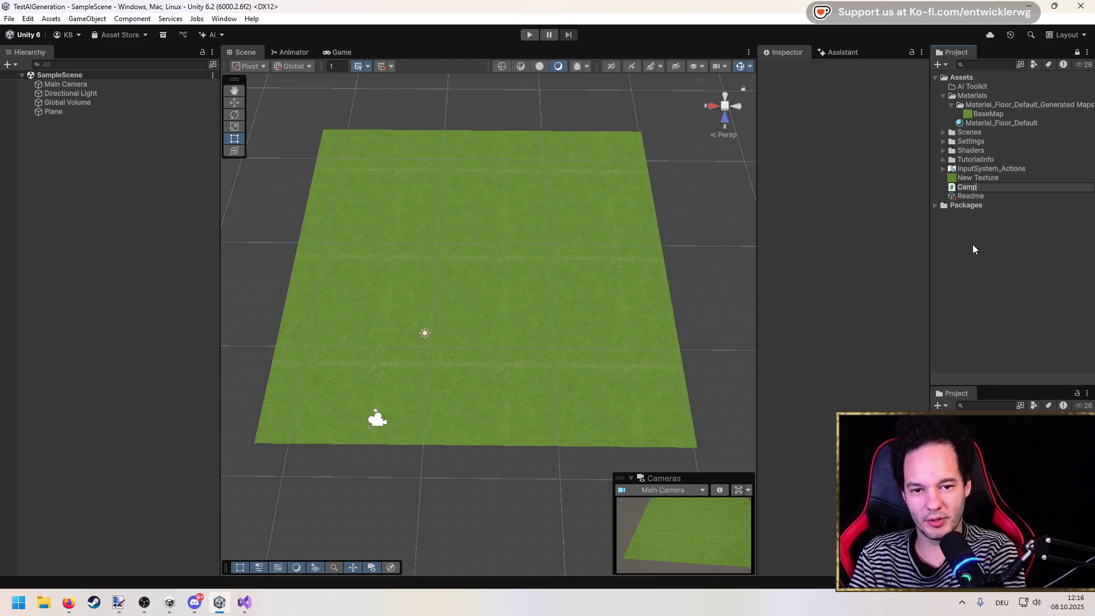
key(BackSpace)
text(eraControls)
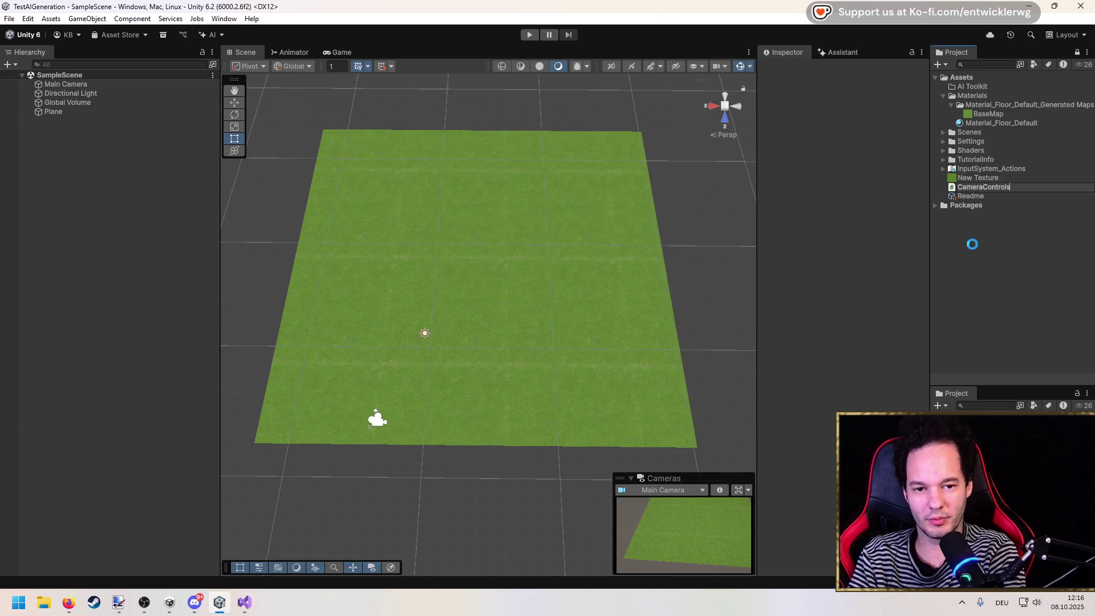
key(Return)
key(alt+Tab)
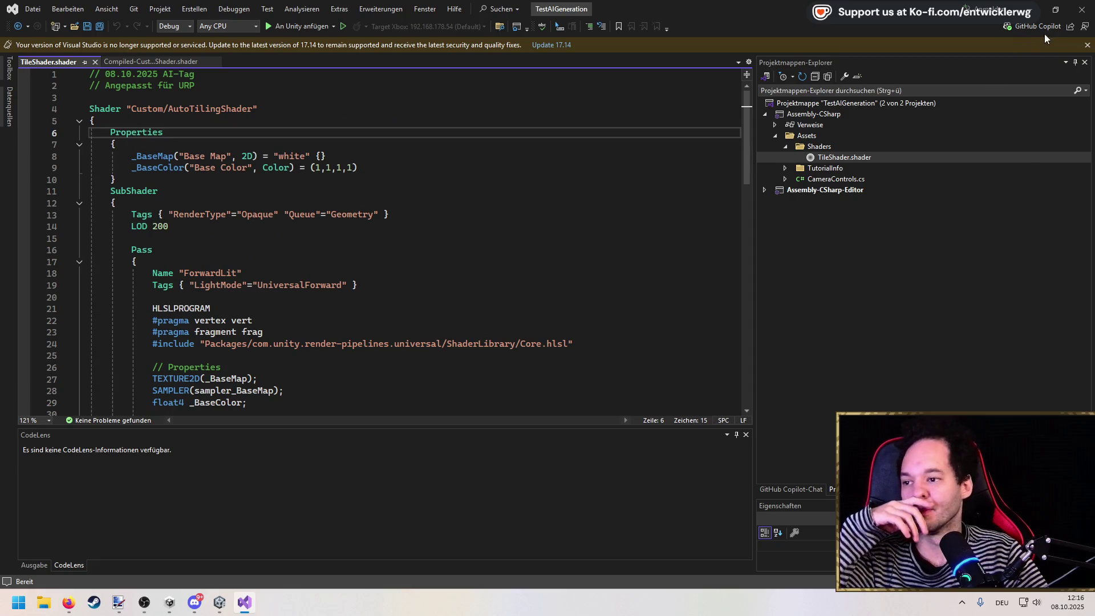
click(1030, 9)
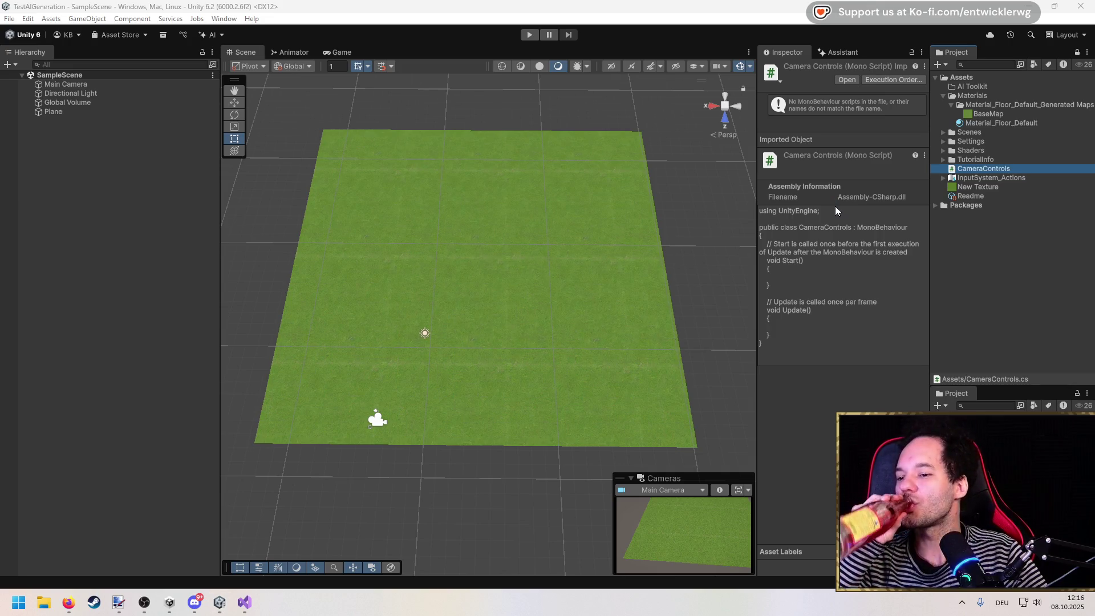
Replace CameraControls' Start/Update stubs with pasted right-click rotation and scroll-zoom code.
double_click(997, 169)
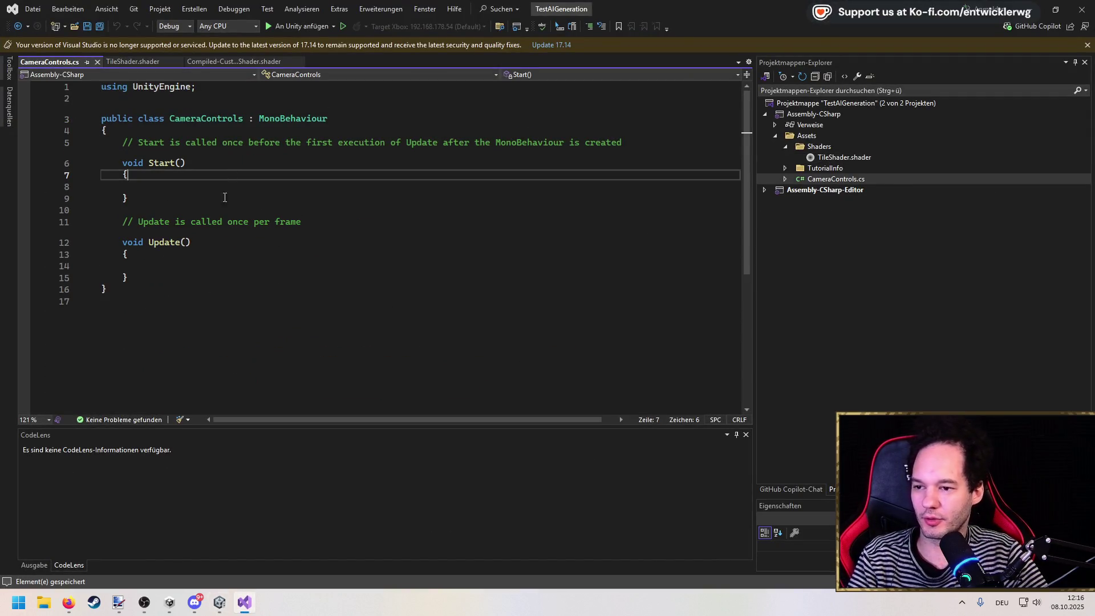
drag(159, 272, 104, 143)
key(Delete)
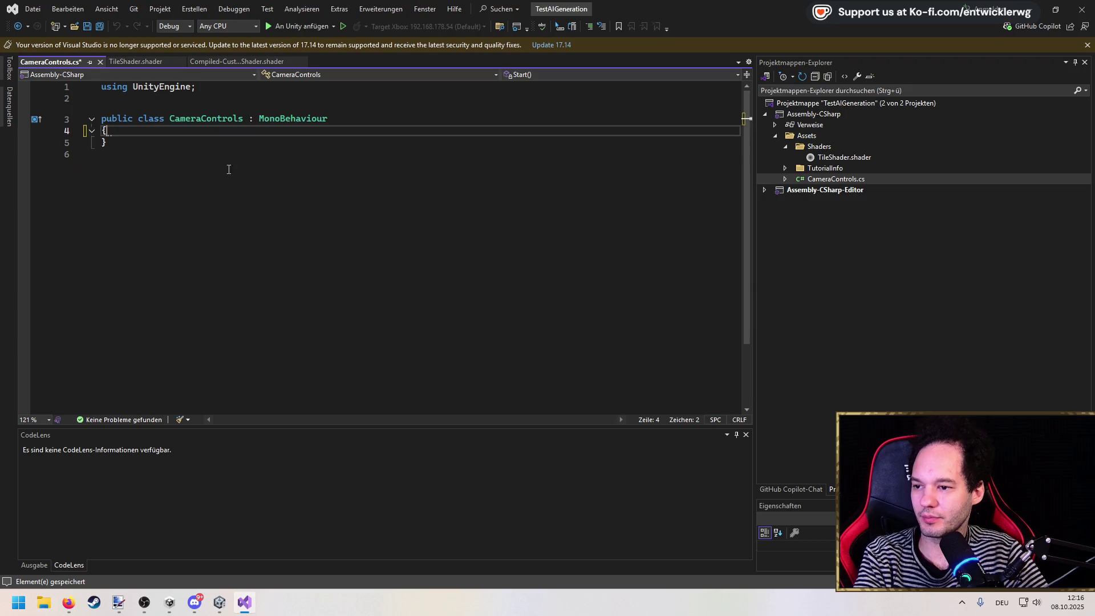
key(ctrl+s)
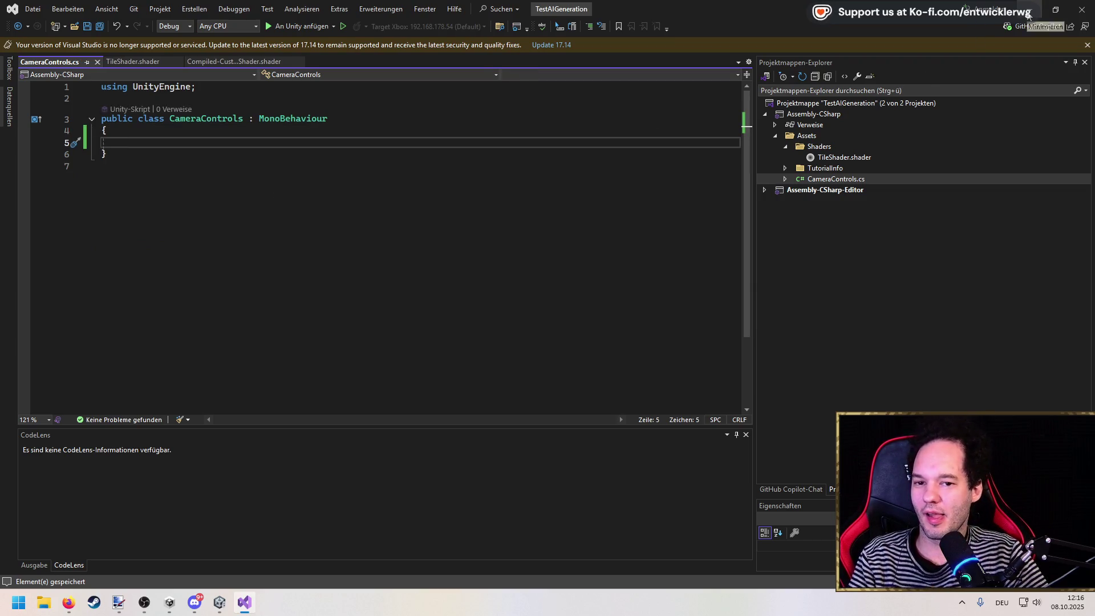
key(ctrl+v)
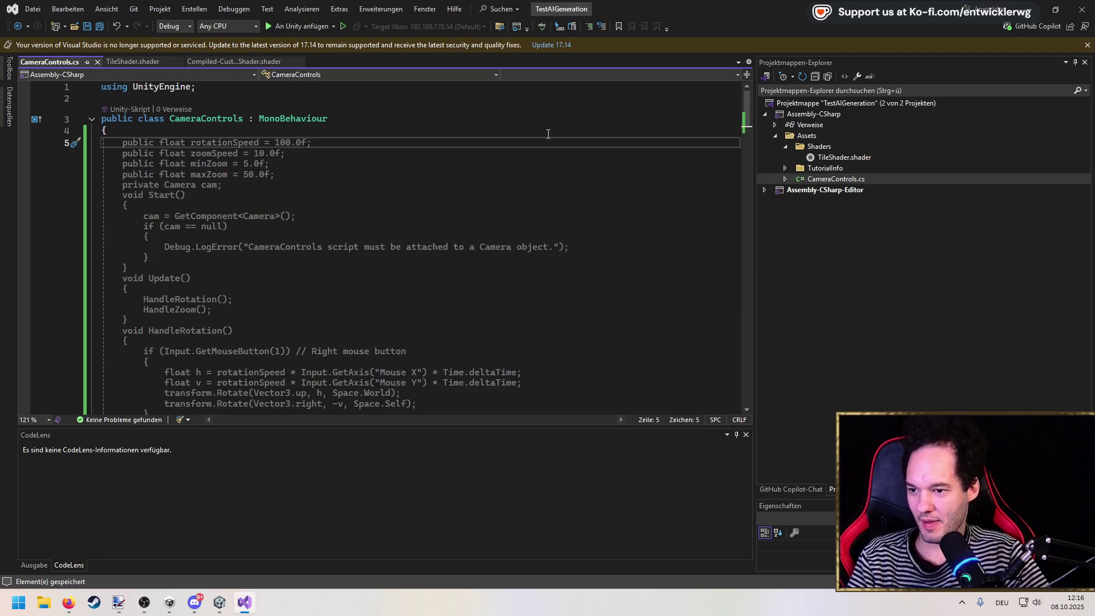
scroll(515, 175, down, 3)
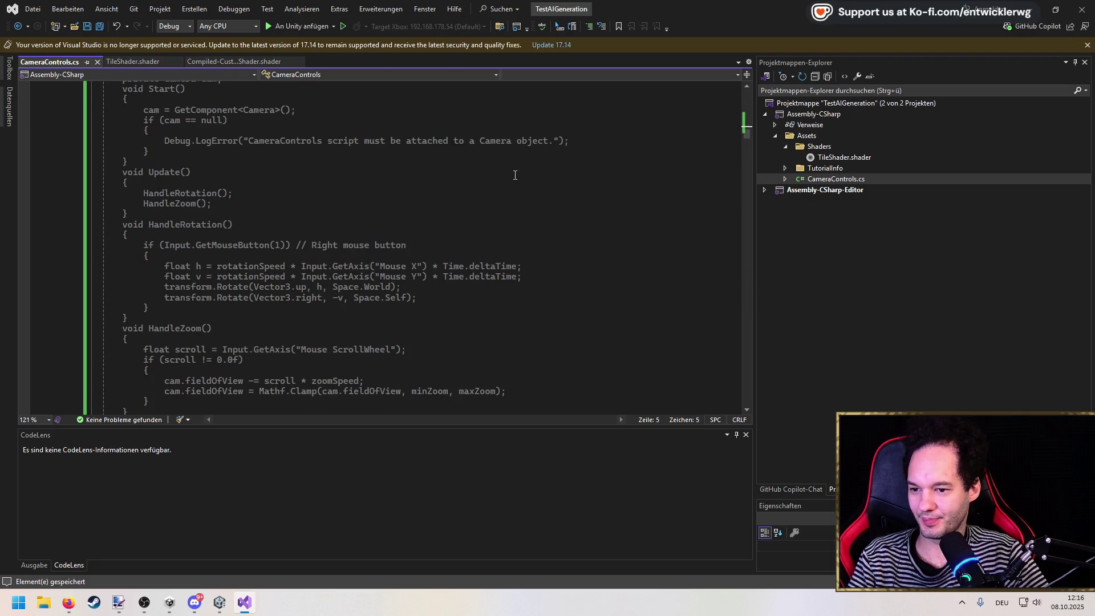
scroll(515, 175, up, 3)
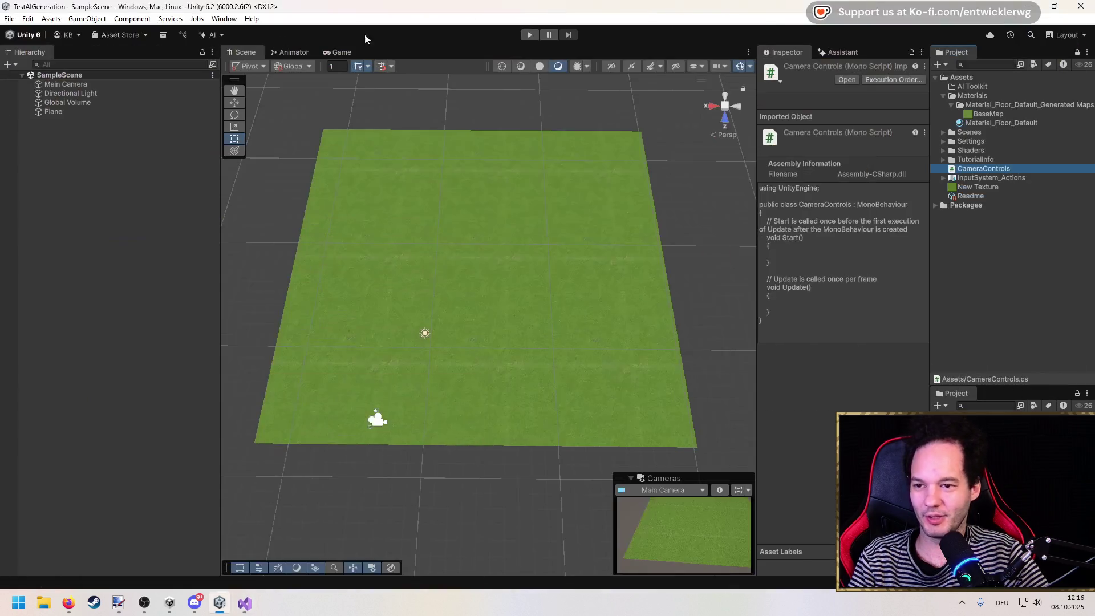
key(alt+Tab)
click(28, 19)
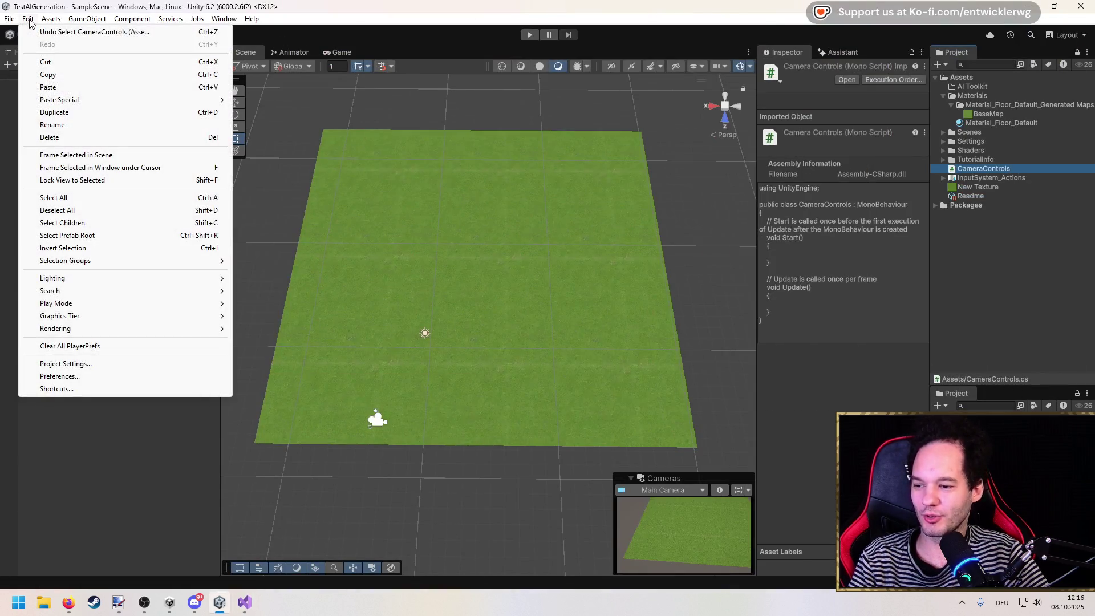
Open Project Settings to the project-wide input actions under Input System Package.
click(65, 377)
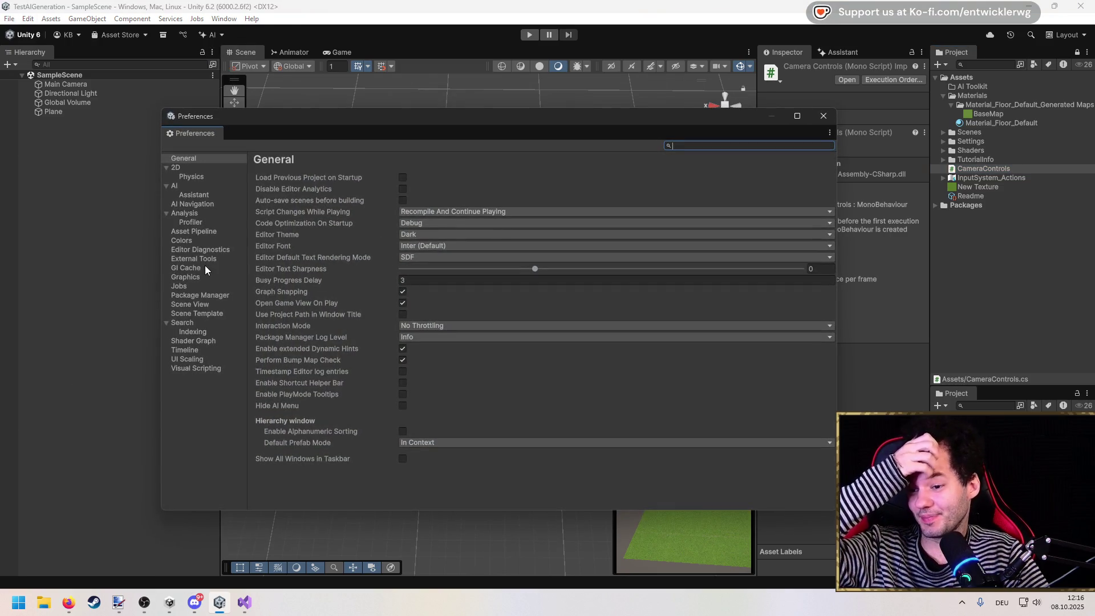
click(28, 18)
click(49, 363)
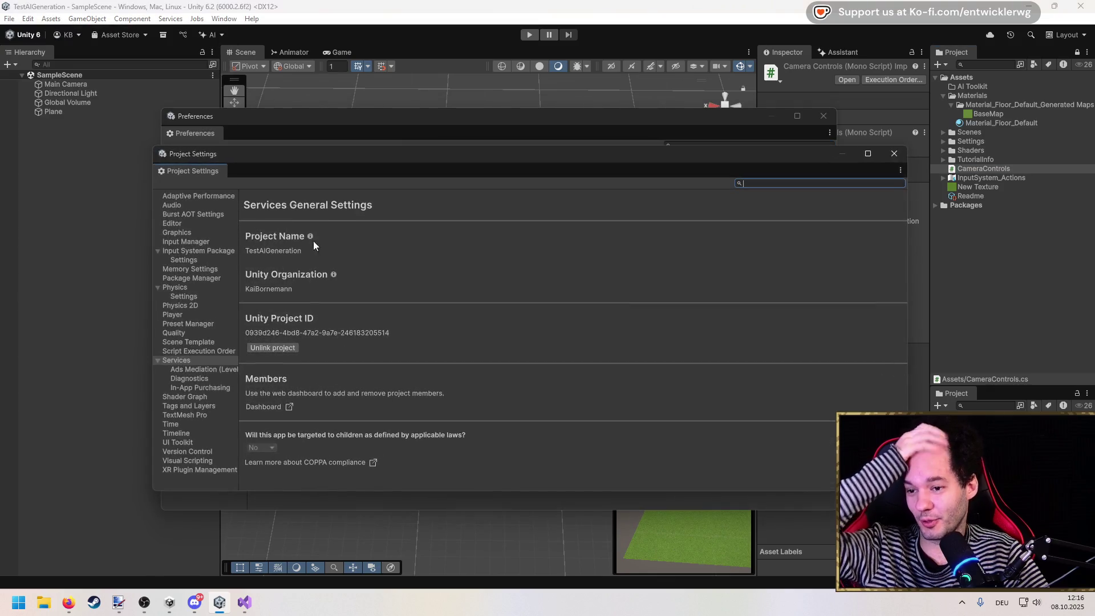
click(199, 243)
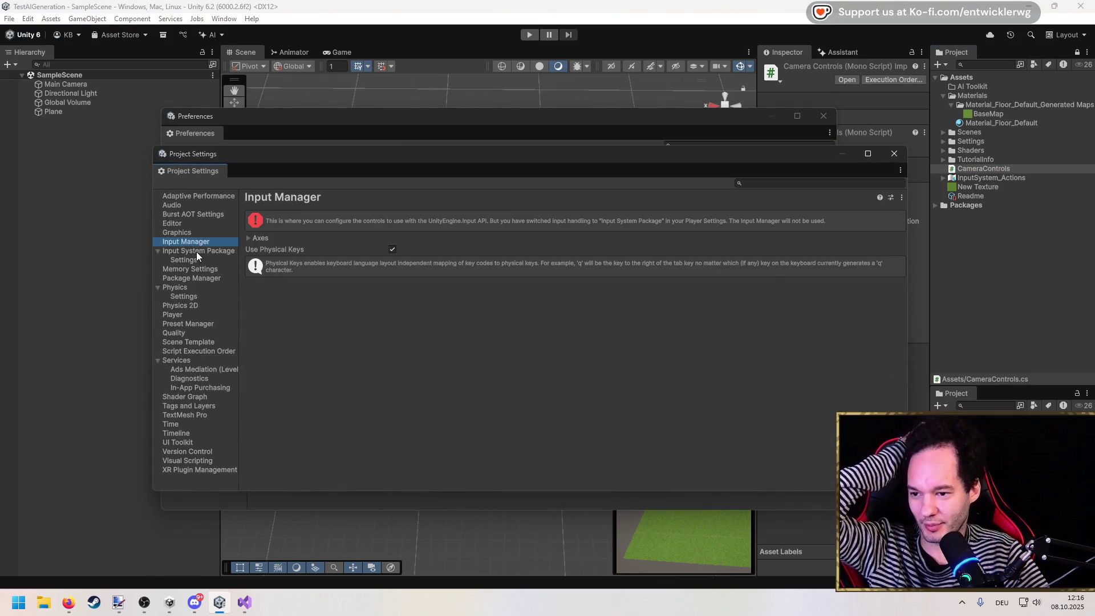
click(196, 251)
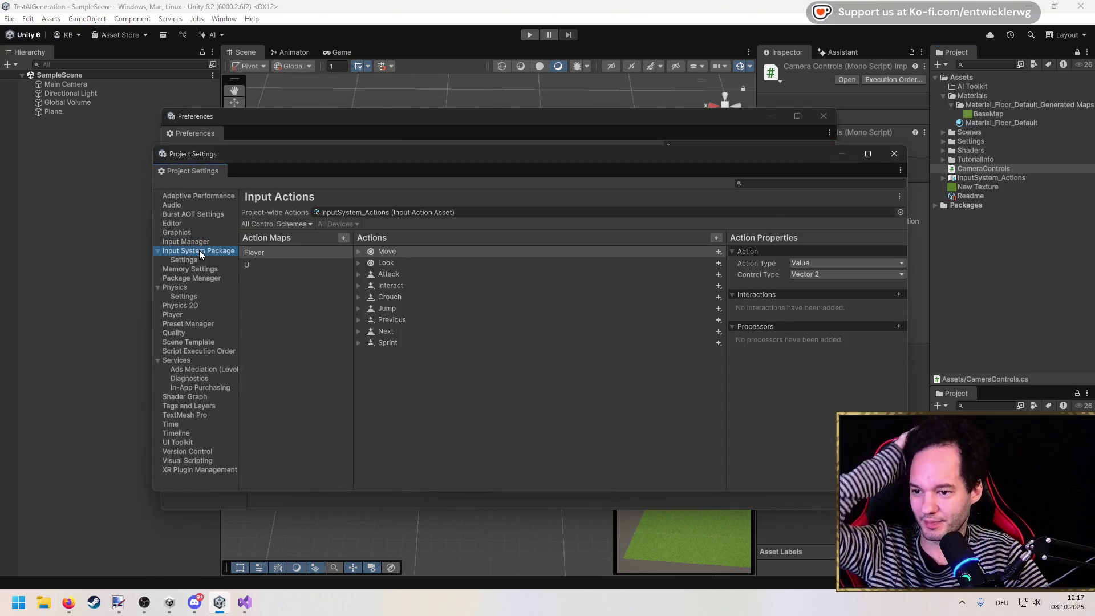
click(269, 263)
click(274, 249)
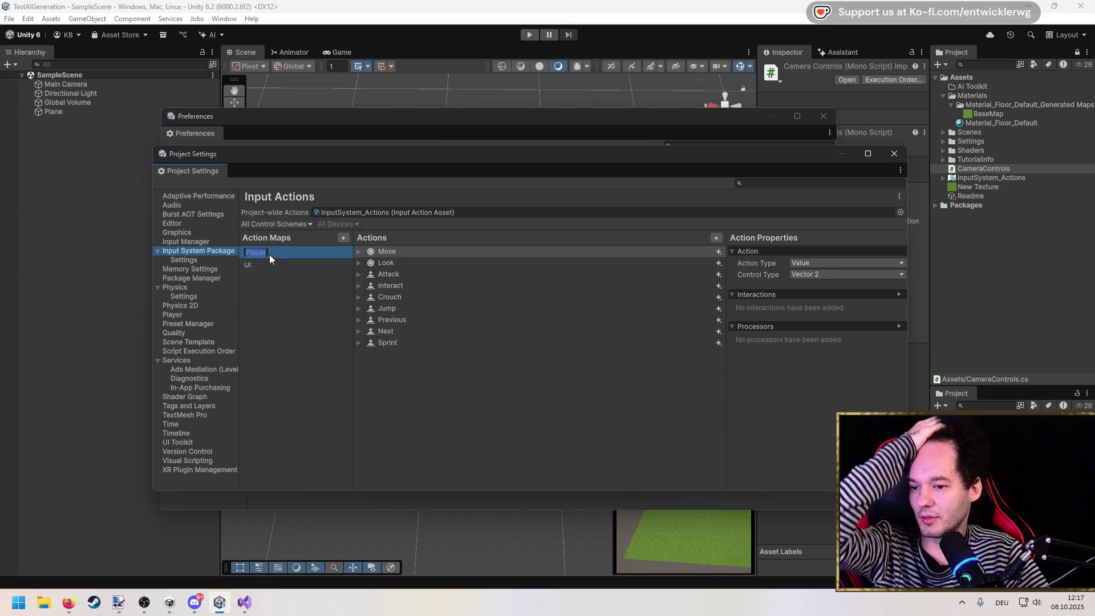
Add a new action map named 'Camera'.
click(343, 239)
text(Camera)
key(Return)
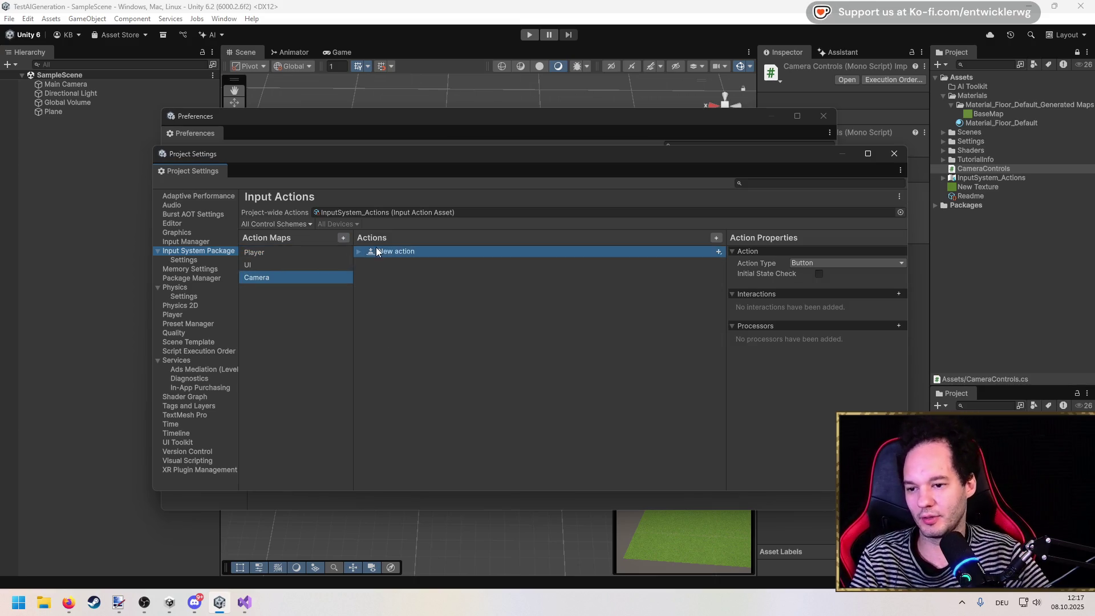
click(271, 252)
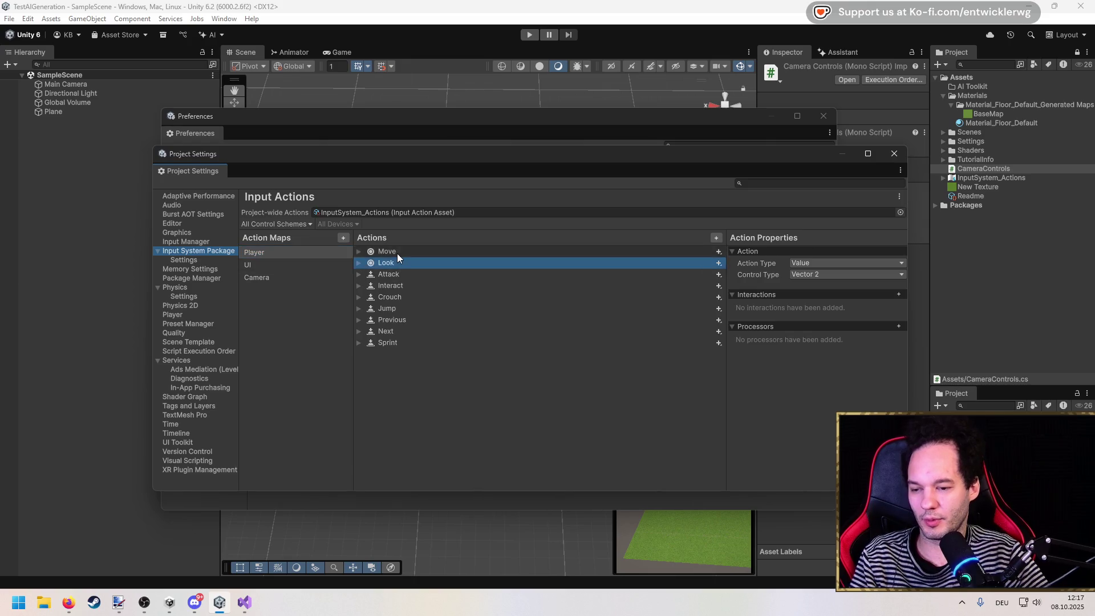
click(251, 278)
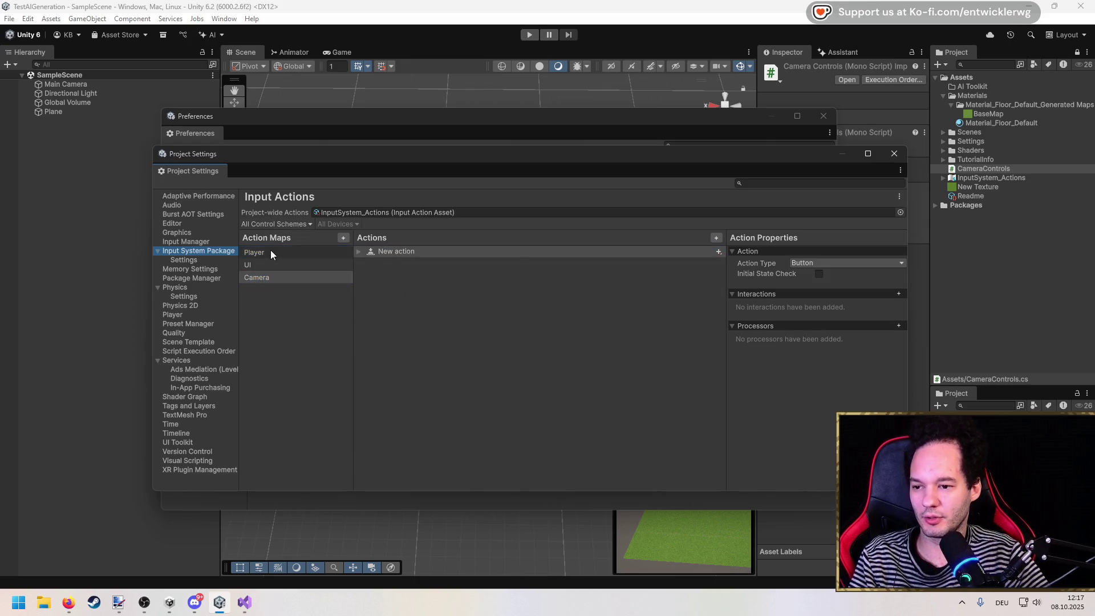
click(270, 252)
Copy the Player map's Move action into Camera and delete the placeholder New action.
right_click(380, 255)
click(427, 359)
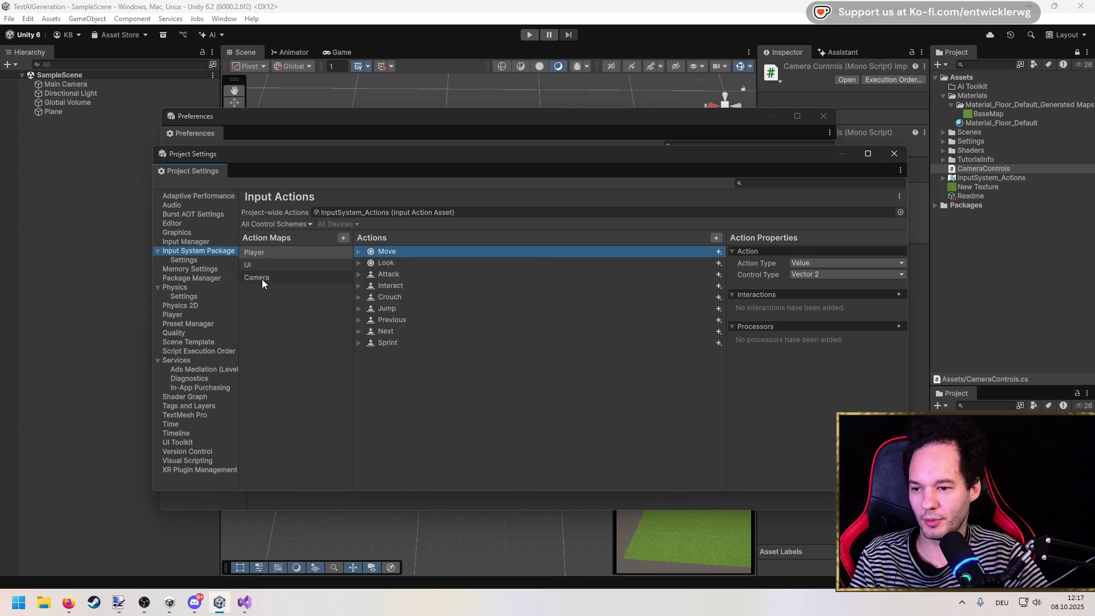
click(261, 278)
right_click(402, 278)
click(433, 284)
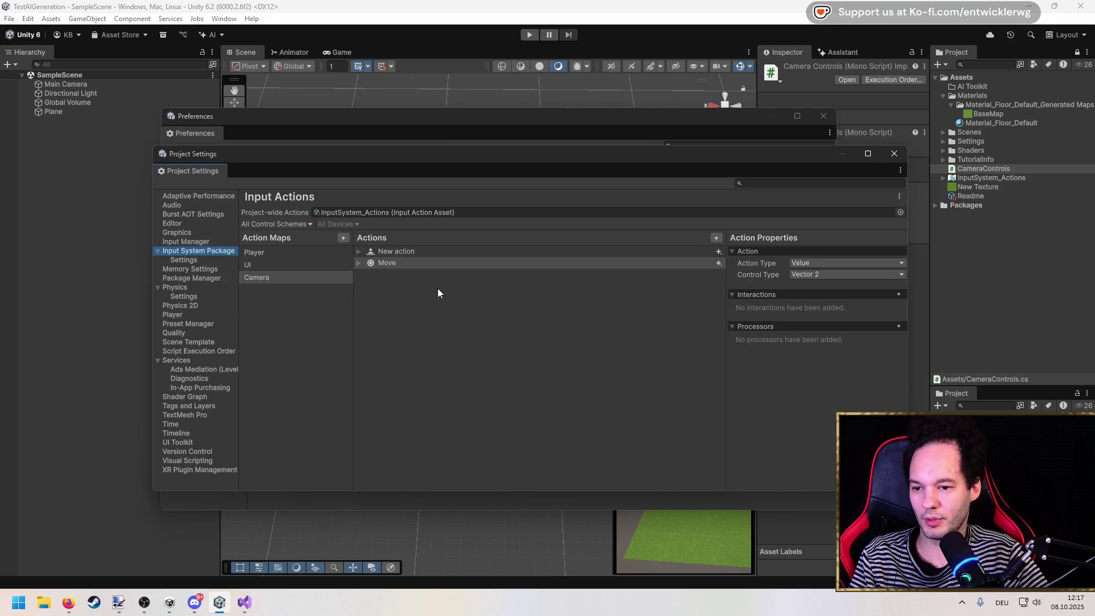
click(390, 255)
right_click(390, 254)
click(428, 344)
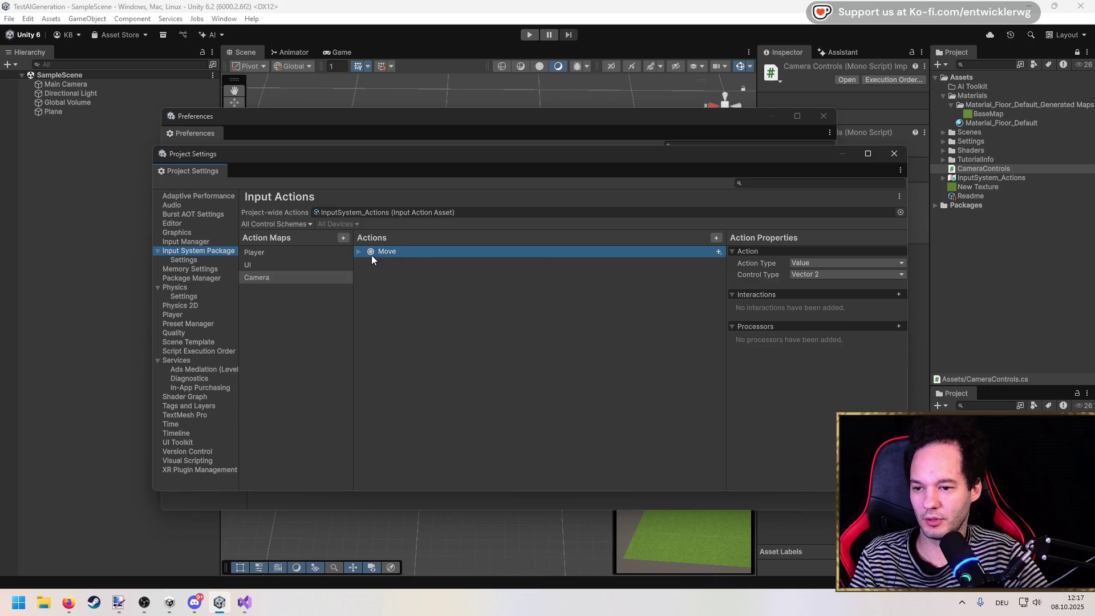
Check Move's WASD bindings, then select the InputSystem_Actions asset for renaming.
click(362, 253)
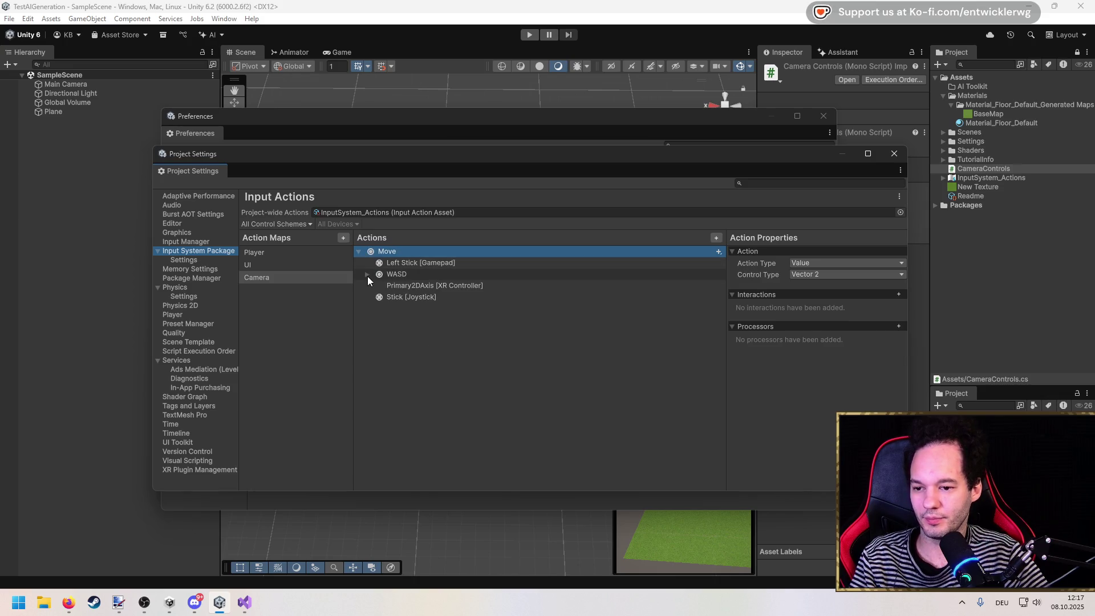
click(367, 275)
click(367, 274)
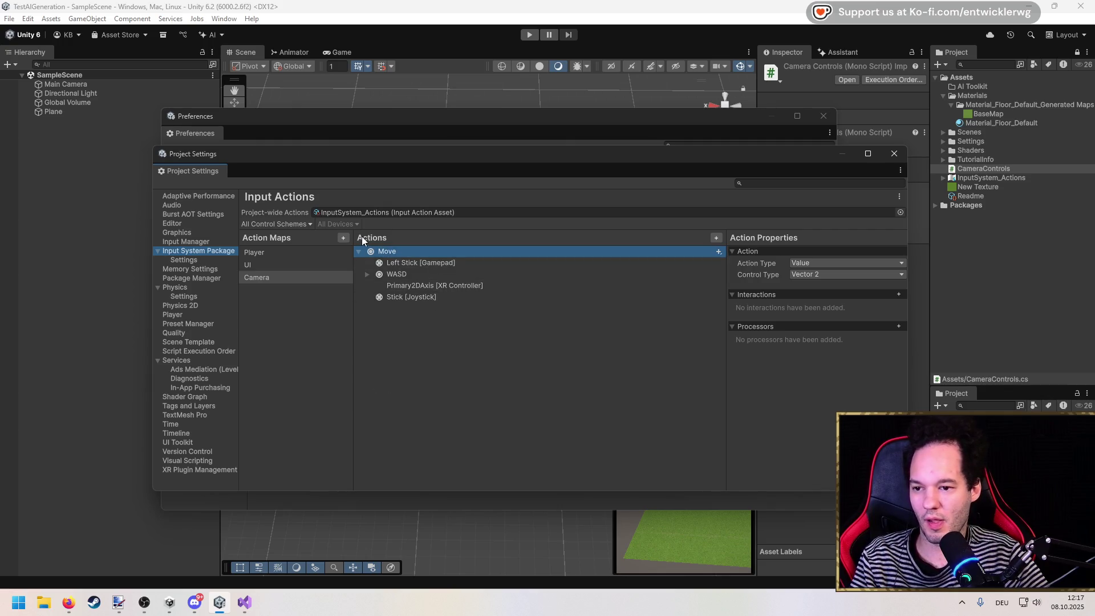
click(426, 212)
click(991, 179)
click(1003, 178)
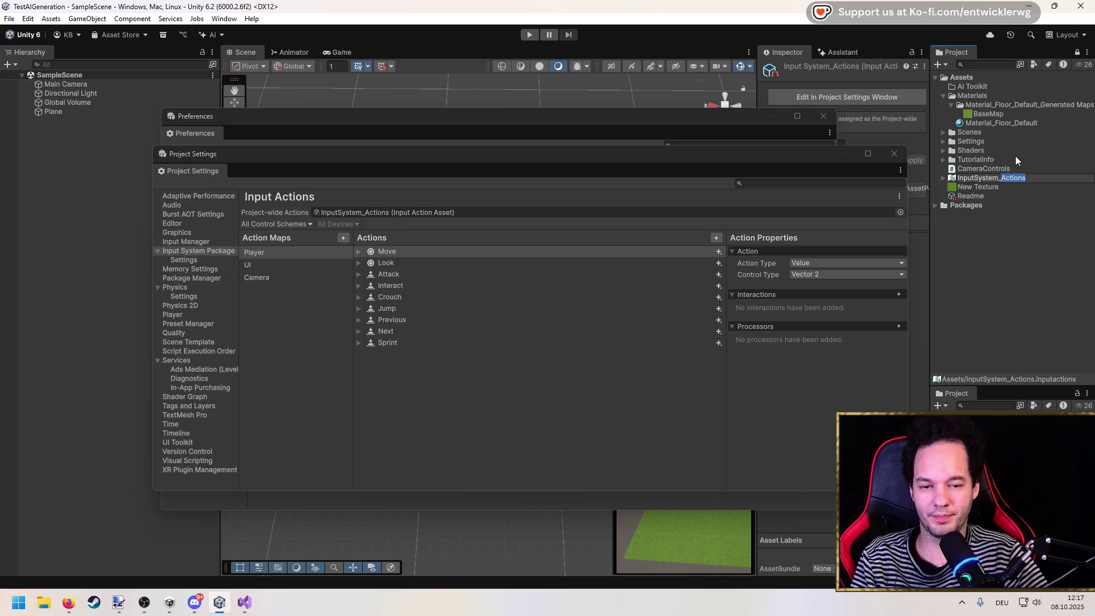
Rename the input actions asset to InputSystem_Default and move the settings windows aside.
key(BackSpace)
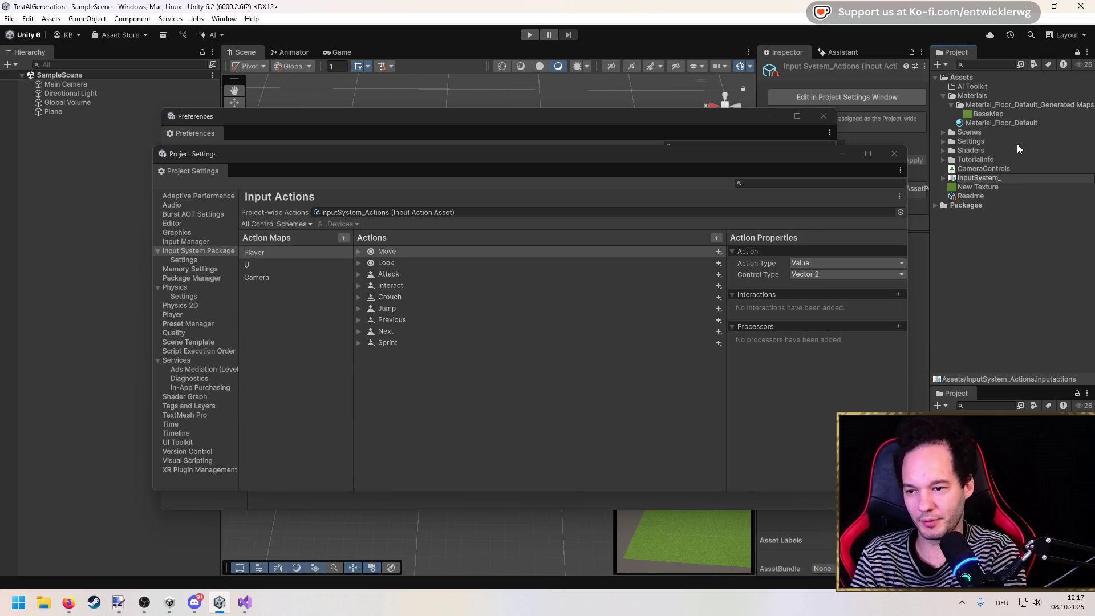
text(Default)
key(Return)
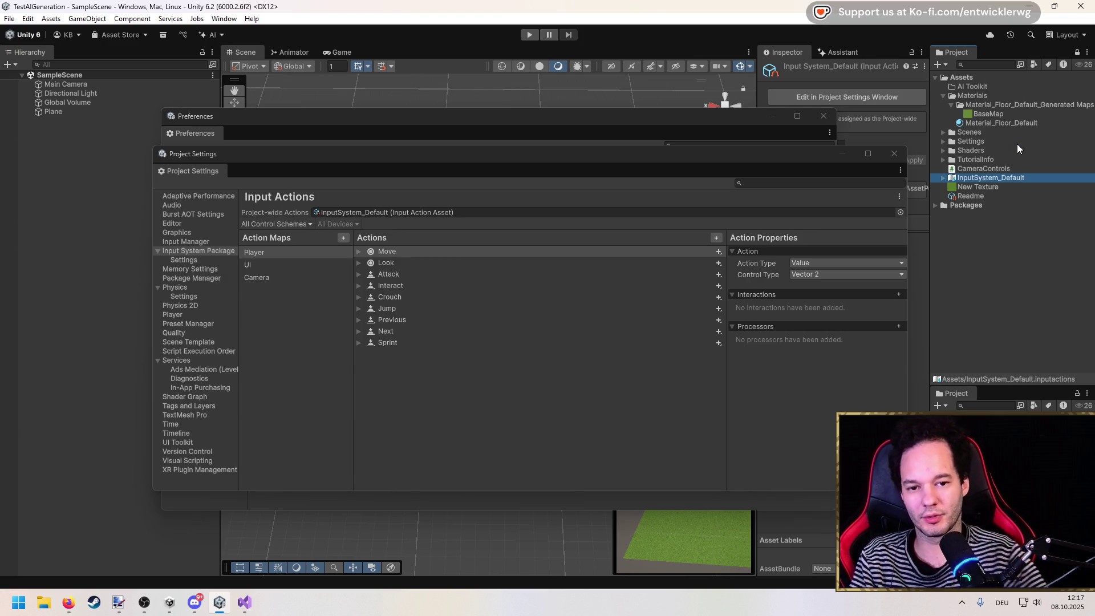
drag(778, 167, 641, 192)
drag(721, 117, 567, 123)
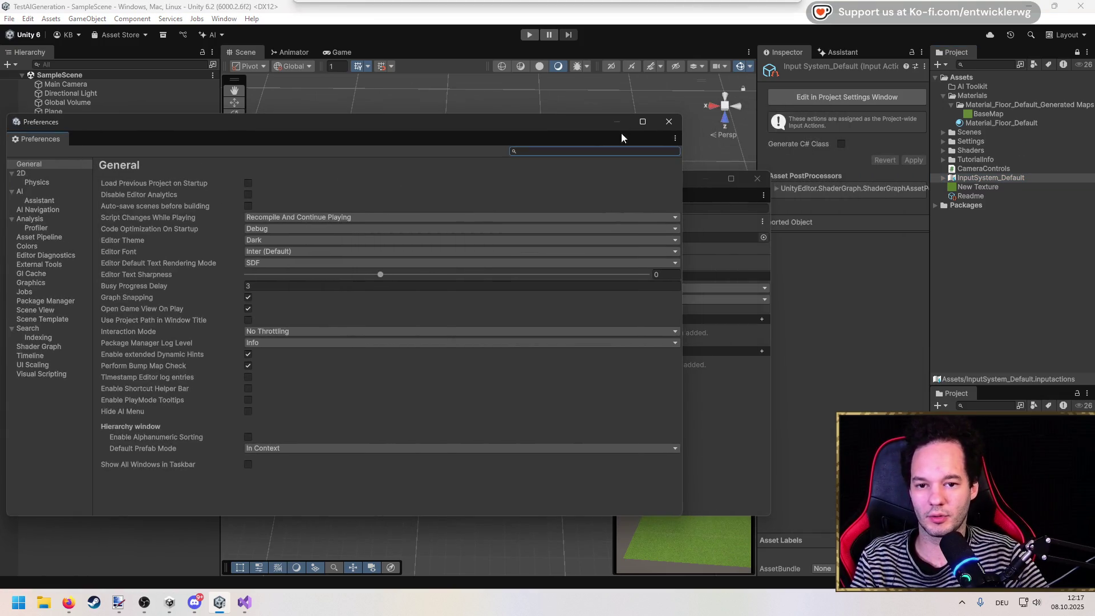
Tick Generate C# Class, then cancel the file location picker and discard unapplied settings.
click(841, 144)
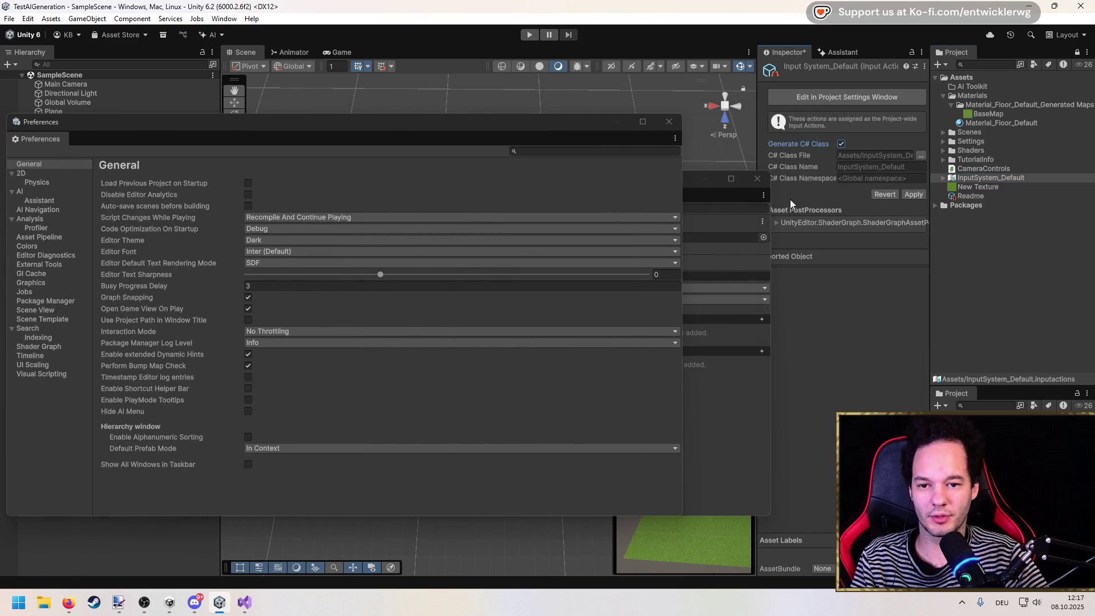
drag(771, 199, 694, 199)
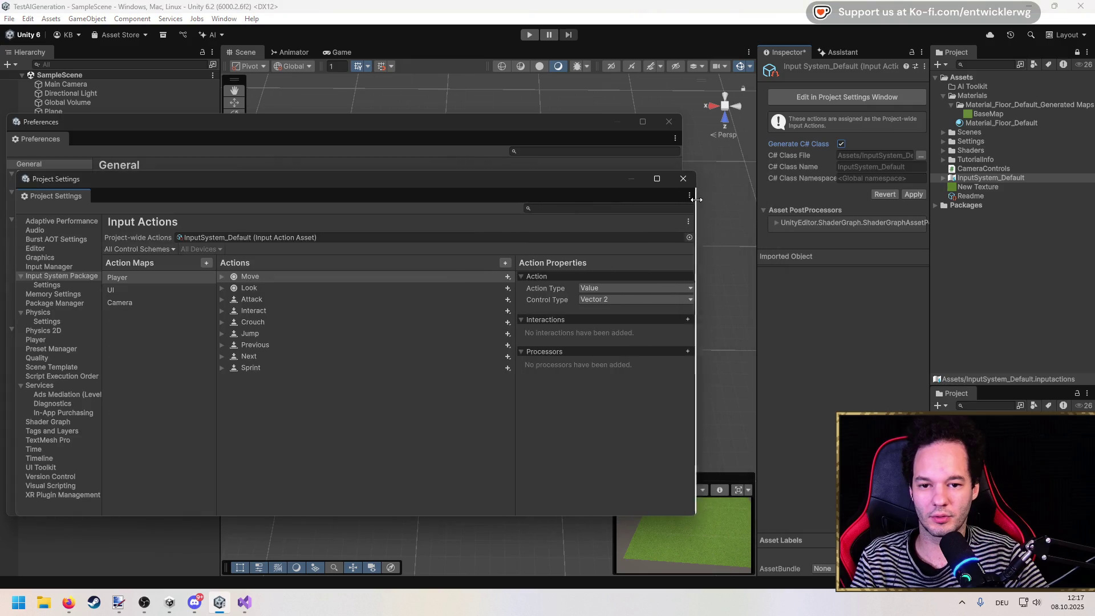
click(922, 157)
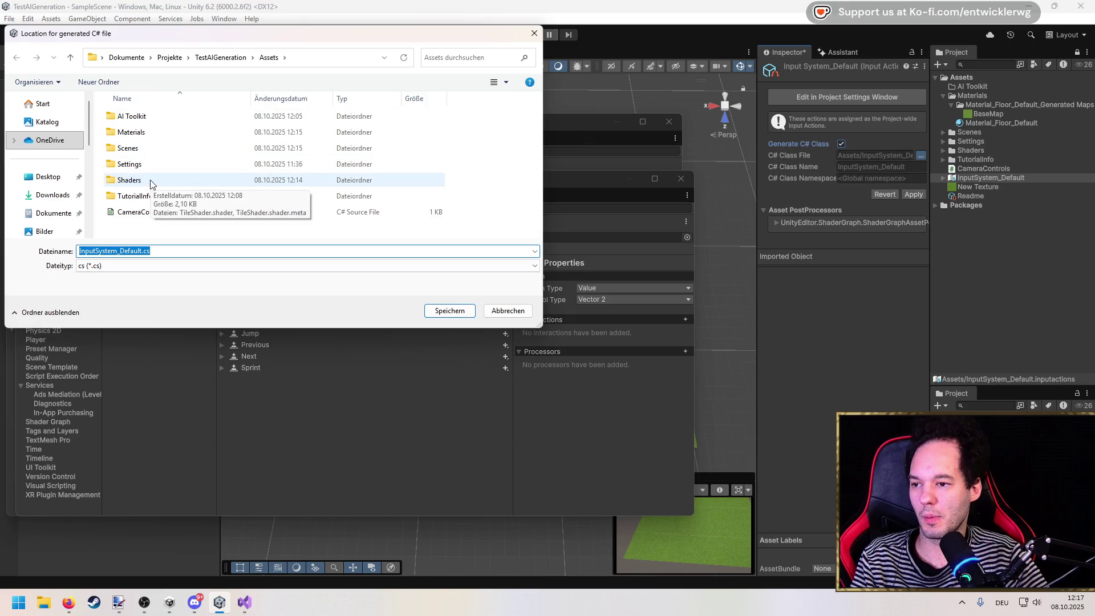
click(505, 311)
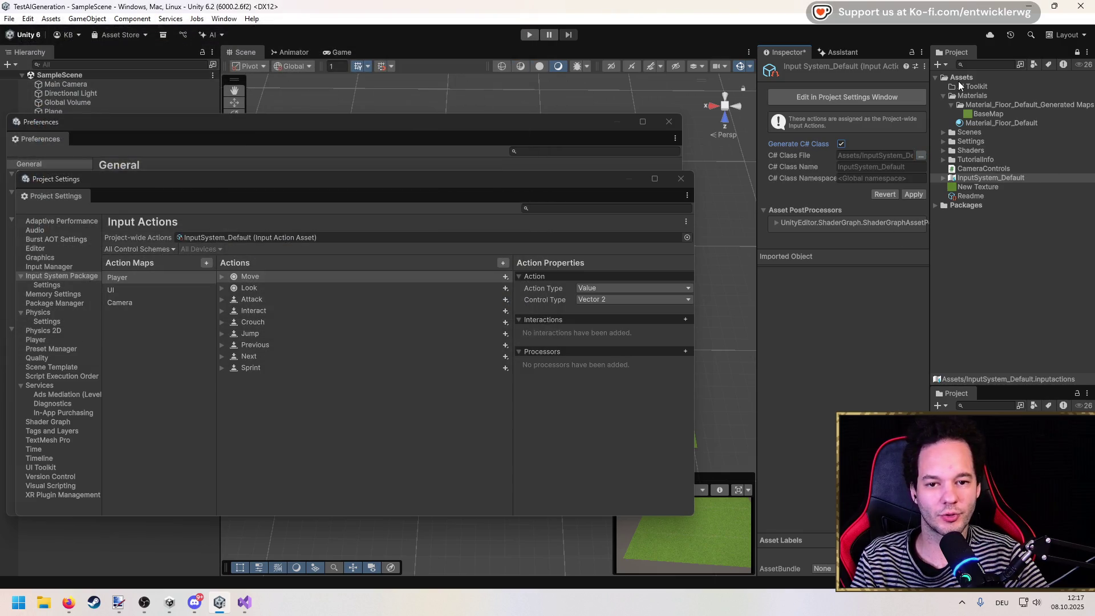
click(958, 81)
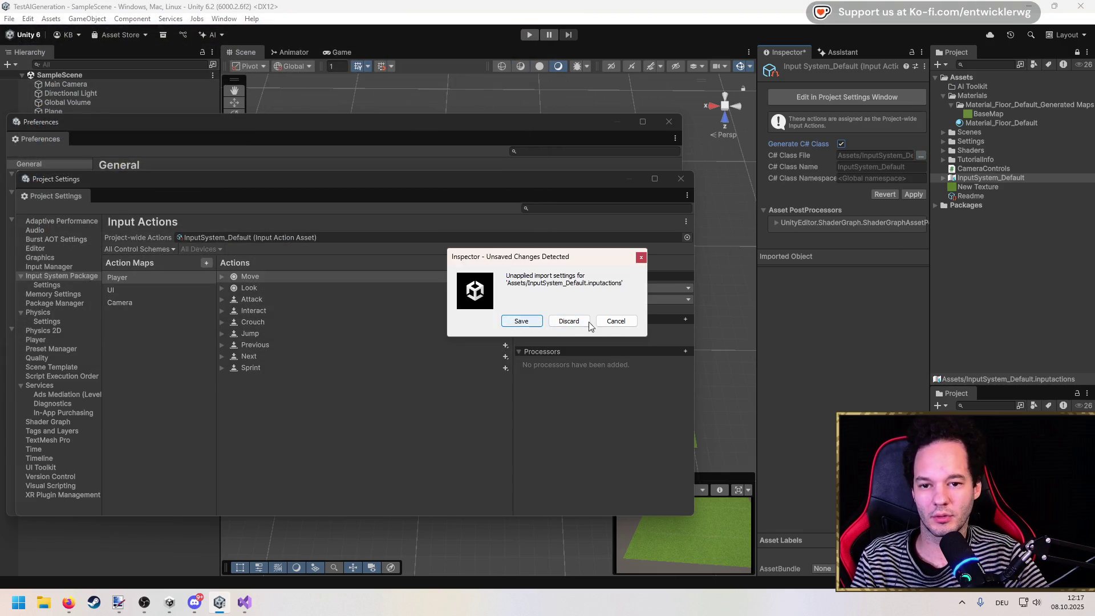
click(572, 321)
Create a new folder named 'Scripts' in Assets.
click(961, 78)
right_click(961, 78)
mouse_move(953, 121)
click(824, 121)
text(Scripts)
key(Return)
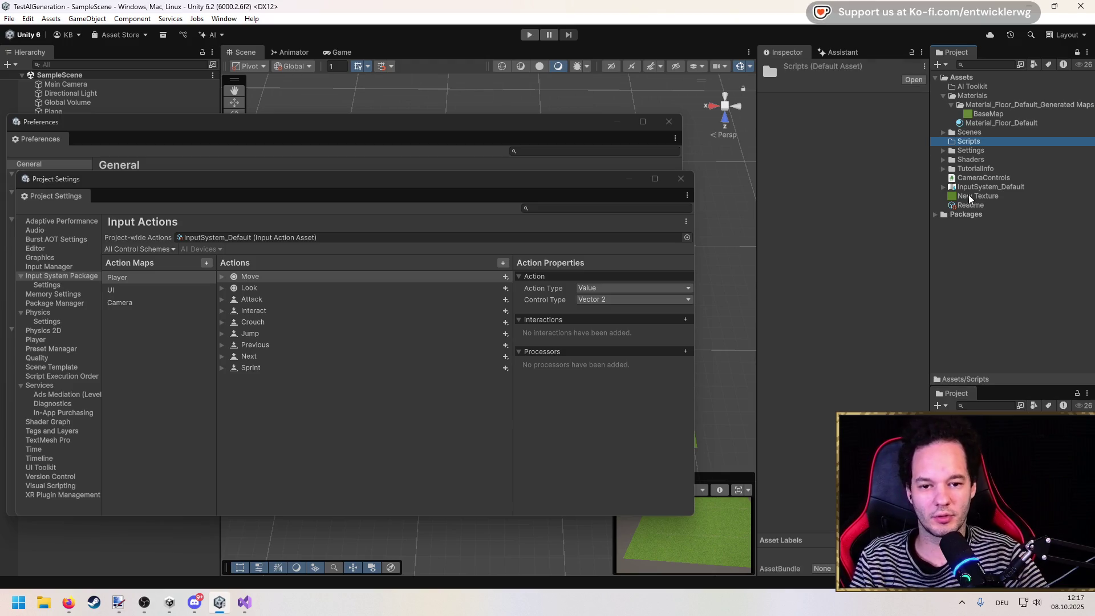
Re-enable Generate C# Class for InputSystem_Default and save its class file into Scripts.
right_click(970, 188)
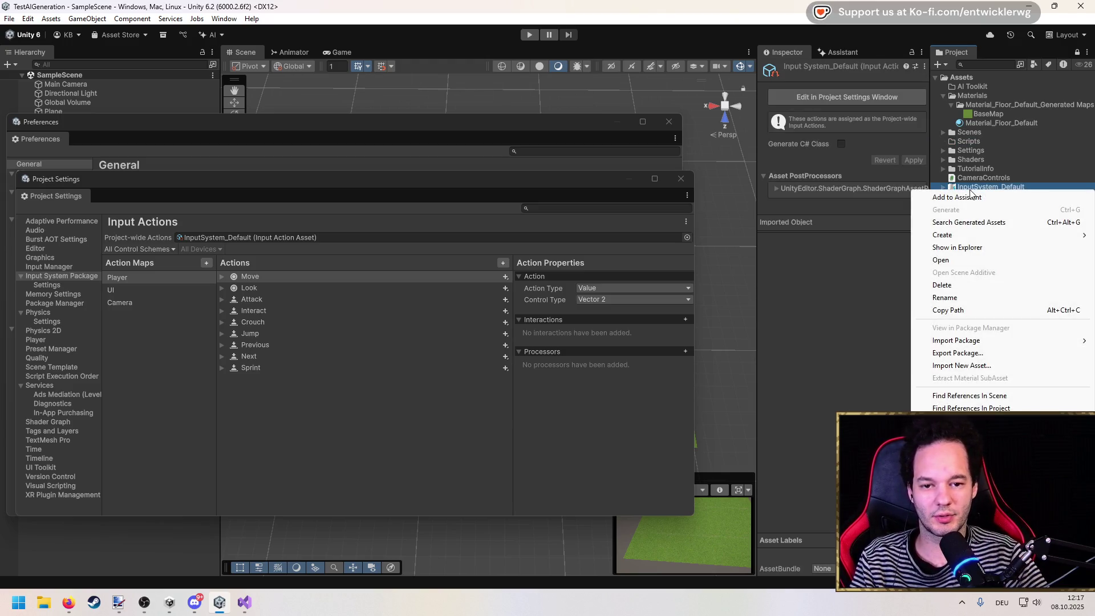
click(840, 143)
click(921, 155)
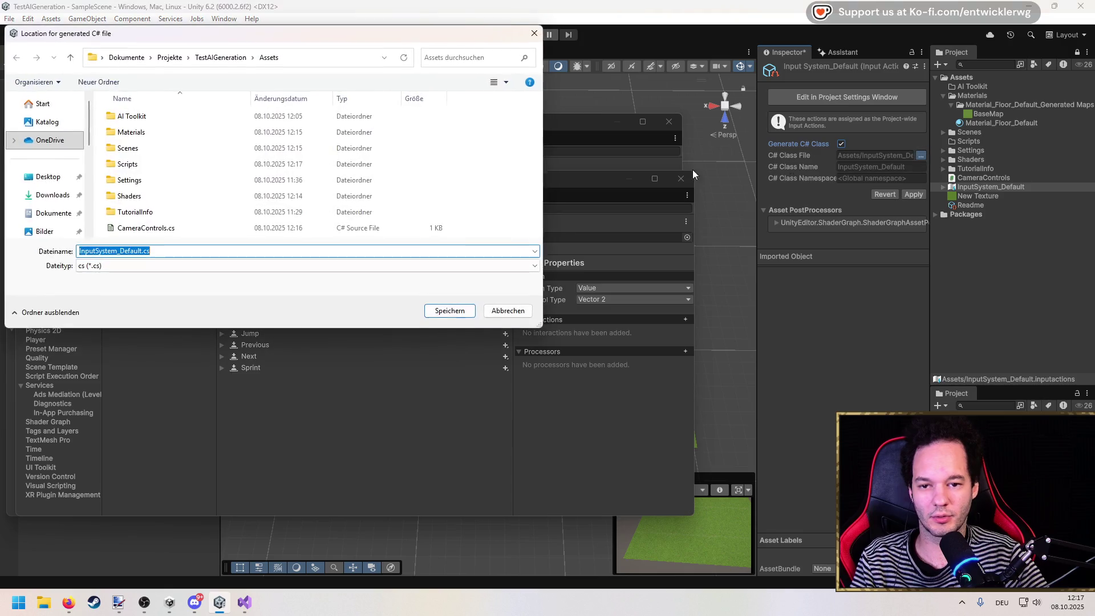
double_click(220, 166)
click(456, 311)
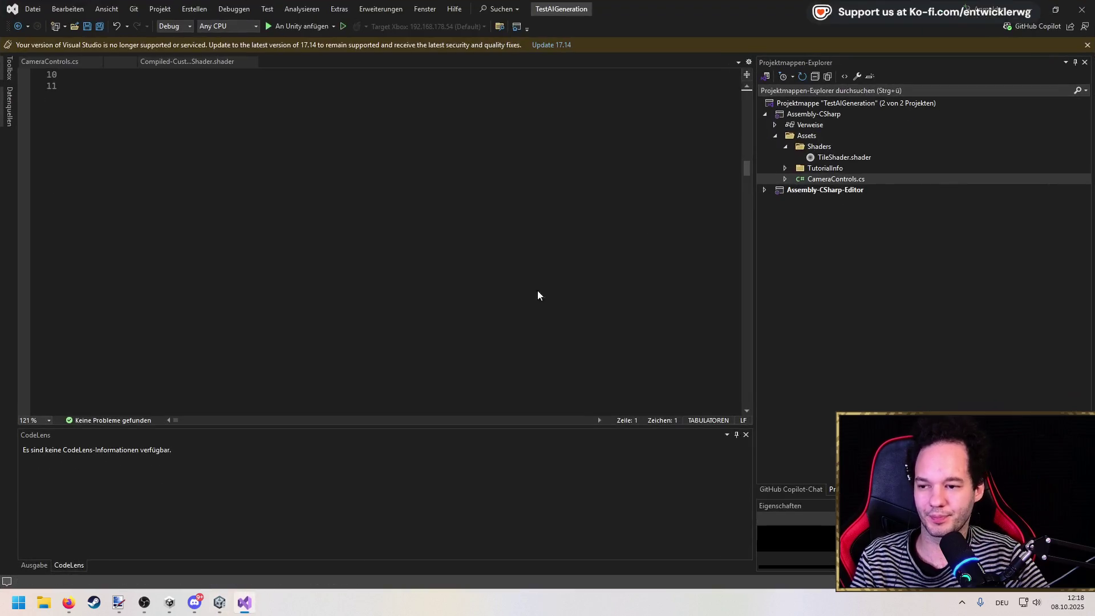
Move CameraControls.cs into Scripts and add an empty Awake method to the class.
drag(825, 186, 817, 151)
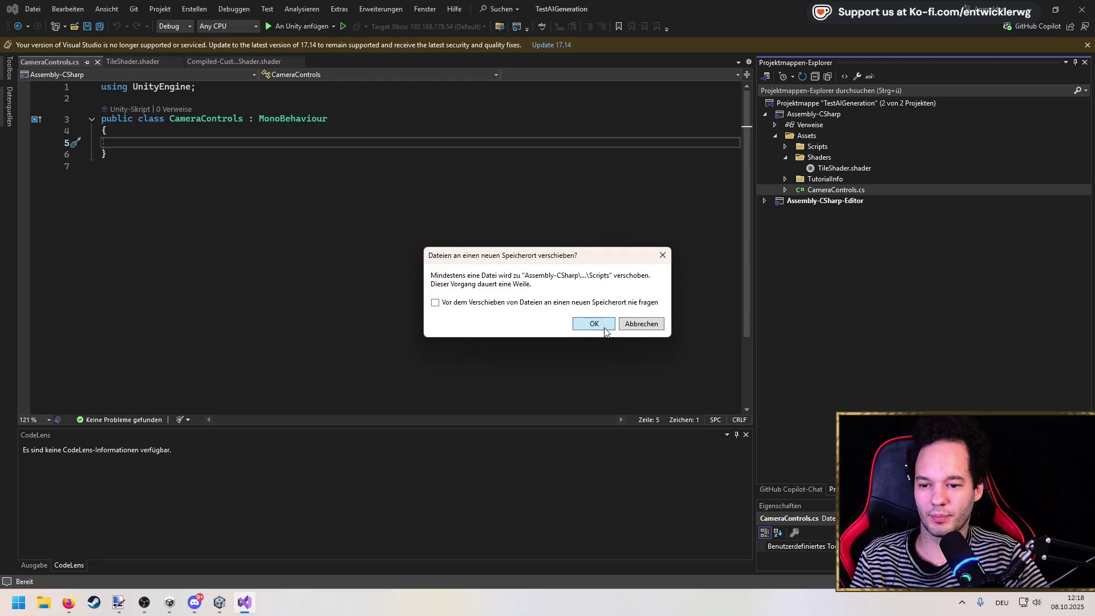
key(Return)
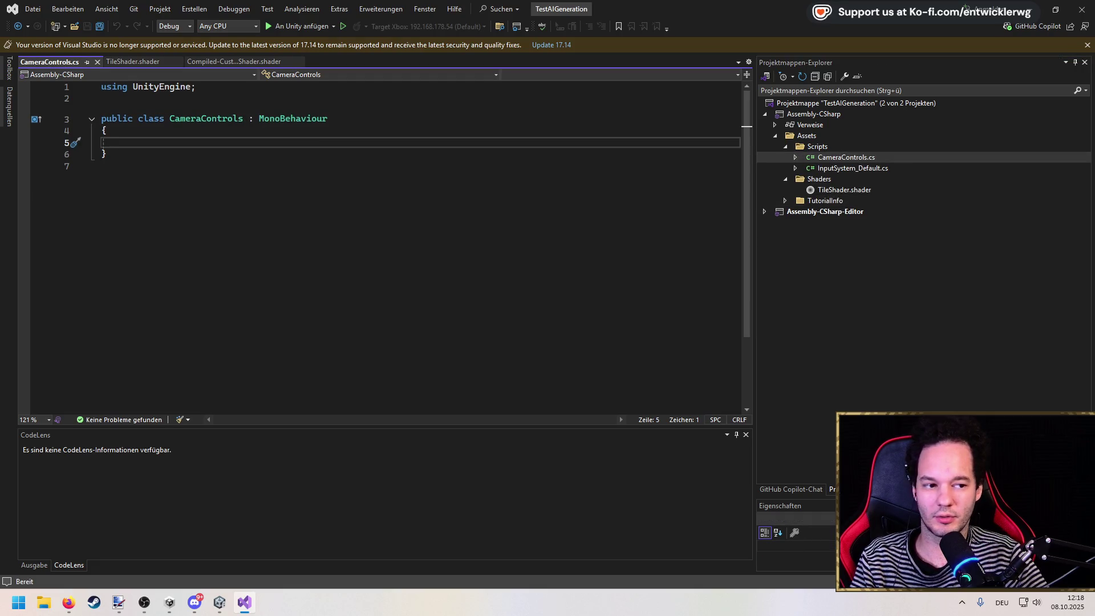
click(230, 142)
key(ctrl+s)
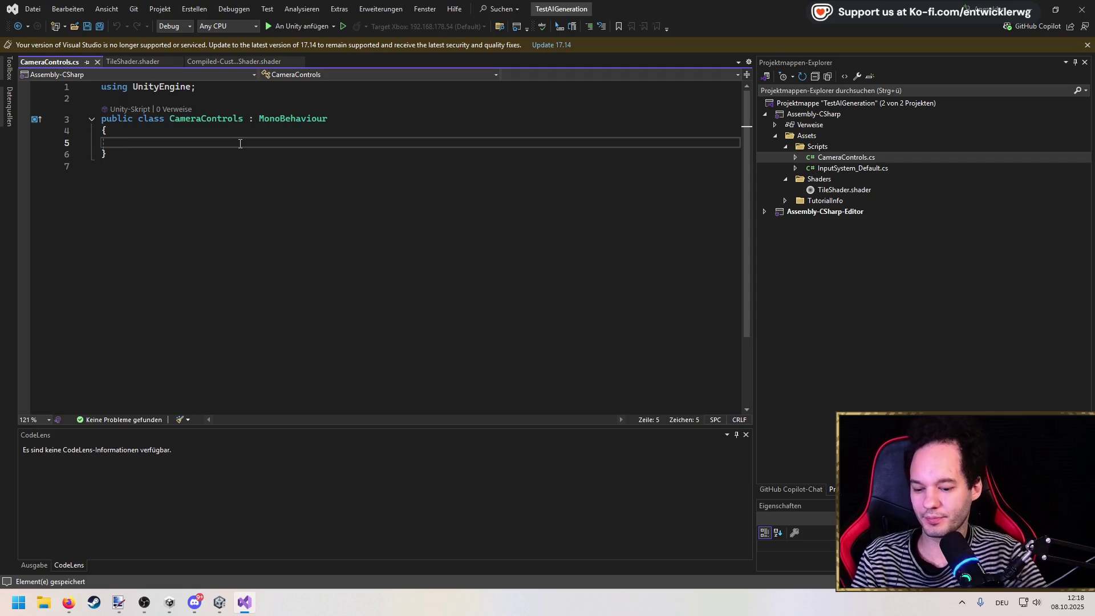
text(A)
key(Tab)
key(shift+Home)
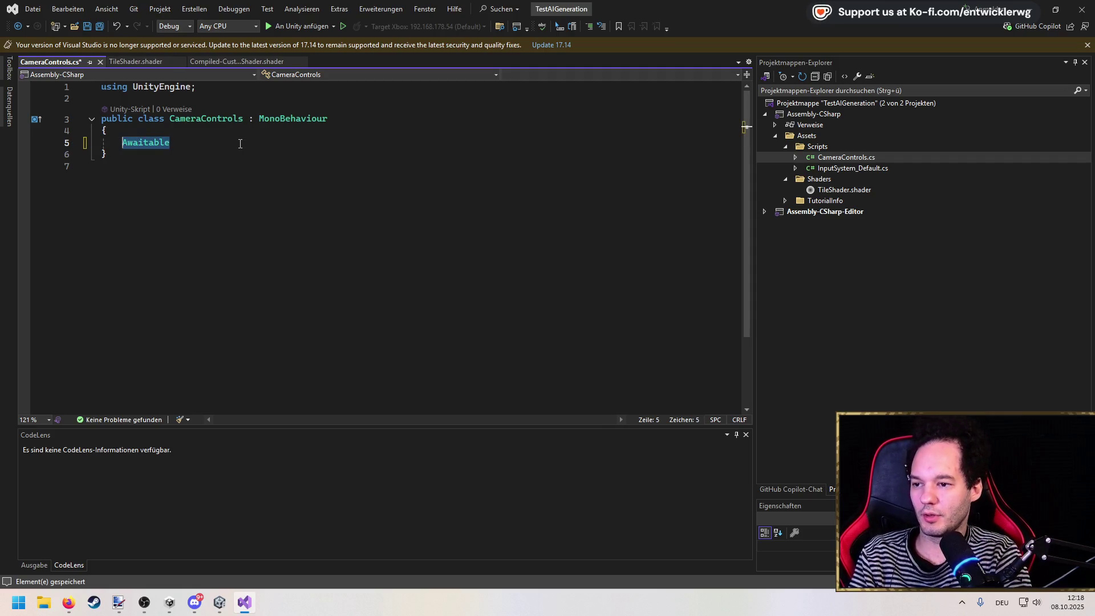
text(Awake)
key(Tab)
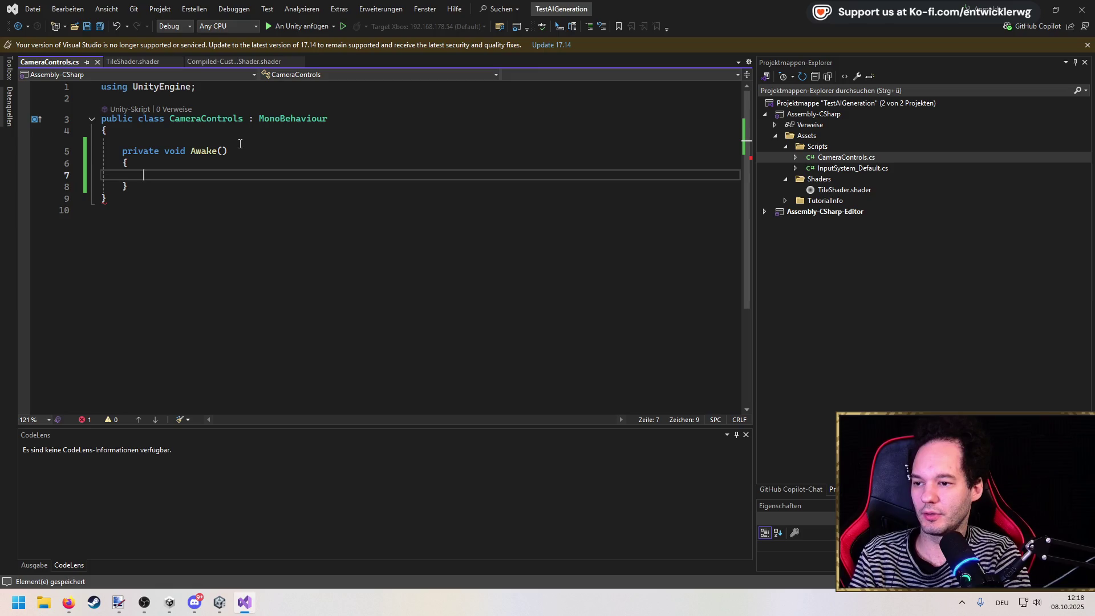
key(Up)
key(Up)
key(Up)
key(Return)
Declare a private InputSystem_Default _input field, instantiate it in Awake, and enable _input.Camera.
text(private InputS)
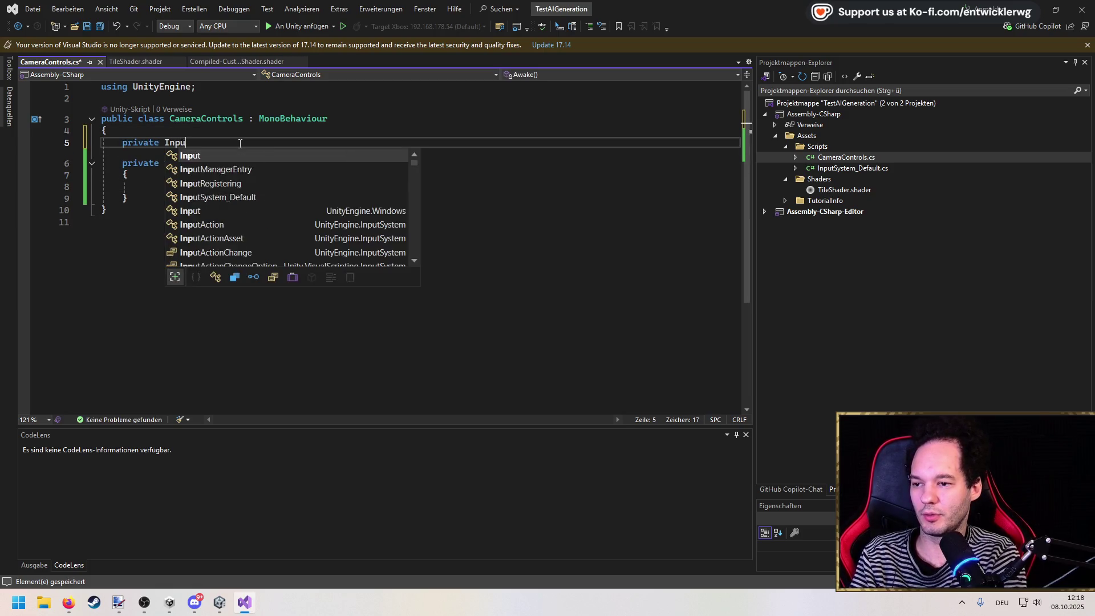
key(Tab)
text(_input;)
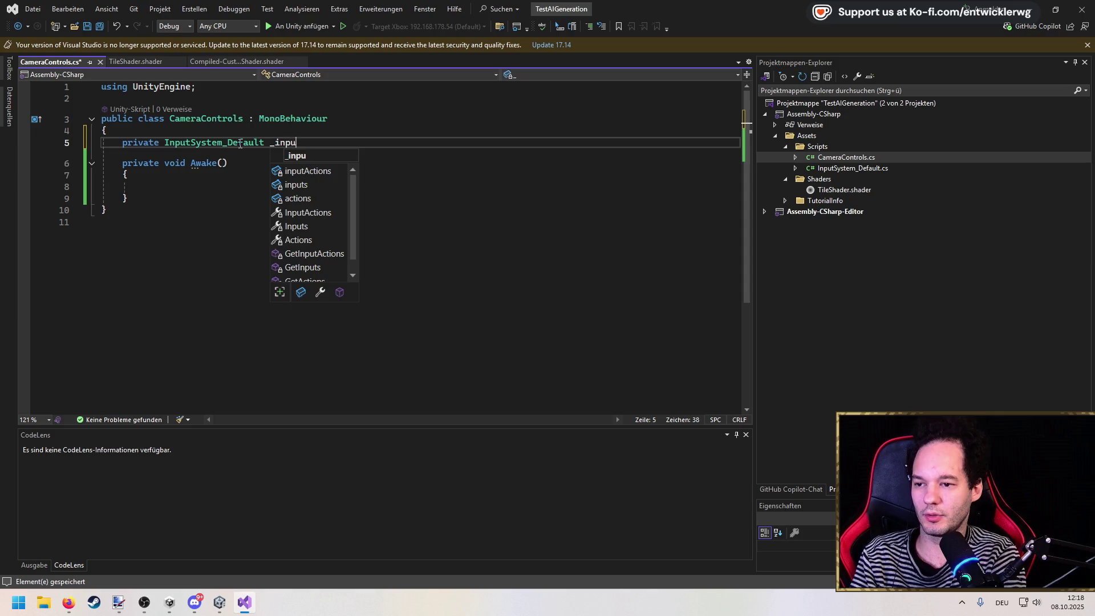
key(Down)
key(Down)
key(Down)
text(_in)
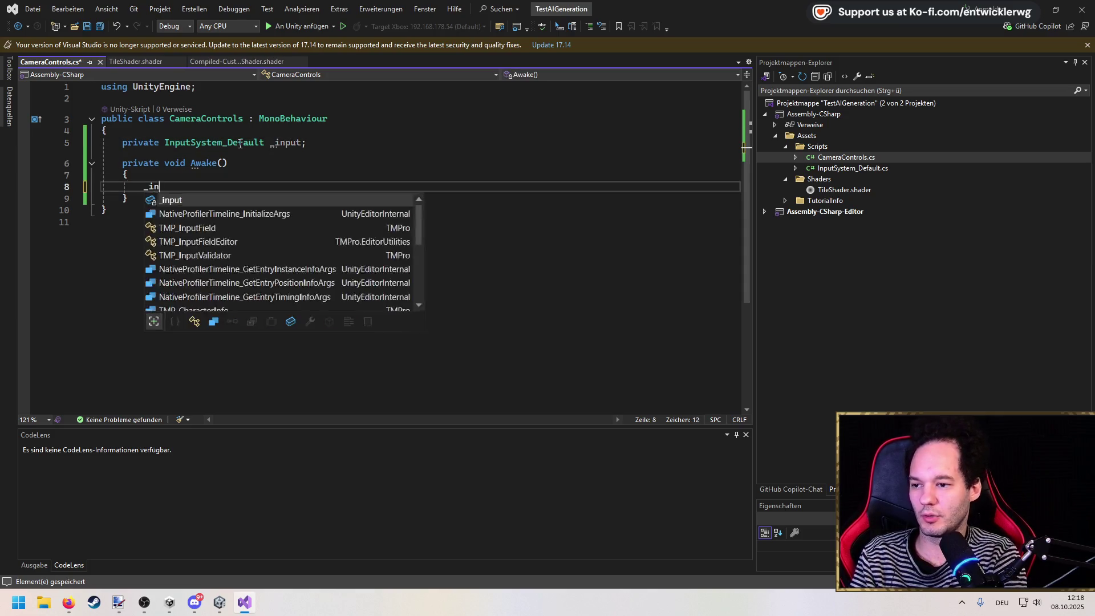
text(put = new InputSystem_Default();)
key(Return)
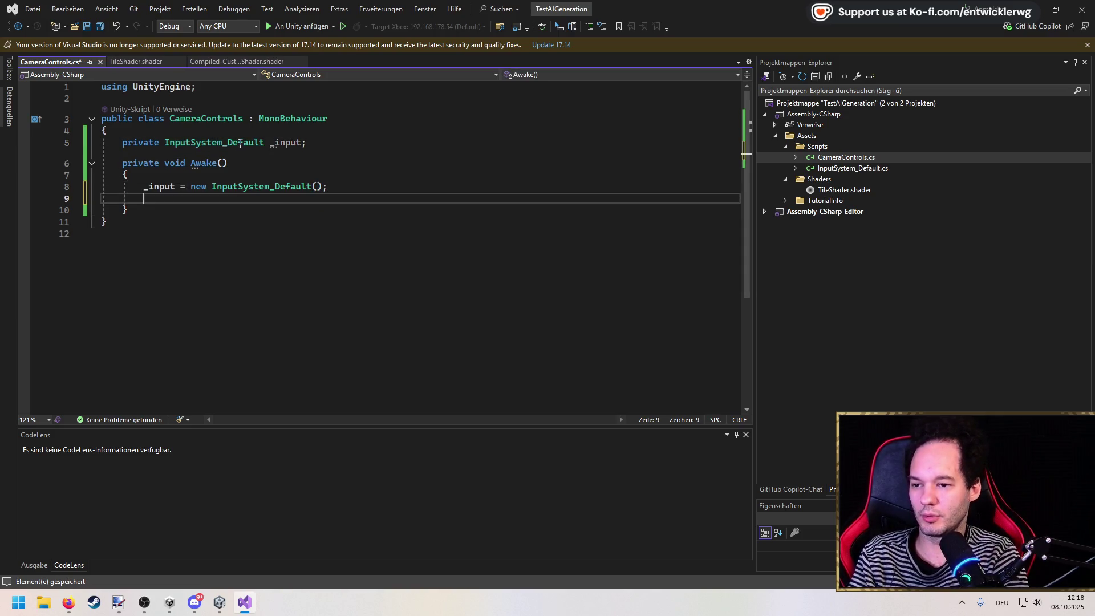
text(_input)
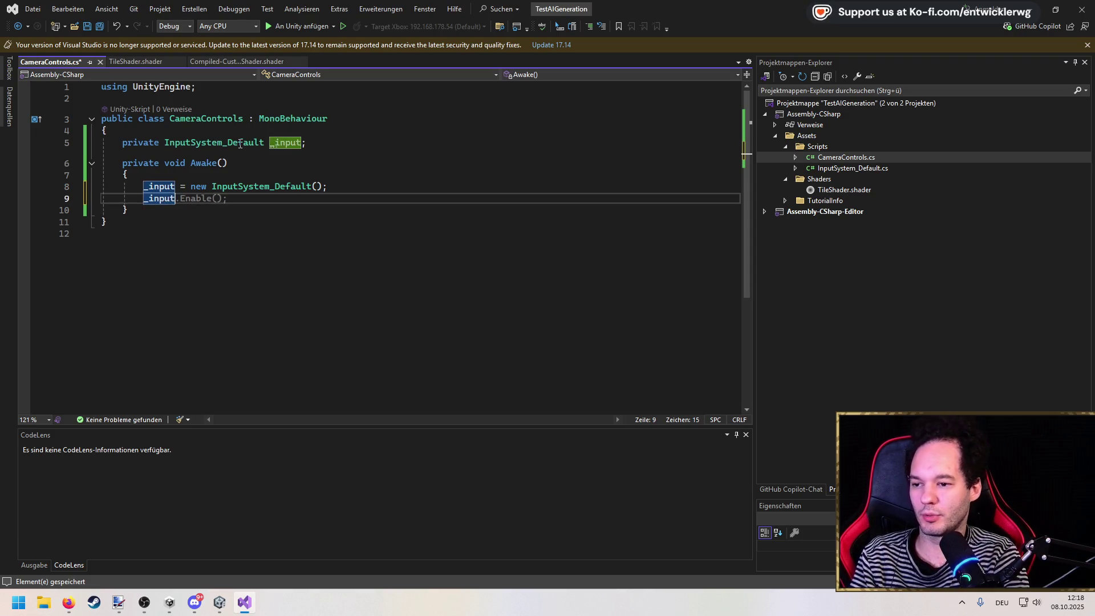
text(.Camera.en)
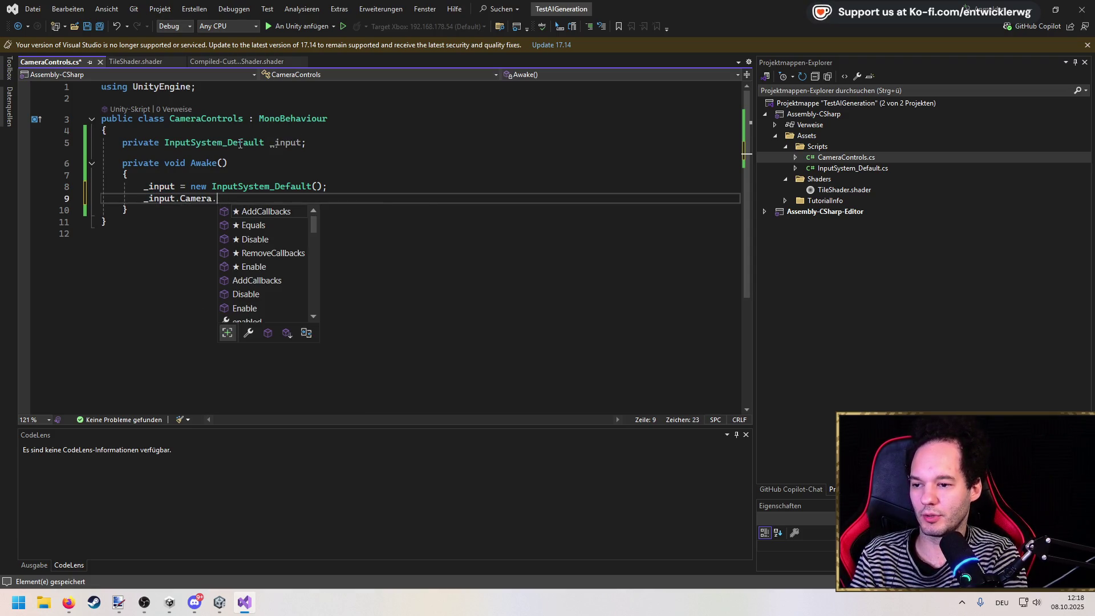
key(Tab)
text();)
key(Down)
key(Return)
key(Return)
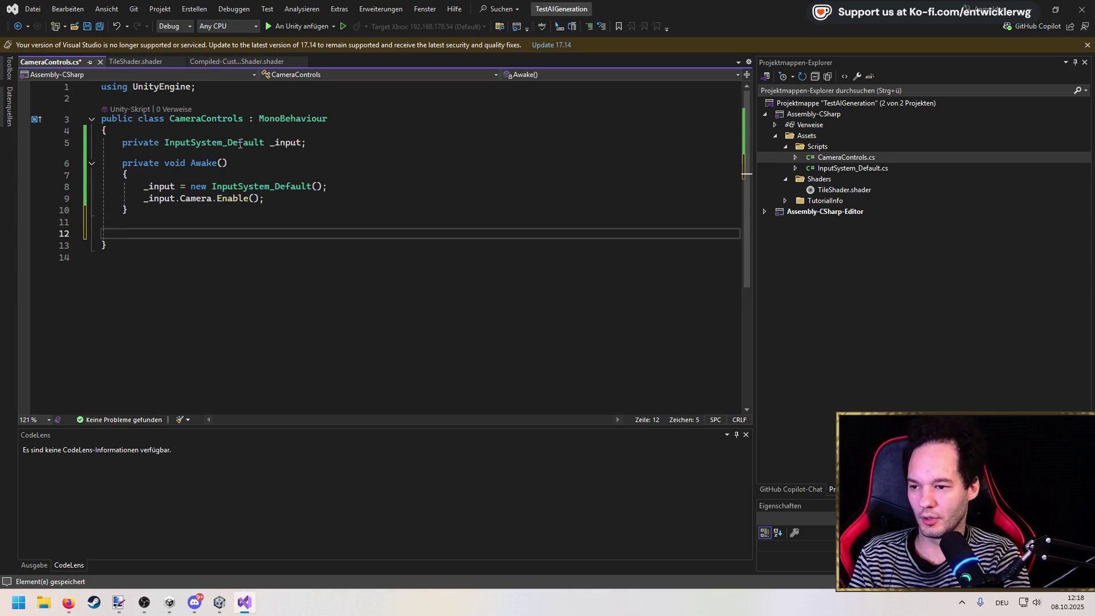
Add OnDestroy that disables the Camera actions and disposes _input, then save.
text(OnDe)
key(Tab)
key(Tab)
key(Return)
text(_input.Camera.disable();)
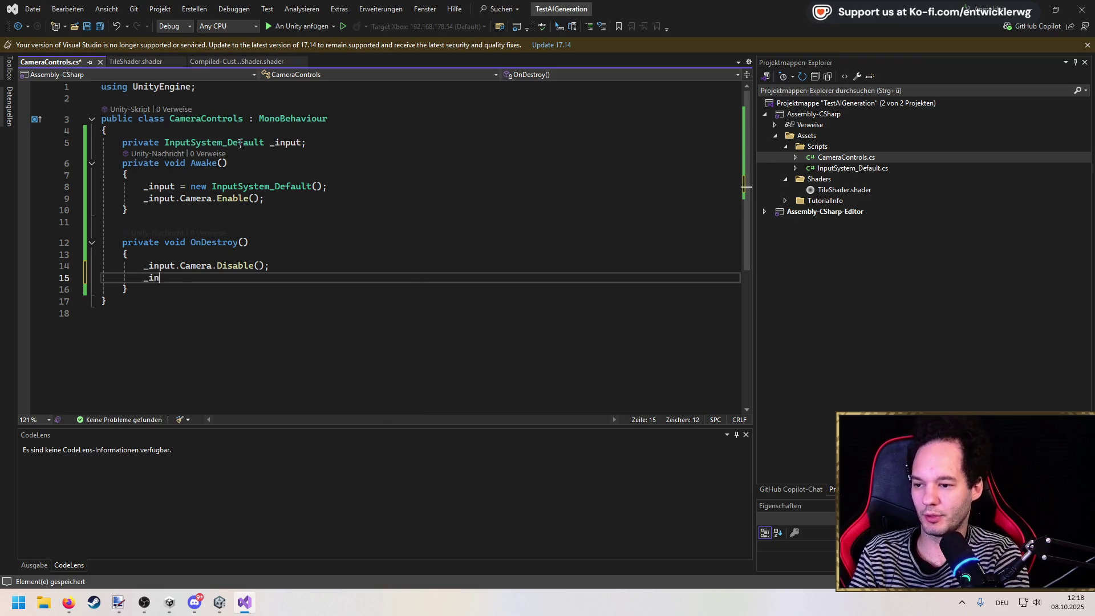
key(ctrl+shift+Left)
key(ctrl+shift+Left)
key(ctrl+shift+Left)
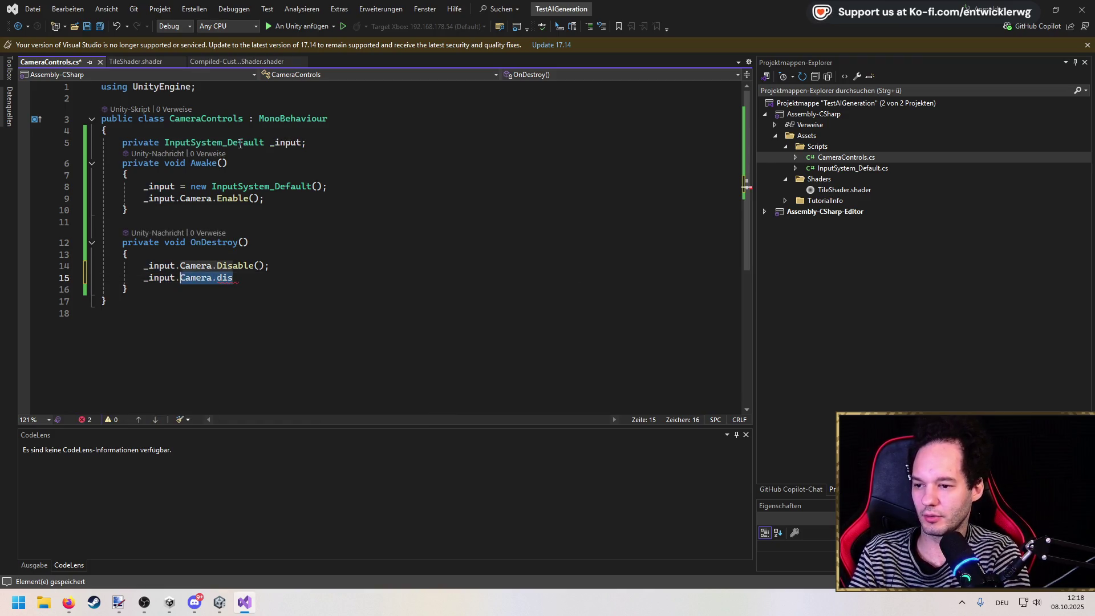
text(Dis)
key(Down)
key(Tab)
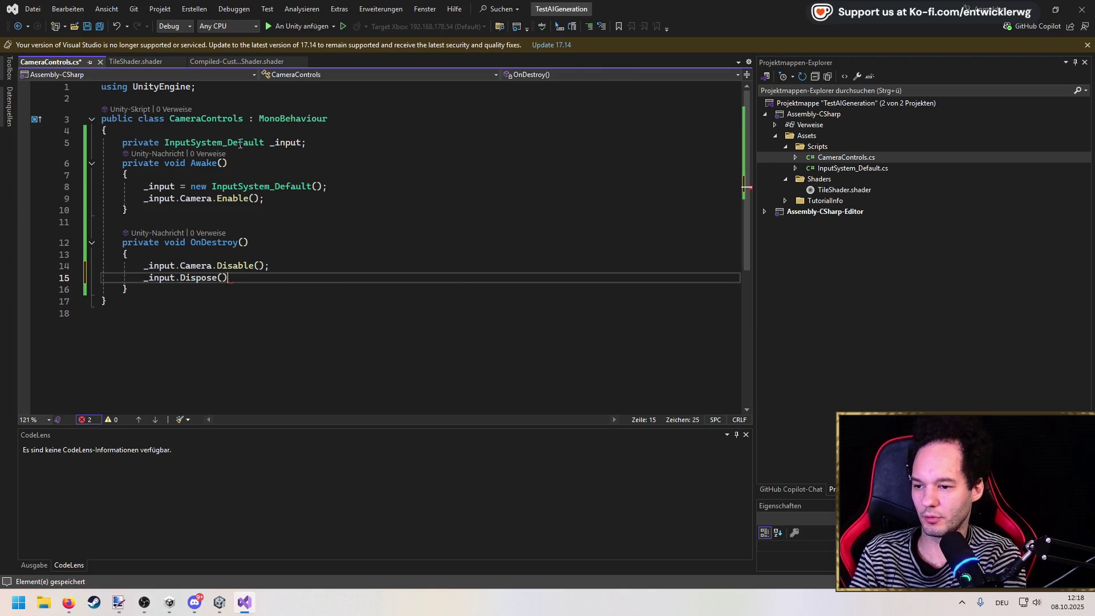
key(ctrl+s)
key(Down)
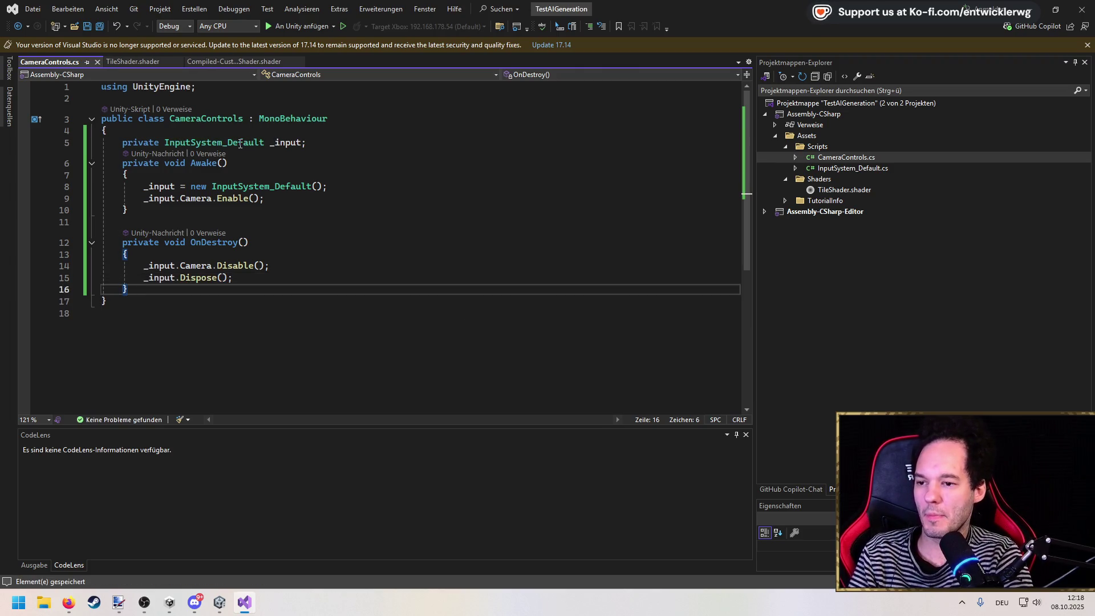
key(Return)
key(Return)
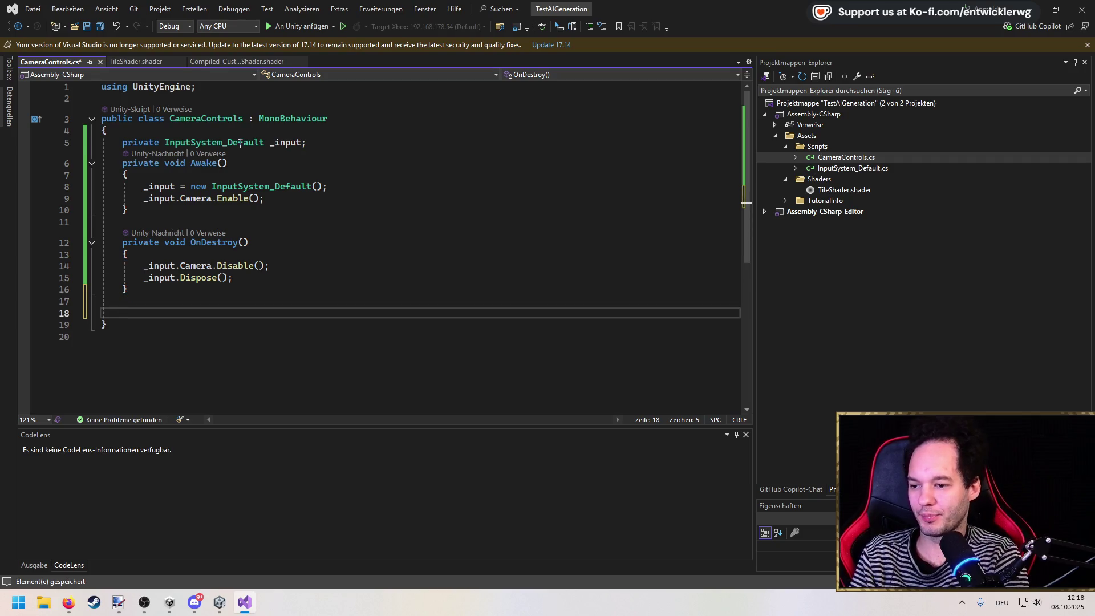
Add an Update method drafting a Vector2 value call on _input.Camera.Move.
text(Upda)
key(Tab)
text(if()
text(_input.Camera.)
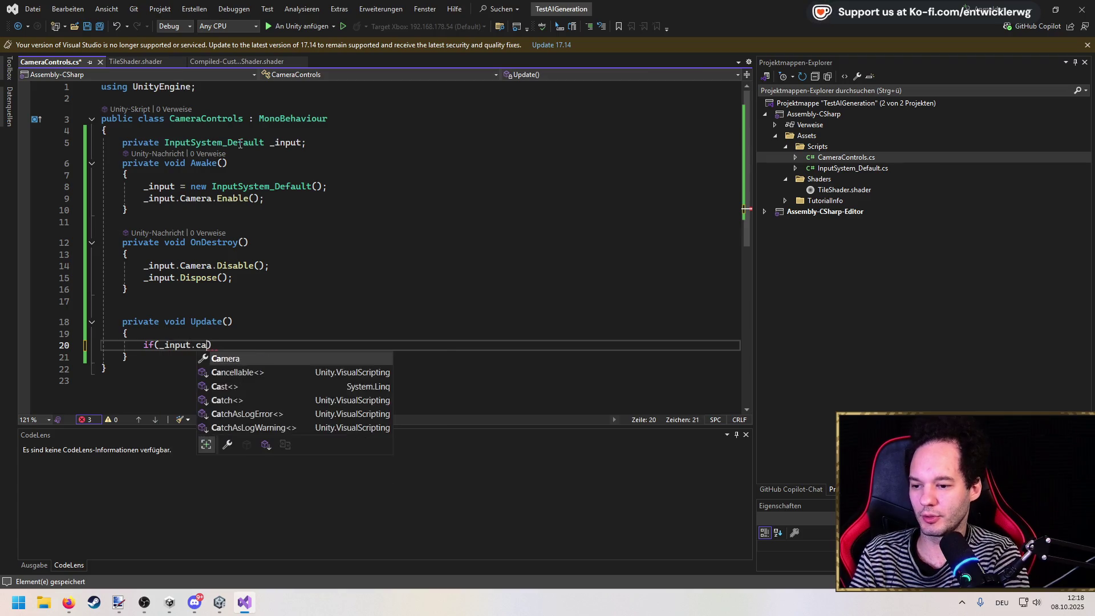
key(Tab)
text(.getva)
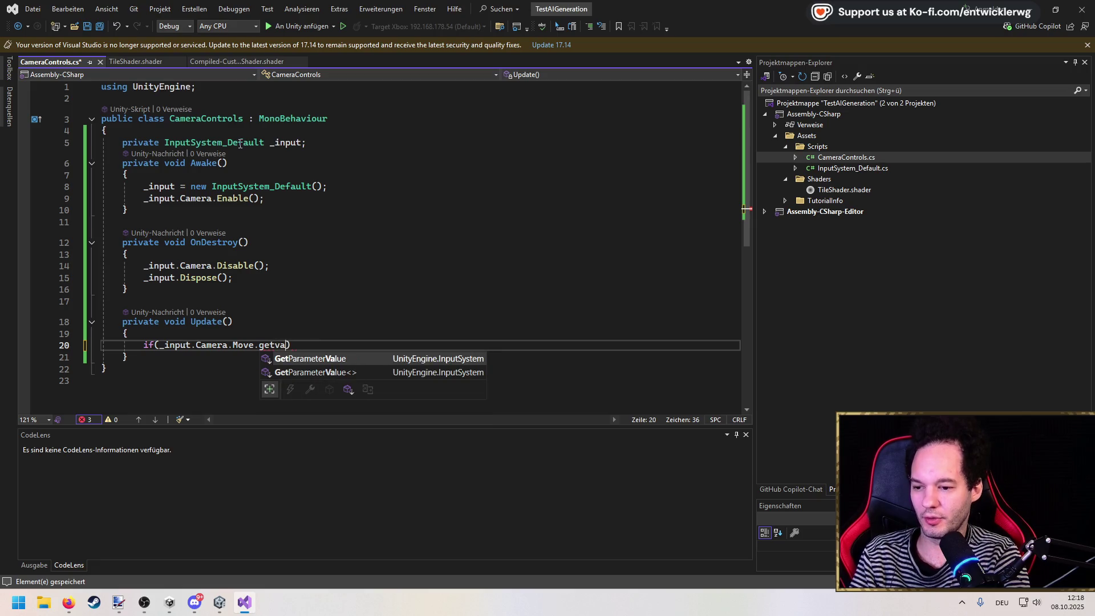
key(Tab)
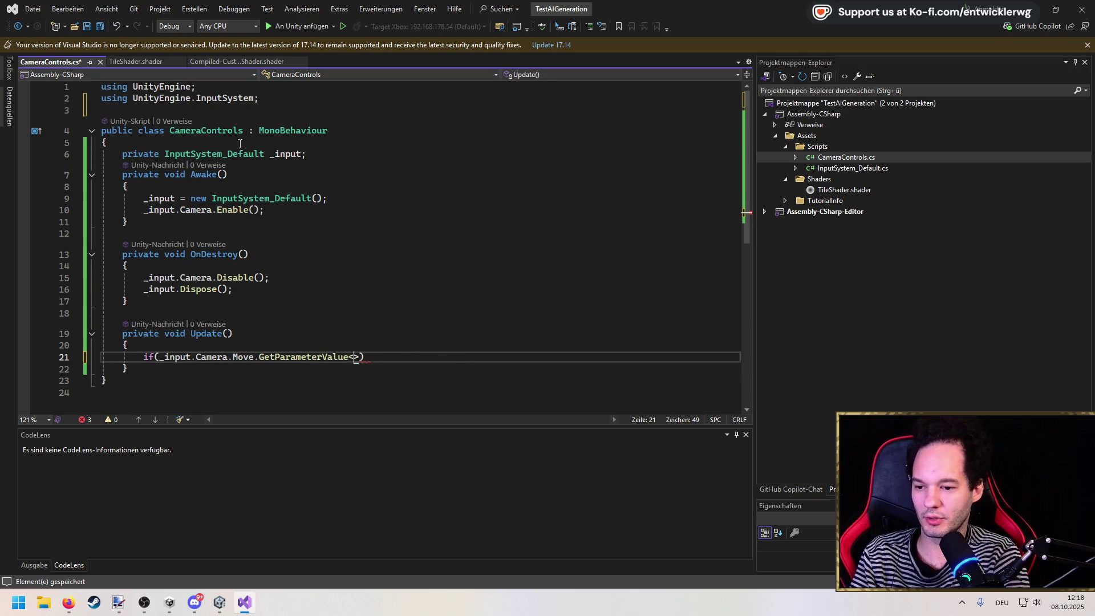
text(<Vector2)
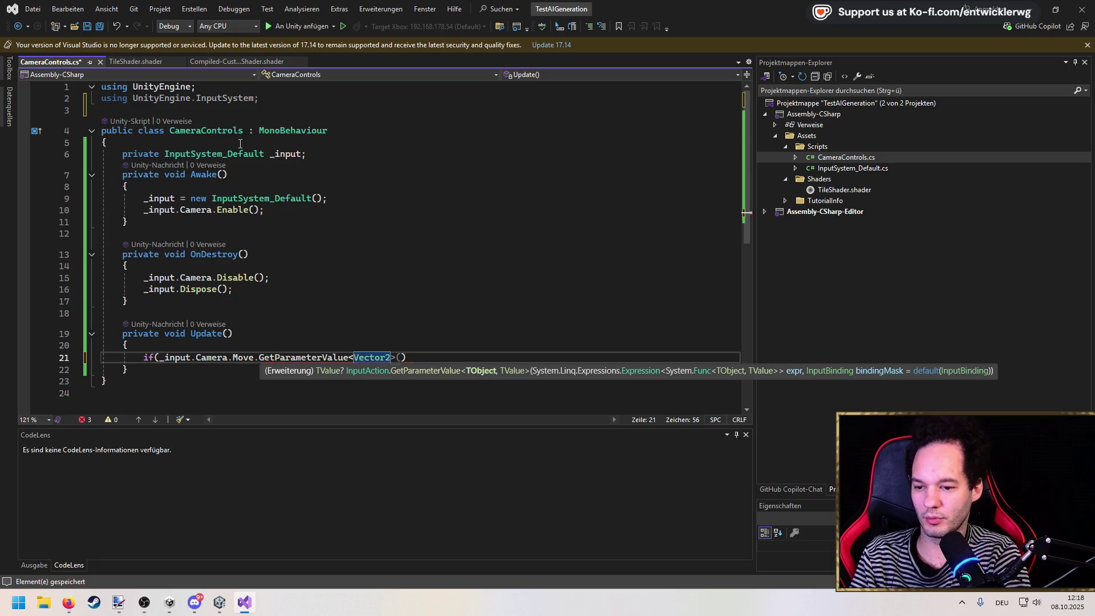
key(End)
text())
Turn the statement into a 'var inputMove =' assignment ending with a semicolon.
key(Home)
key(ctrl+Right)
key(BackSpace)
key(BackSpace)
key(Delete)
text(var move)
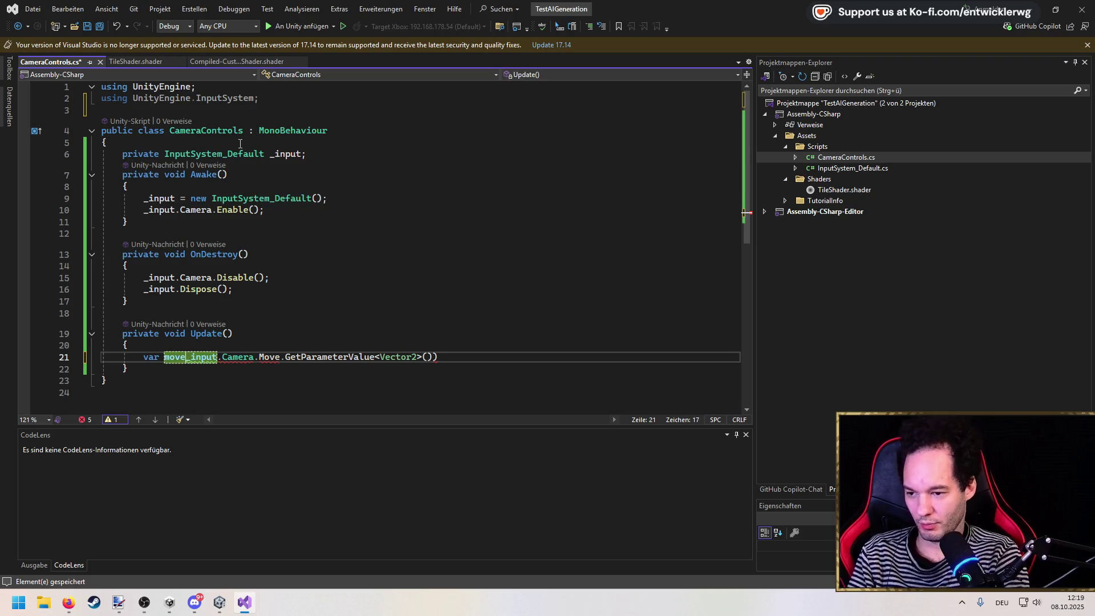
key(BackSpace)
key(BackSpace)
key(BackSpace)
text(inputMove =)
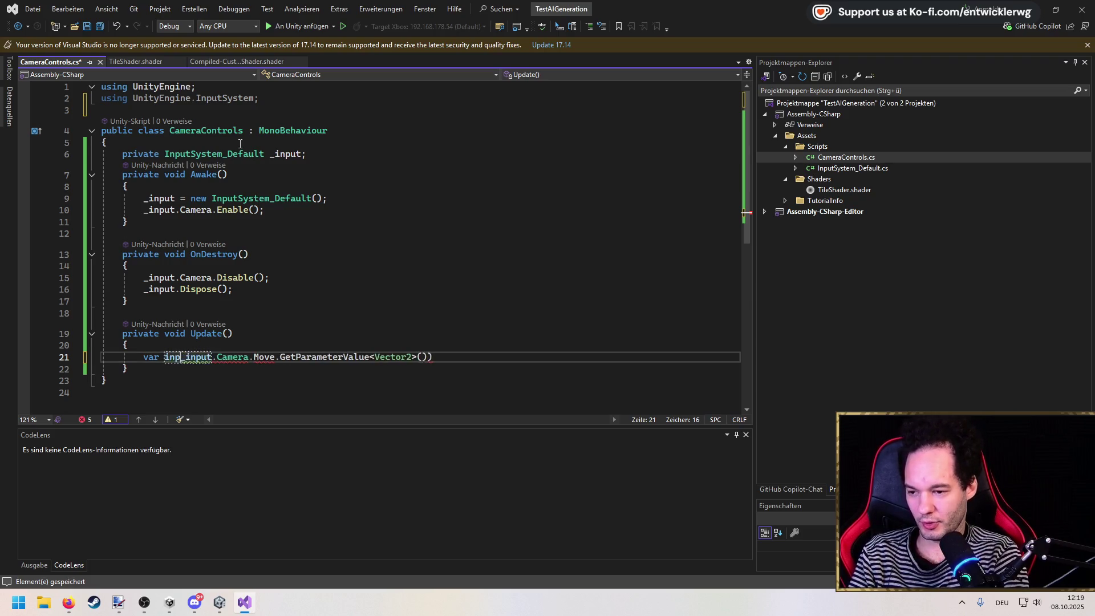
key(End)
key(BackSpace)
text(;)
key(Left)
key(Left)
key(Left)
key(ctrl+Right)
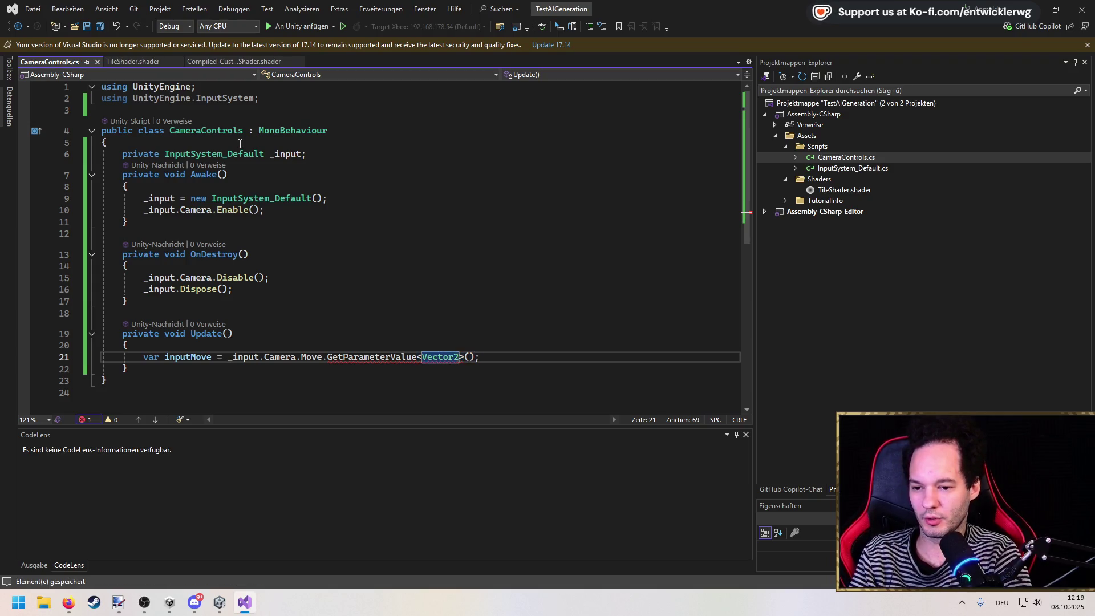
Replace the erroring GetParameterValue with ReadValue<Vector2>() and save the script.
mouse_move(376, 356)
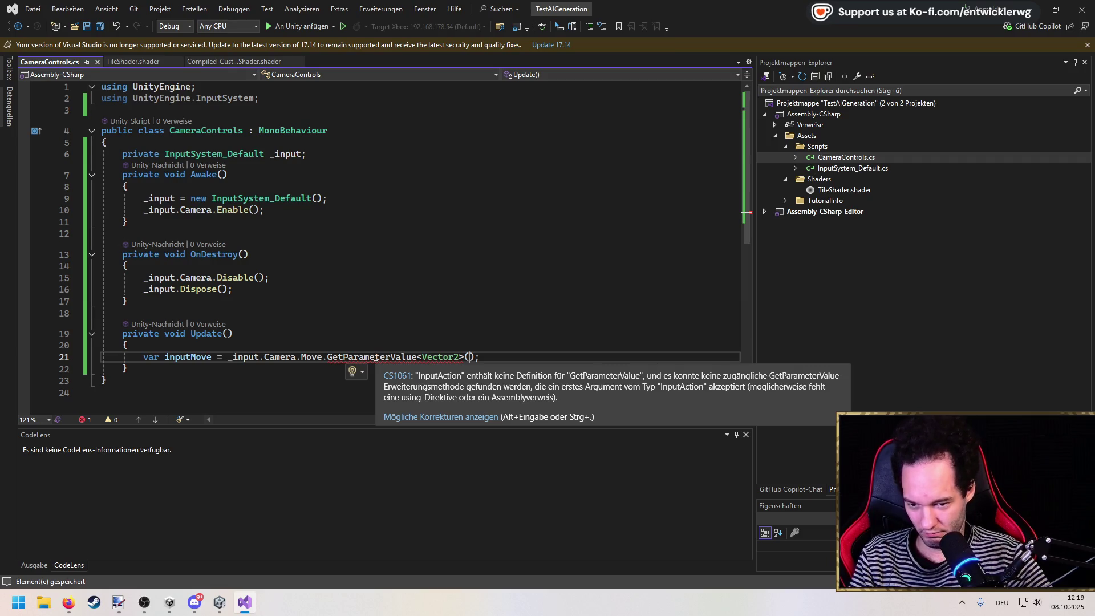
double_click(376, 357)
text(GetP)
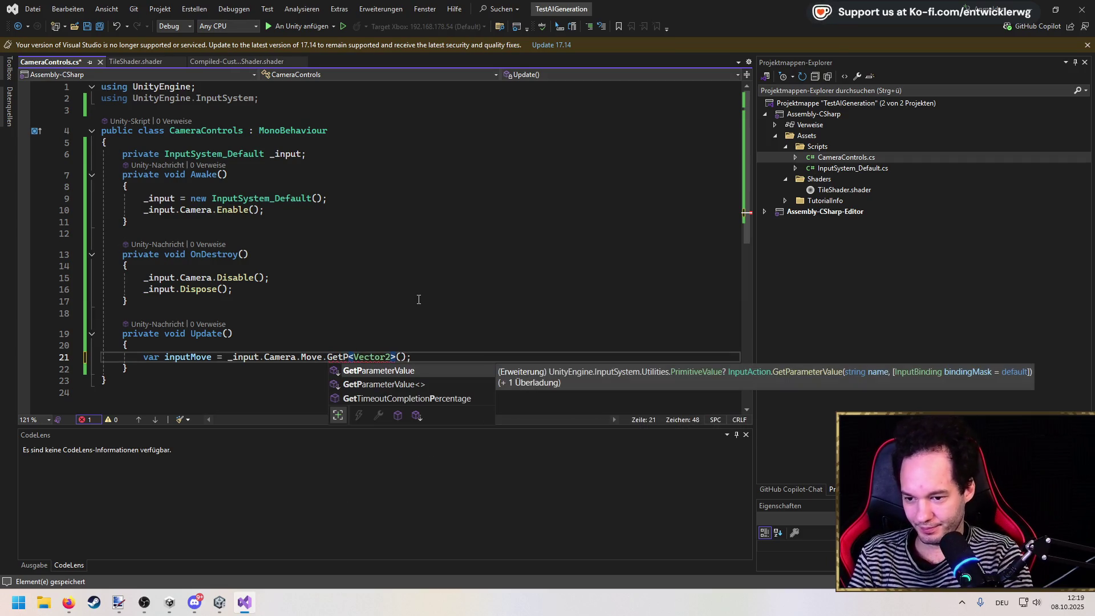
key(Down)
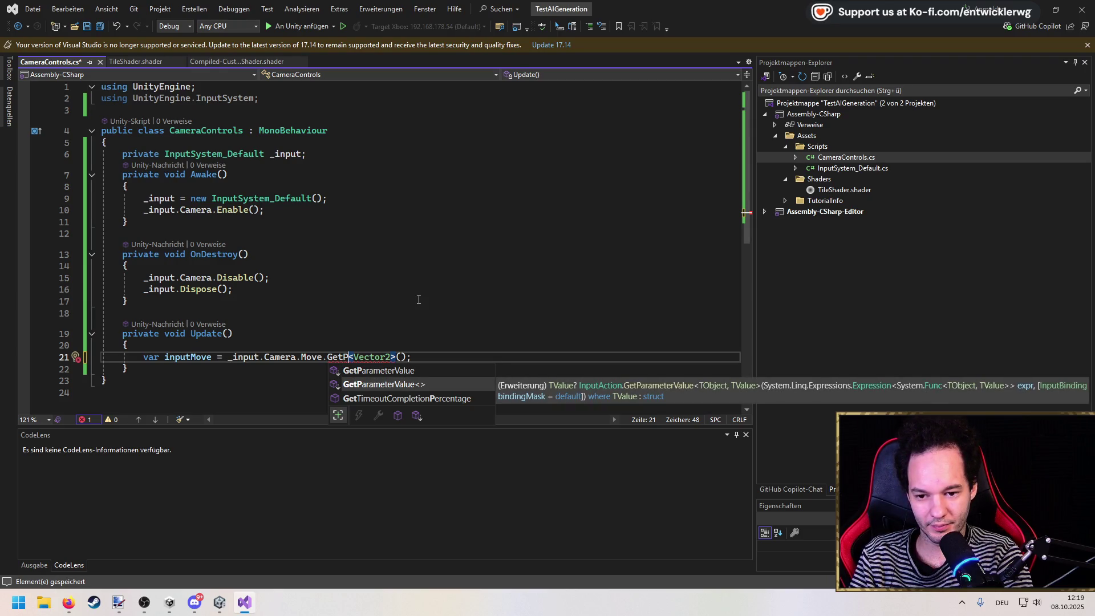
key(Up)
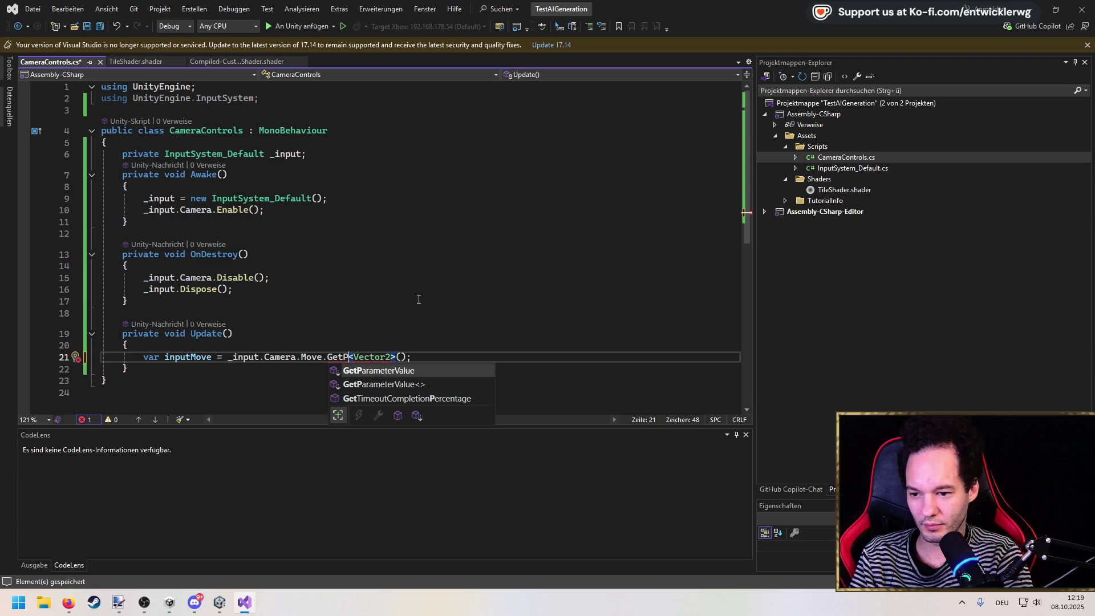
key(BackSpace)
key(BackSpace)
key(BackSpace)
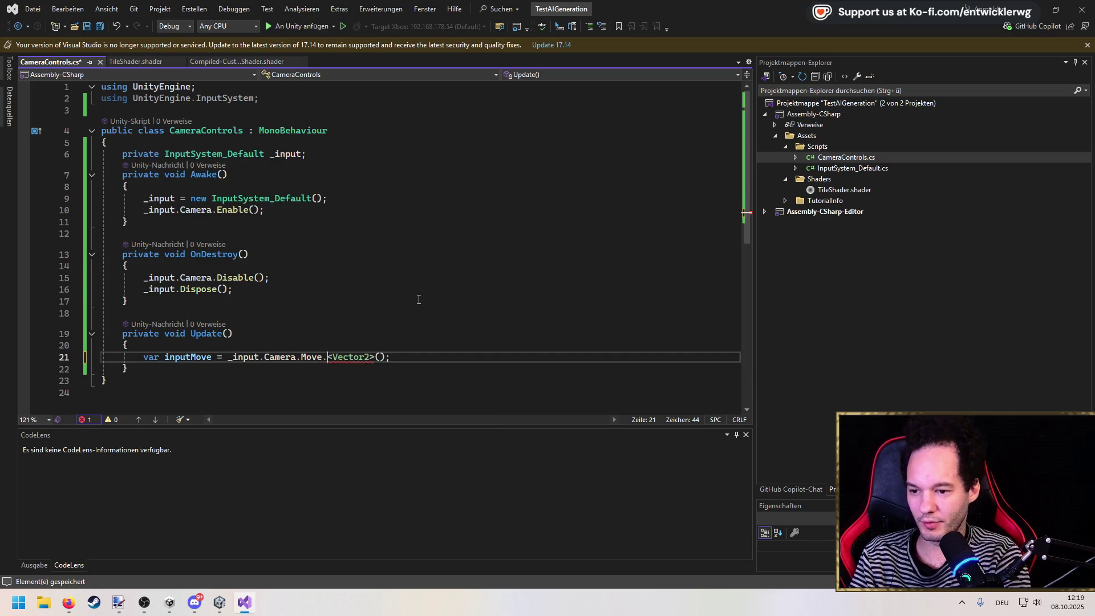
text(get)
key(BackSpace)
key(BackSpace)
key(BackSpace)
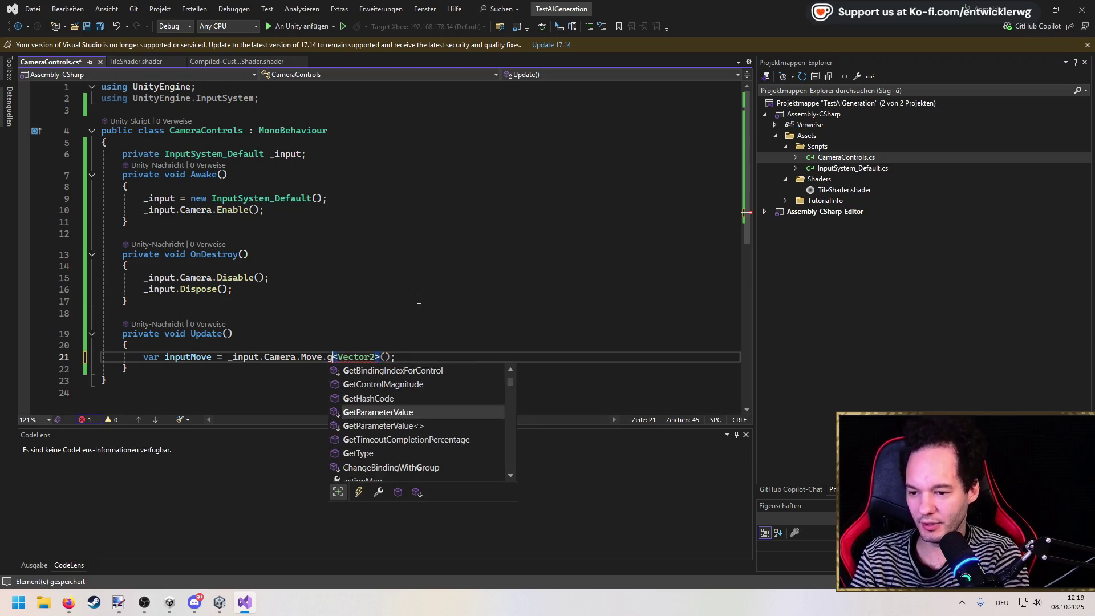
text(val)
key(Down)
key(Down)
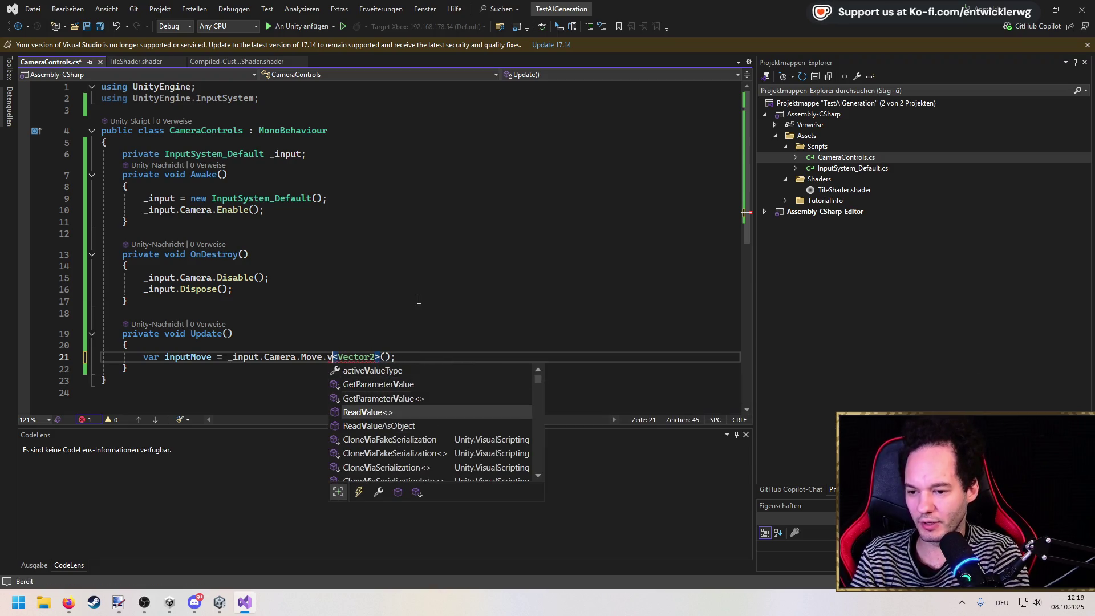
key(Tab)
key(ctrl+s)
key(Return)
key(Return)
scroll(418, 299, down, 2)
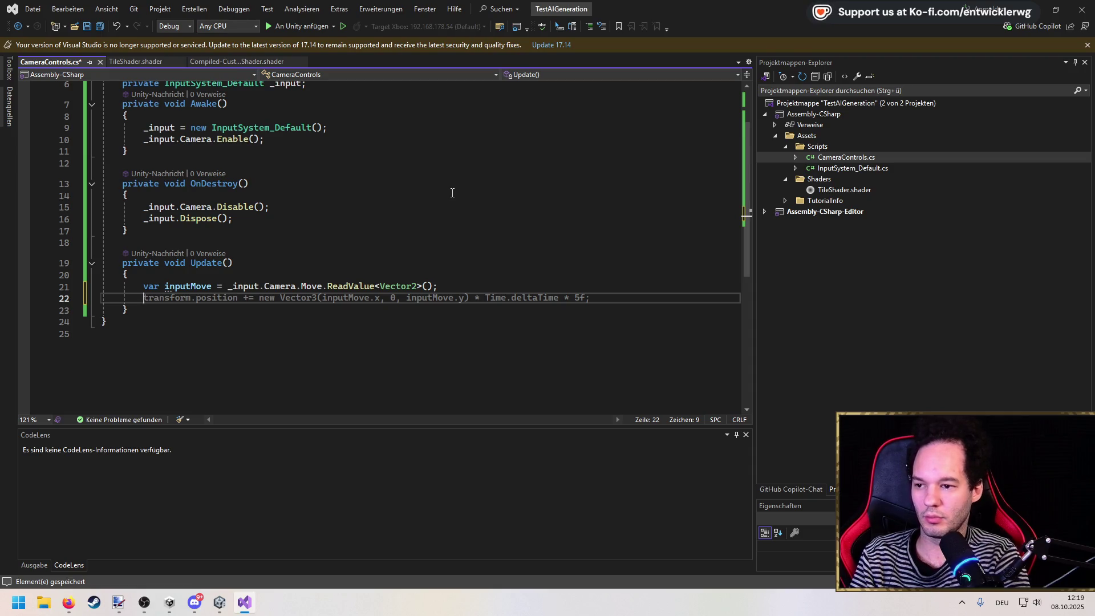
Accept the suggested transform.position line and add a [SerializeField] private float _speed field.
key(Tab)
key(ctrl+s)
scroll(342, 123, up, 1)
click(336, 118)
key(Up)
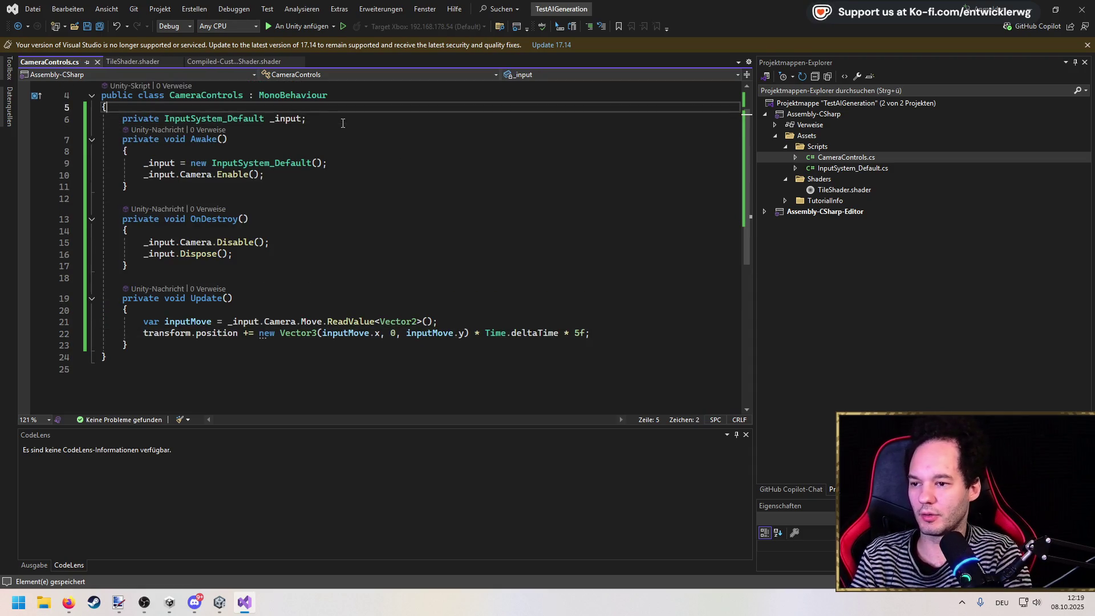
key(Return)
key(Return)
key(Return)
key(Up)
key(Up)
text([Ser)
key(Tab)
key(End)
key(Return)
text(private float _sp)
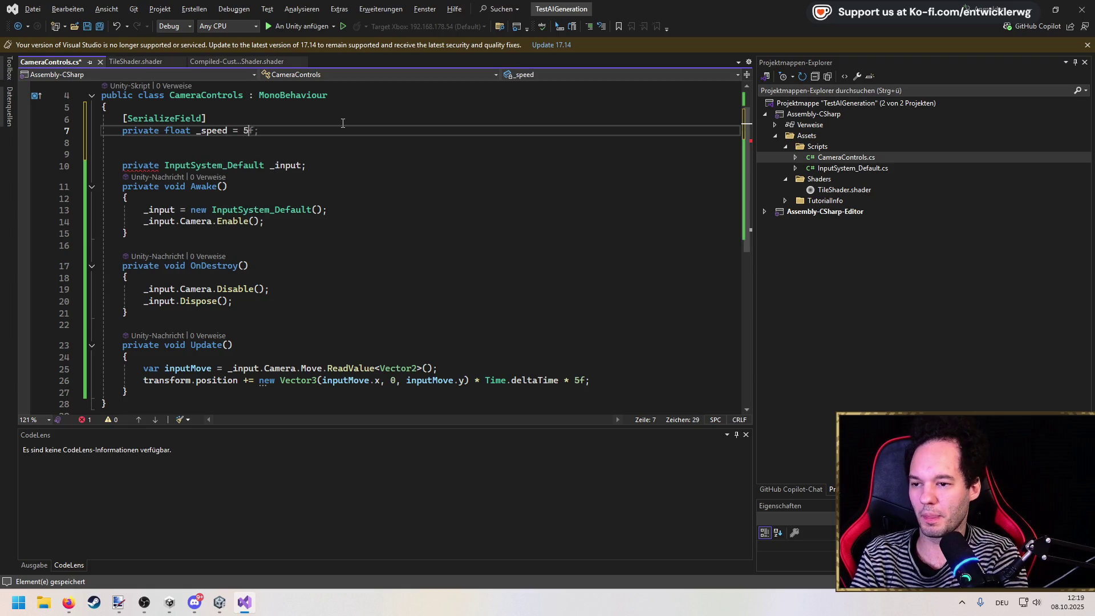
text(.0f;)
key(ctrl+s)
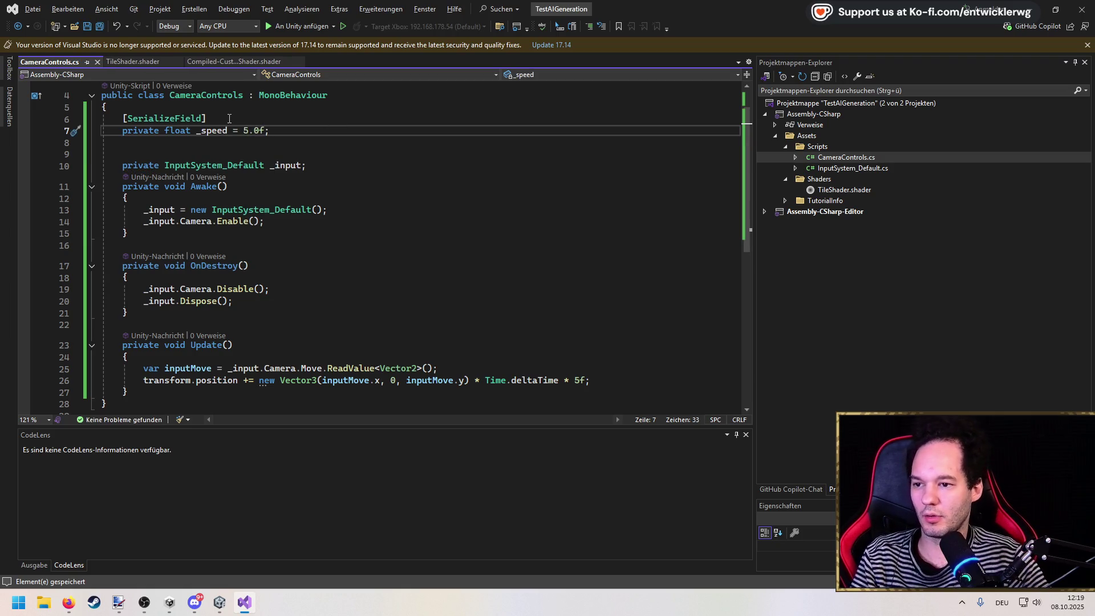
Replace the hard-coded 5f multiplier in the movement line with _speed.
double_click(578, 381)
text(_speed)
click(539, 351)
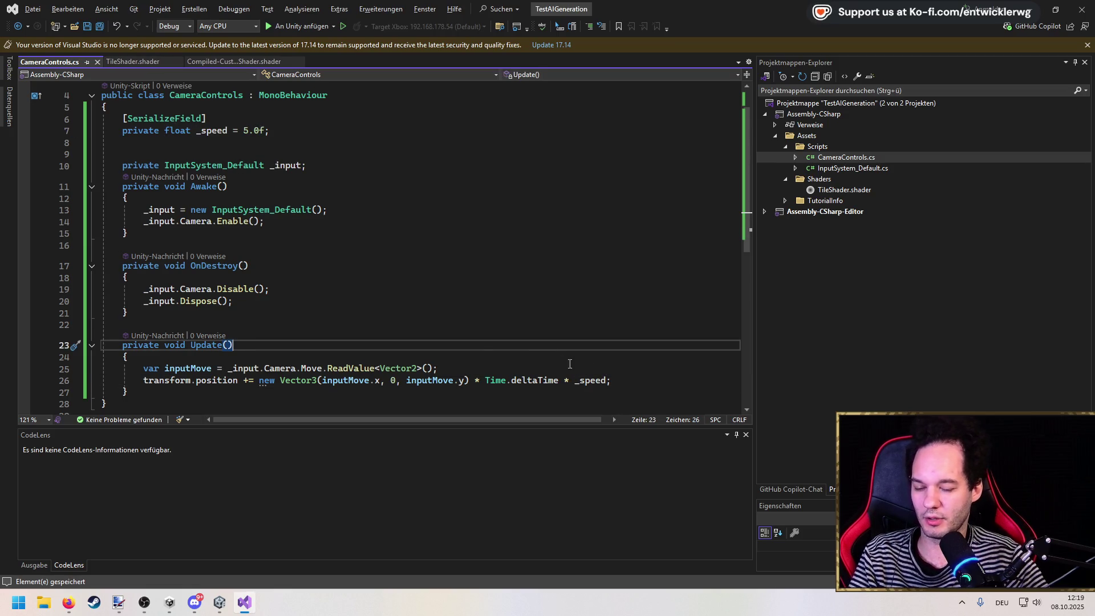
scroll(570, 364, down, 3)
click(522, 255)
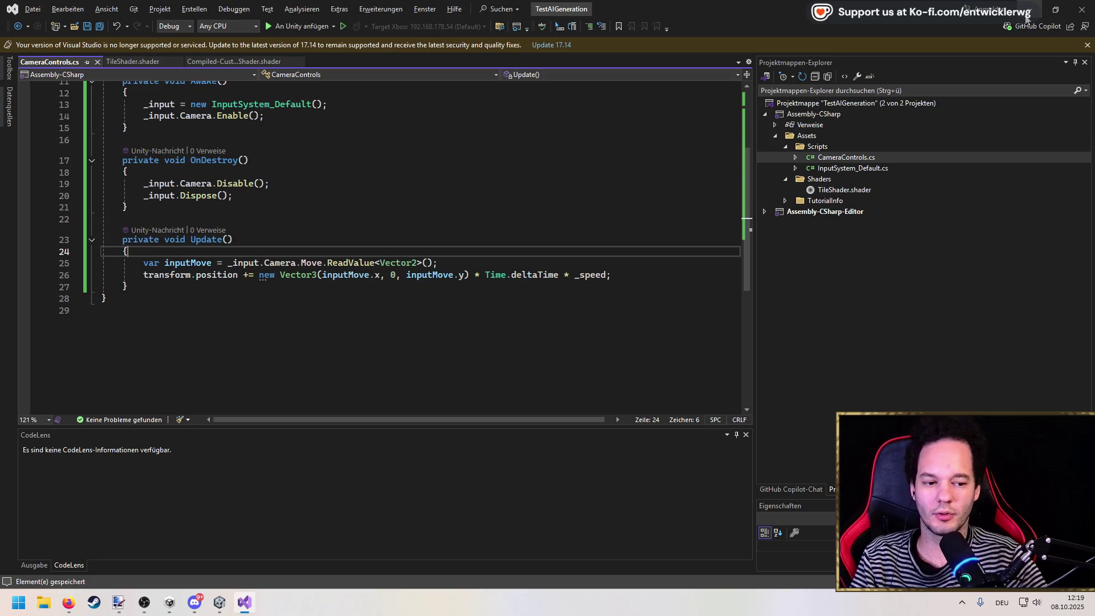
key(alt+Tab)
key(alt+Tab)
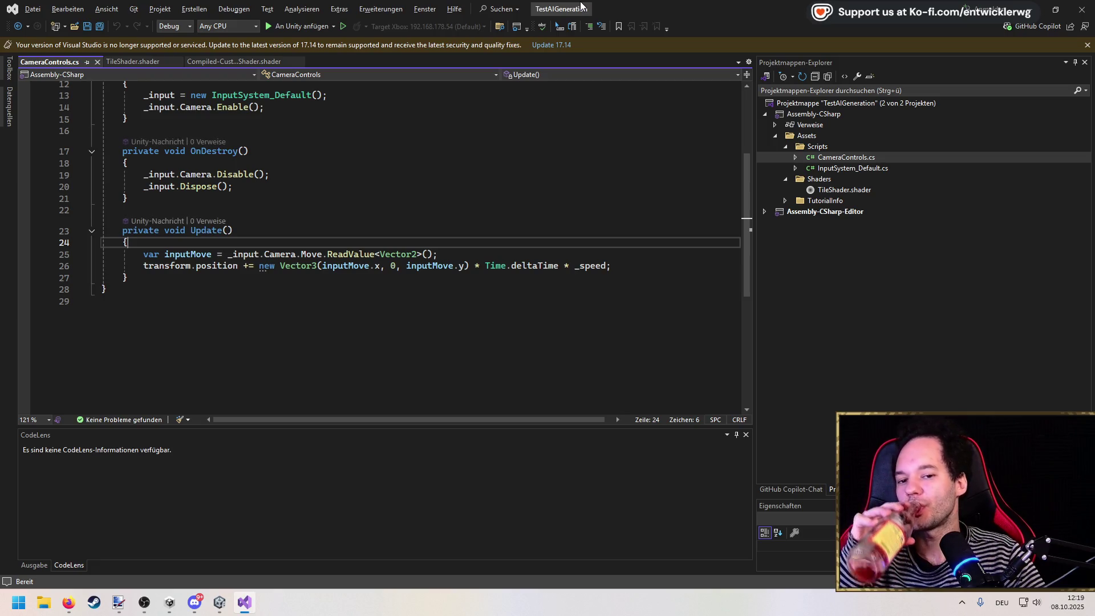
Bring Unity forward and close the Project Settings and Preferences windows.
click(233, 231)
click(1056, 10)
click(993, 63)
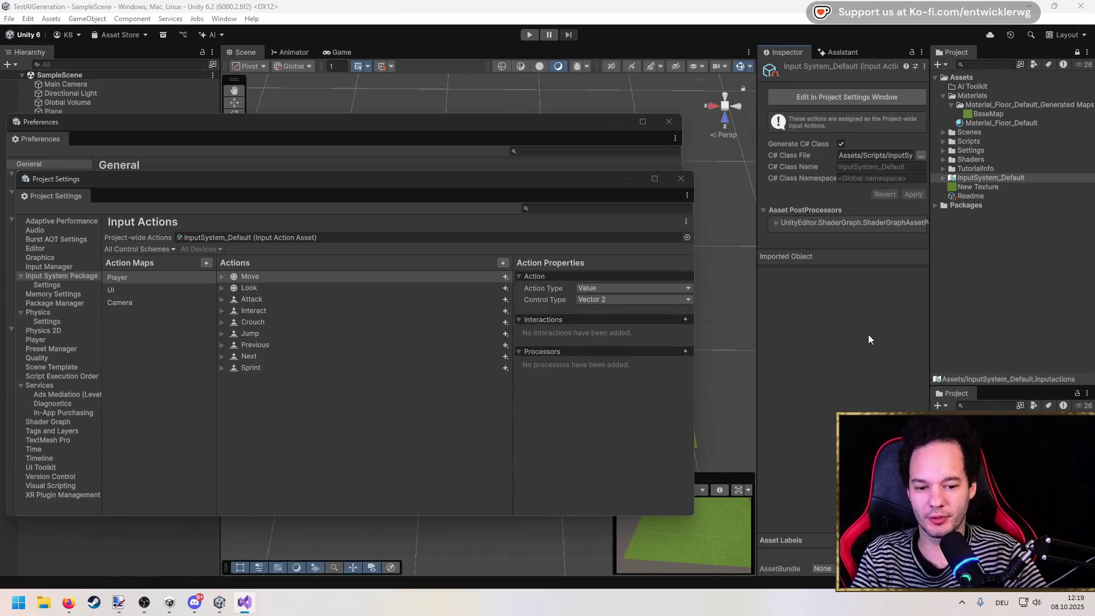
drag(696, 189, 368, 189)
click(355, 178)
drag(683, 154, 474, 155)
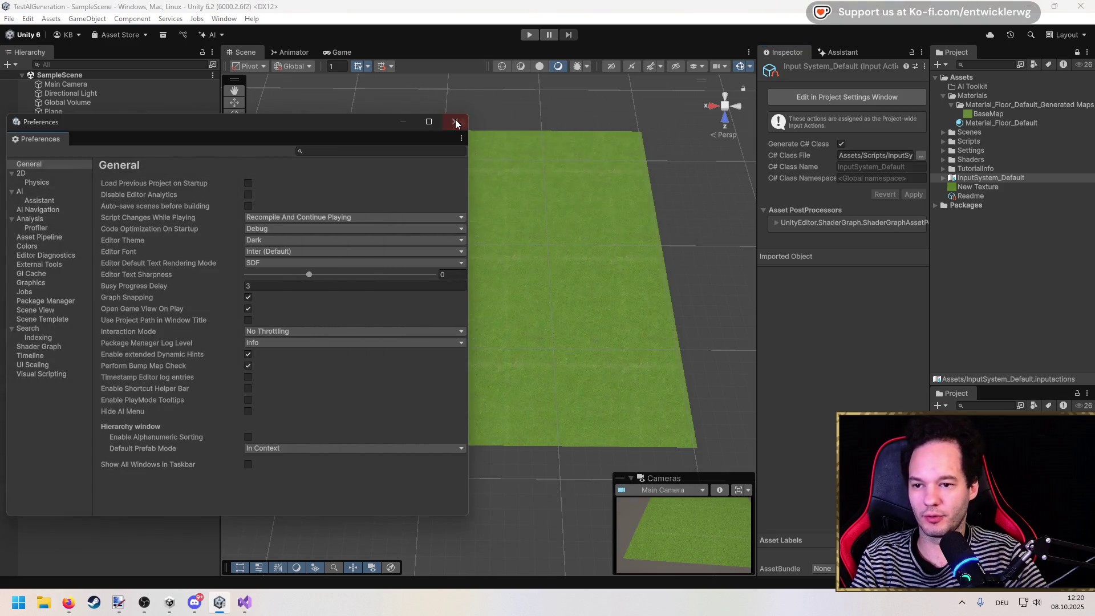
click(462, 121)
Add the Camera Controls script to the Main Camera via 'cameraco' and enter play mode.
click(64, 85)
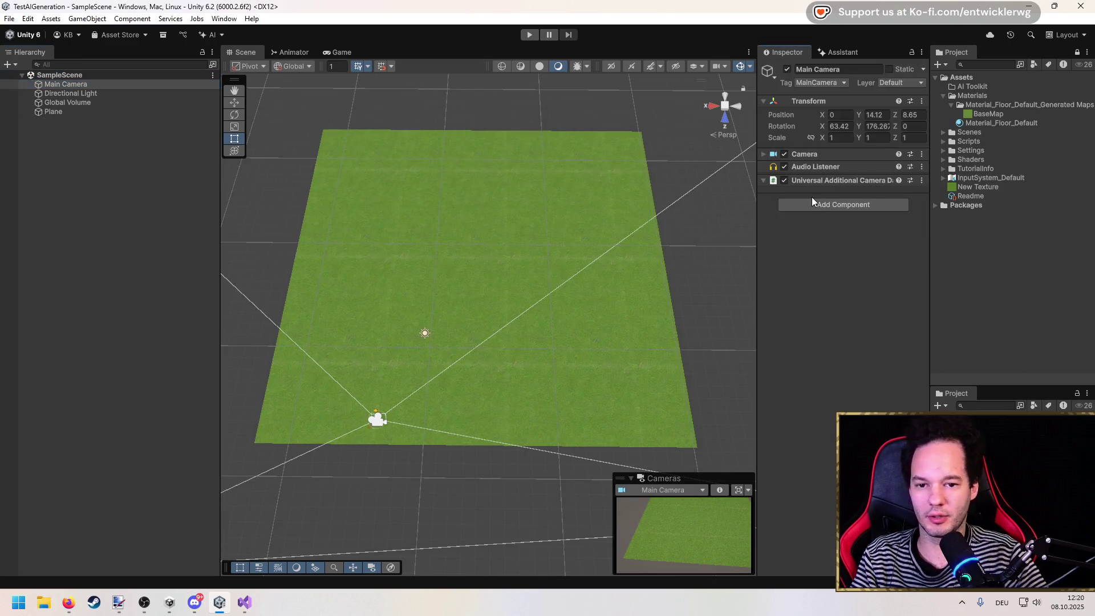
click(819, 201)
text(cameracon)
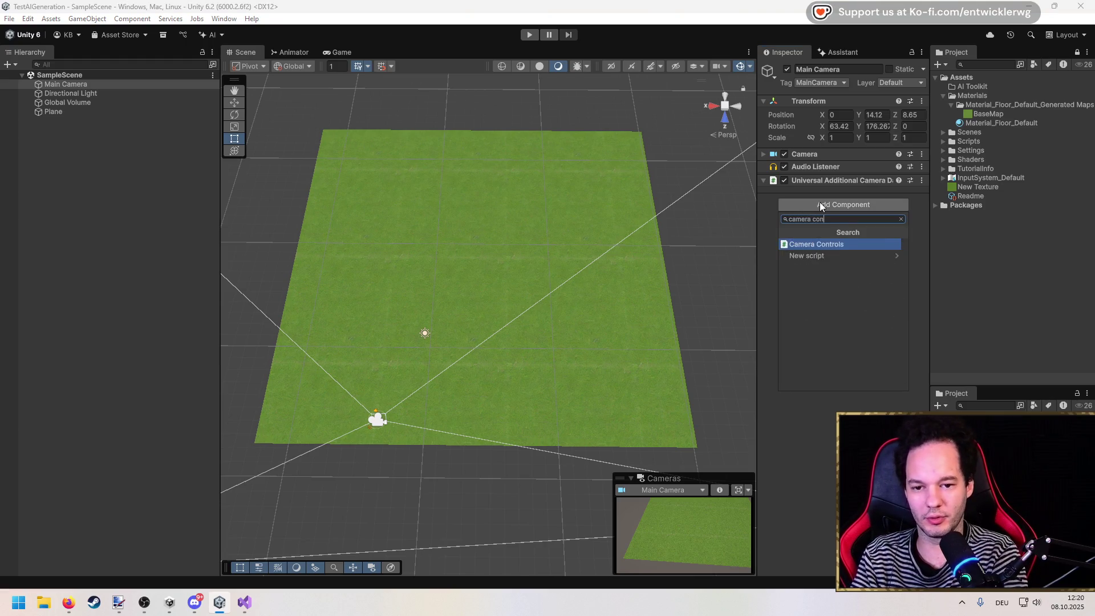
key(Return)
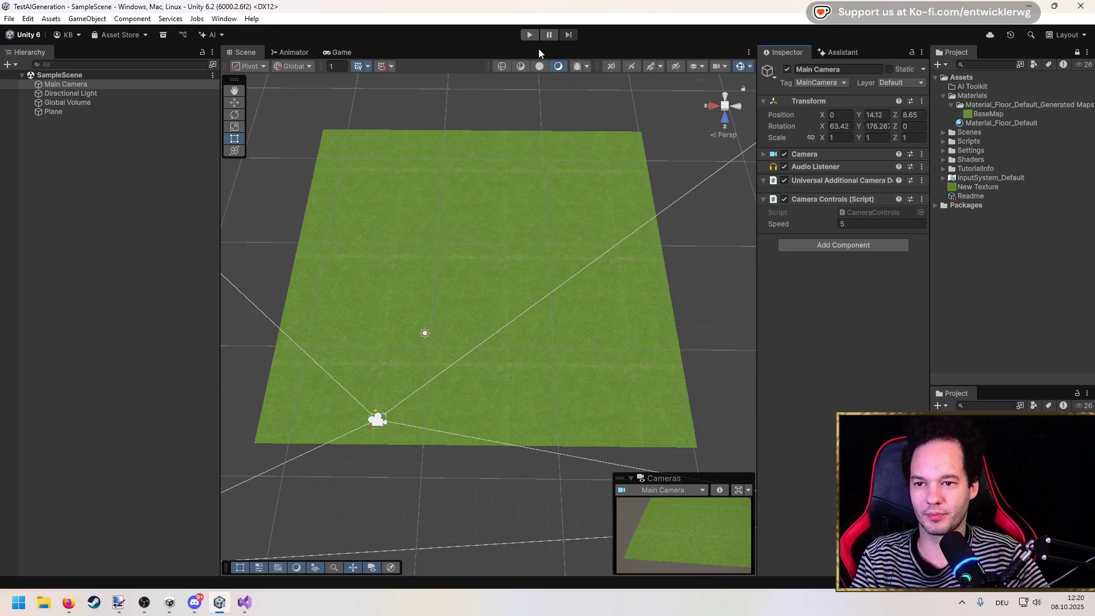
click(530, 35)
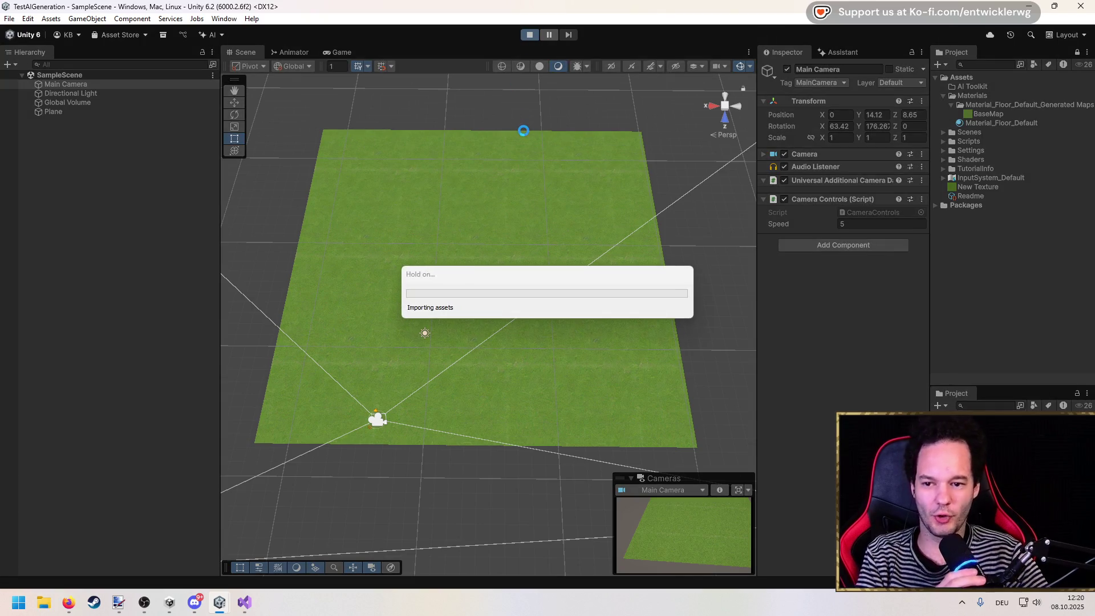
key(alt+Tab)
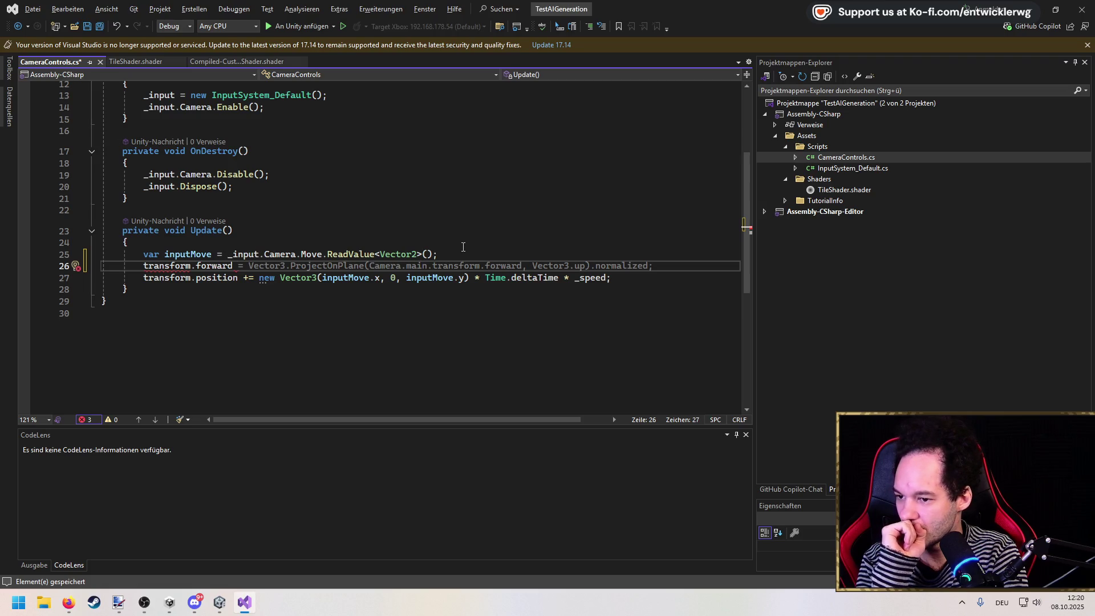
Replace line 26 with Vector3.RotateTowards(inputMove, transform.forward); and save.
key(shift+Home)
key(BackSpace)
text(inp)
key(Tab)
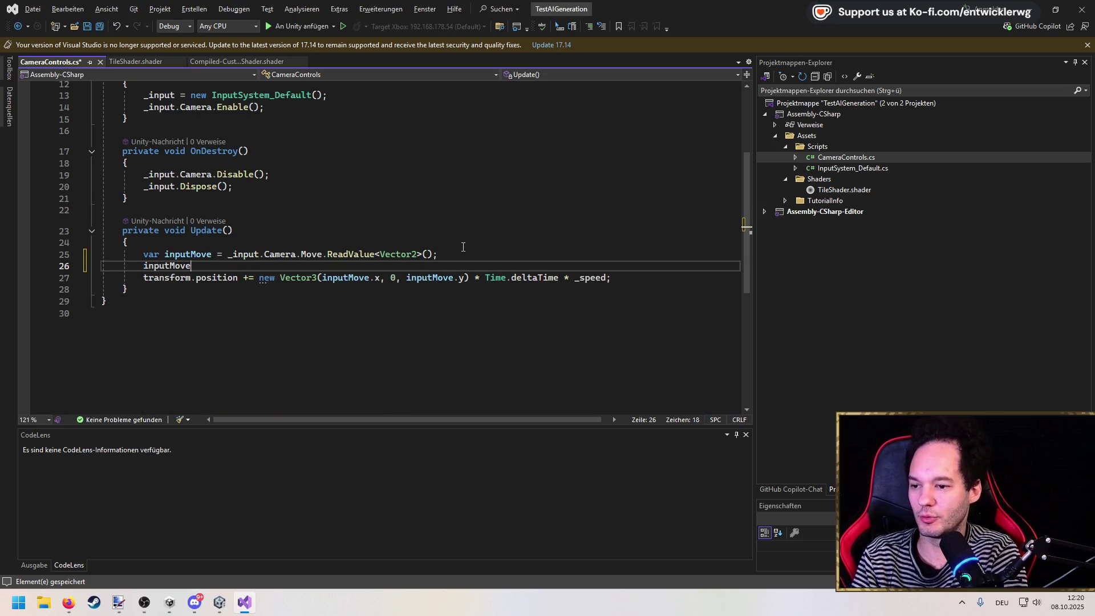
text(.no)
key(shift+Home)
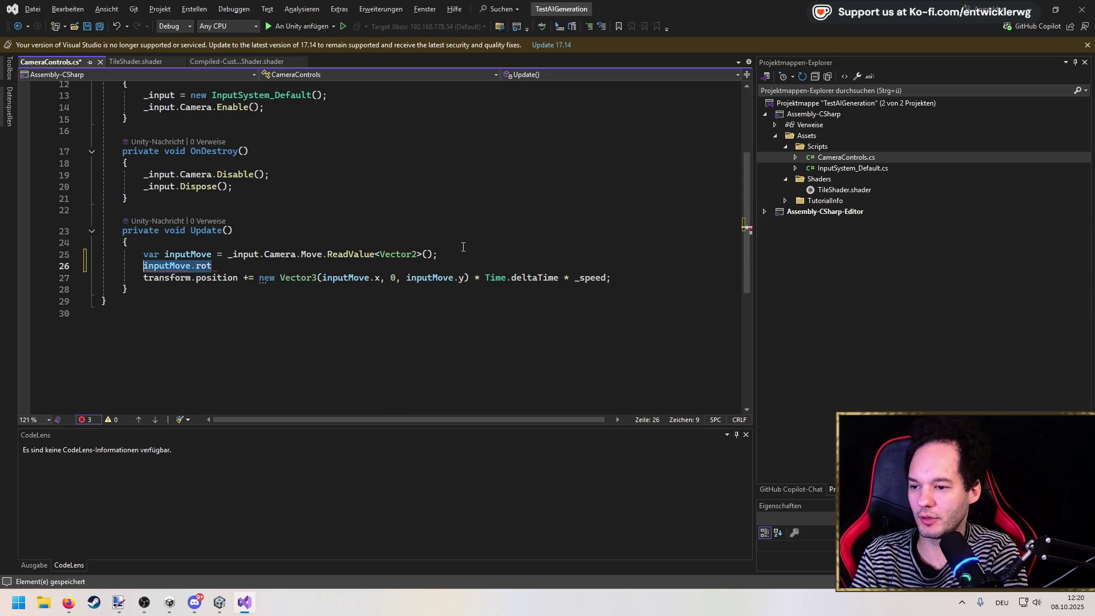
text(Vector3.RotateTowards)
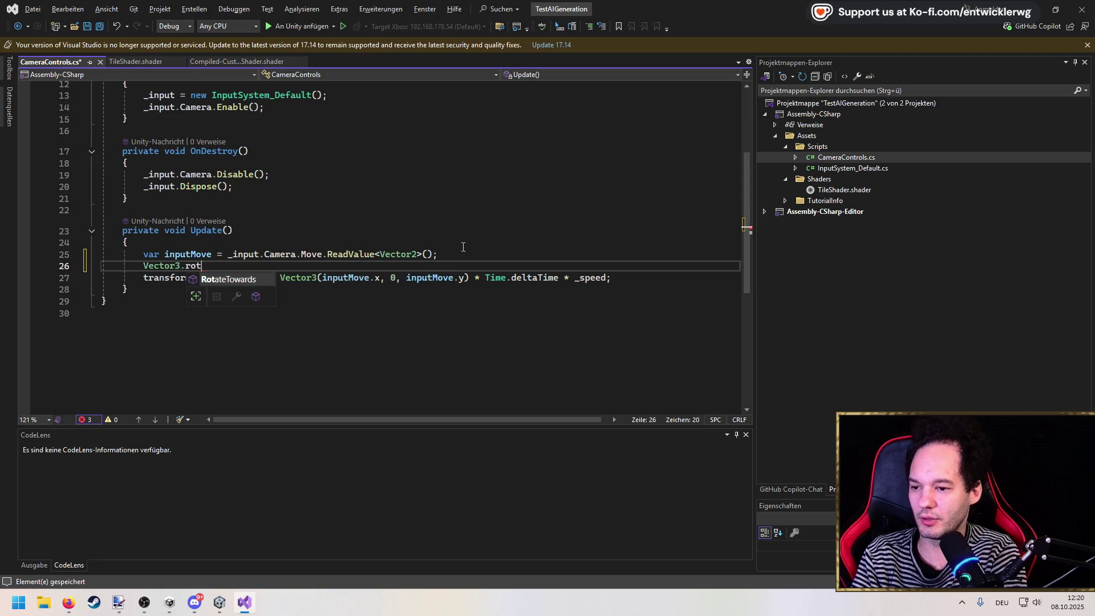
text(()
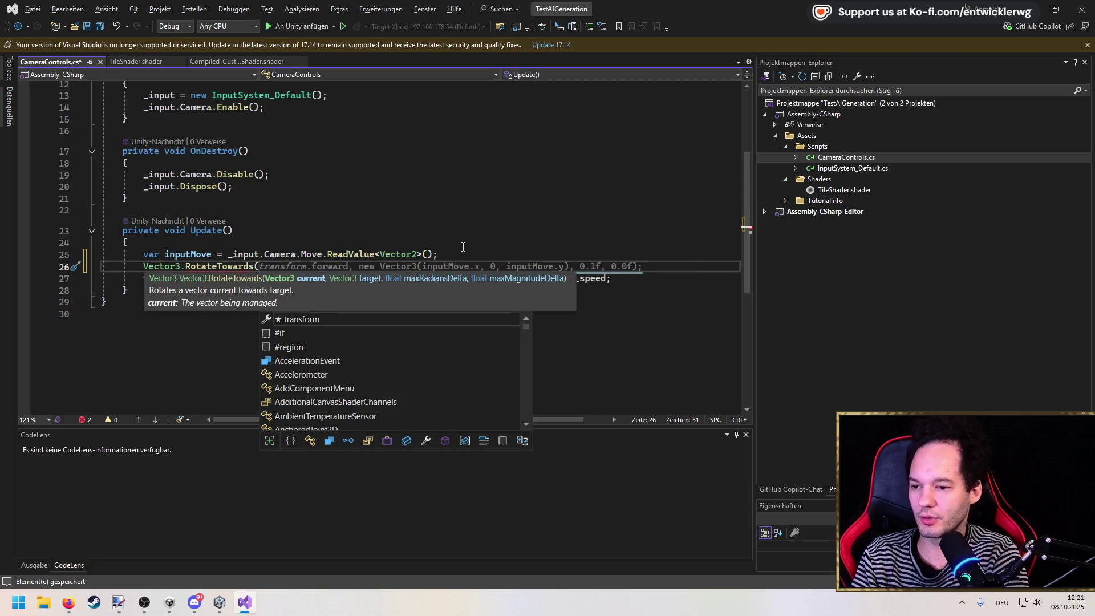
text(inputMove,)
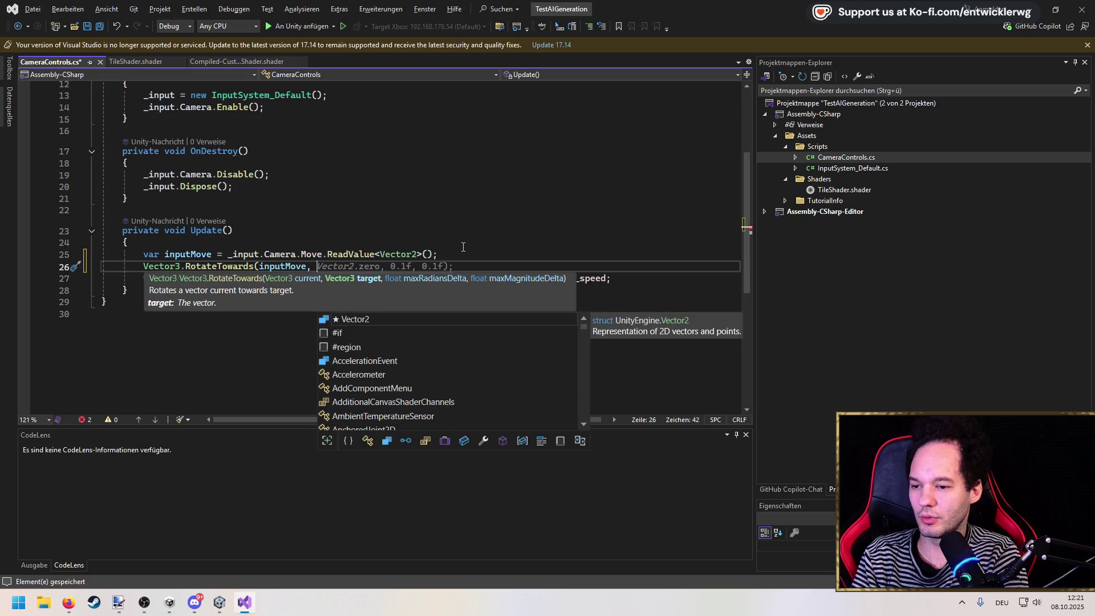
text( transform.forward))
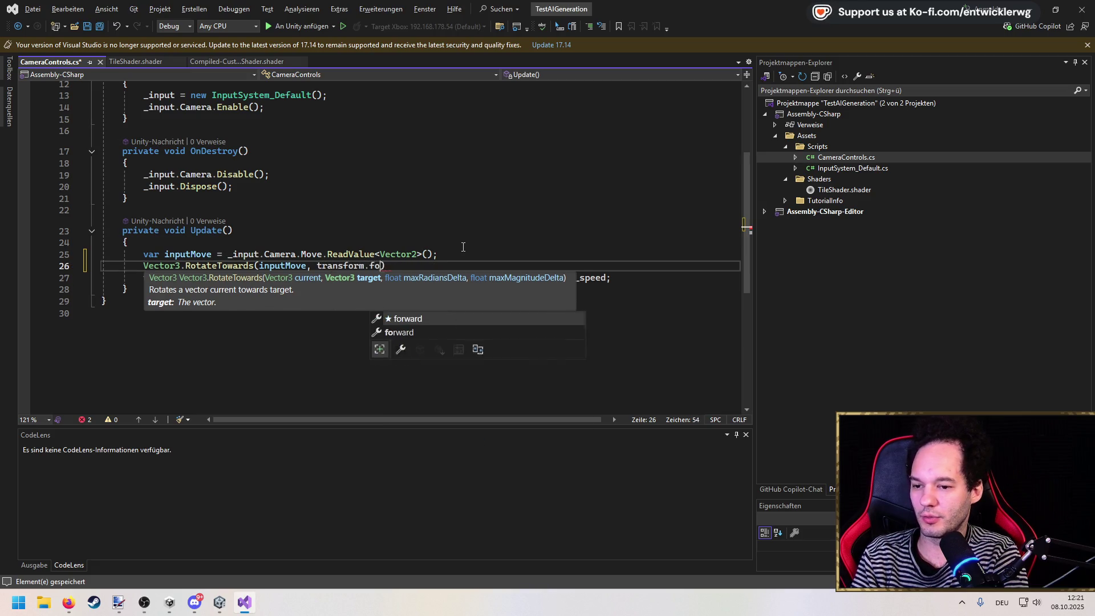
text(;)
key(ctrl+s)
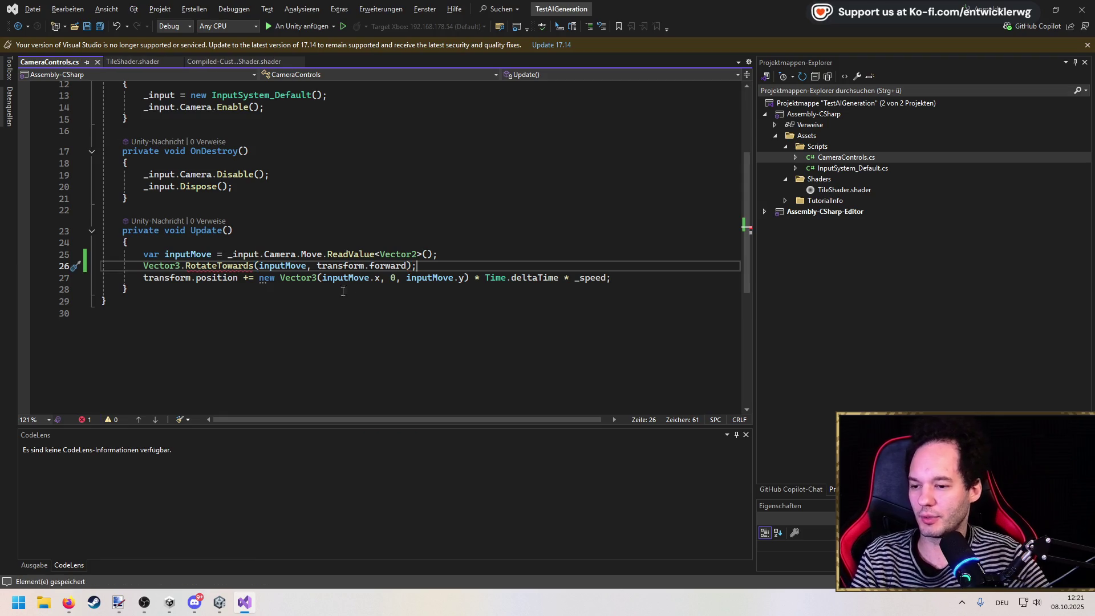
Delete the RotateTowards line and its empty line, then save the script.
mouse_move(242, 267)
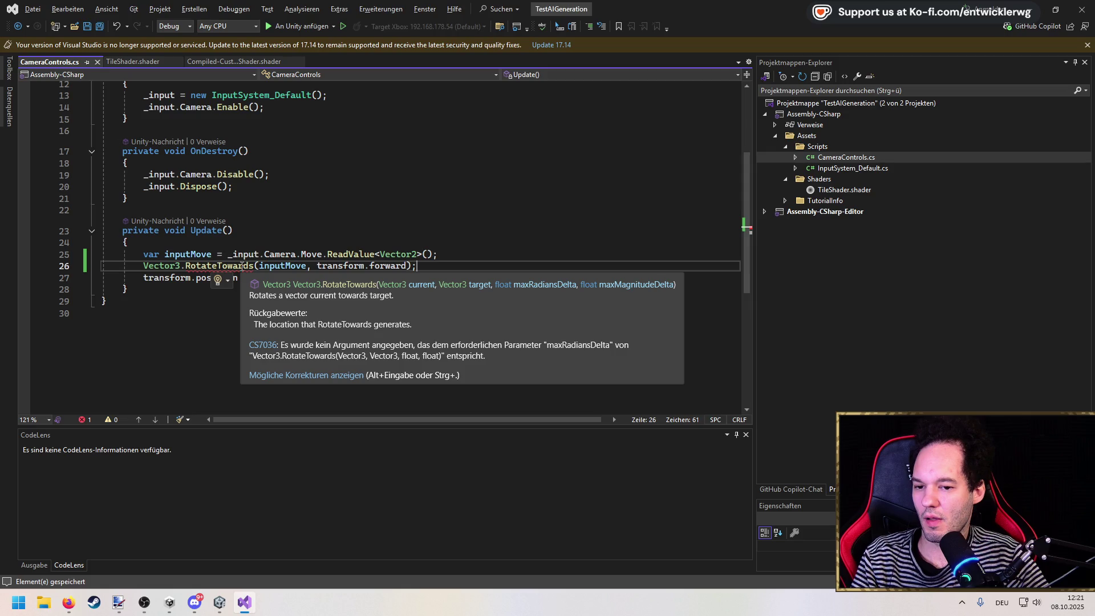
drag(442, 266, 145, 268)
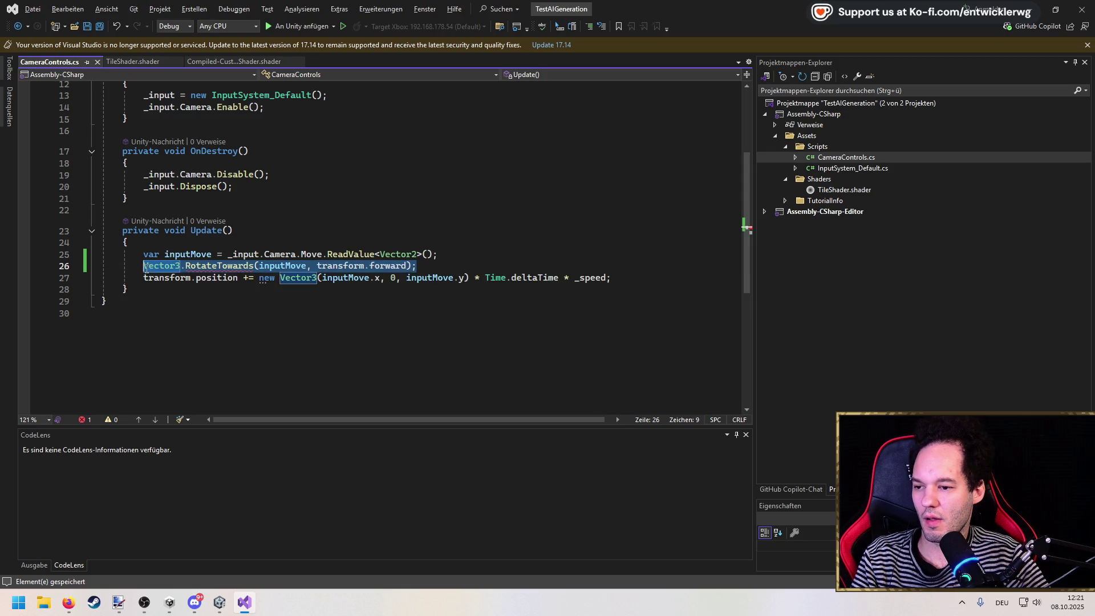
key(Delete)
key(shift+Home)
key(BackSpace)
key(BackSpace)
key(ctrl+s)
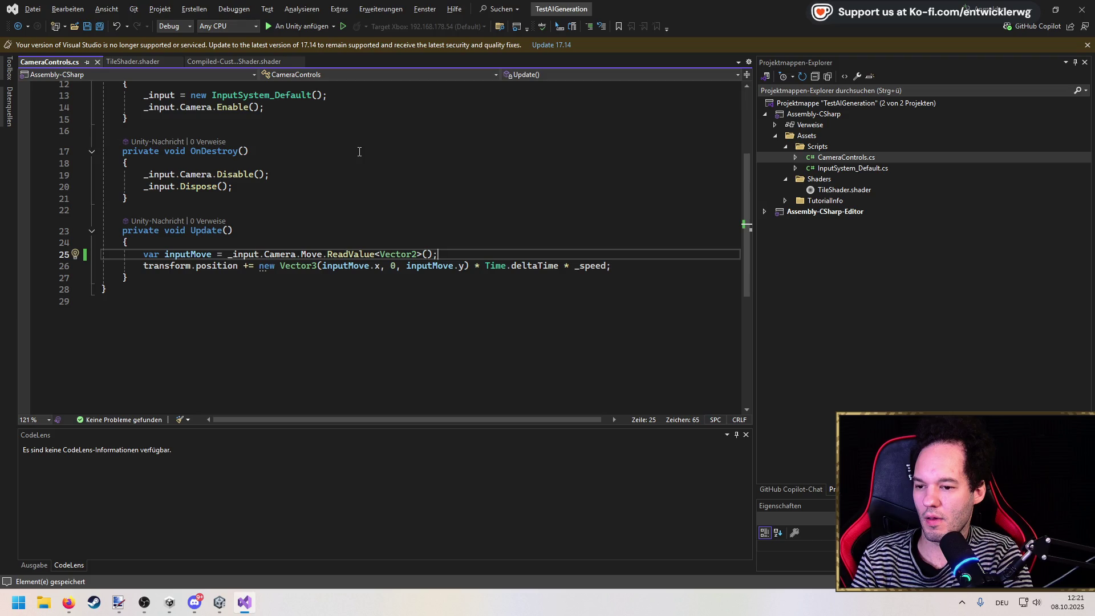
Begin rewriting the position-update line as 'var cameraMove ='.
key(Return)
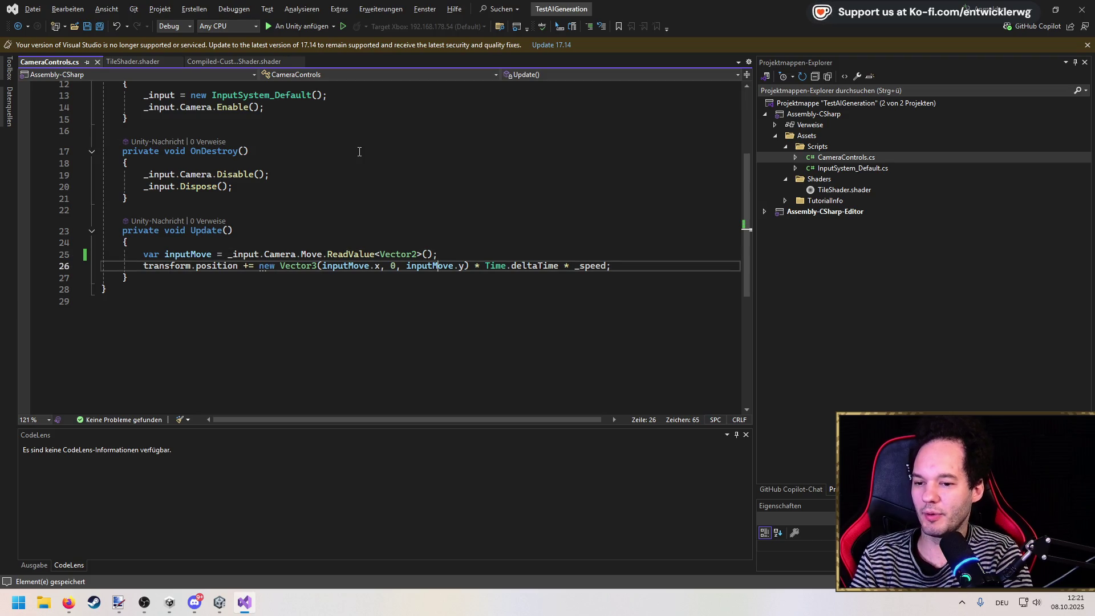
text(tras)
key(BackSpace)
key(BackSpace)
key(BackSpace)
text(var cameraMove )
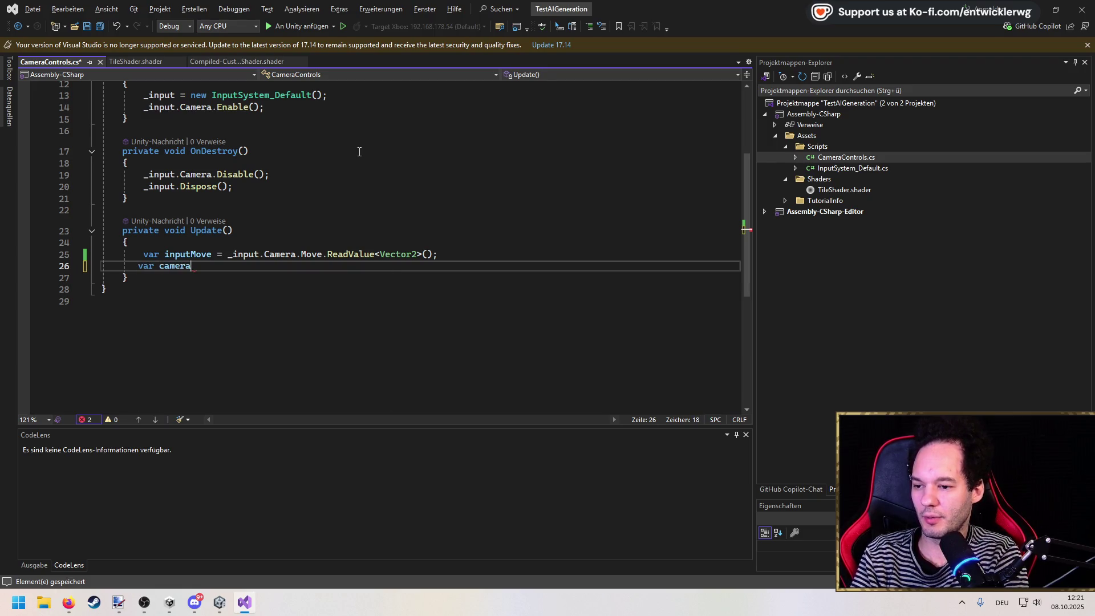
text(= new)
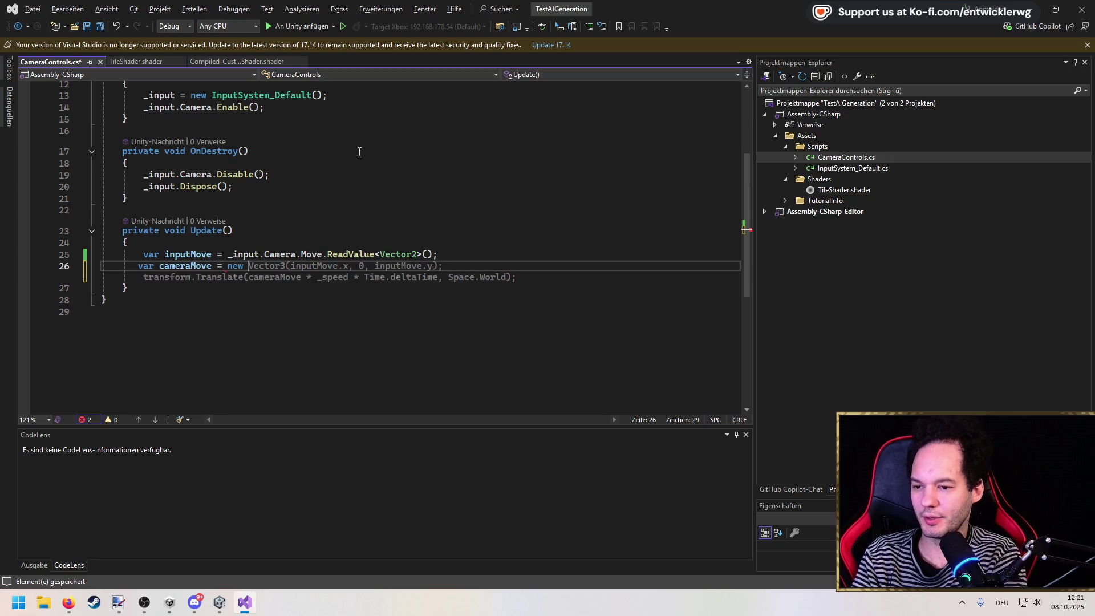
Keep the suggested cameraMove line and multiply inputMove.x by transform.forward.x.
key(Tab)
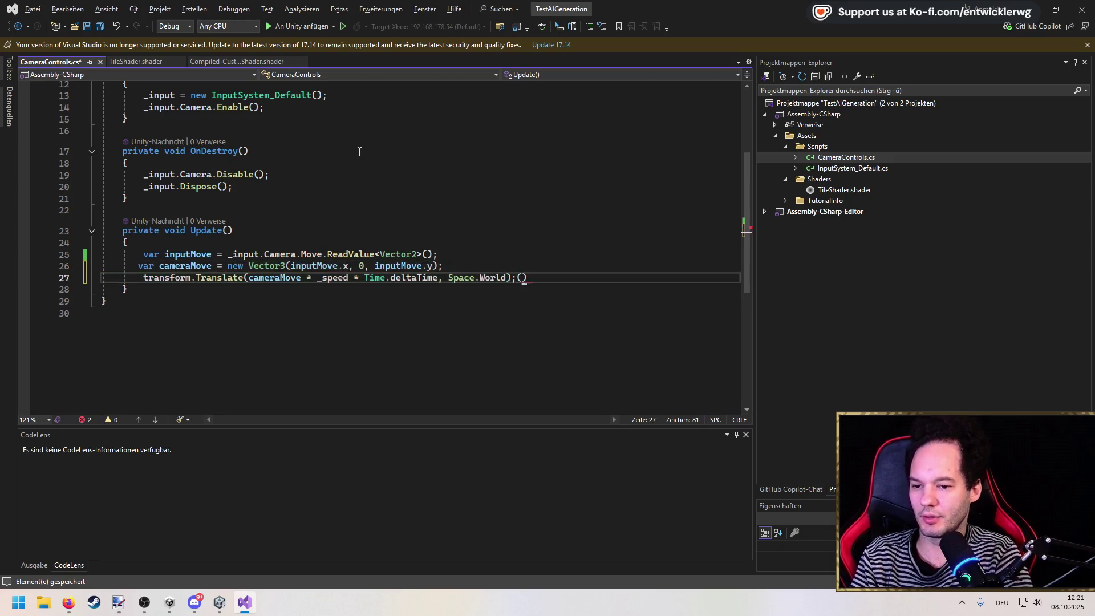
key(BackSpace)
key(ctrl+z)
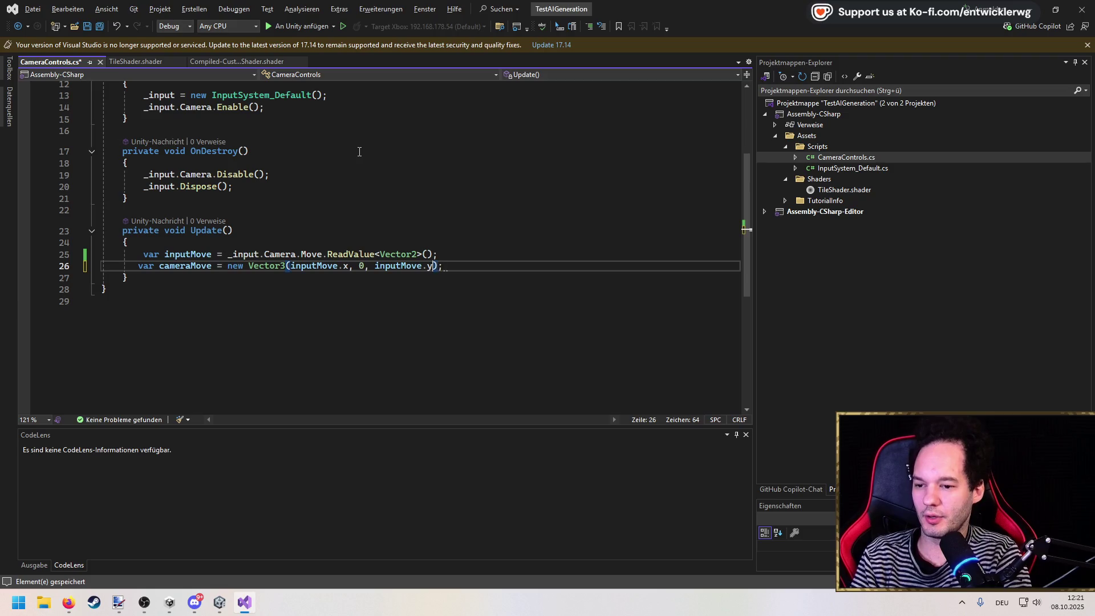
key(Left)
key(Left)
key(Left)
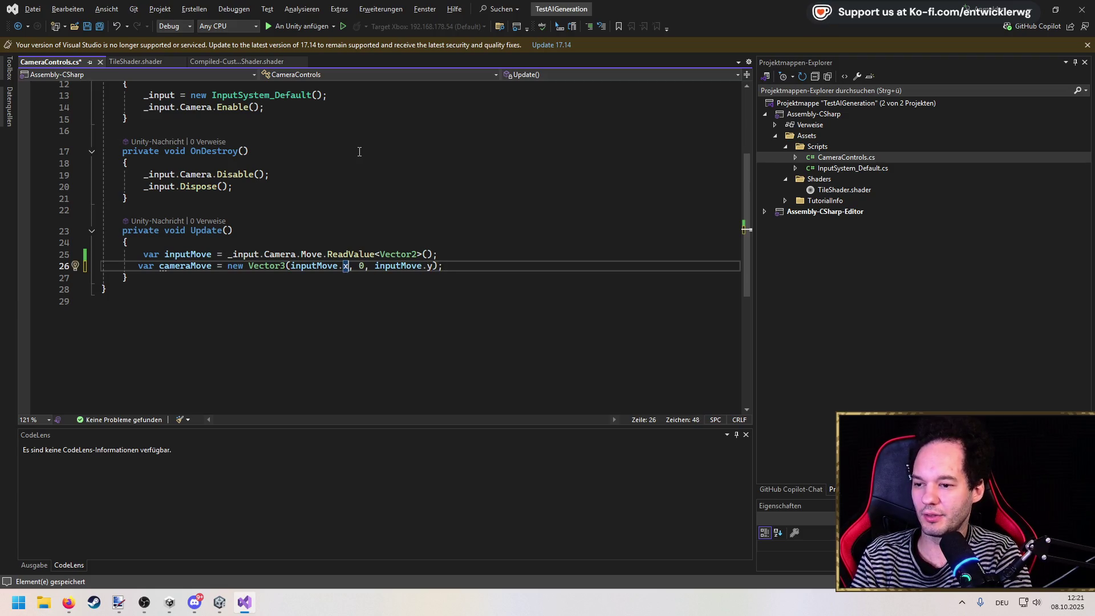
text(* transform.)
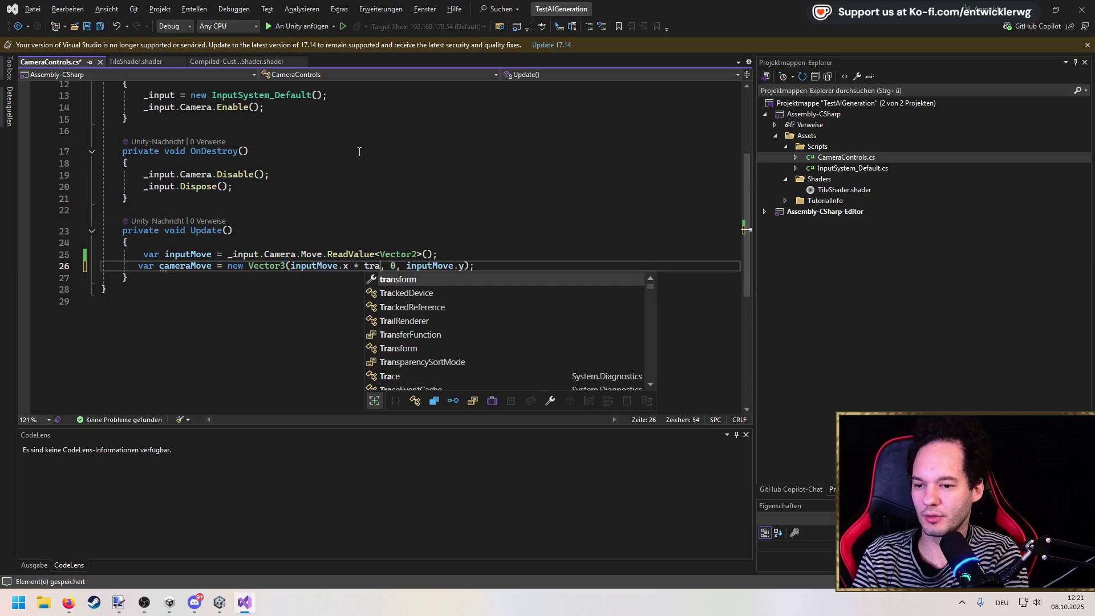
text(forward.x)
key(Right)
key(Right)
key(Right)
key(Right)
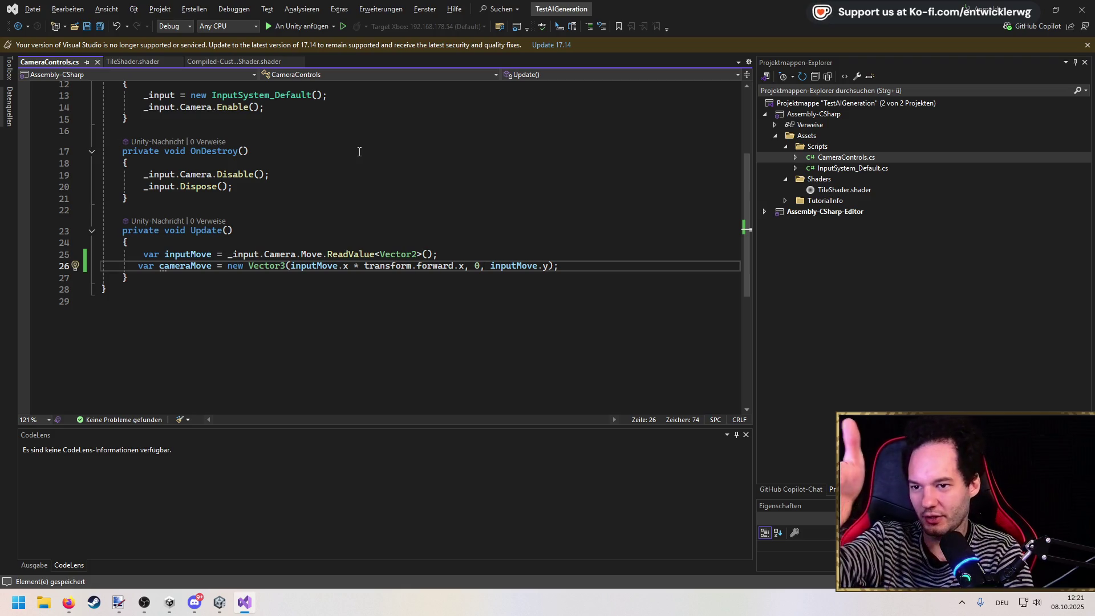
Reformat the cameraMove line so it aligns with line 25.
key(Up)
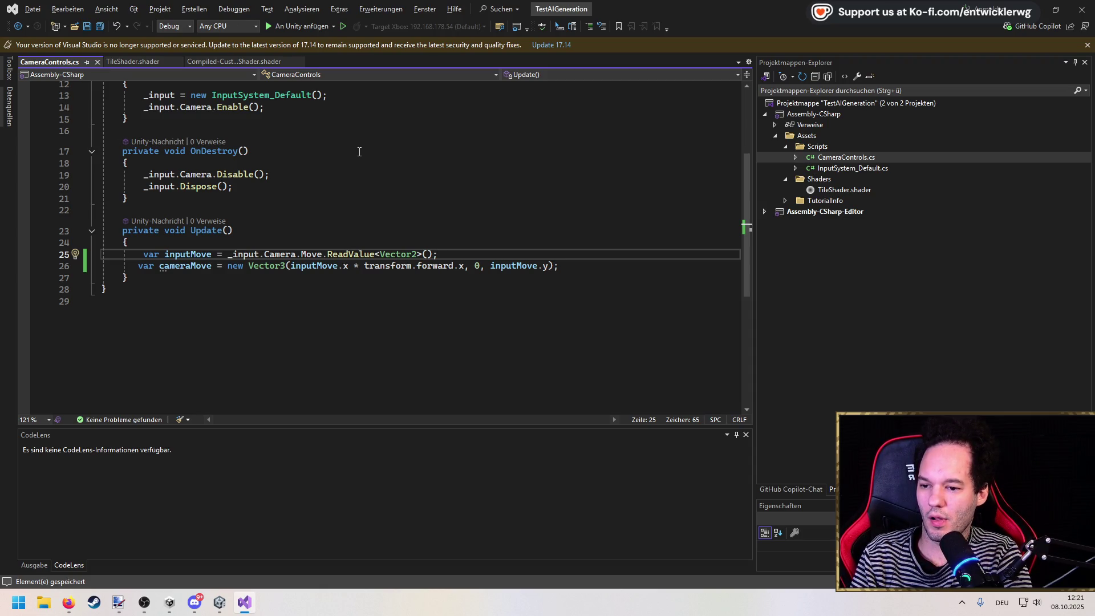
key(ctrl+k)
key(ctrl+d)
key(Down)
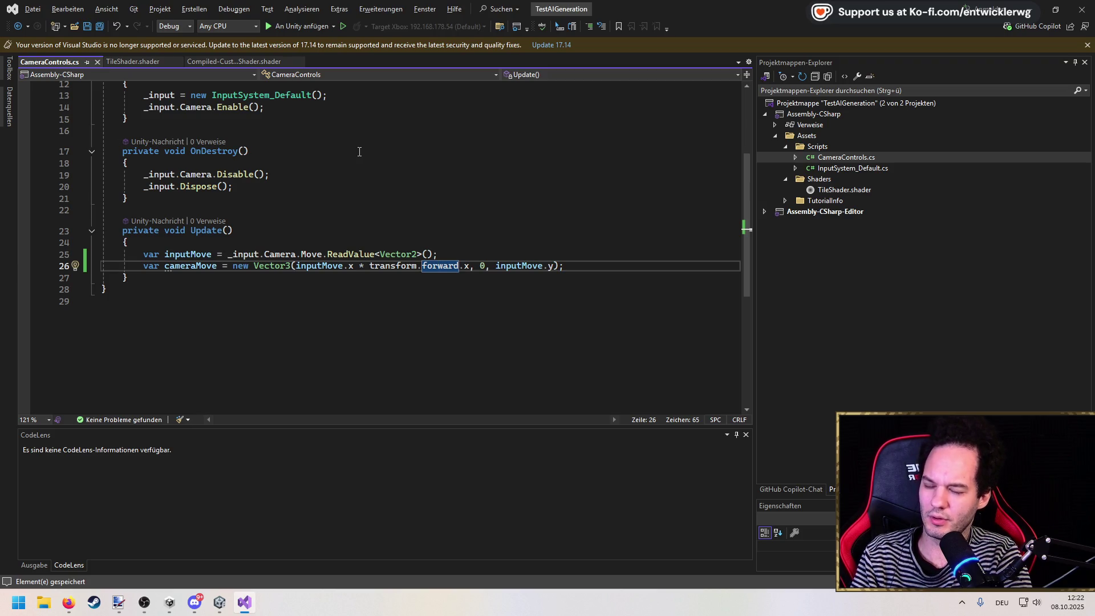
Multiply inputMove.y by transform.forward.y and start a 'cameraMove *=' line below.
key(End)
key(Left)
key(Left)
key(shift+Left)
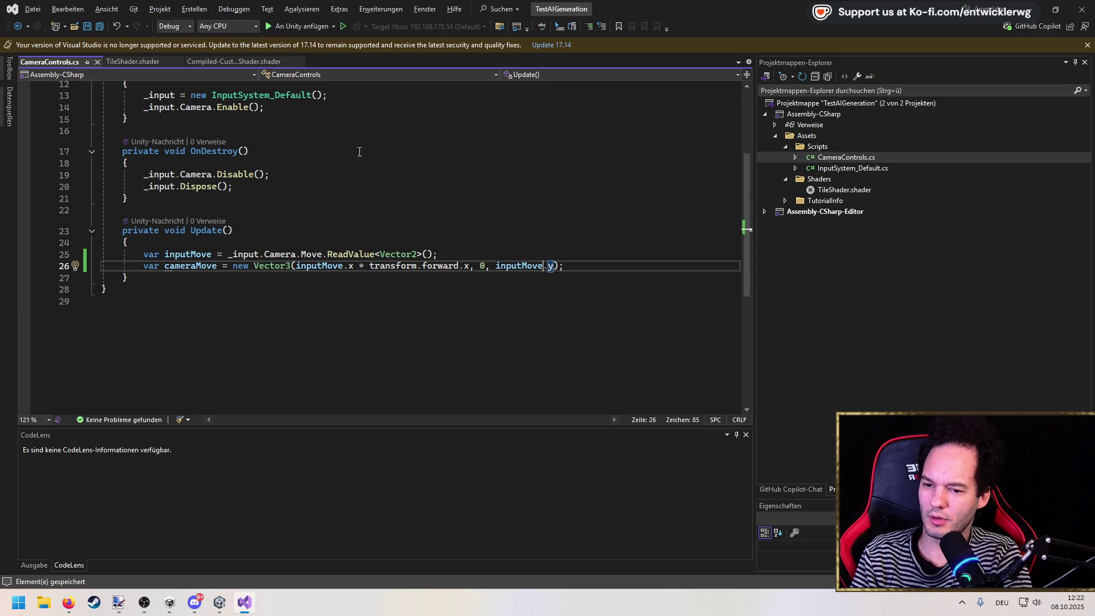
text(* transform.forward.)
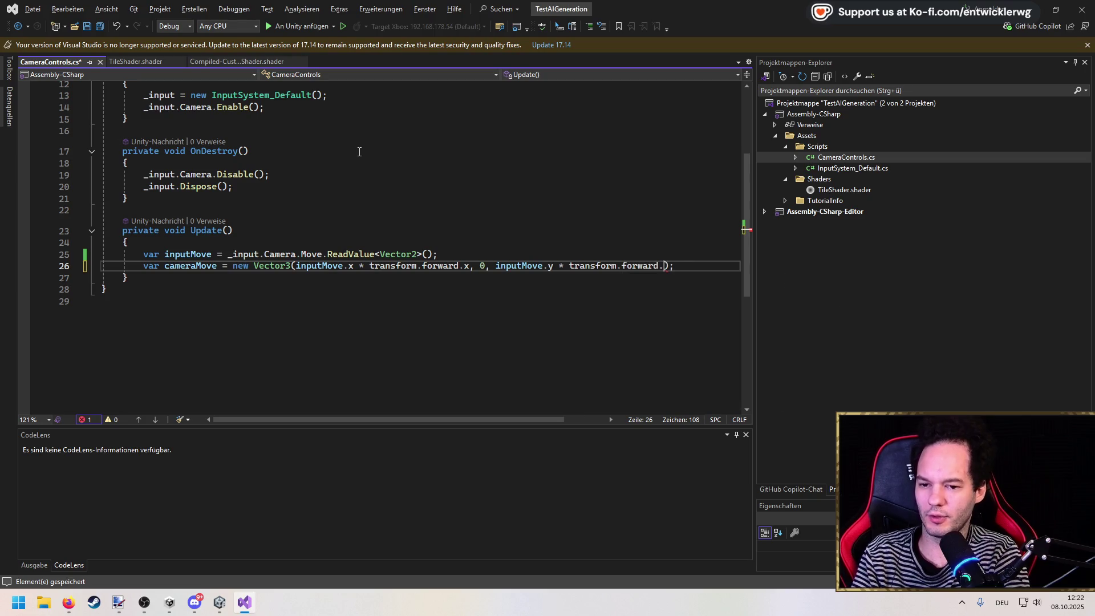
text(y)
key(End)
key(Return)
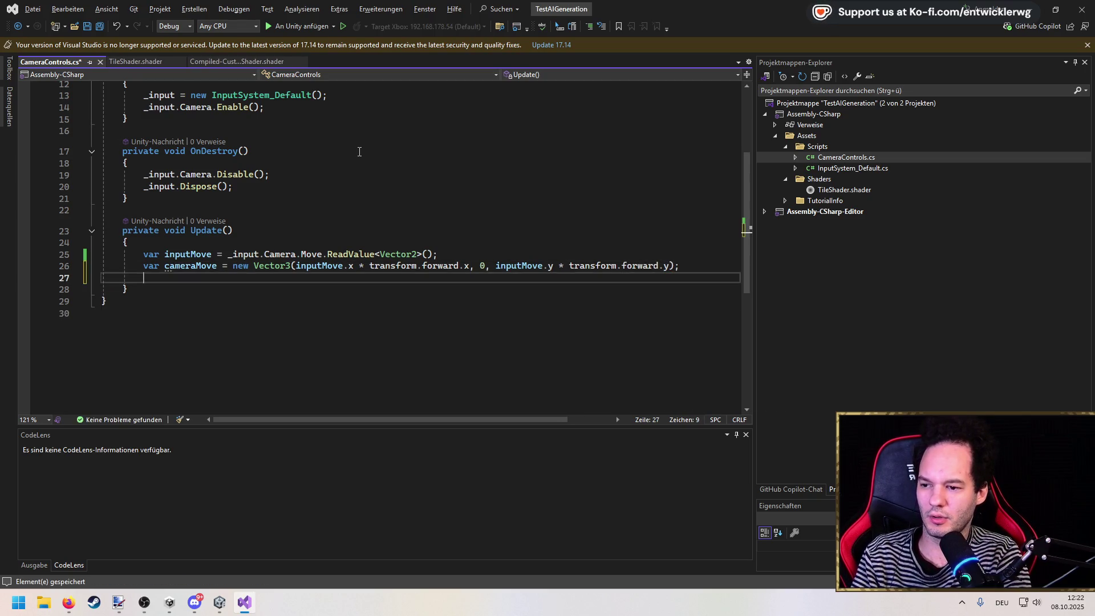
text(cameraMove *=)
Scale cameraMove by _speed * Time.deltaTime, add it to transform.position, and save.
key(Tab)
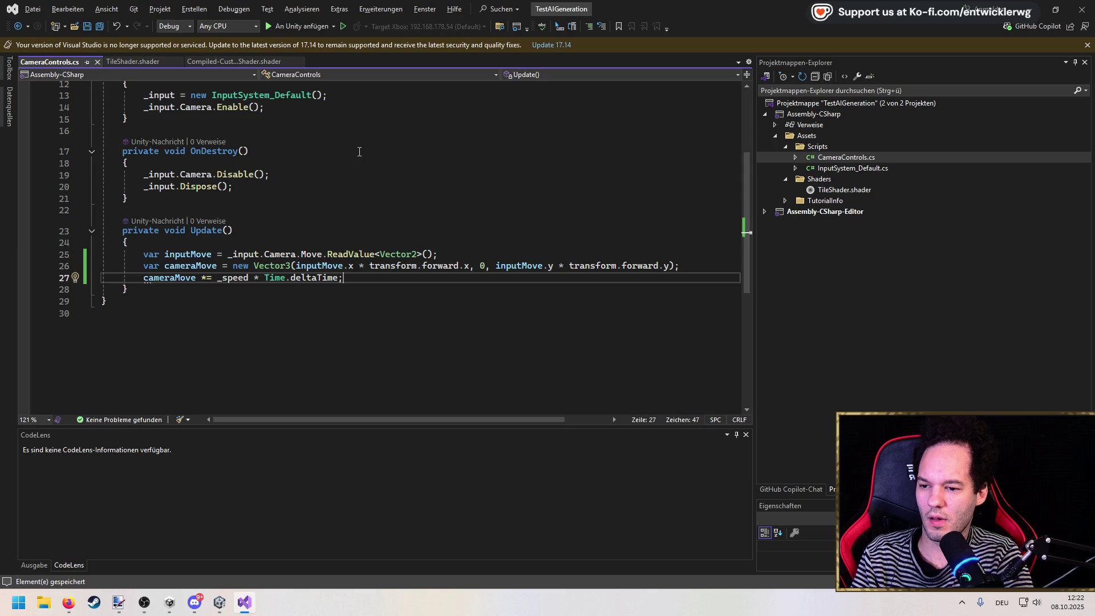
key(Return)
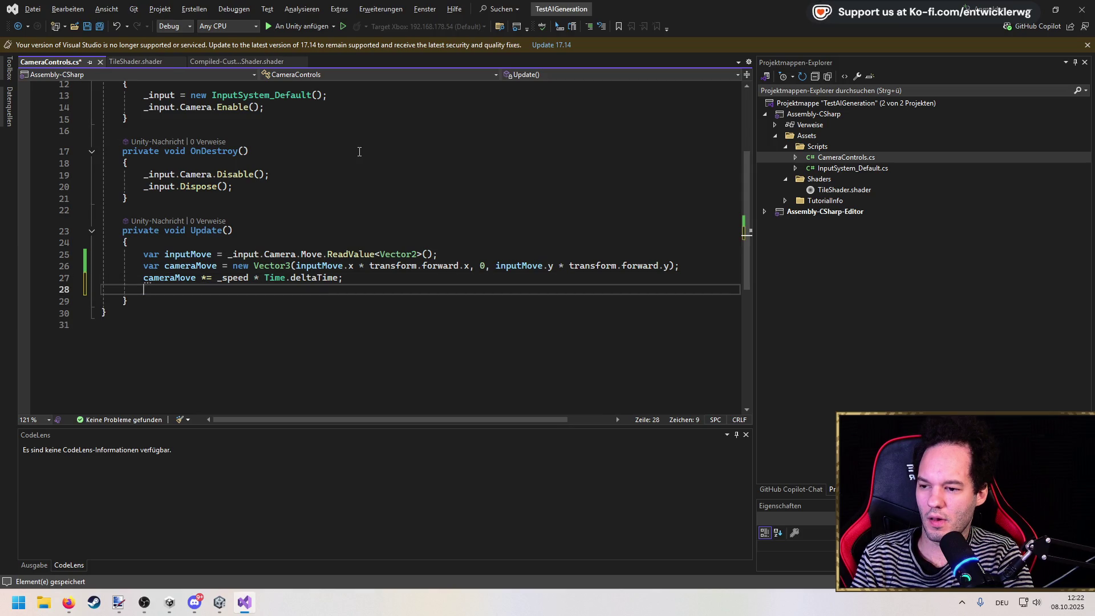
key(Tab)
key(ctrl+s)
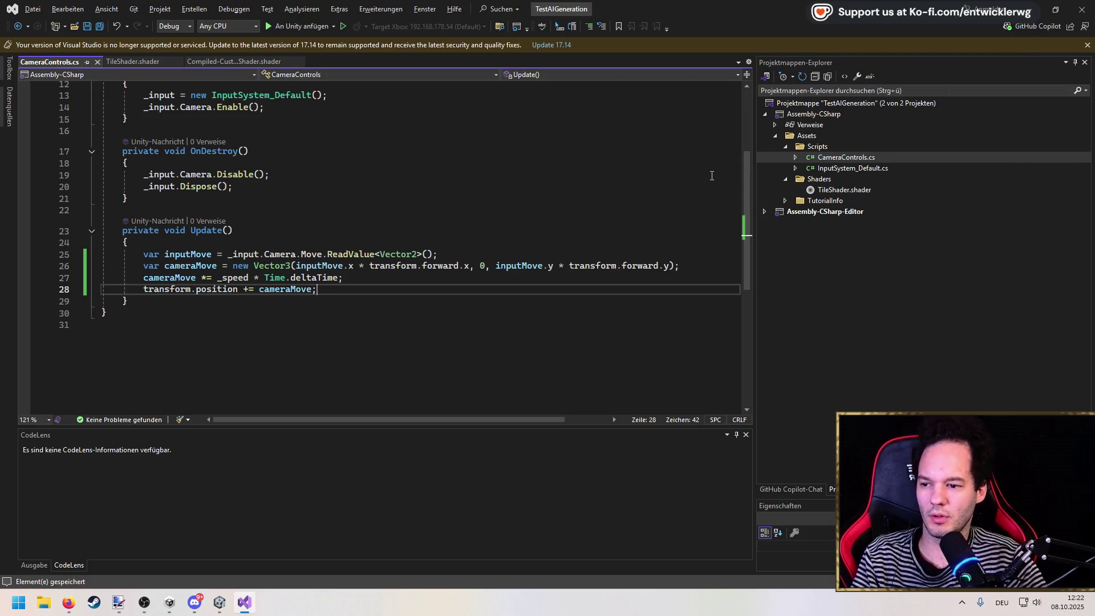
Wrap the movement lines in an if block testing inputMove against Vector2.zero.
click(501, 253)
key(Return)
text(if()
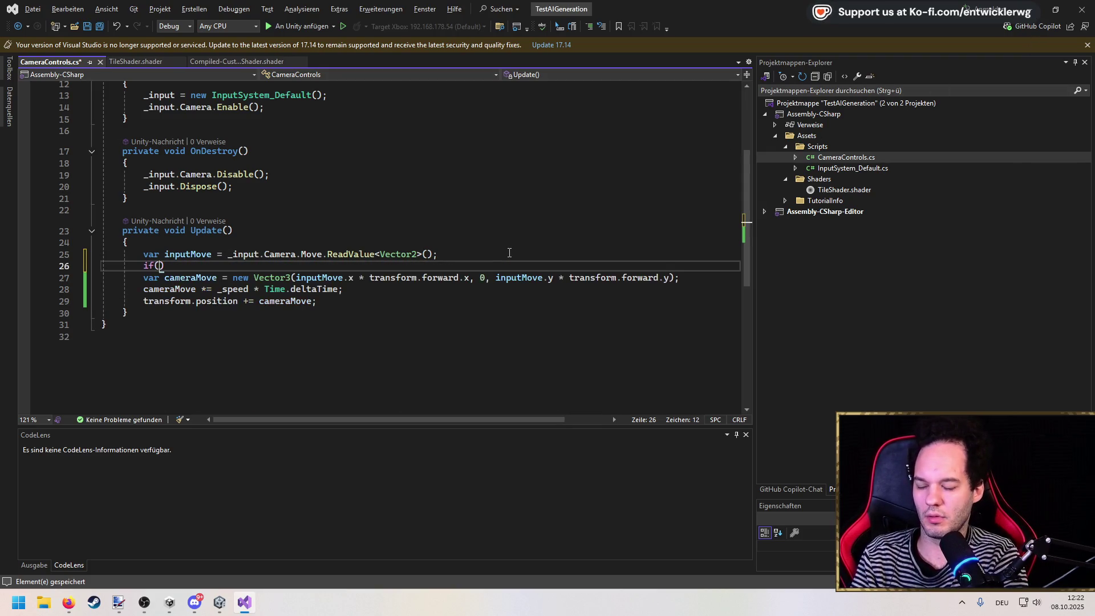
key(ctrl+Right)
key(ctrl+Right)
key(ctrl+Right)
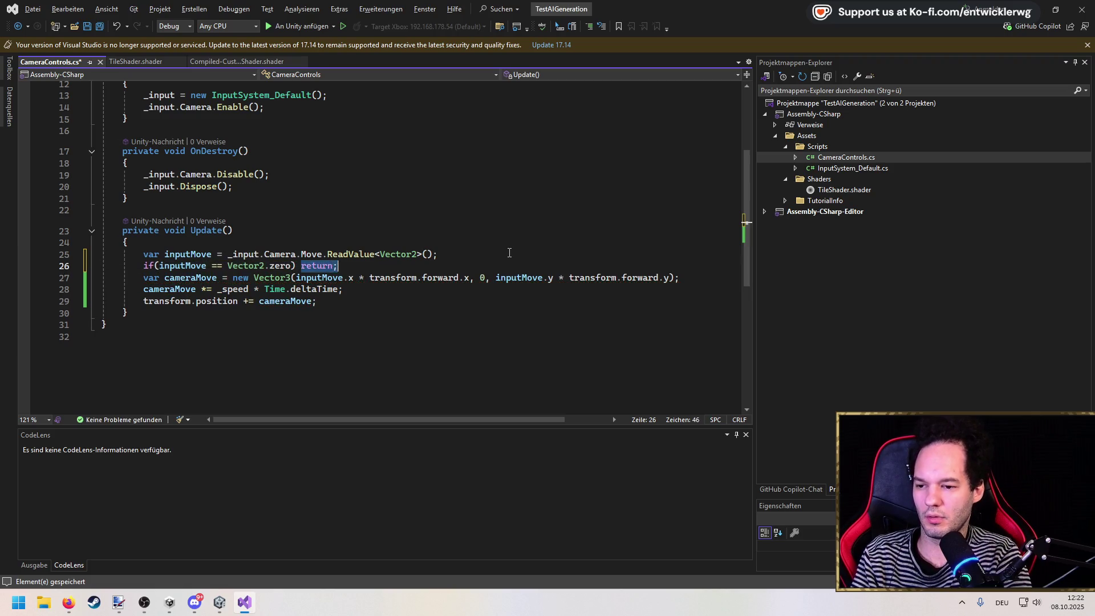
key(Return)
text({)
key(Return)
key(Down)
key(alt+Down)
key(alt+Down)
key(alt+Down)
key(Up)
key(Up)
key(Up)
key(ctrl+l)
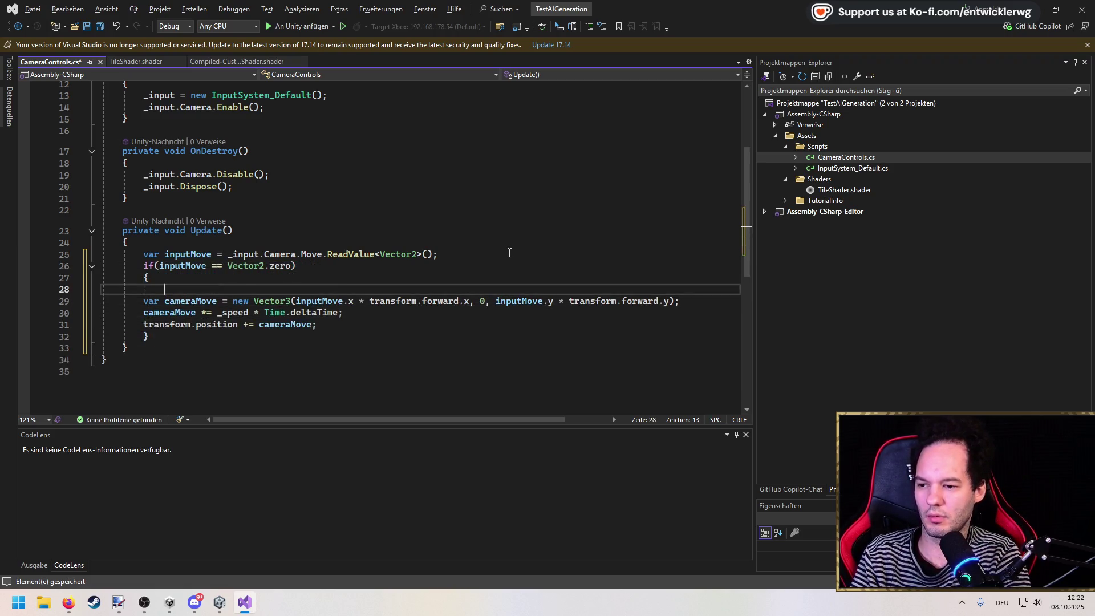
Change the condition to inputMove != Vector2.zero and save the script.
key(Up)
key(Up)
key(Home)
key(ctrl+Right)
key(ctrl+Right)
key(ctrl+Right)
key(Delete)
text(!)
key(ctrl+s)
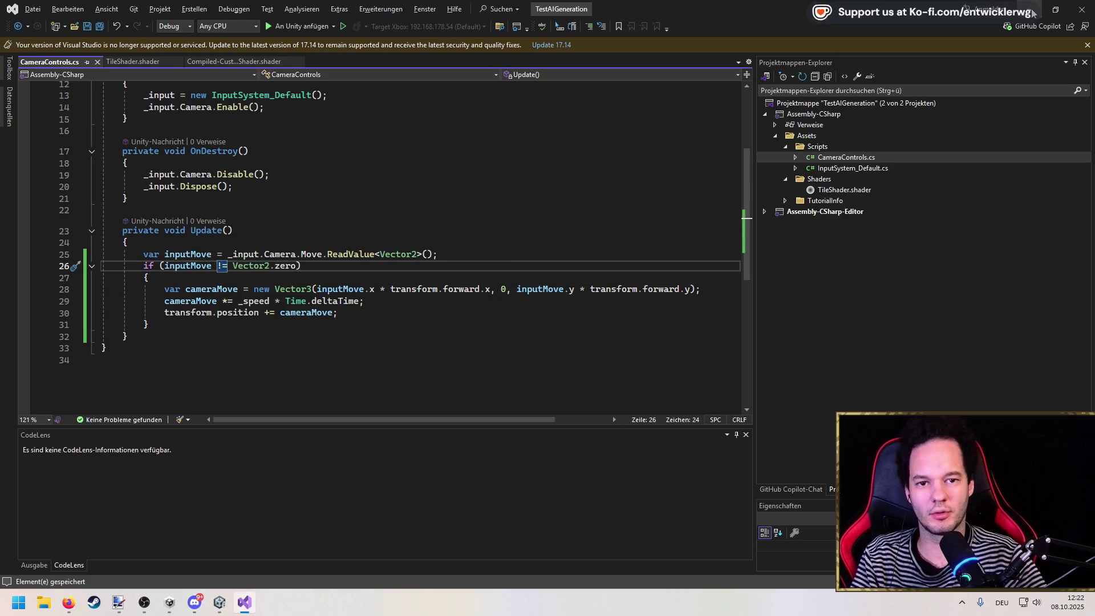
click(1029, 9)
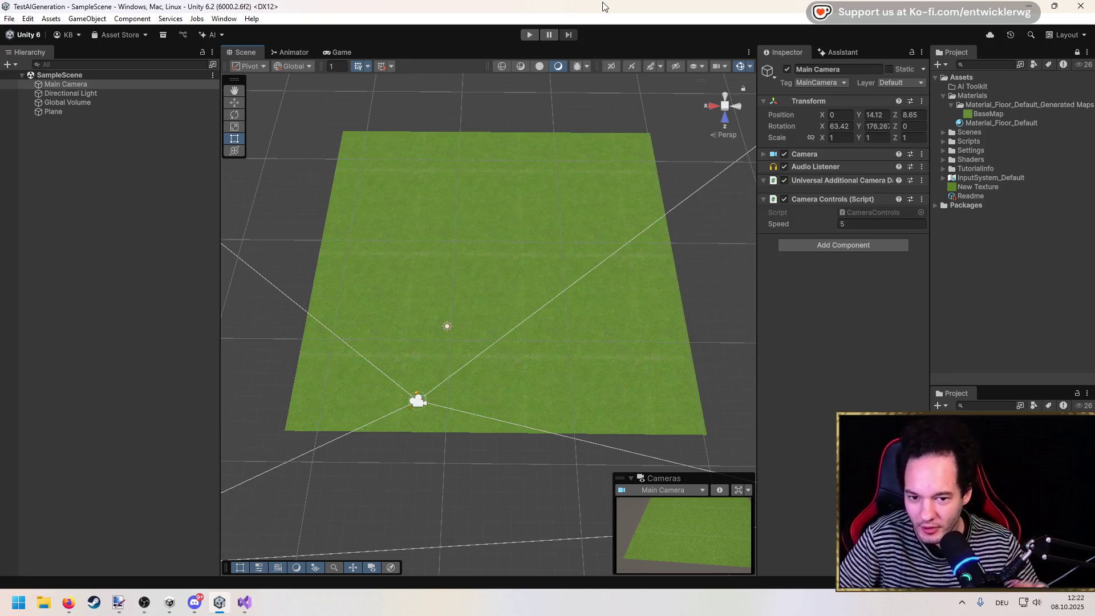
Play the scene and drive the camera forward and backward with W and S.
click(528, 36)
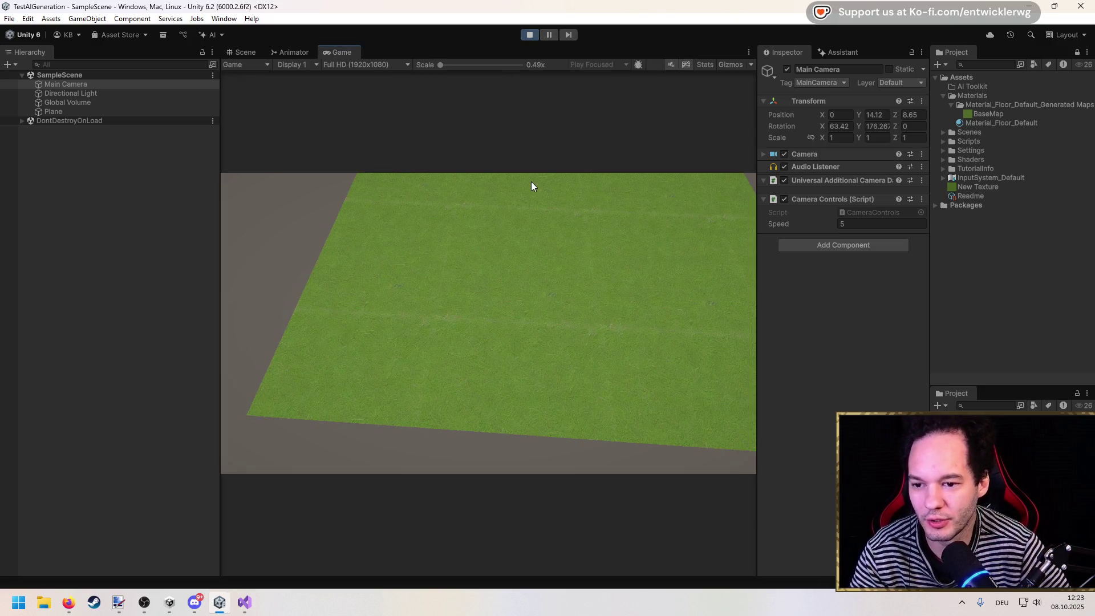
key(w)
key(s)
key(w)
key(w)
key(s)
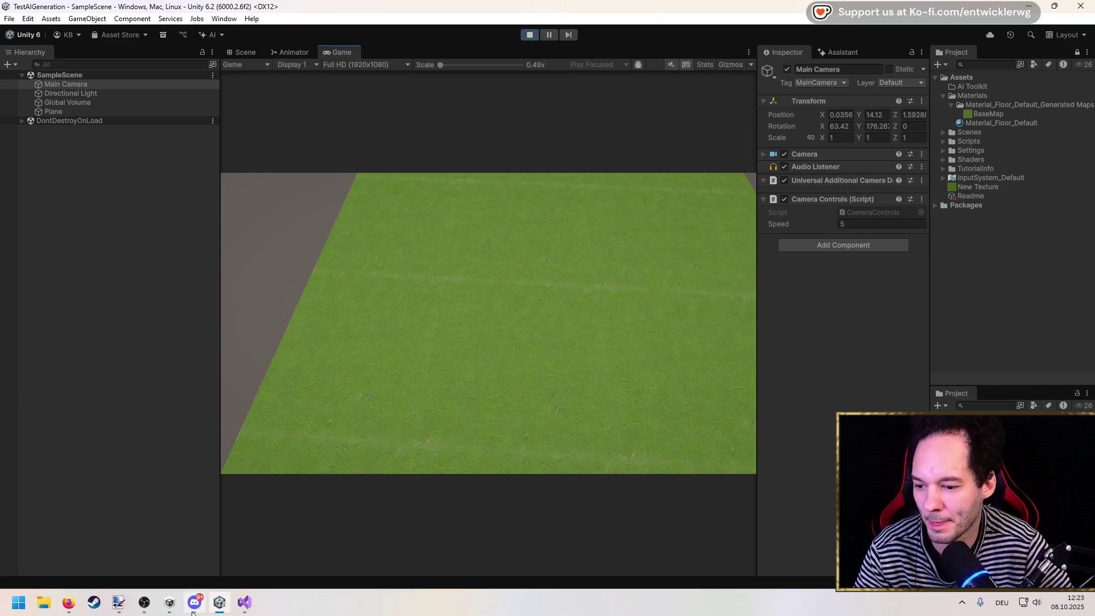
click(244, 602)
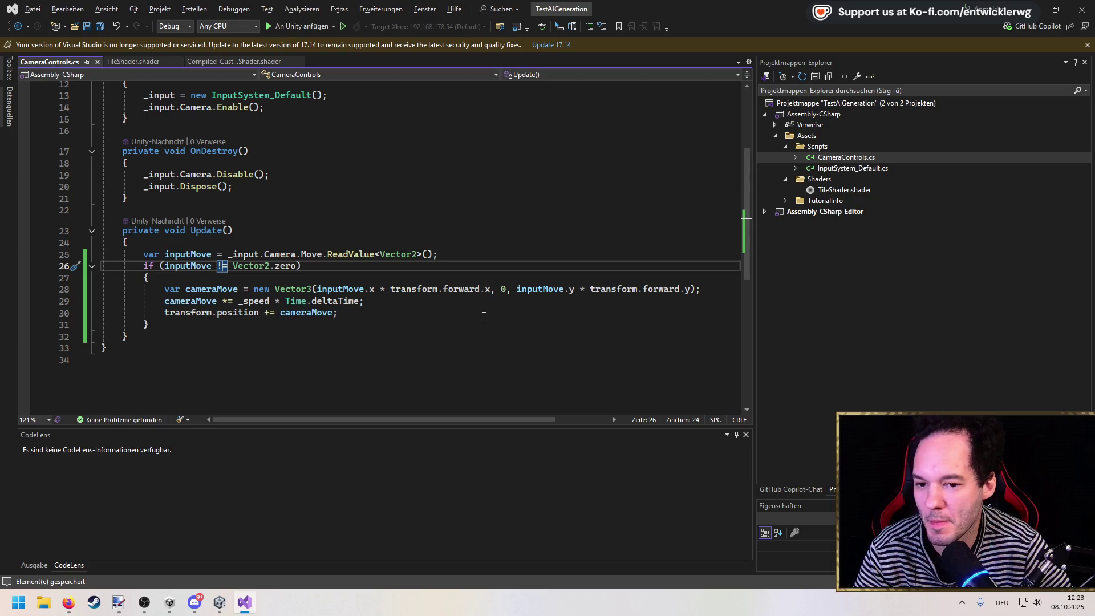
Change the first 'forward' on the cameraMove line to 'right', using transform.right.x.
click(456, 291)
double_click(456, 292)
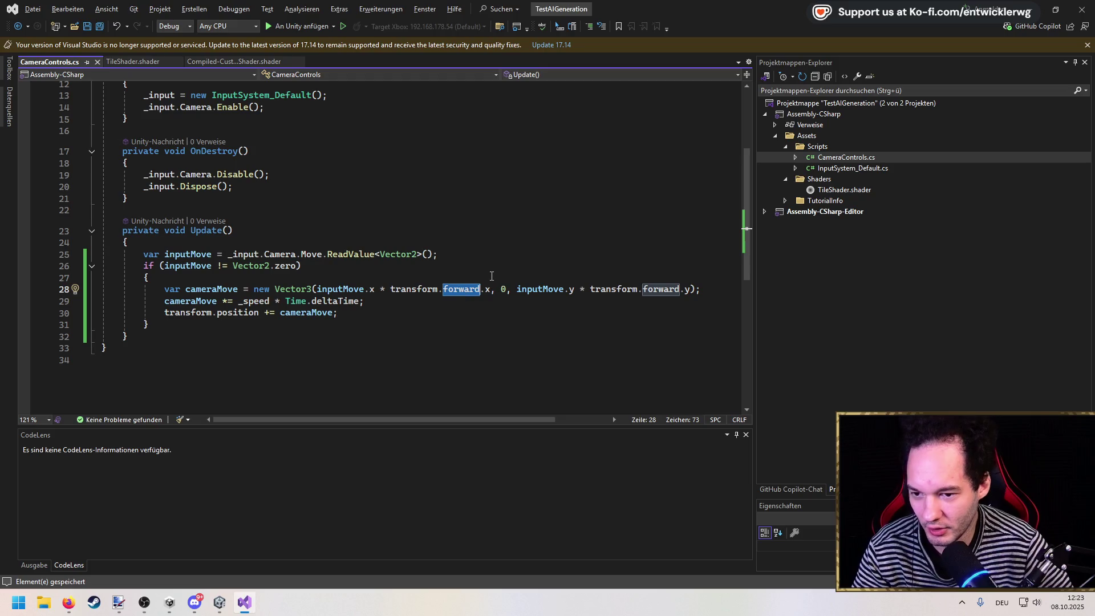
text(right)
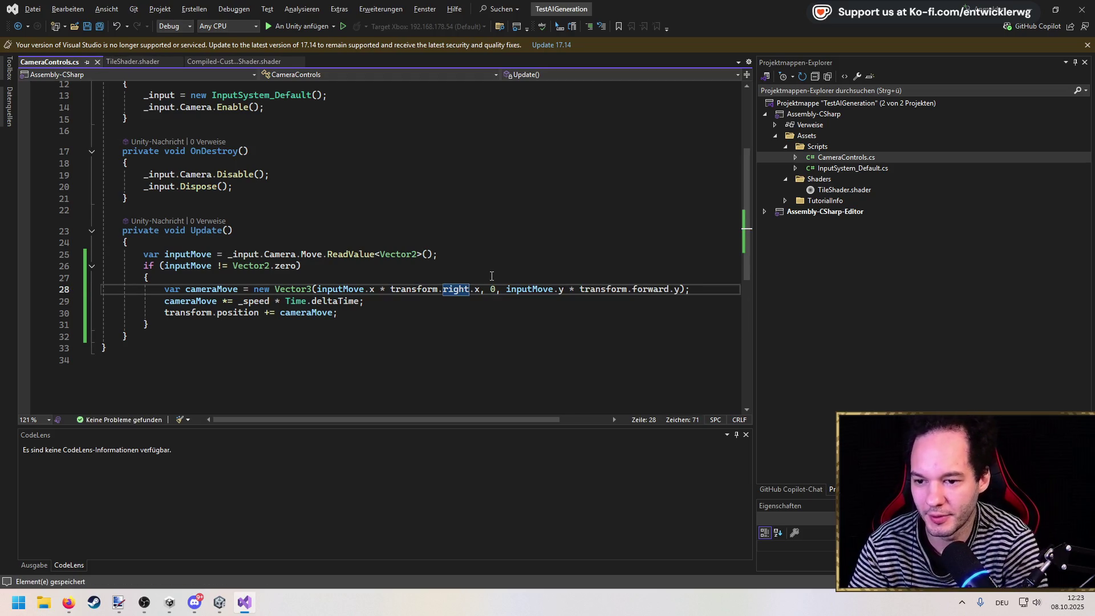
key(alt+Tab)
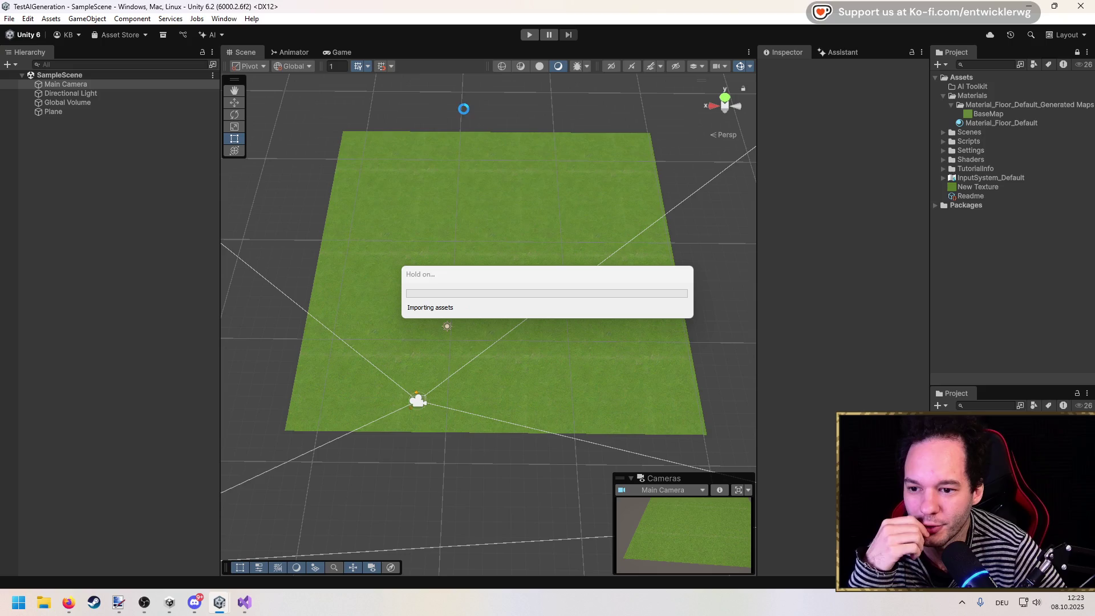
key(ctrl+p)
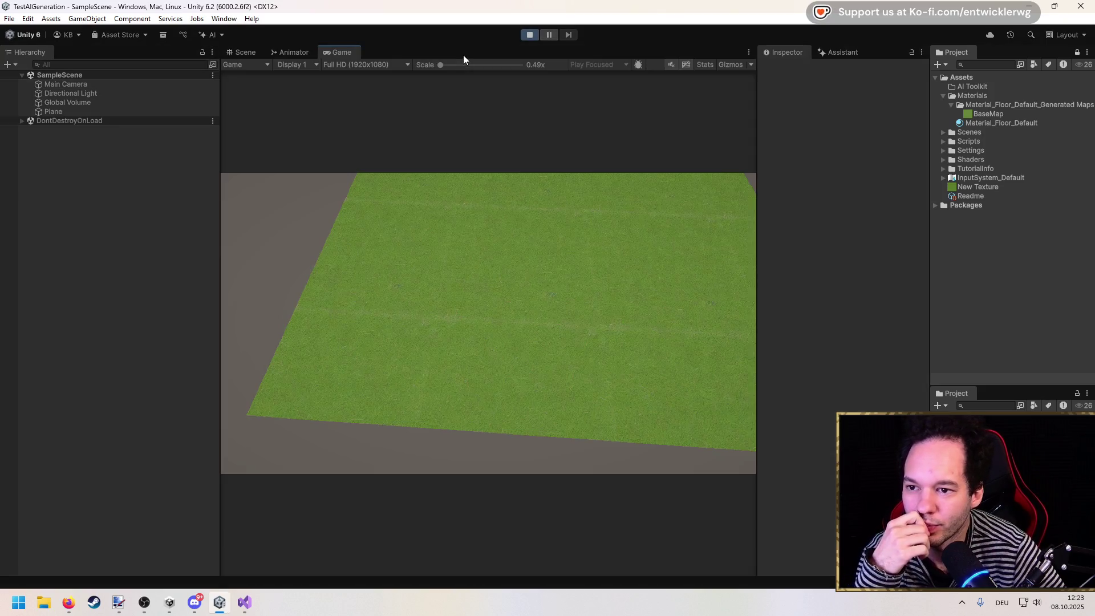
key(w)
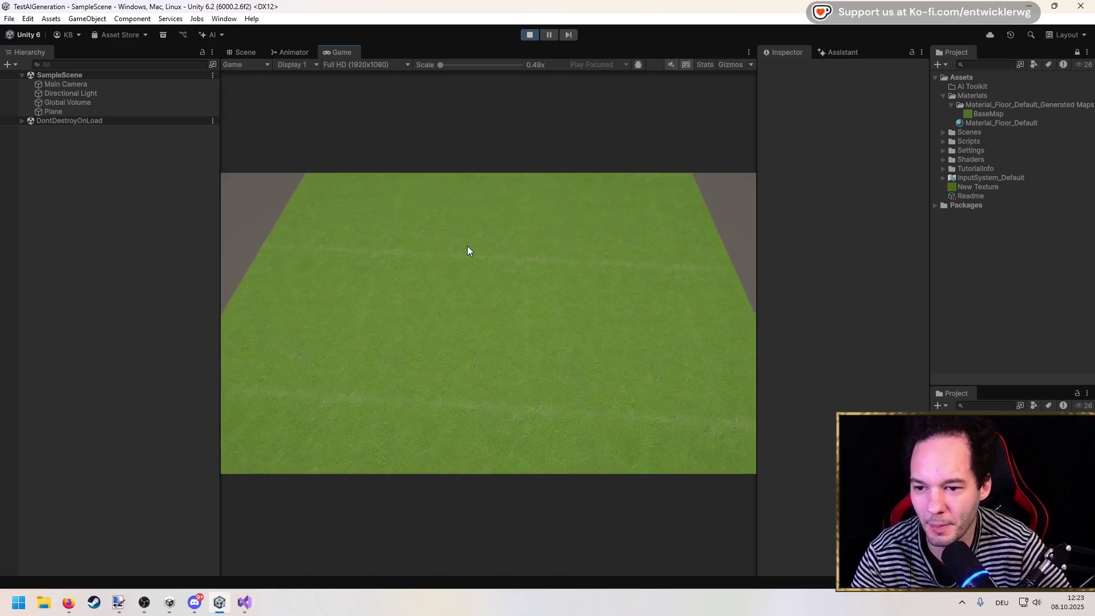
click(528, 35)
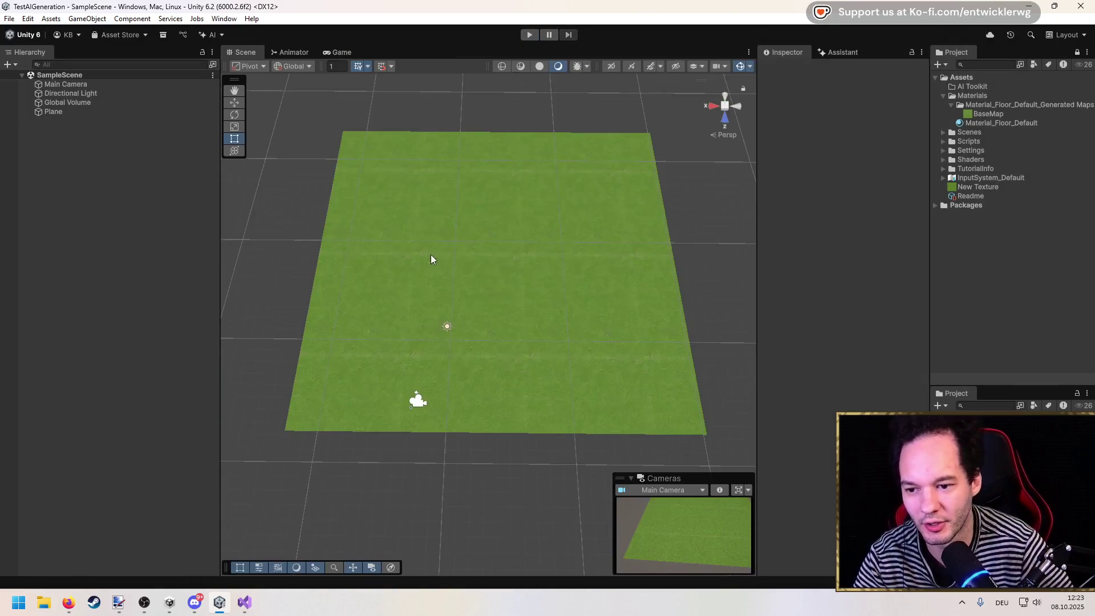
Create an empty GameObject in the Hierarchy, select it, and expand the Scripts folder.
right_click(94, 140)
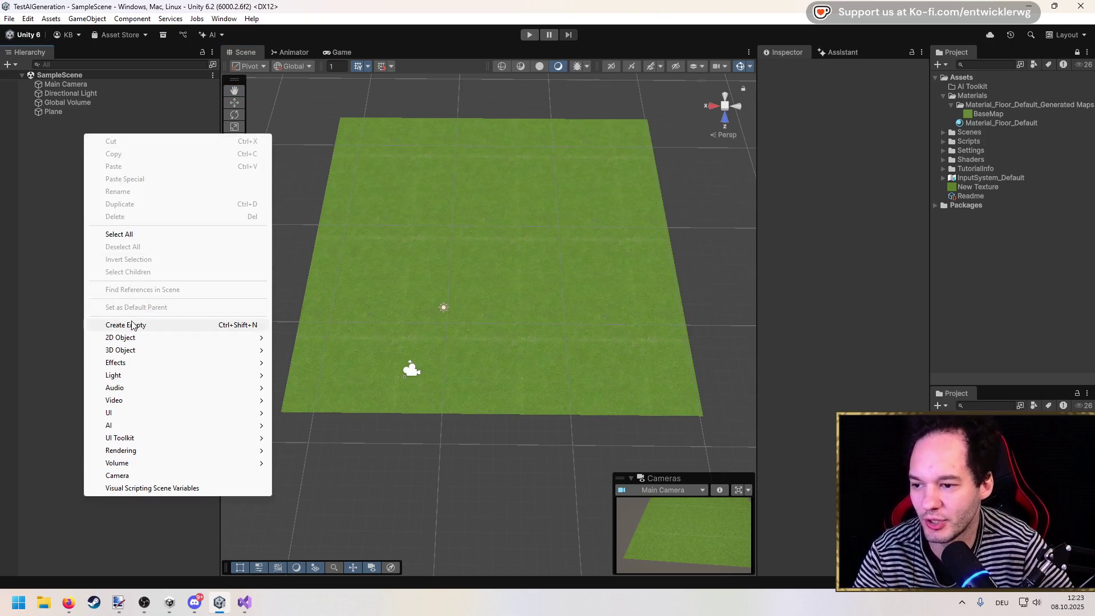
click(99, 323)
click(81, 121)
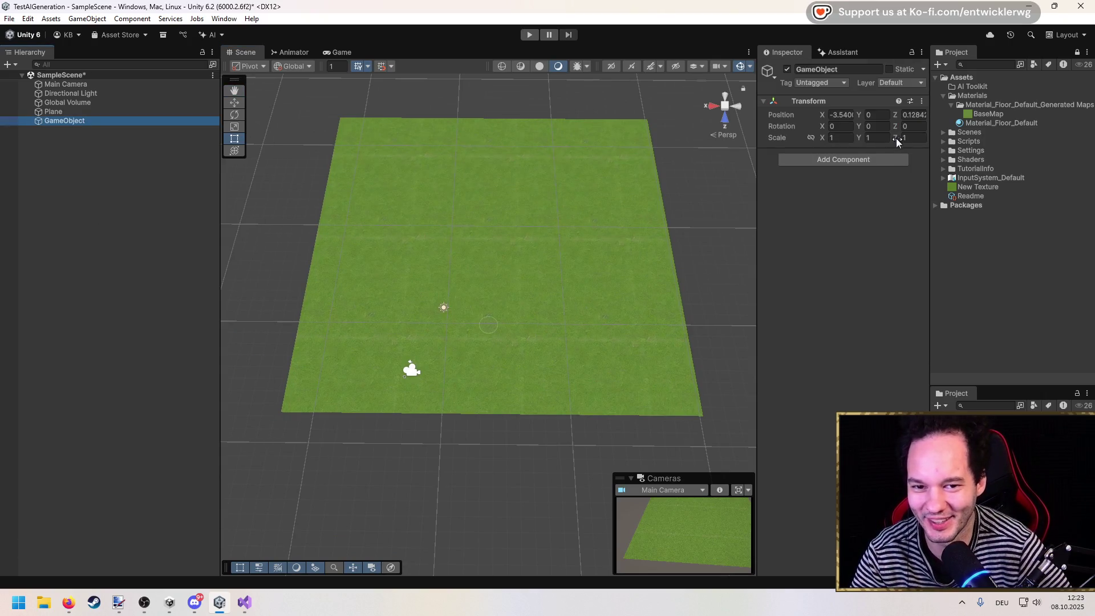
click(945, 142)
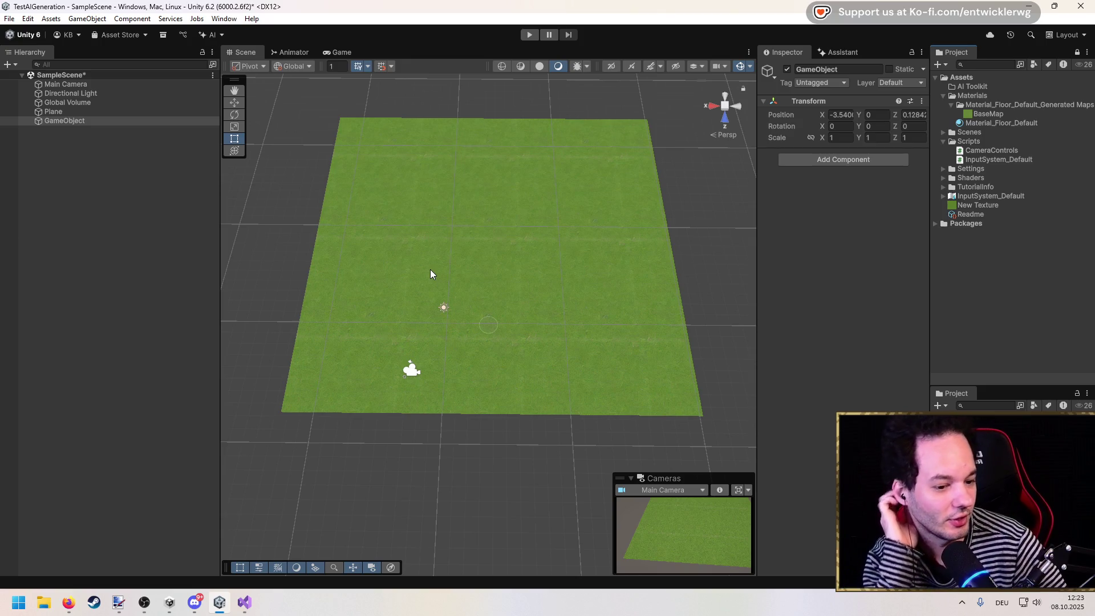
key(alt+Tab)
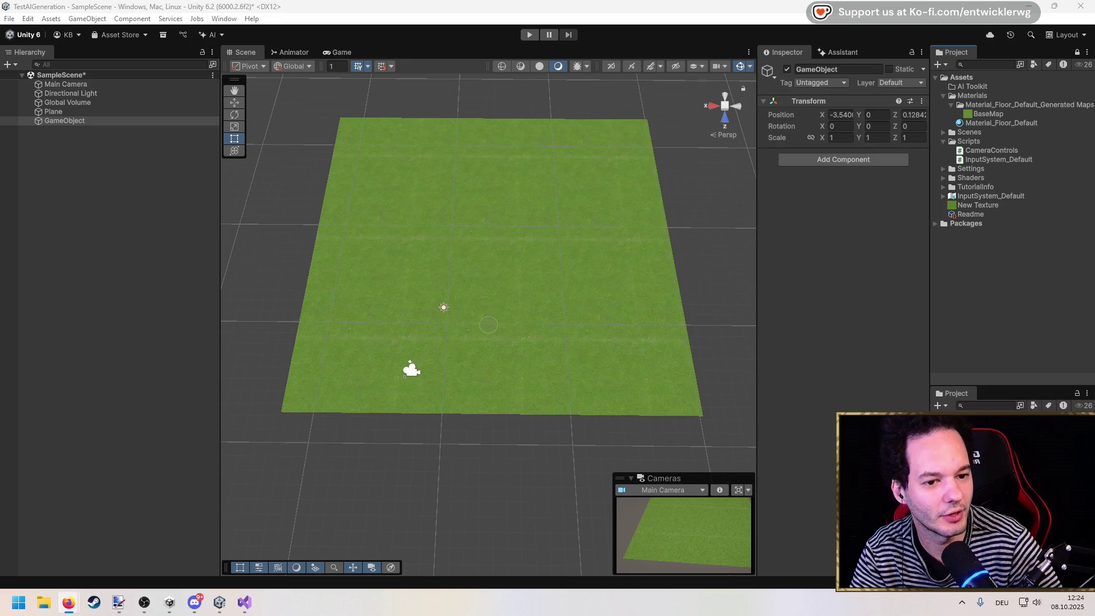
Open the Sims 4 build-mode image's simtimes.de source, then close it to return to results.
key(alt+Tab)
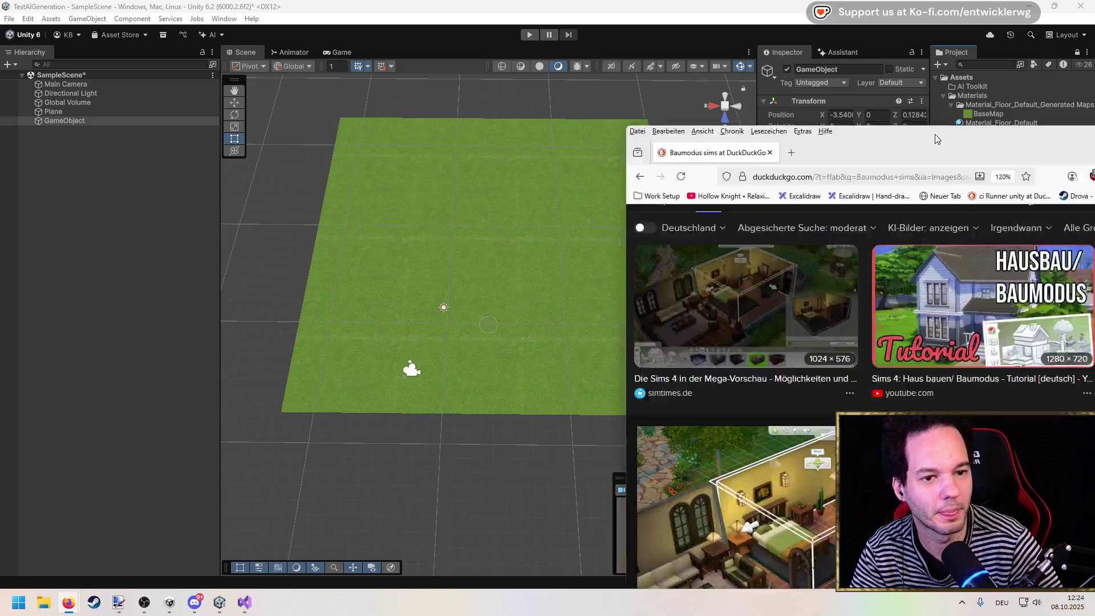
scroll(287, 231, down, 4)
click(286, 231)
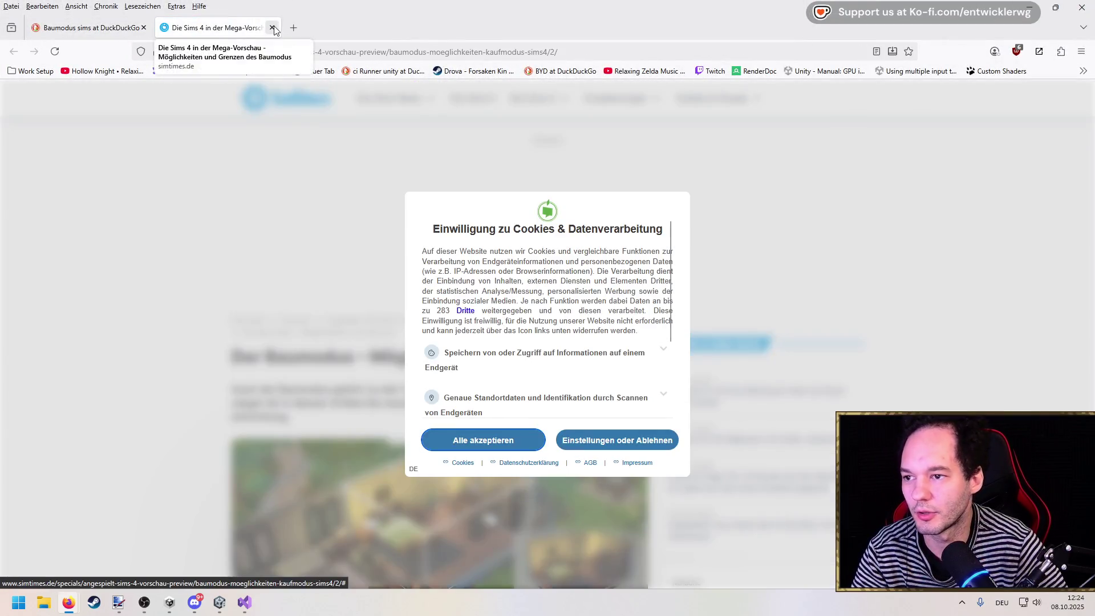
click(272, 27)
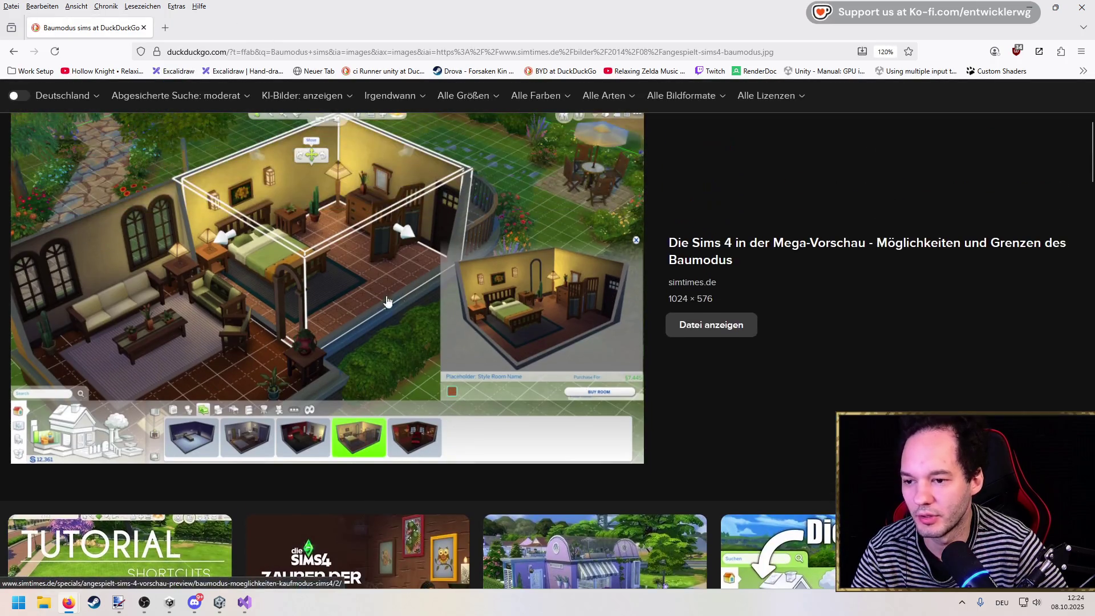
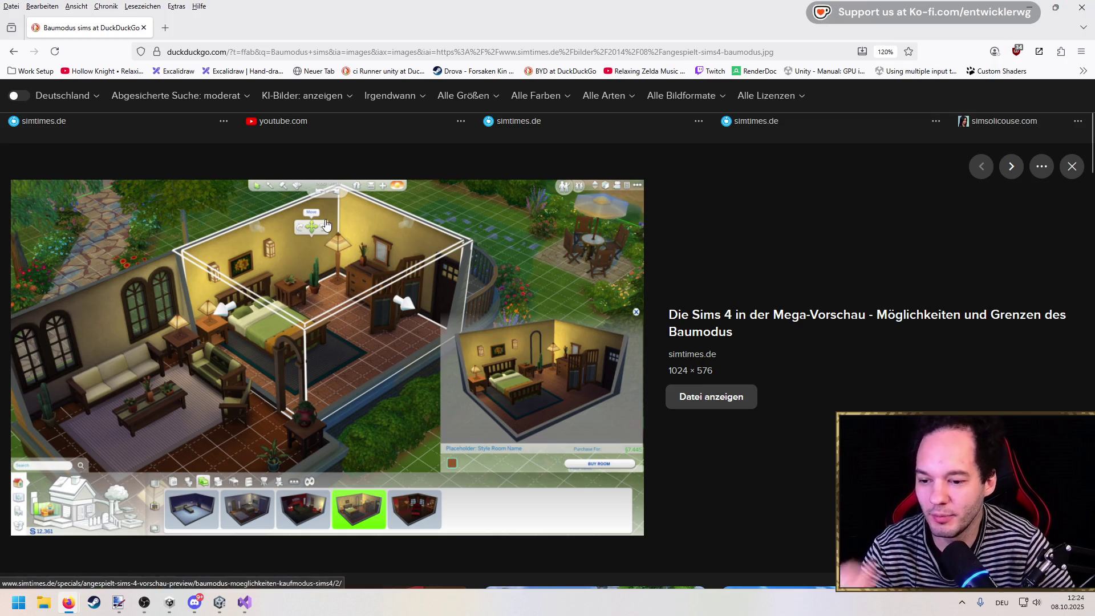
Leave the Sims 4 build-mode image result in Firefox and switch back to the Unity Editor.
scroll(351, 359, down, 1)
scroll(352, 360, up, 1)
scroll(353, 362, down, 2)
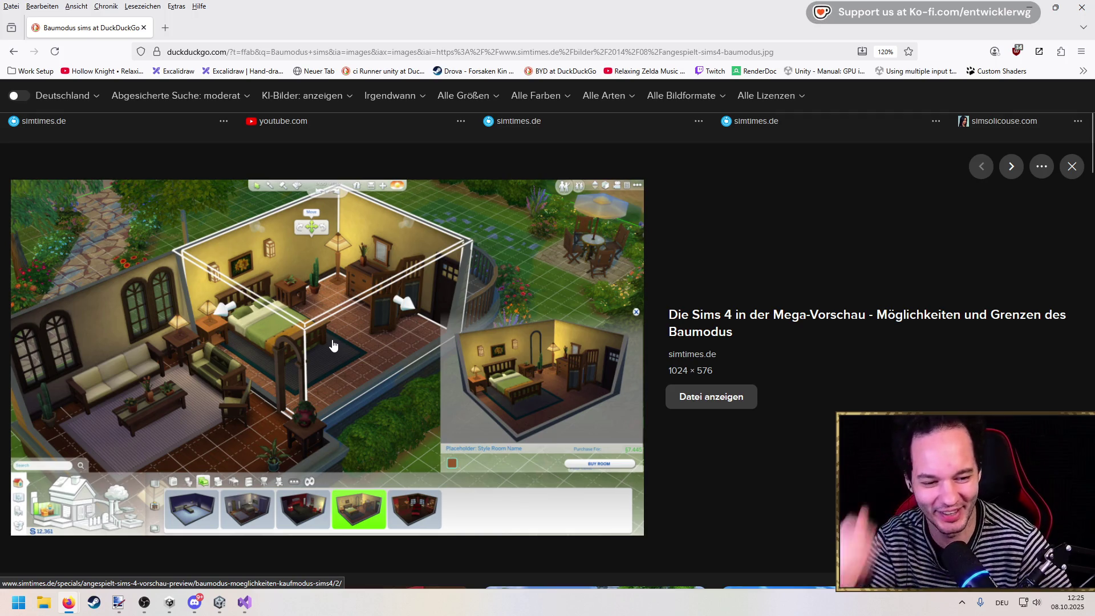
key(alt+Tab)
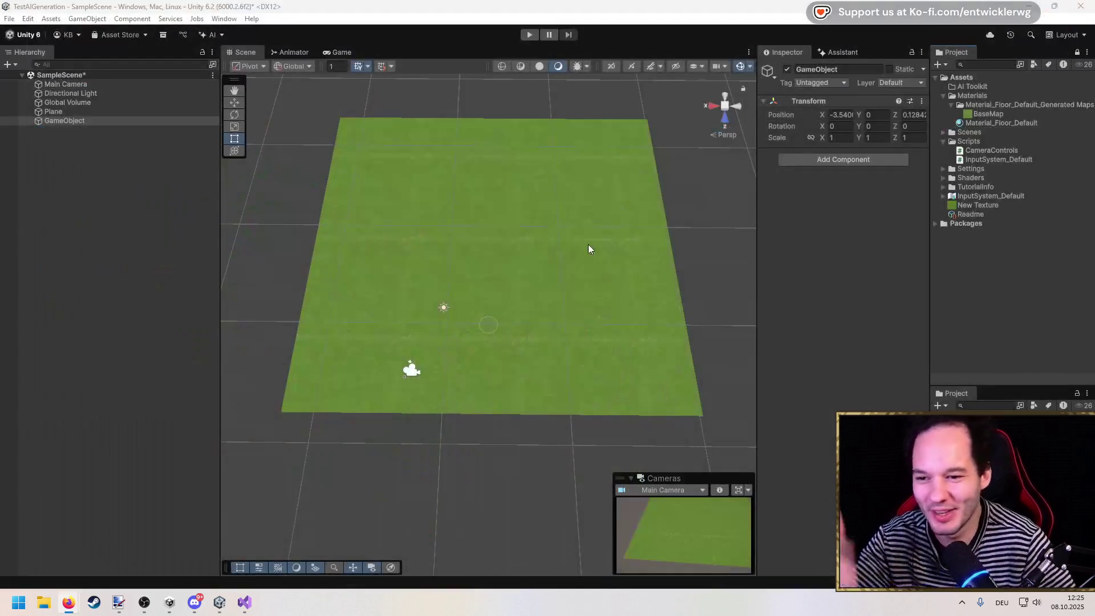
Clear the Hierarchy selection and save SampleScene.
scroll(495, 208, up, 5)
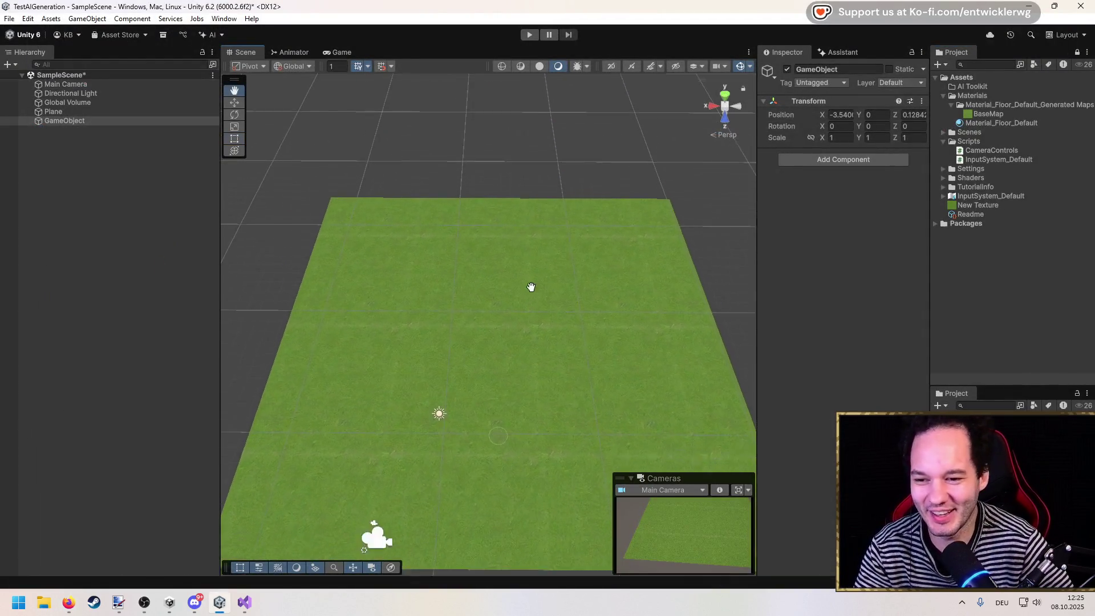
scroll(519, 263, down, 1)
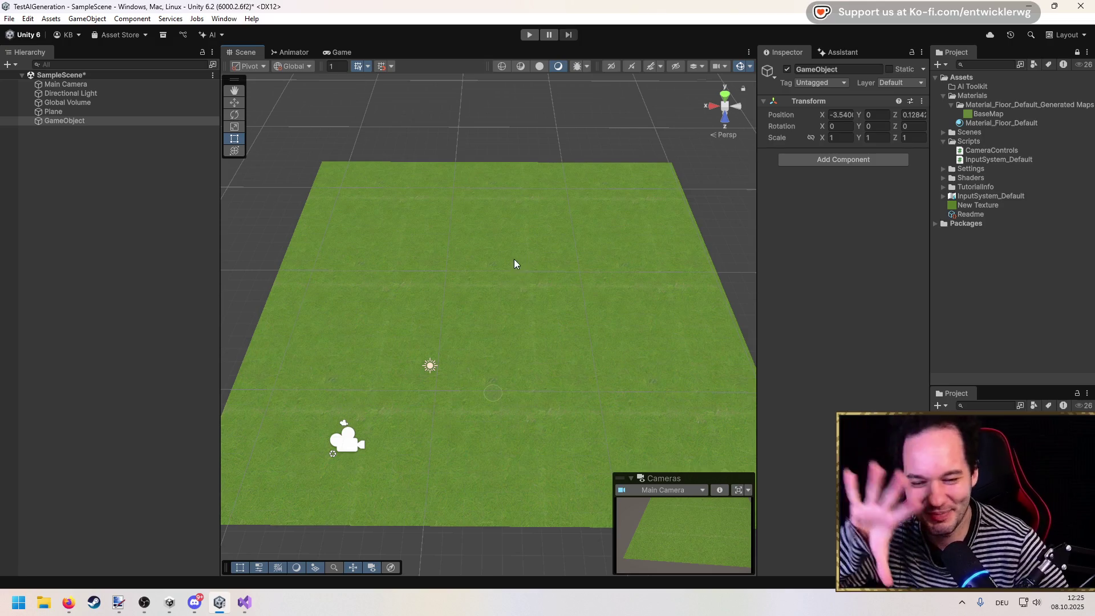
click(155, 227)
key(ctrl+s)
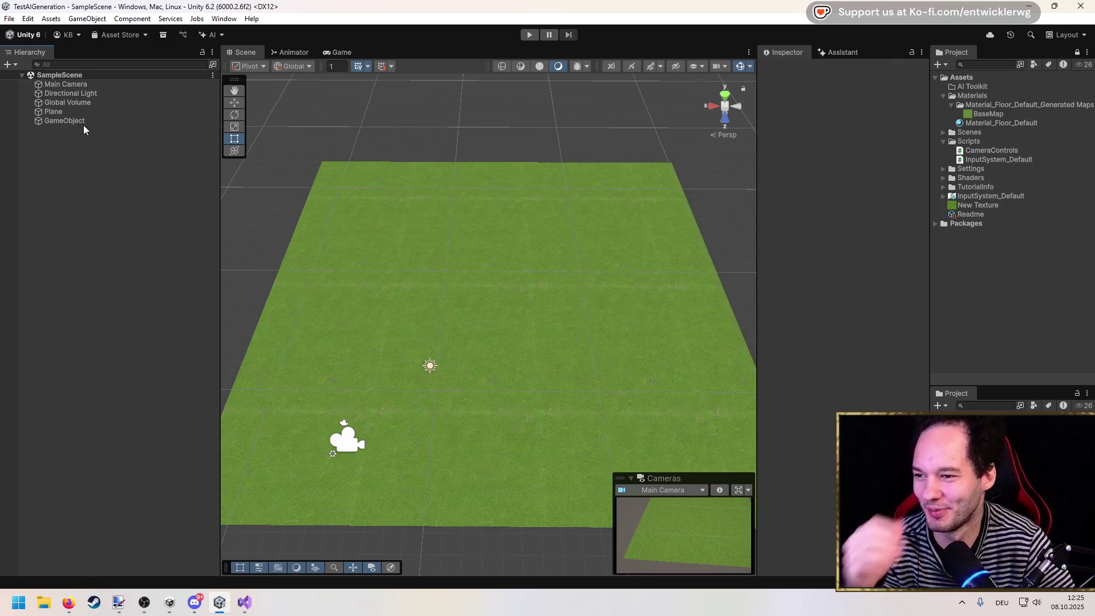
Select the Plane, glance at the DuckDuckGo results in Firefox, then minimize the browser.
click(80, 122)
click(68, 114)
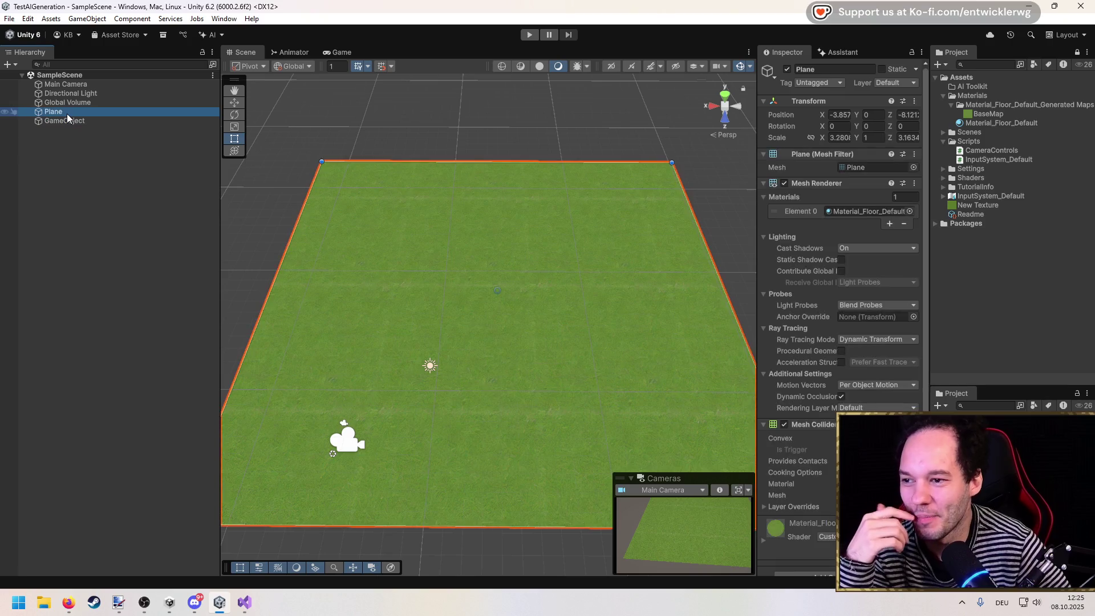
scroll(428, 220, down, 2)
scroll(375, 213, up, 1)
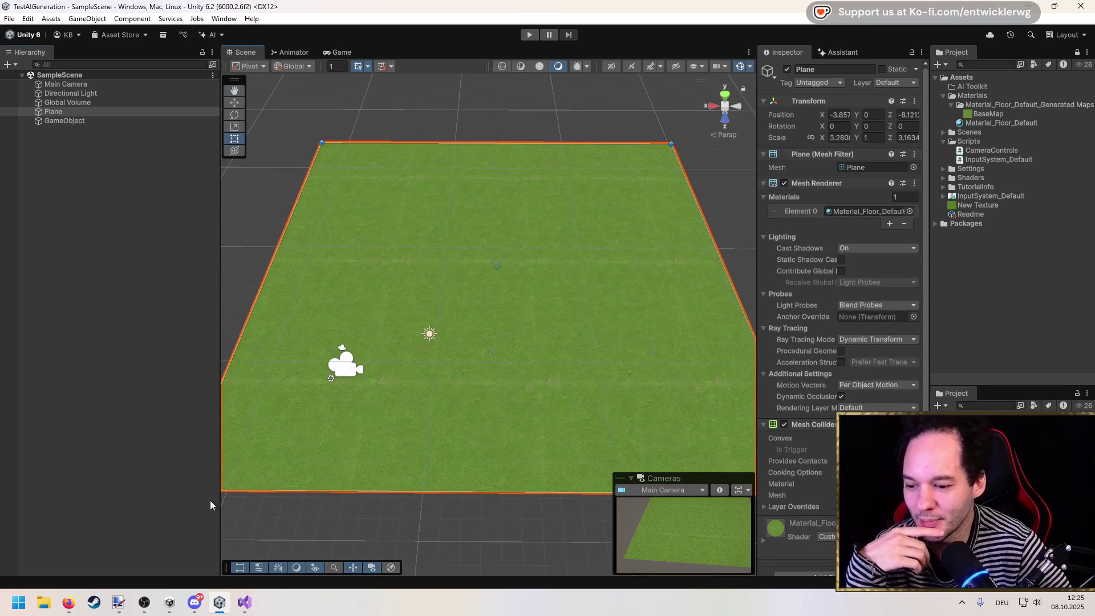
click(74, 608)
click(431, 539)
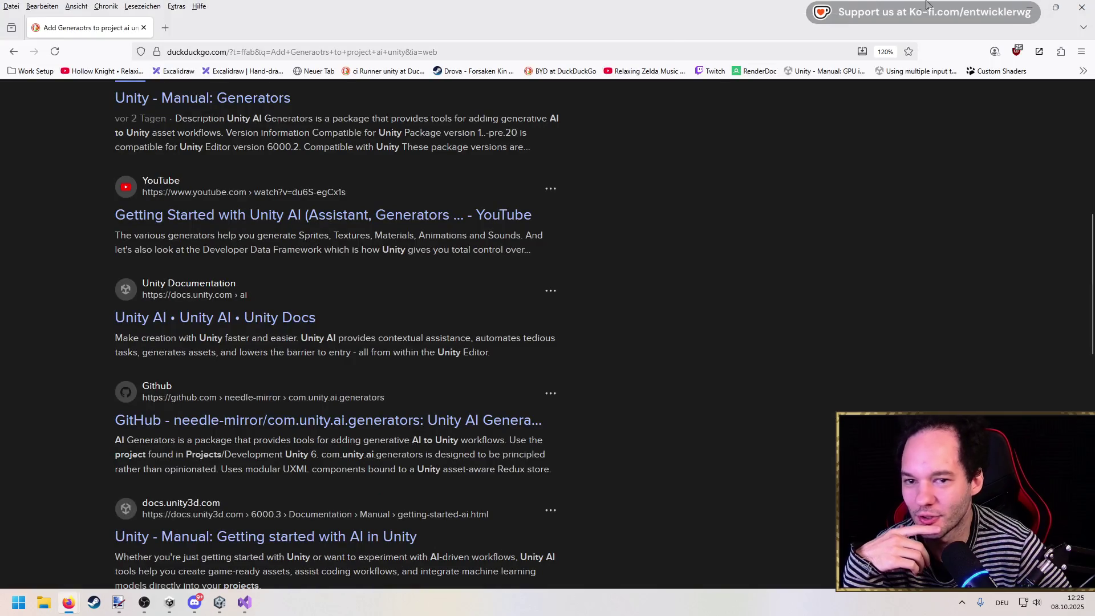
click(1032, 10)
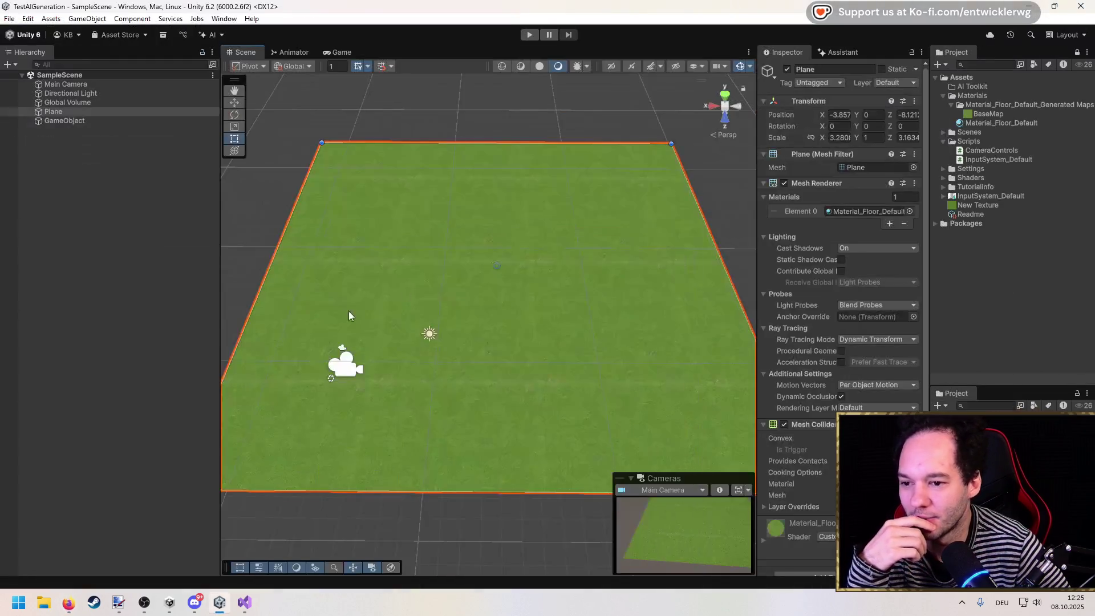
Reselect the Plane in the Hierarchy.
click(64, 134)
click(66, 112)
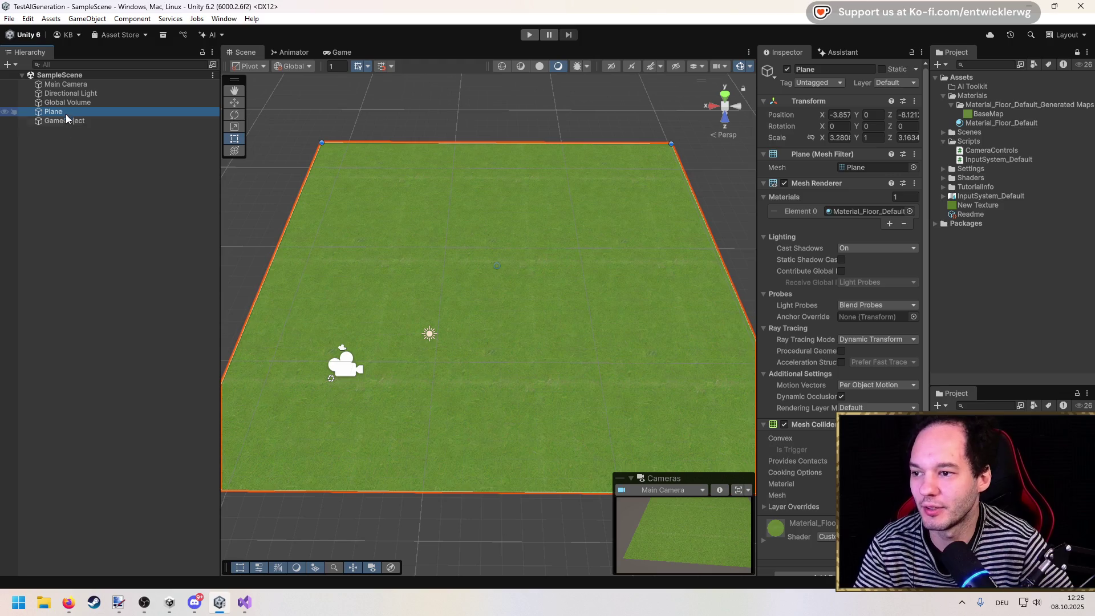
click(61, 137)
click(63, 112)
Duplicate the Plane and create a new empty object named Floor.
key(ctrl+d)
right_click(60, 171)
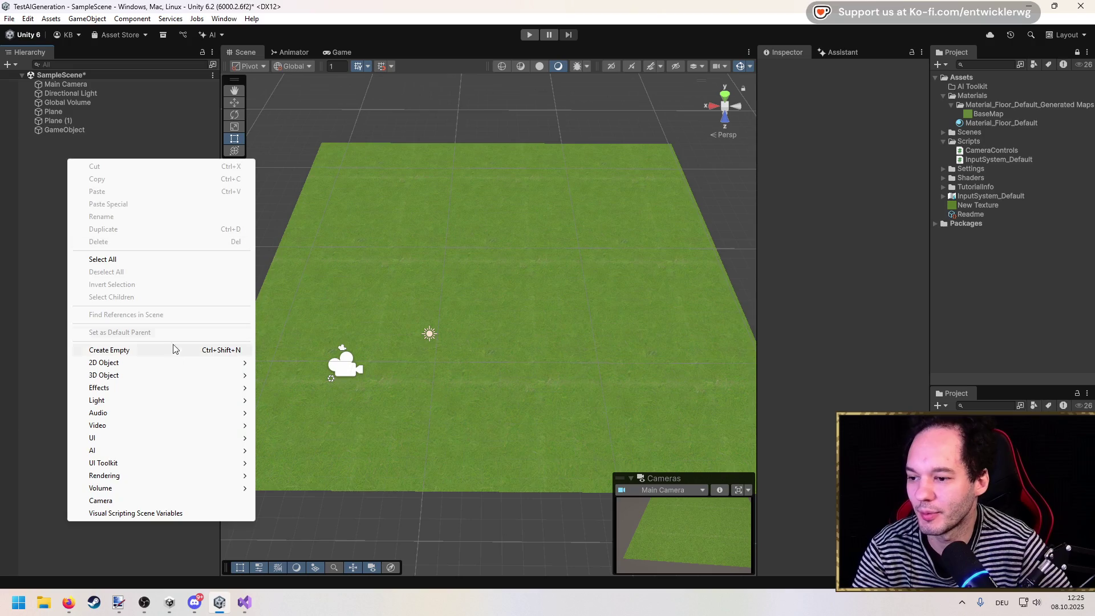
click(172, 350)
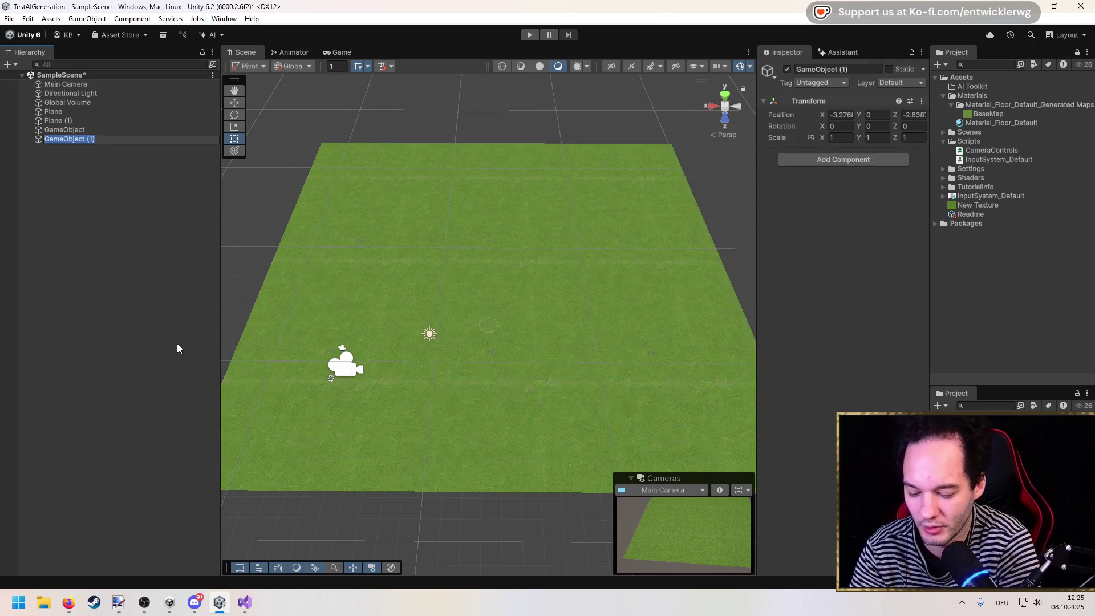
text(Floor)
key(Return)
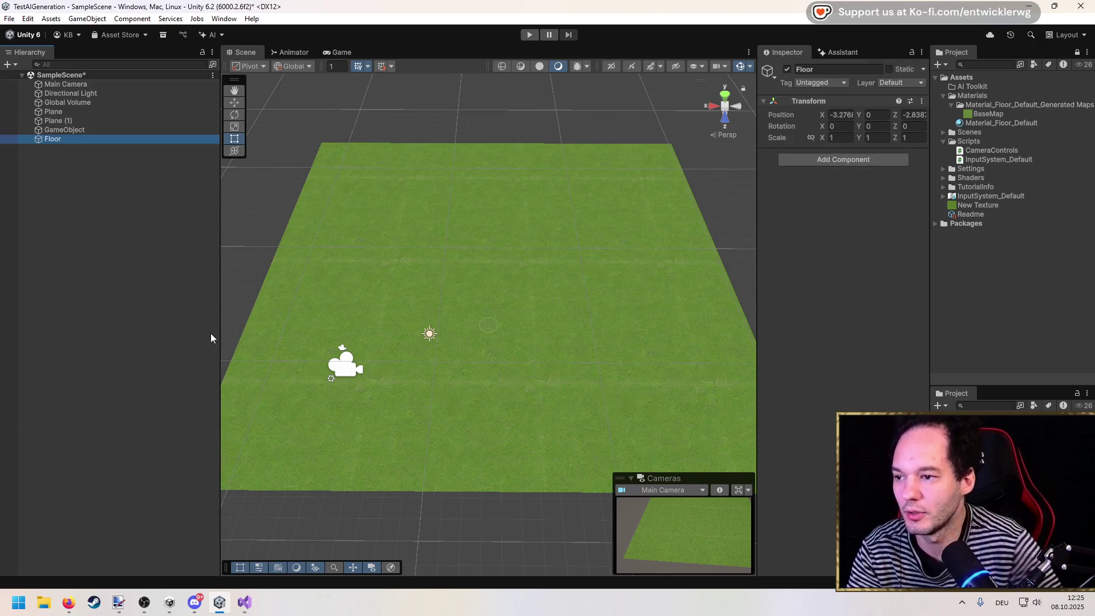
Parent both planes under Floor and inspect Plane (1)'s rendering layer mask without changes.
click(85, 121)
shift+click(67, 112)
drag(66, 114, 64, 132)
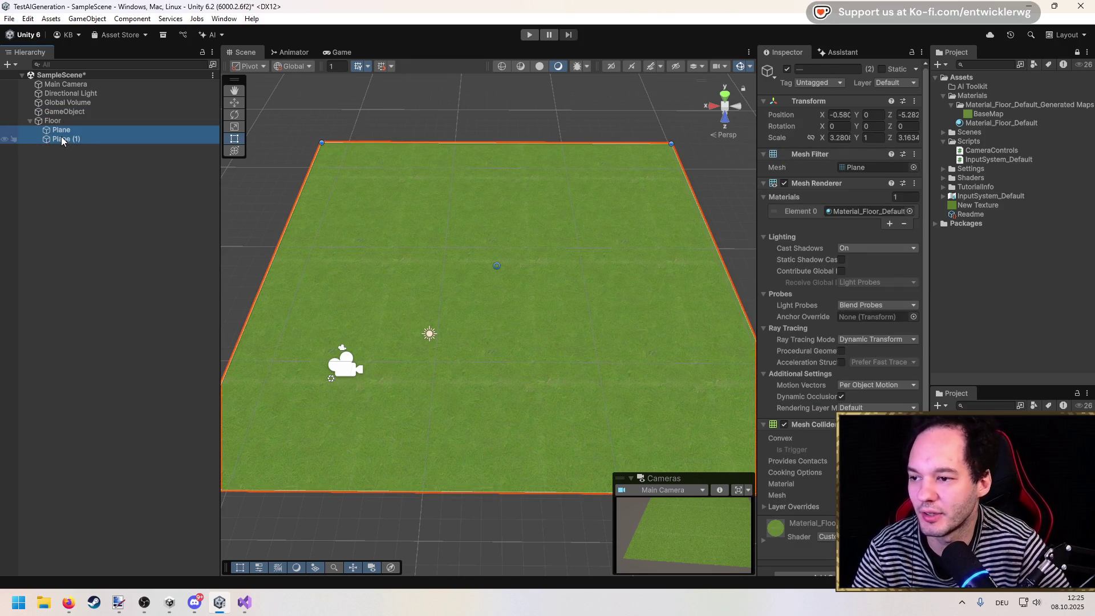
click(64, 133)
click(64, 139)
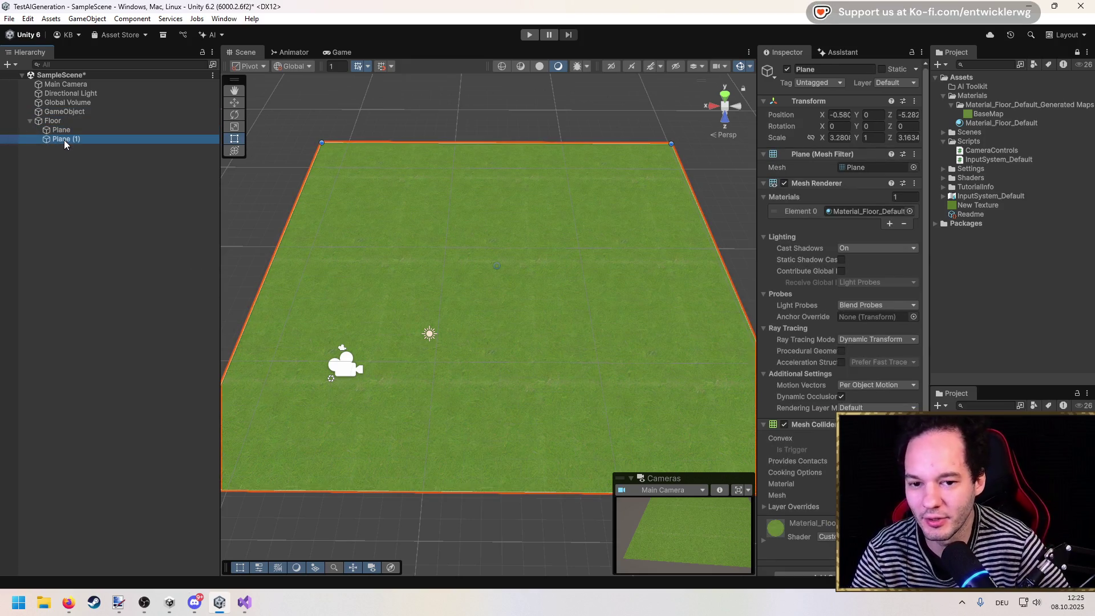
drag(757, 250, 648, 254)
click(772, 407)
click(720, 409)
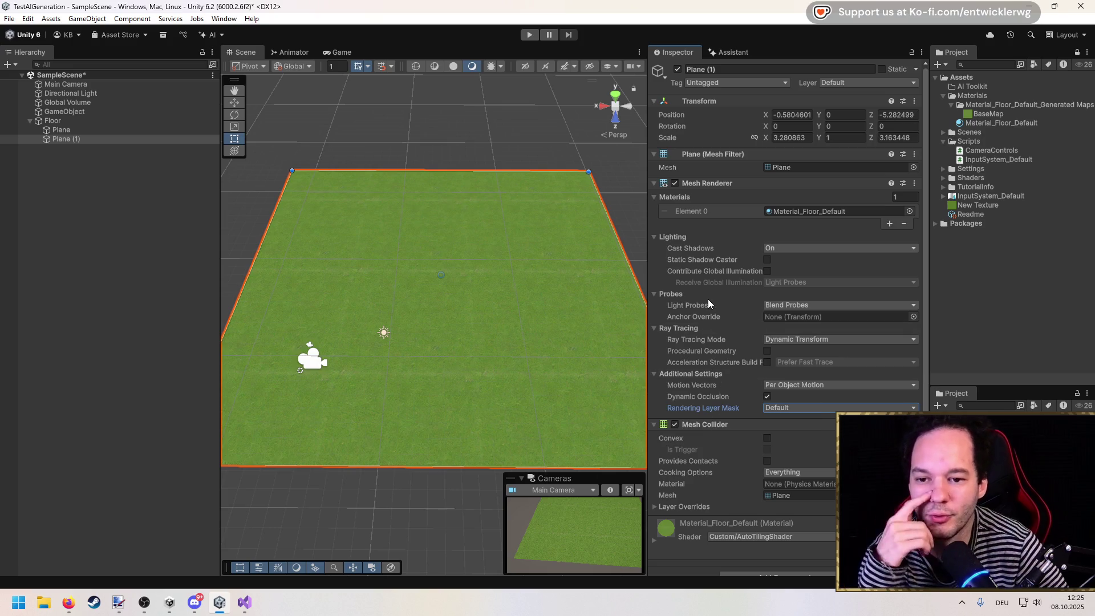
Rename Plane (1) to GridSelection and save the scene.
click(112, 139)
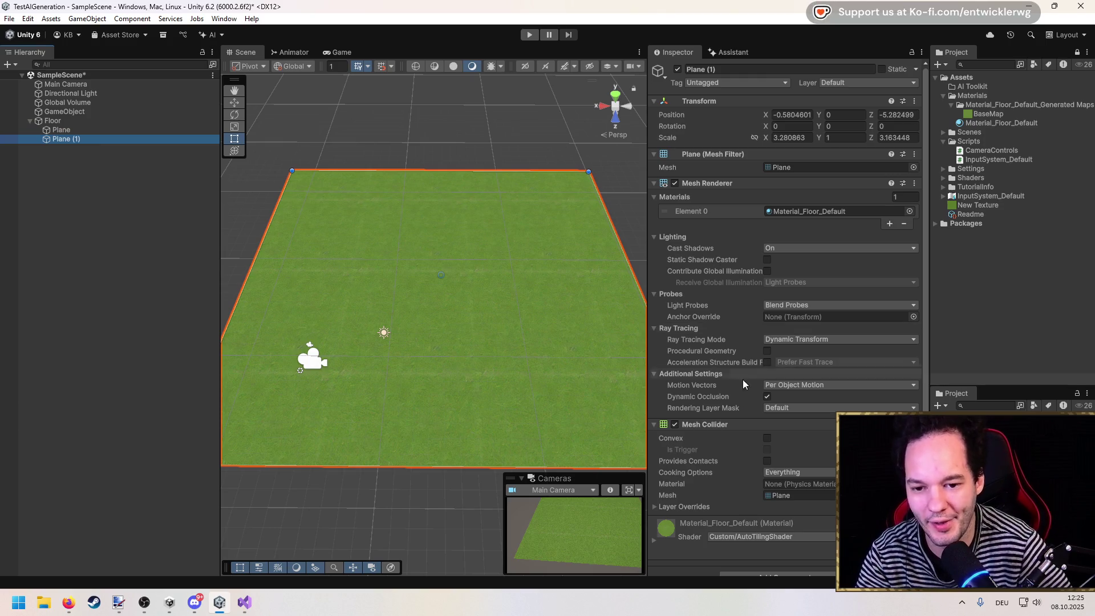
click(77, 140)
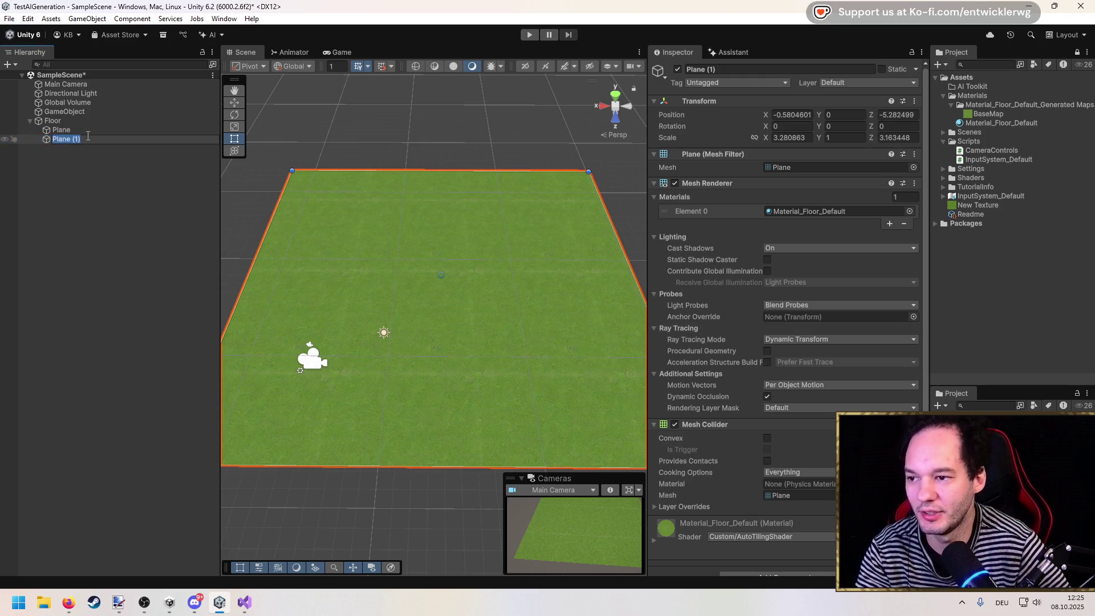
text(GridSelection)
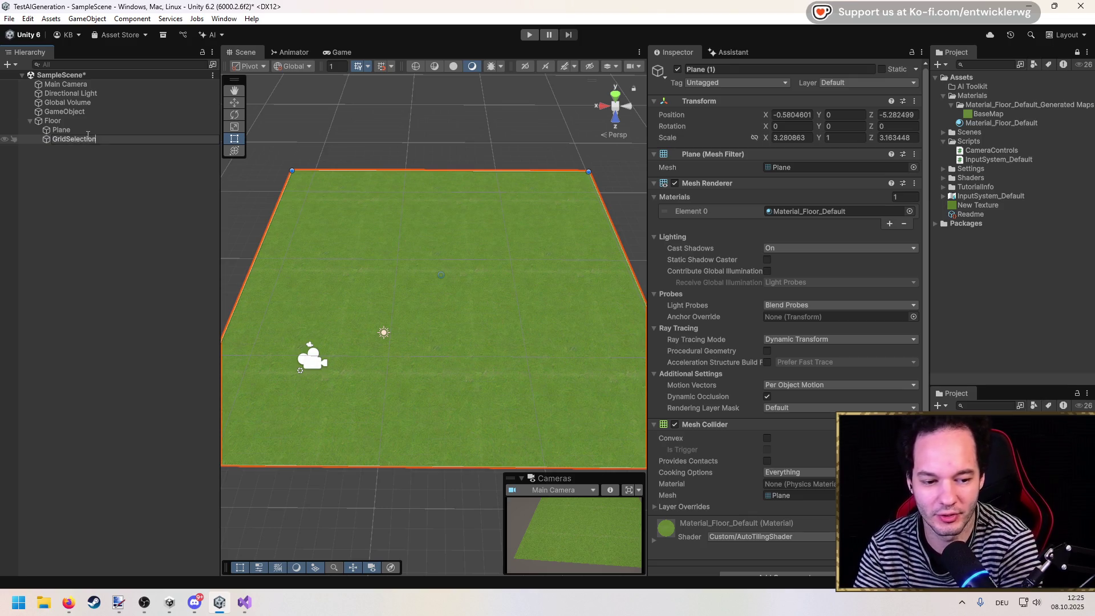
key(Return)
click(8, 213)
key(ctrl+s)
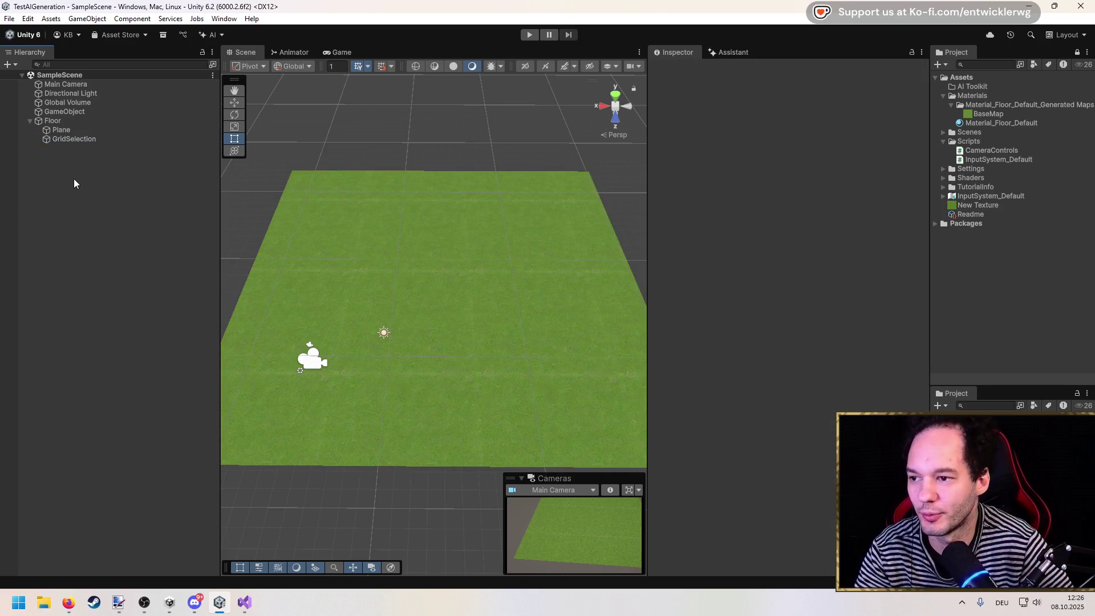
Duplicate Material_Floor_Default and name the copy Material_Floor_Grid.
click(75, 139)
click(812, 212)
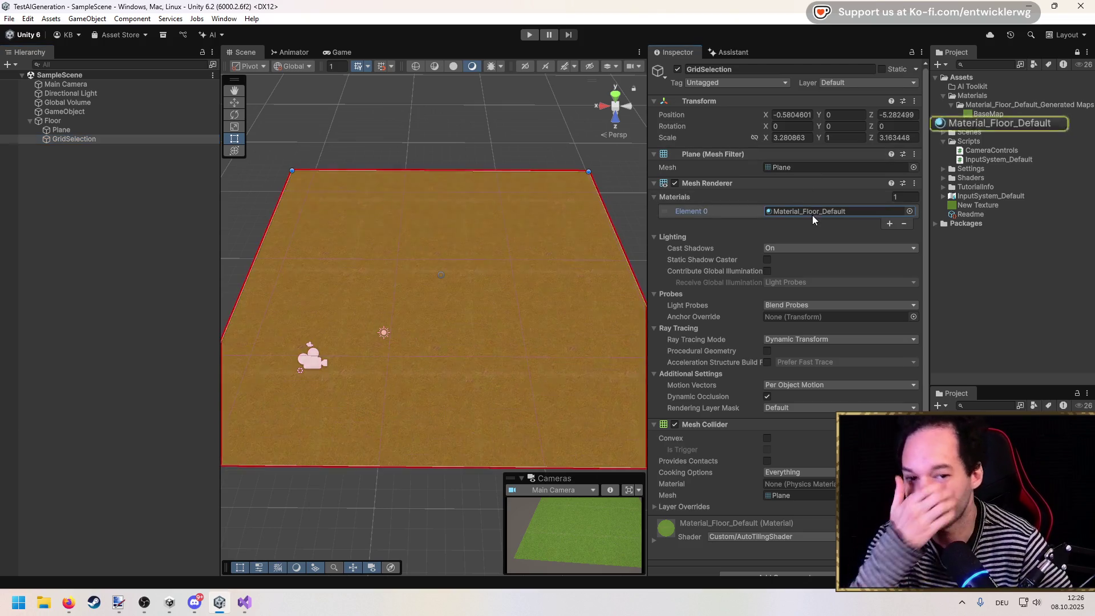
click(1015, 125)
key(ctrl+d)
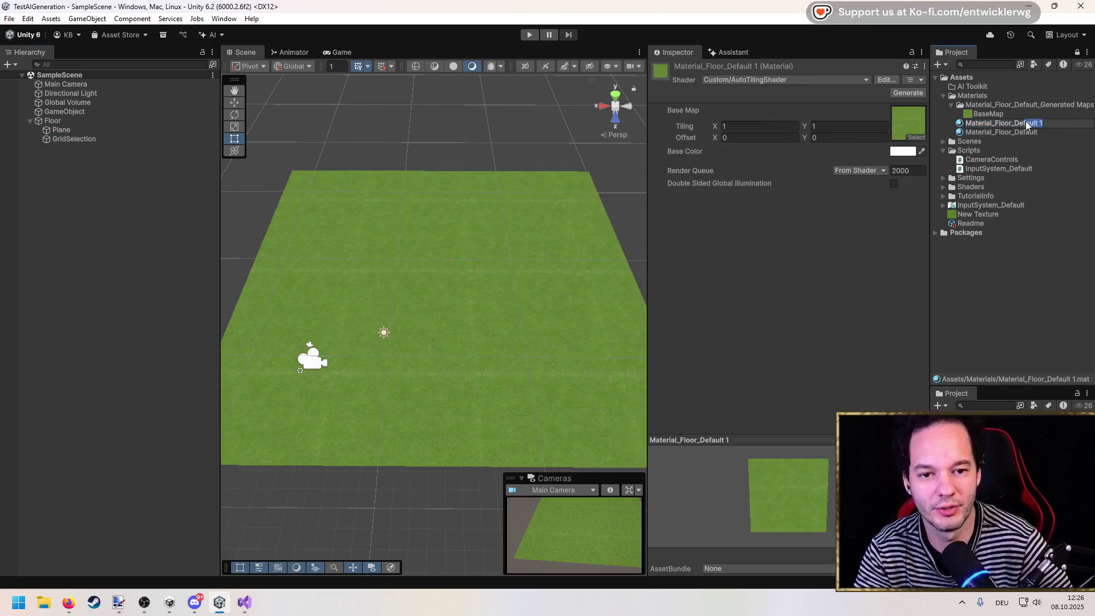
text(Grid)
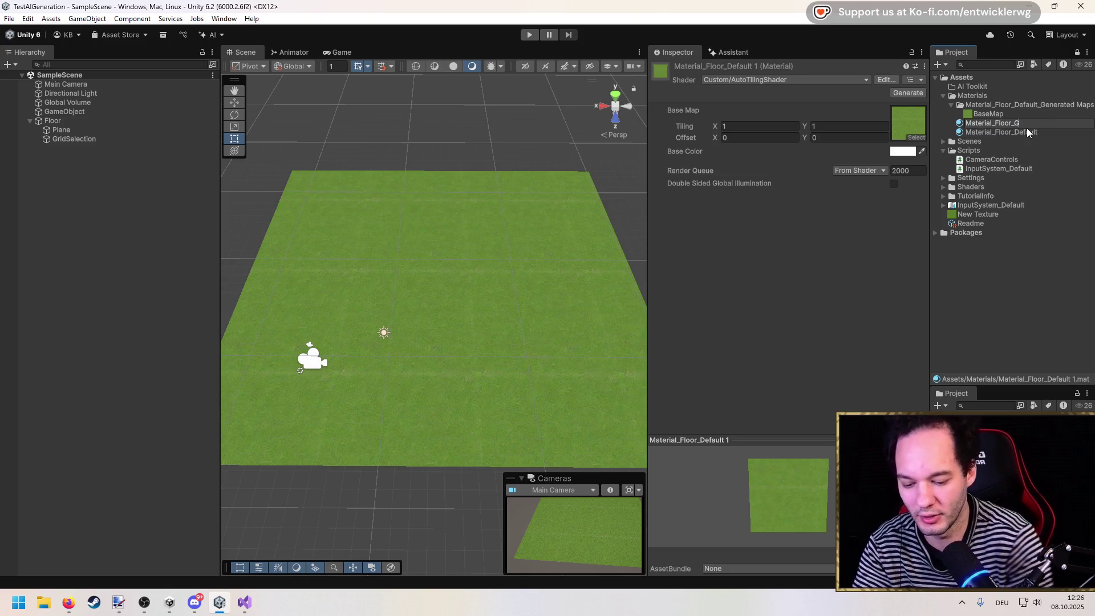
key(Return)
In Material_Floor_Grid's AI texture generator, choose the Grid Tiles pattern as reference.
click(904, 93)
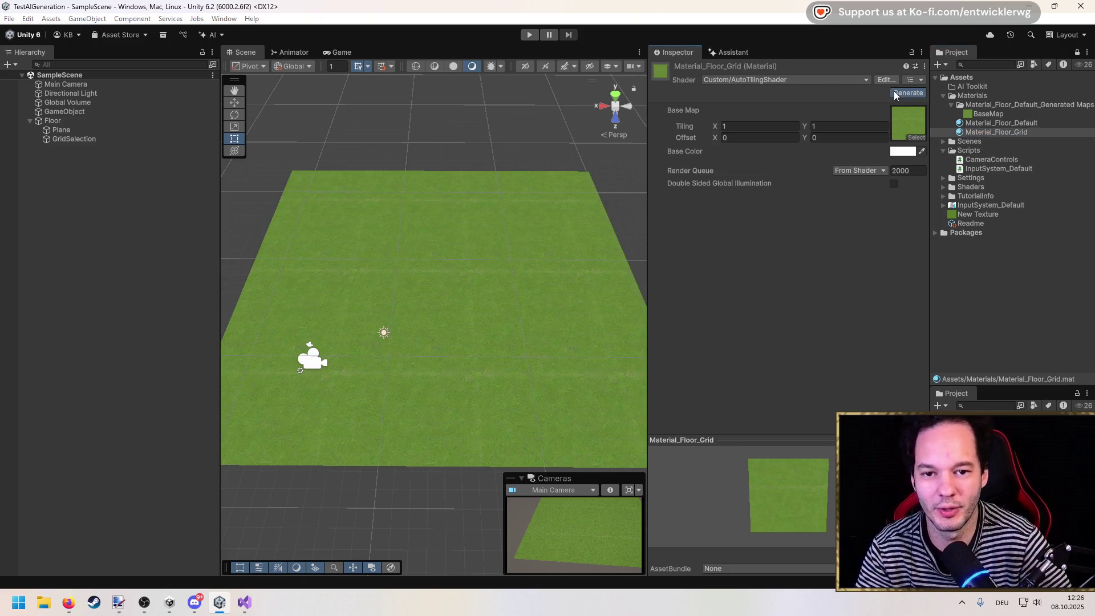
drag(200, 232, 408, 118)
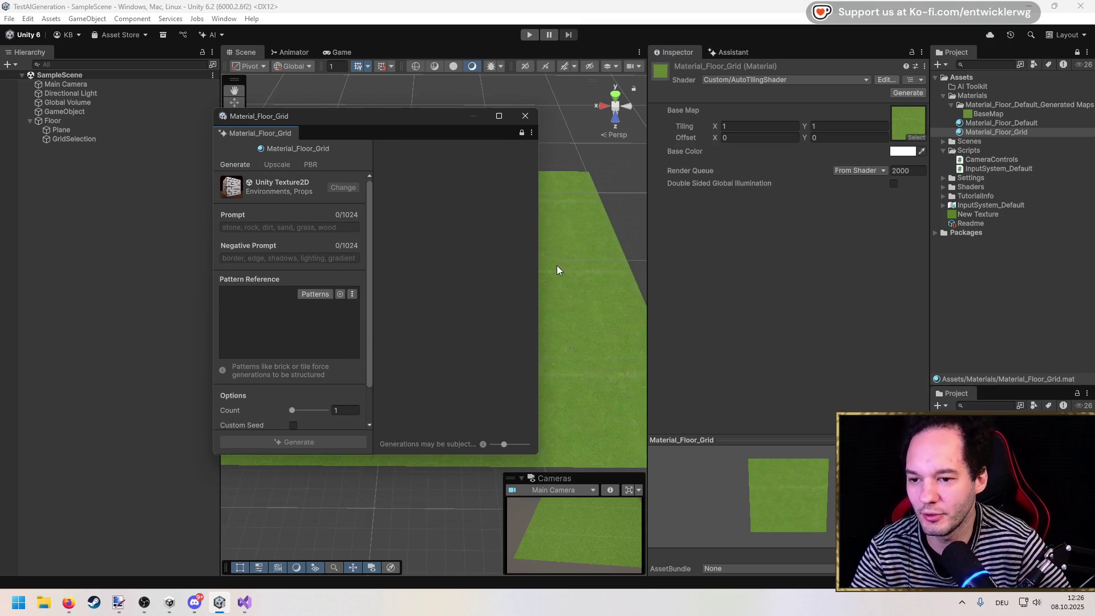
drag(541, 259, 634, 259)
scroll(348, 348, down, 3)
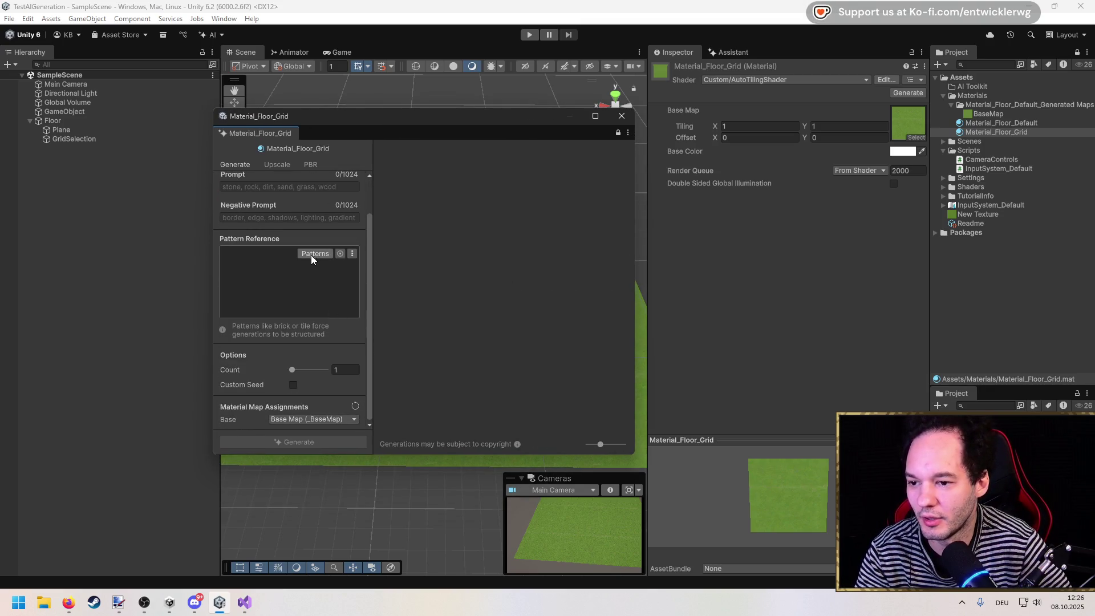
click(312, 254)
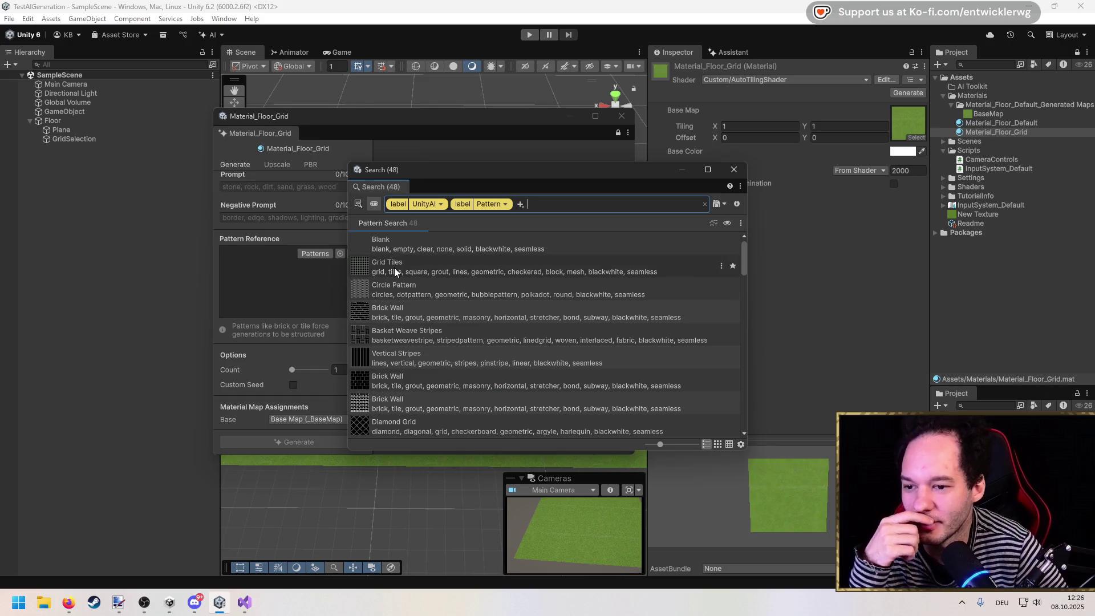
scroll(394, 267, down, 10)
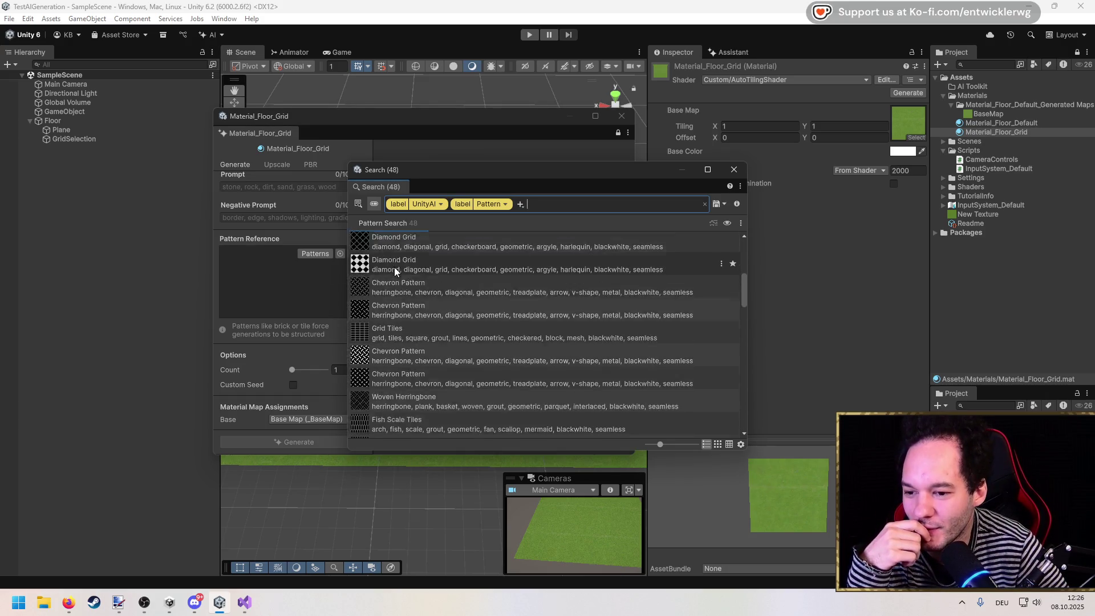
scroll(395, 267, down, 10)
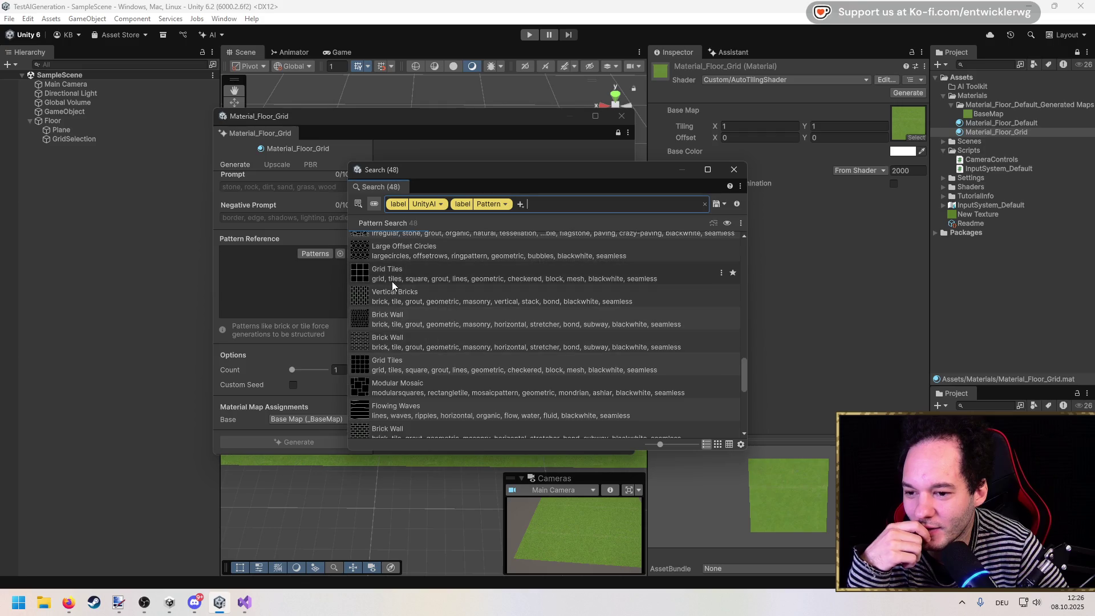
double_click(398, 272)
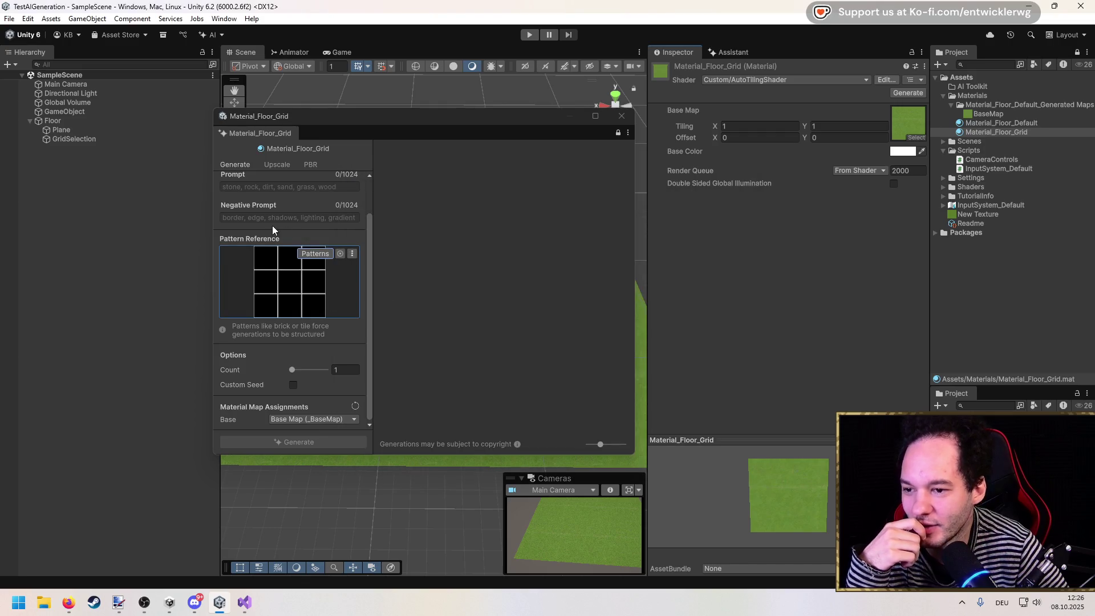
Begin the generation prompt with 'Generate a texture where just'.
click(281, 187)
scroll(362, 235, up, 3)
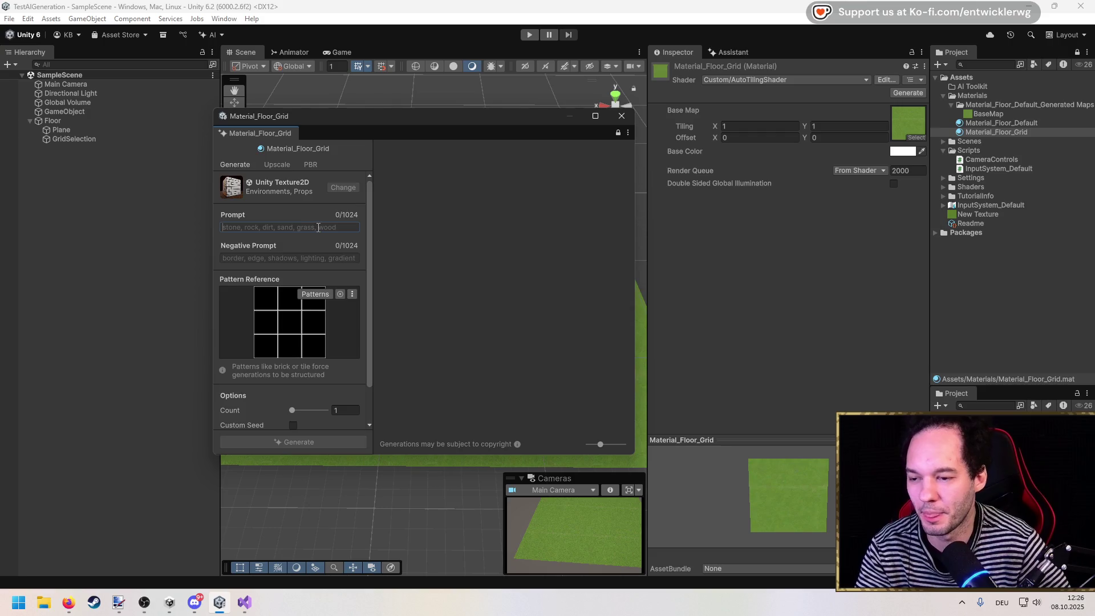
text(Generate a texture where just)
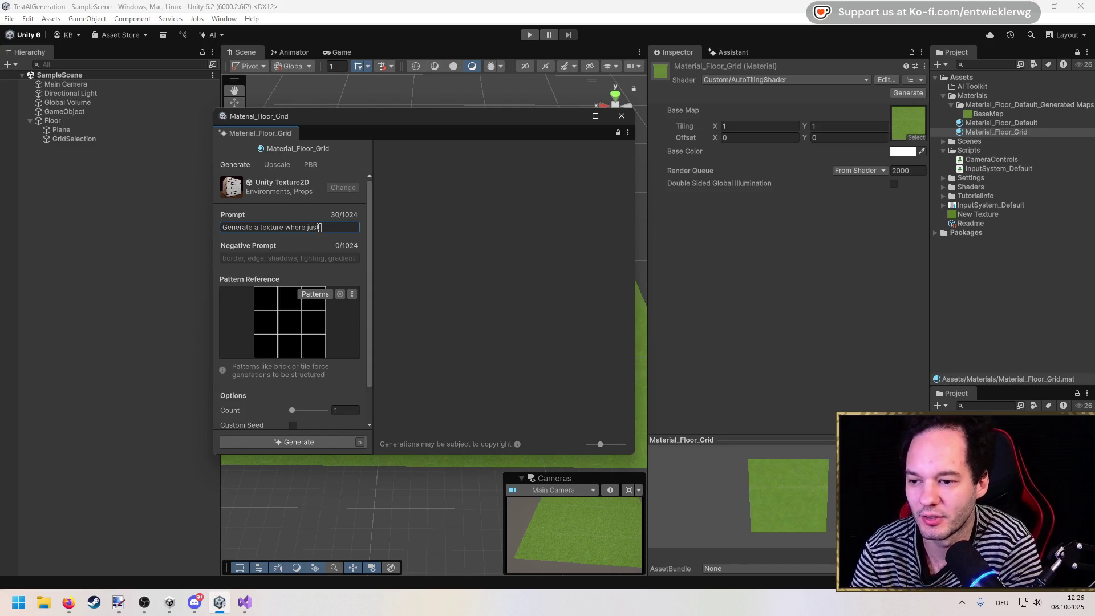
Rewrite the prompt to request a texture with 8x8 tiles where only the borders show.
text(line)
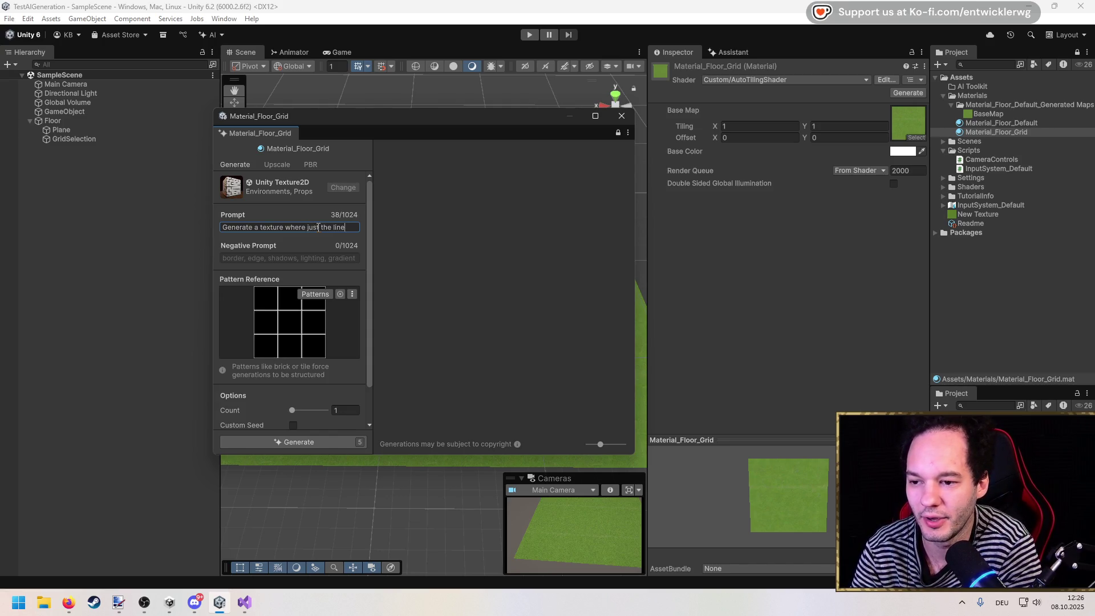
key(BackSpace)
key(BackSpace)
key(BackSpace)
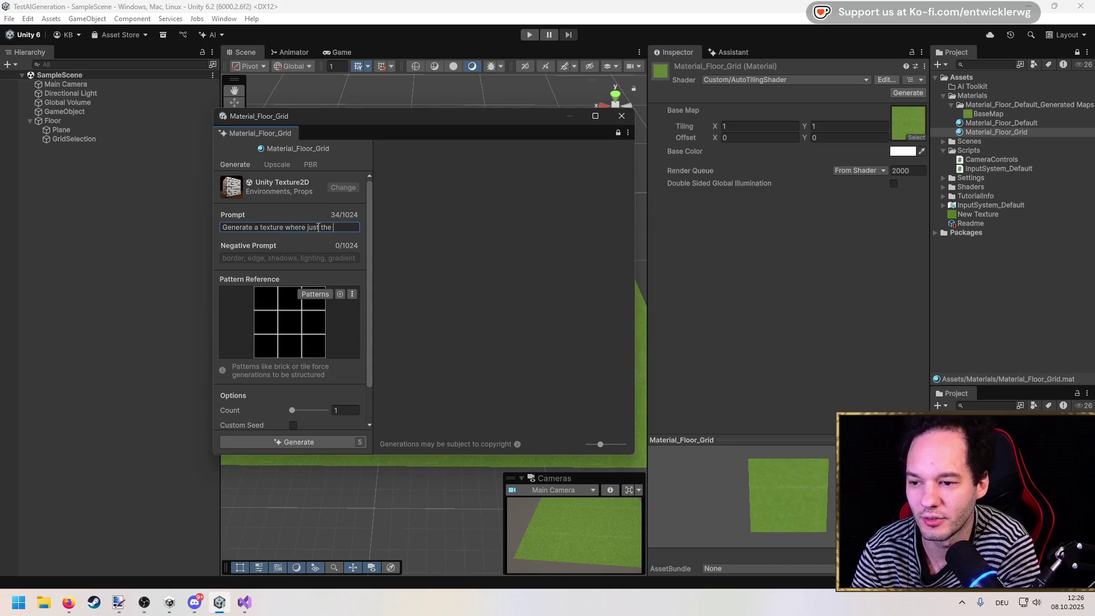
text(border)
key(ctrl+shift+Left)
key(ctrl+shift+Left)
key(ctrl+shift+Left)
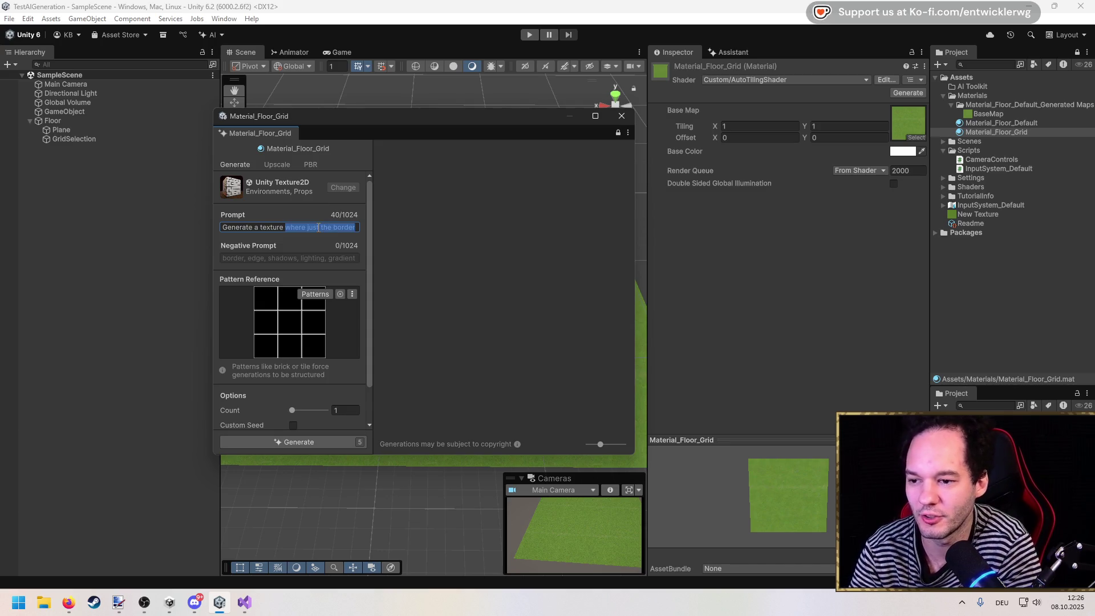
text(wher)
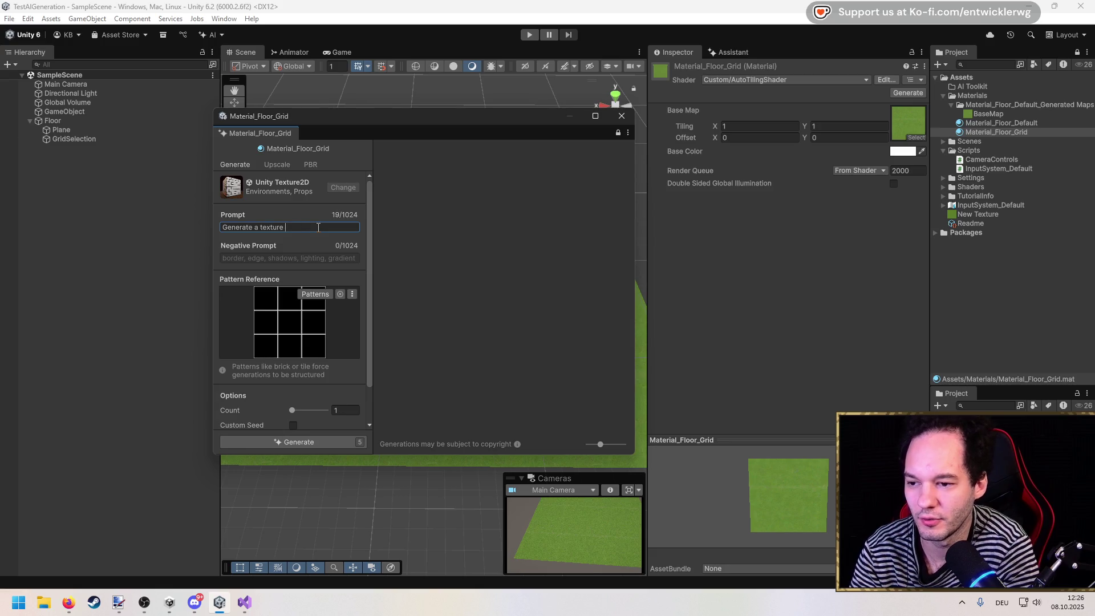
key(BackSpace)
key(BackSpace)
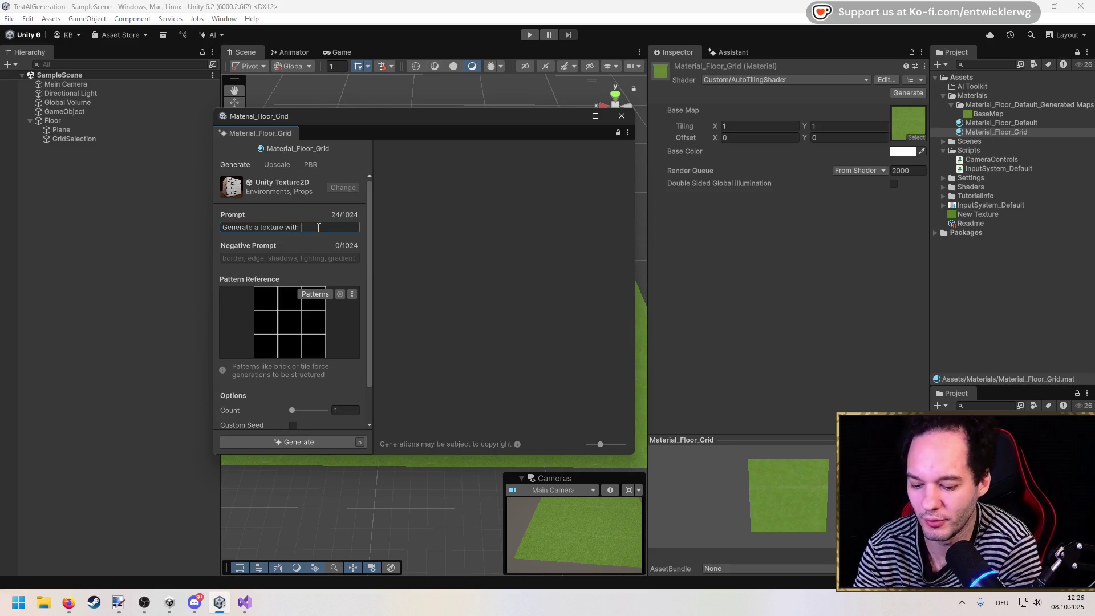
text(8x8 )
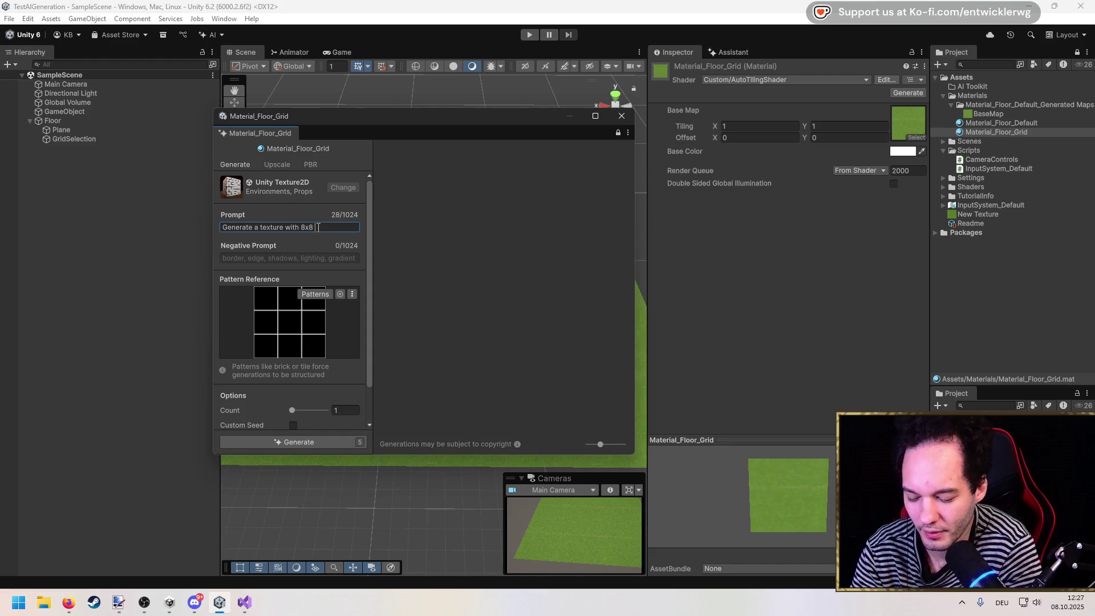
text(tiles and)
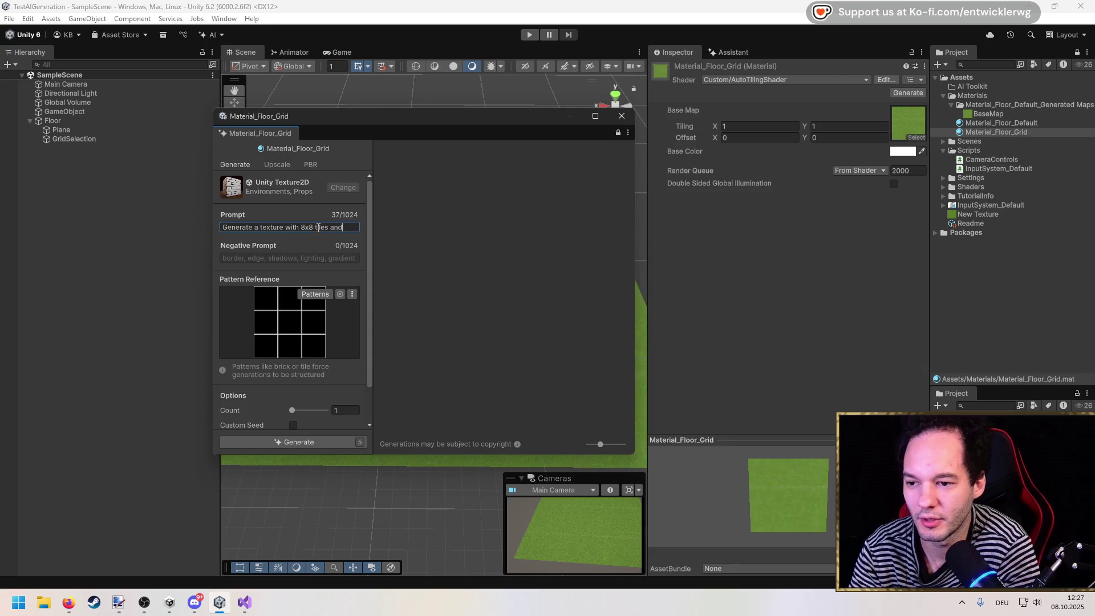
text( only the borders are visible.)
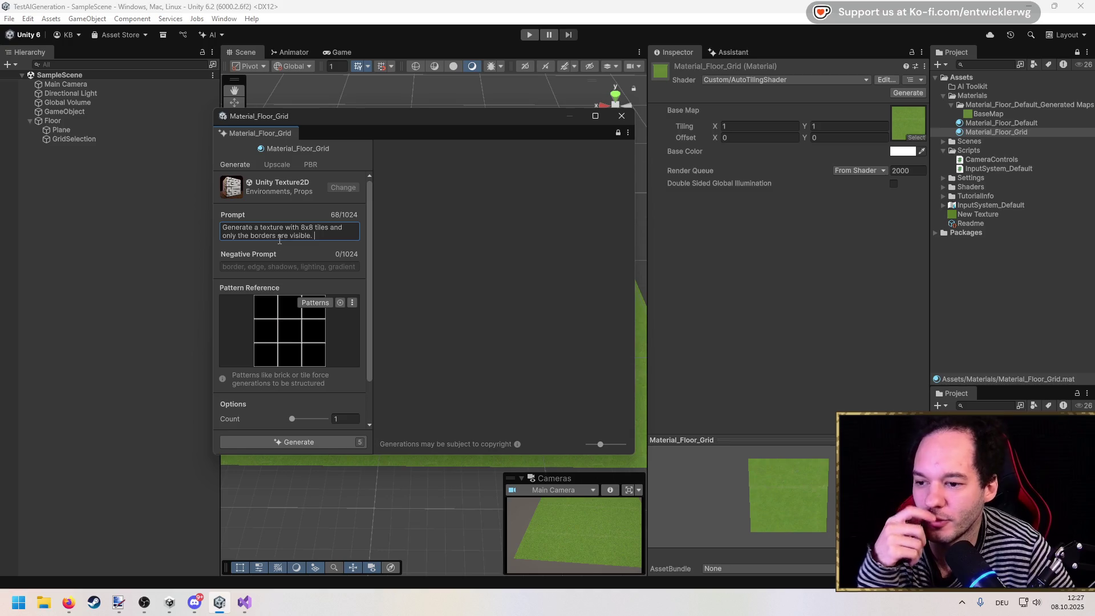
Finish the prompt with 'Borders are white and everything else is transparent' and start generating.
scroll(350, 308, down, 2)
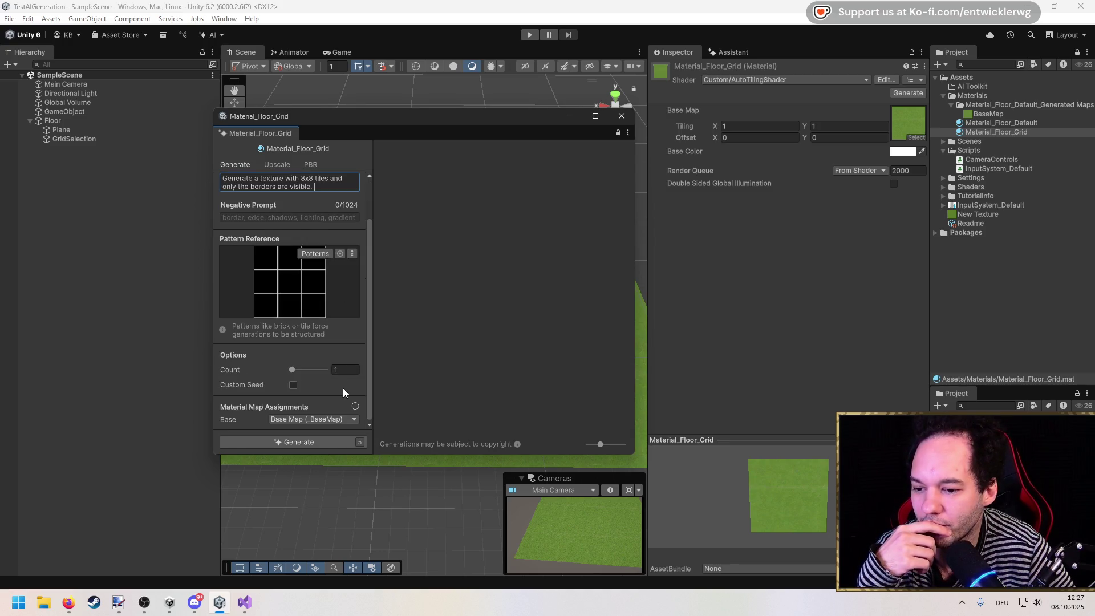
scroll(343, 354, up, 2)
text(Border)
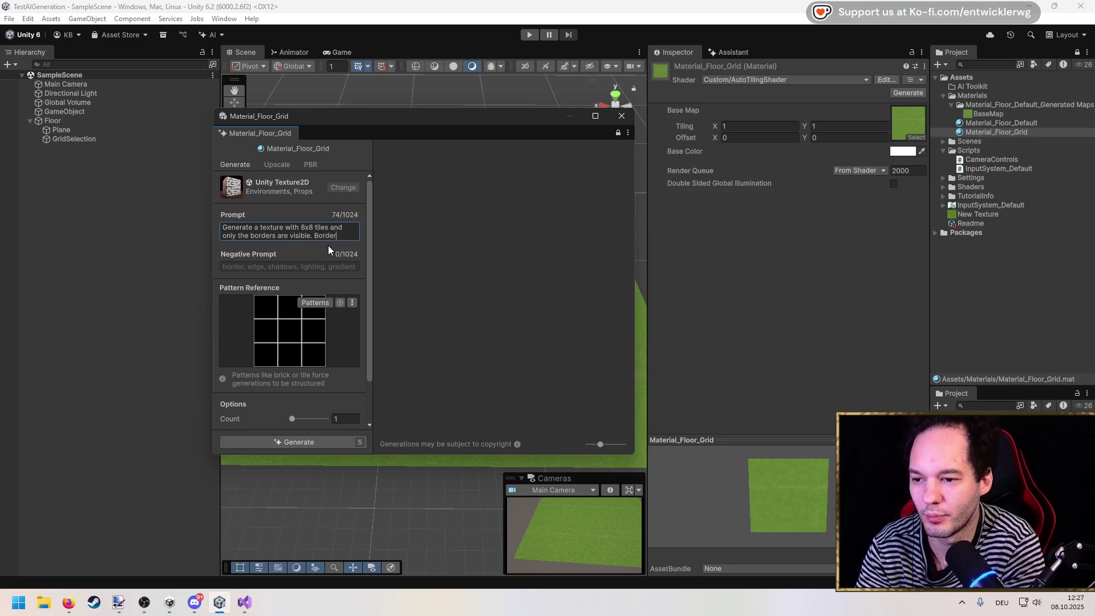
text(s are white and)
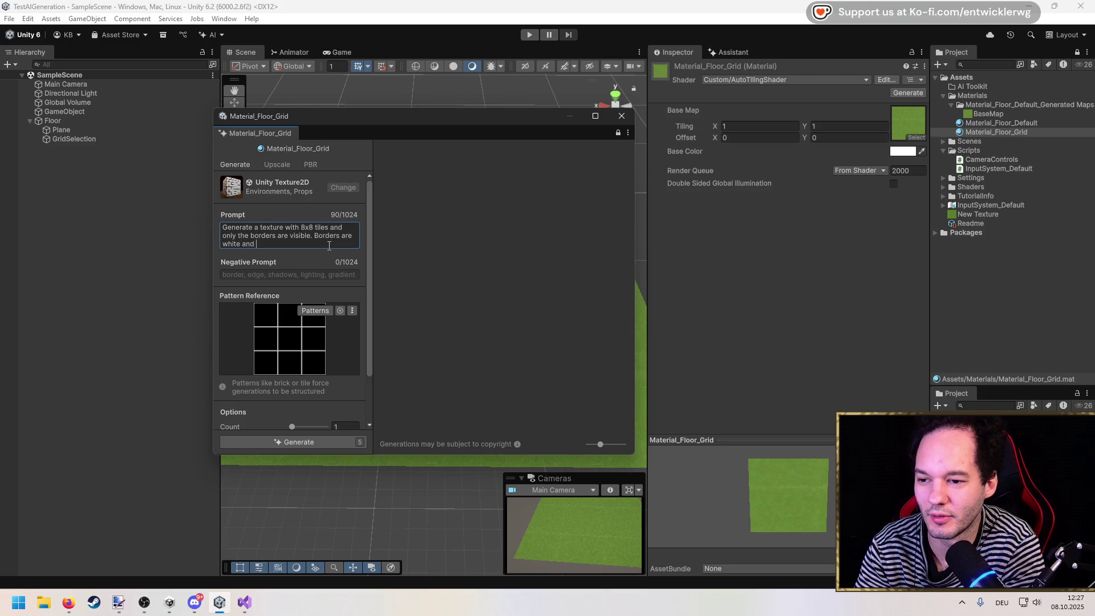
text(everything else is transparent)
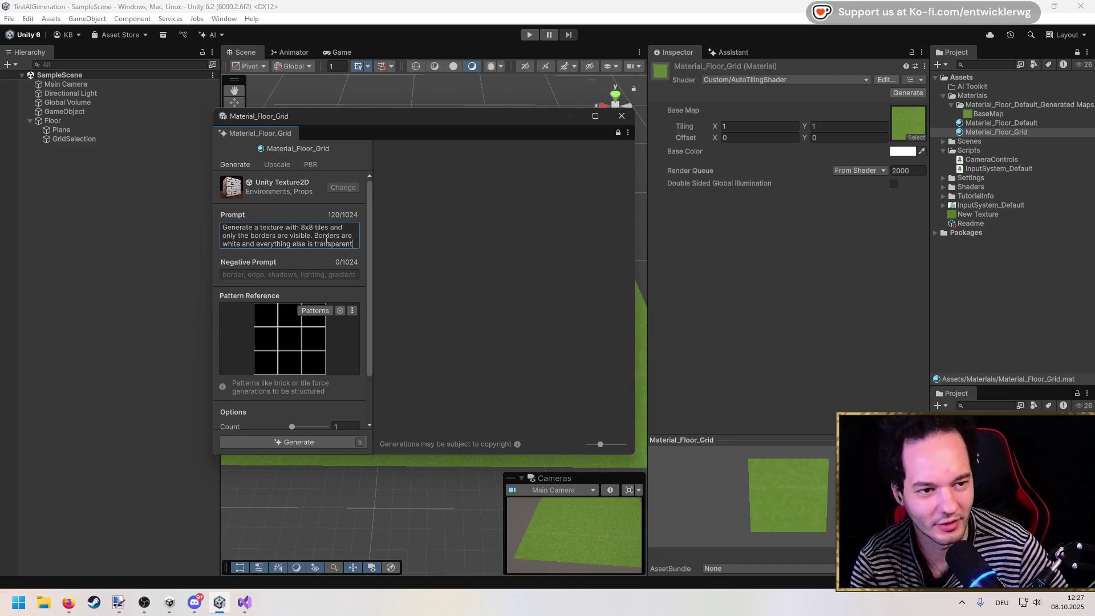
scroll(337, 305, down, 3)
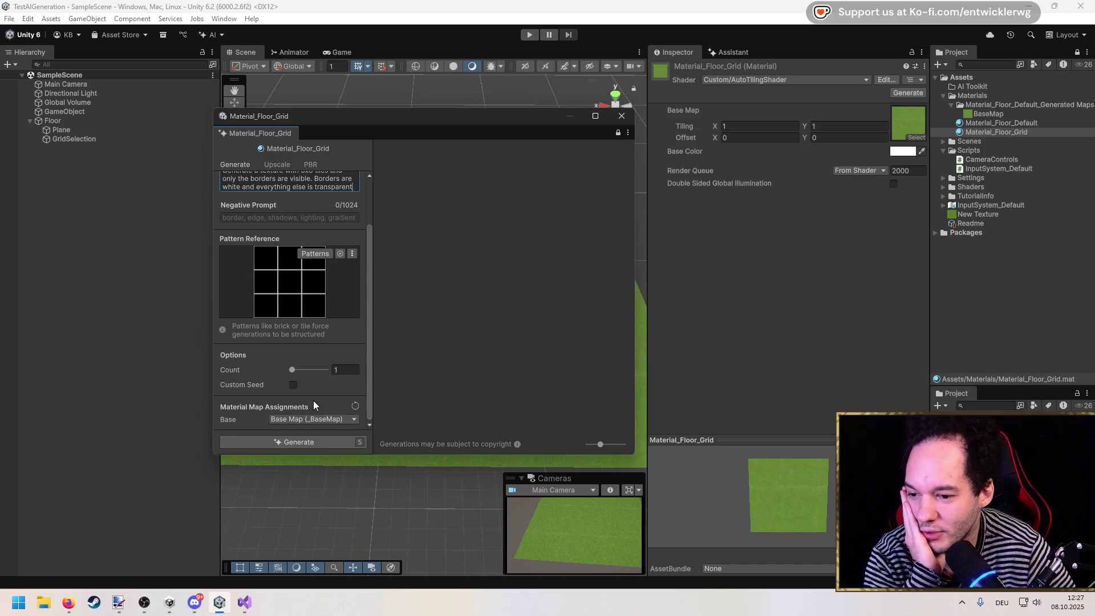
scroll(313, 400, up, 3)
scroll(311, 256, down, 3)
click(301, 440)
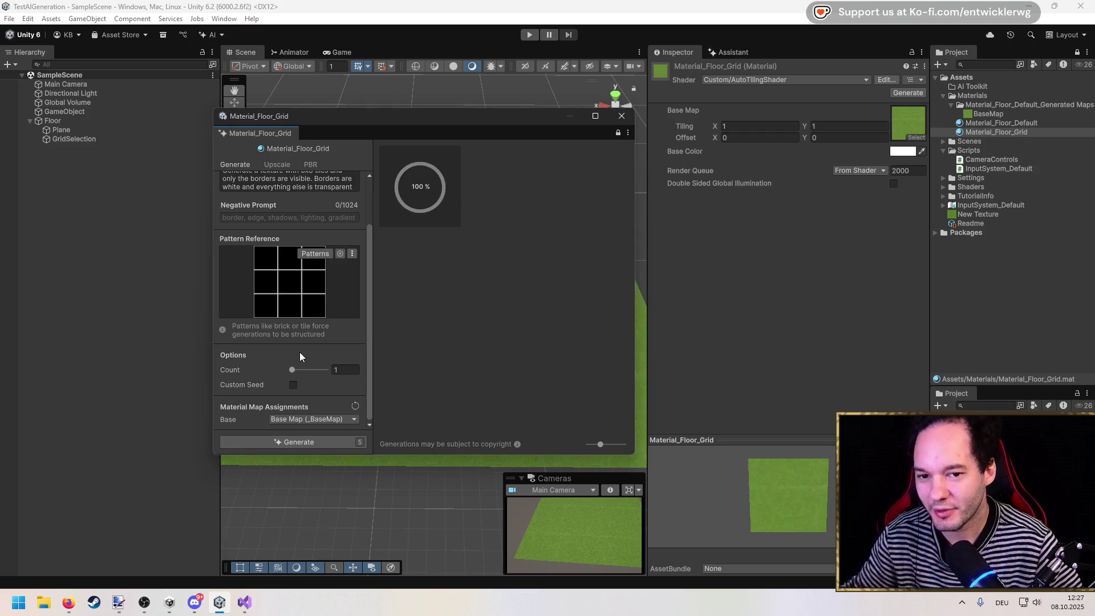
Apply the generated grid tile texture as Material_Floor_Grid's Base Map.
mouse_move(421, 189)
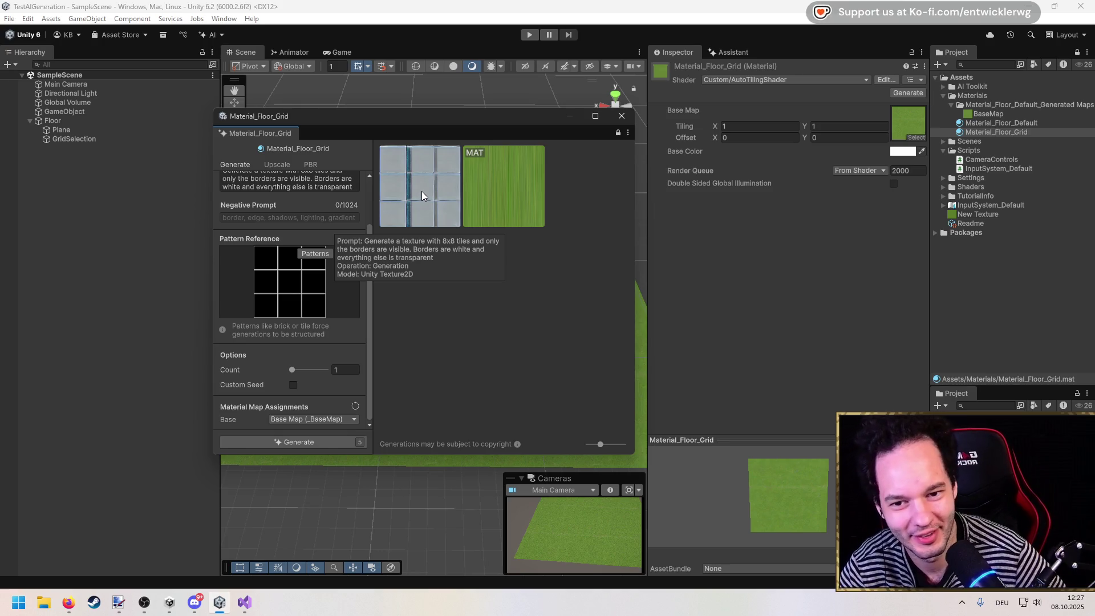
click(434, 198)
mouse_move(454, 135)
mouse_down()
mouse_move(398, 313)
mouse_move(443, 169)
mouse_move(402, 359)
mouse_up()
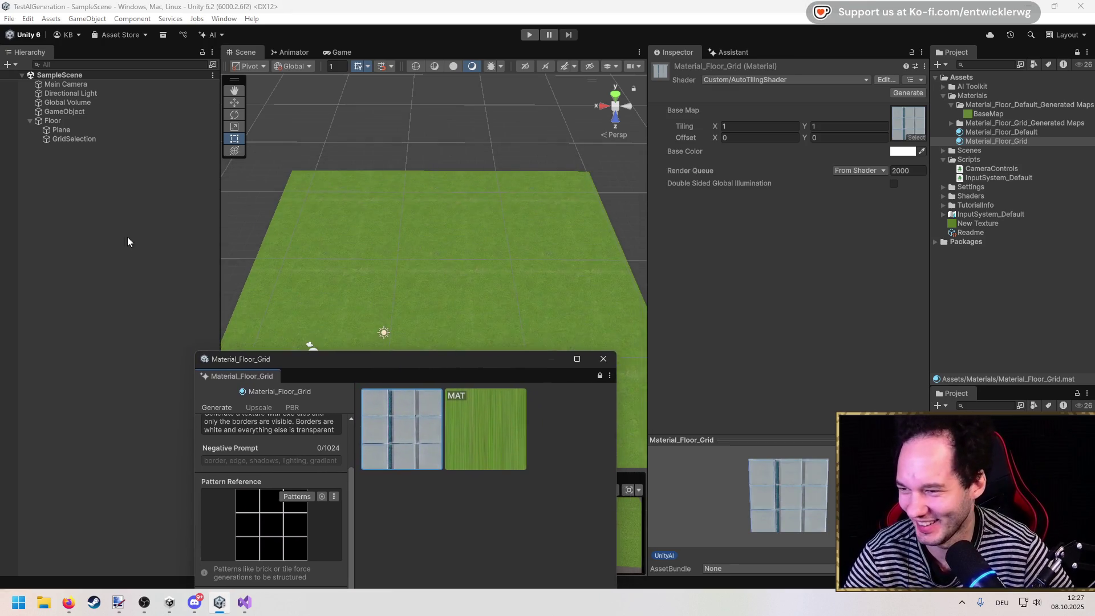
Assign Material_Floor_Grid to GridSelection's Mesh Renderer and test the tiled floor in Play mode.
click(80, 141)
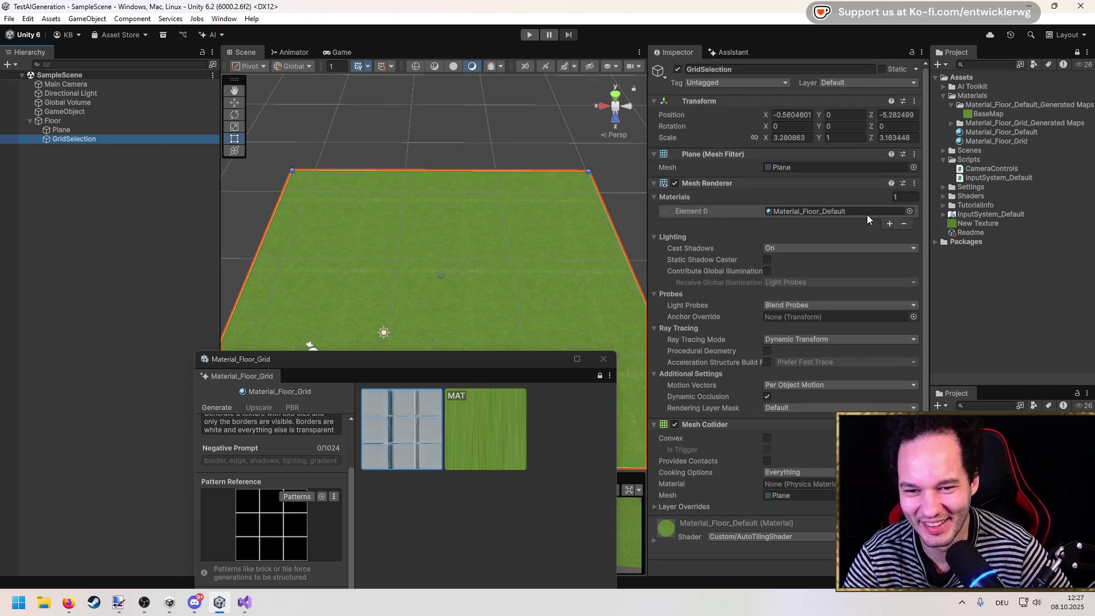
drag(998, 141, 835, 215)
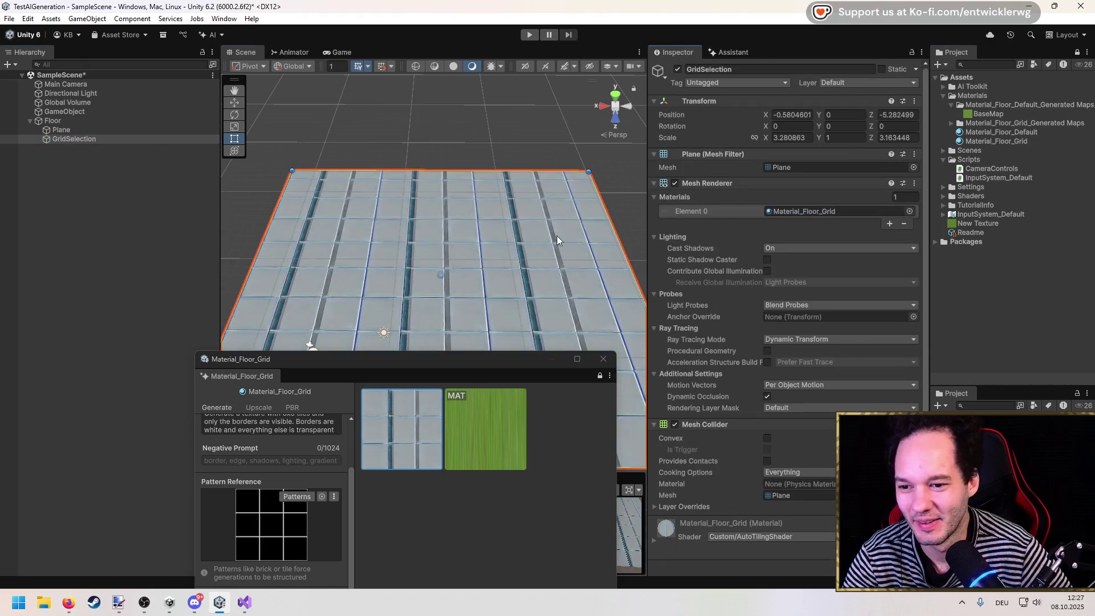
click(529, 34)
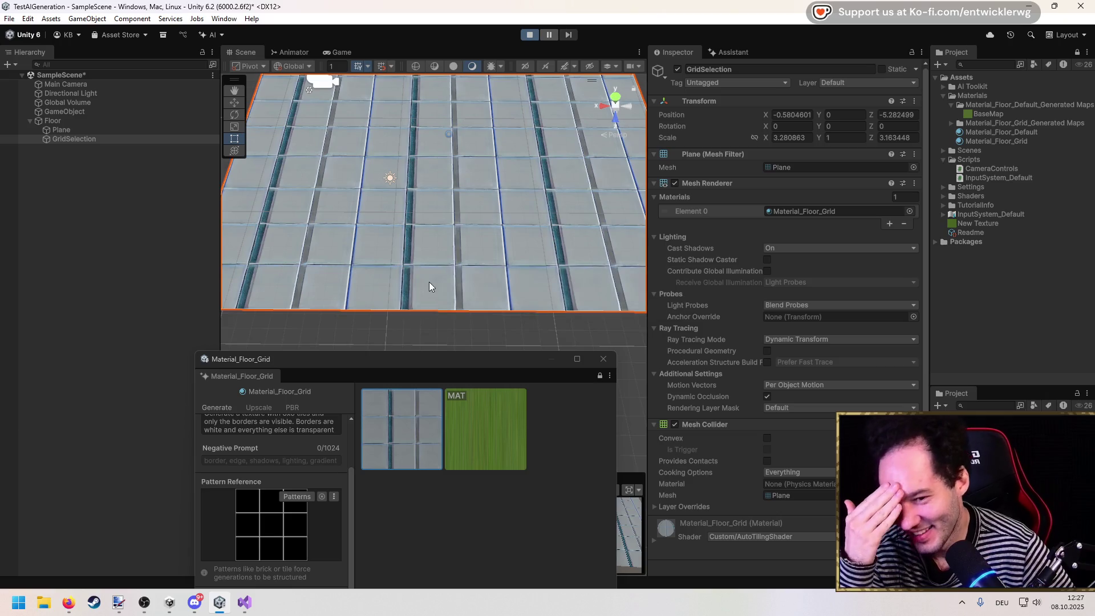
drag(411, 360, 390, 498)
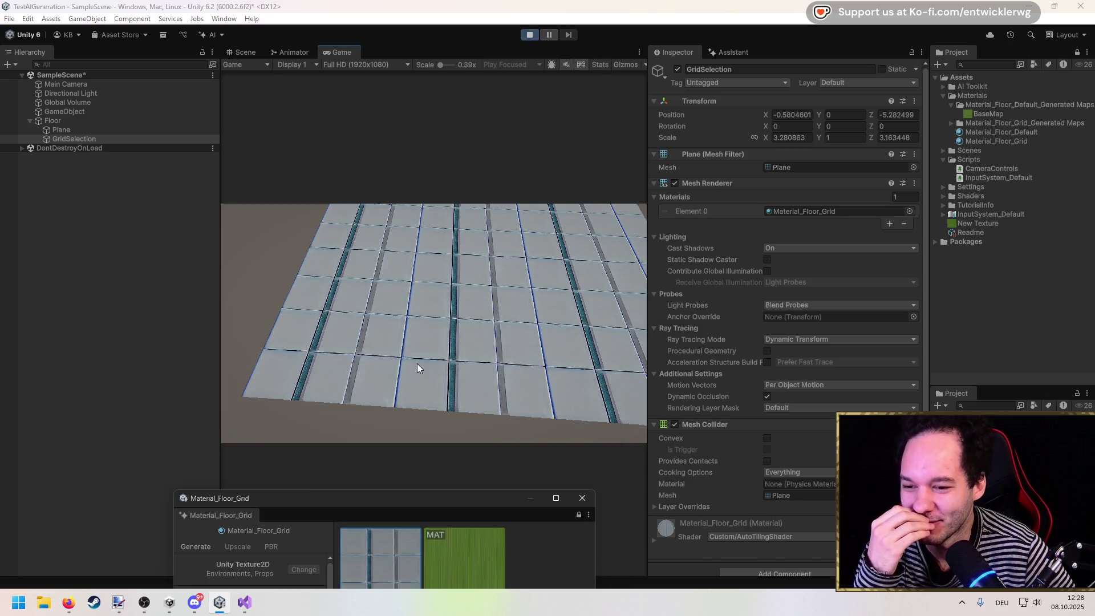
key(d)
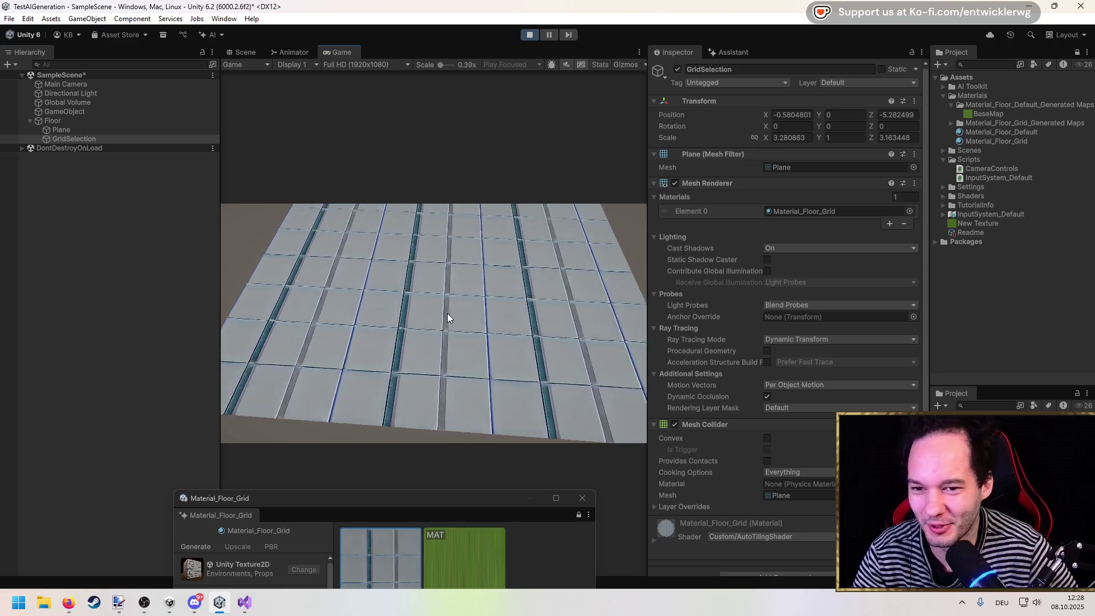
key(w)
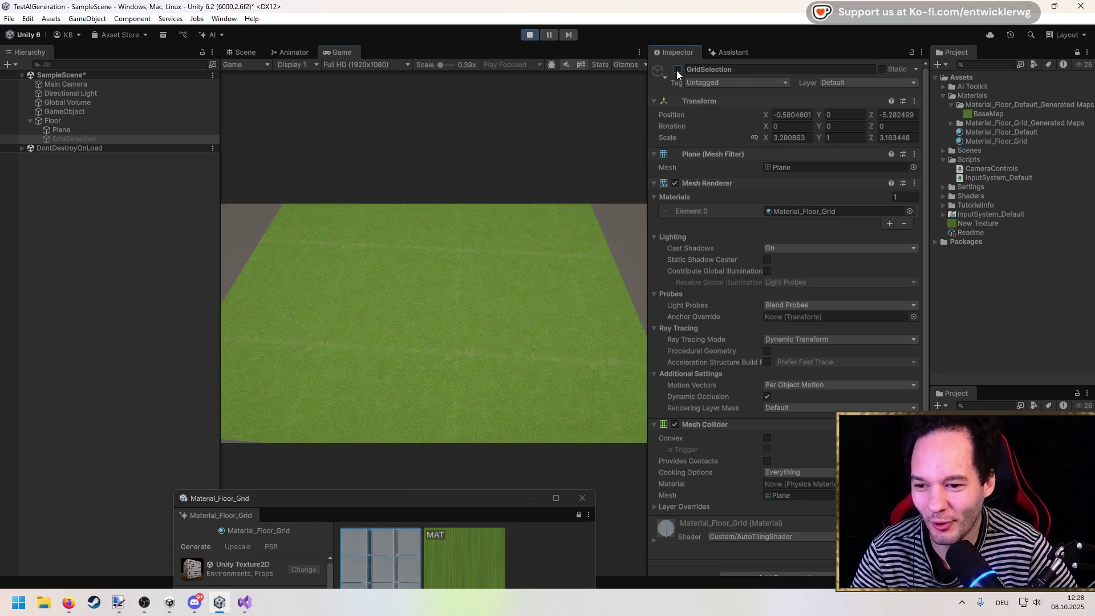
key(s)
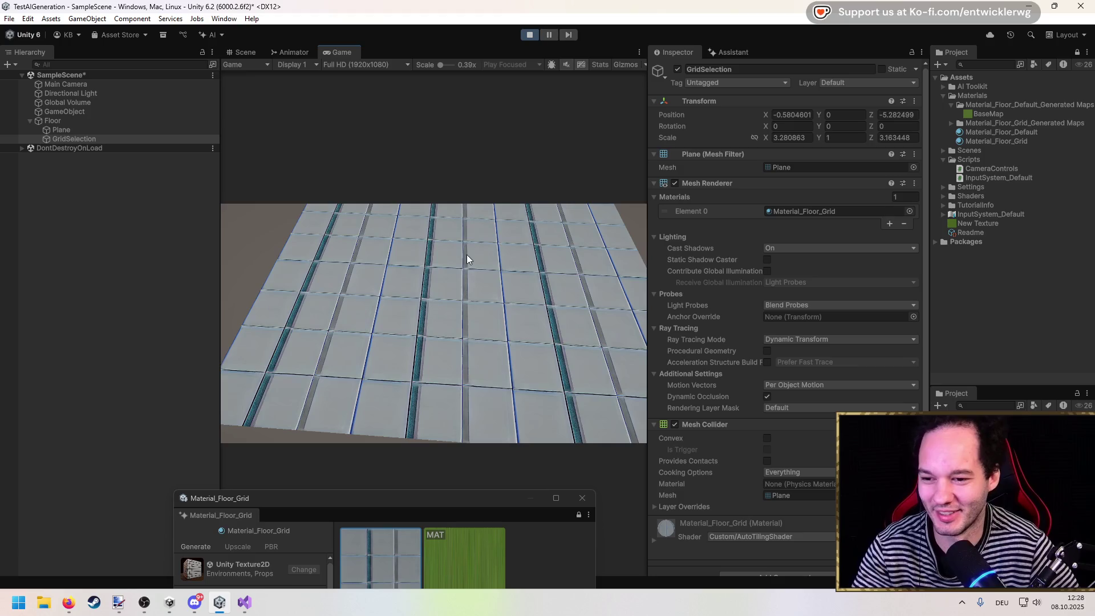
click(529, 35)
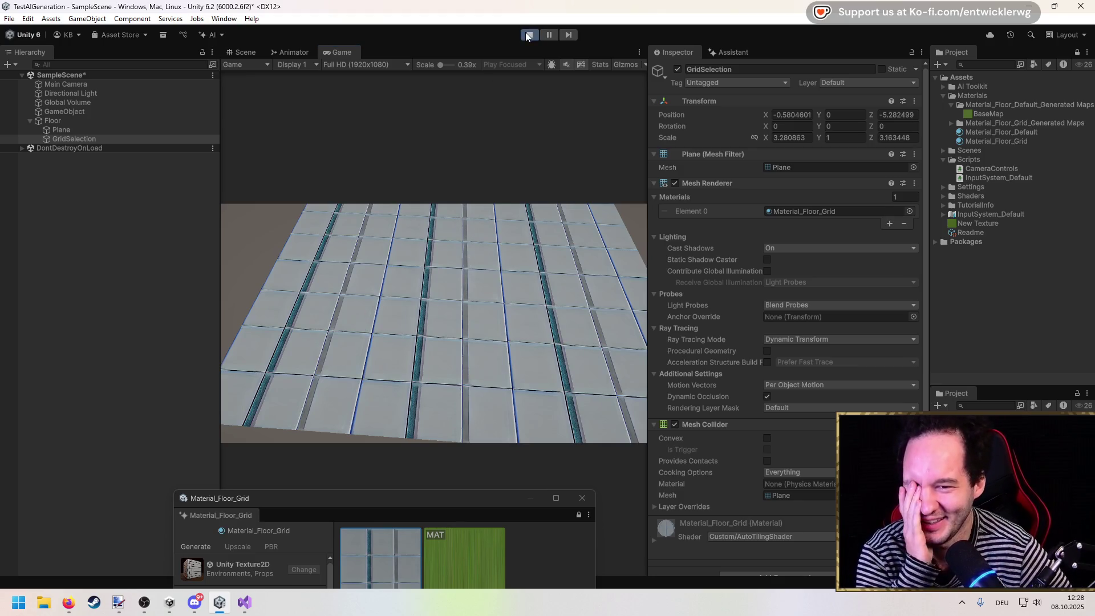
mouse_move(438, 500)
mouse_down()
mouse_move(432, 199)
mouse_move(373, 201)
mouse_move(360, 222)
mouse_up()
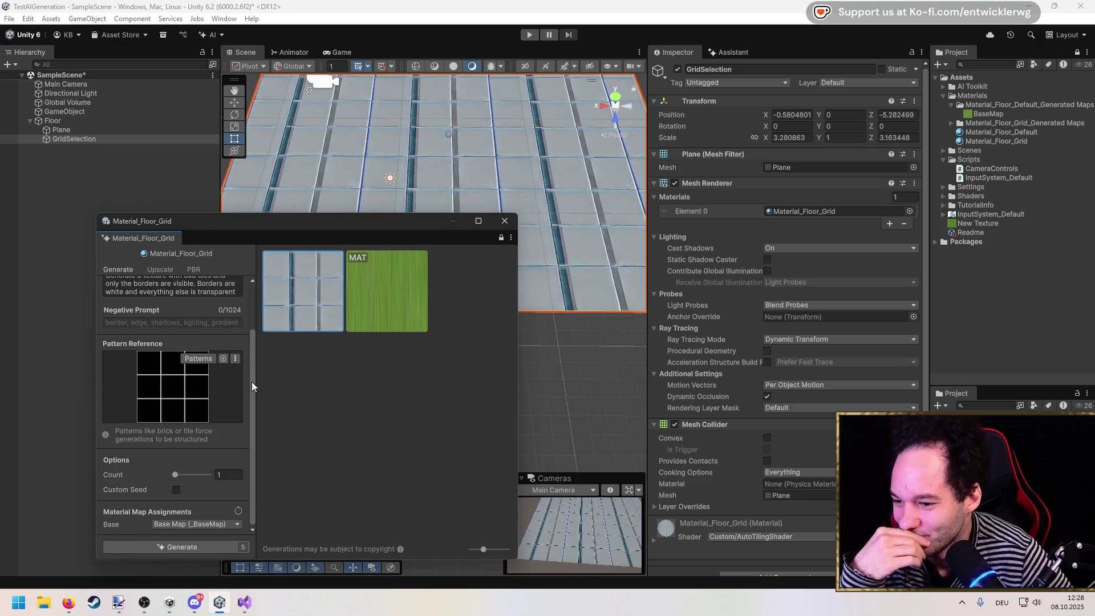
Select Material_Floor_Grid and delete its entire texture-generation prompt.
mouse_move(255, 382)
mouse_down()
mouse_move(283, 382)
mouse_move(261, 382)
mouse_up()
scroll(257, 381, up, 2)
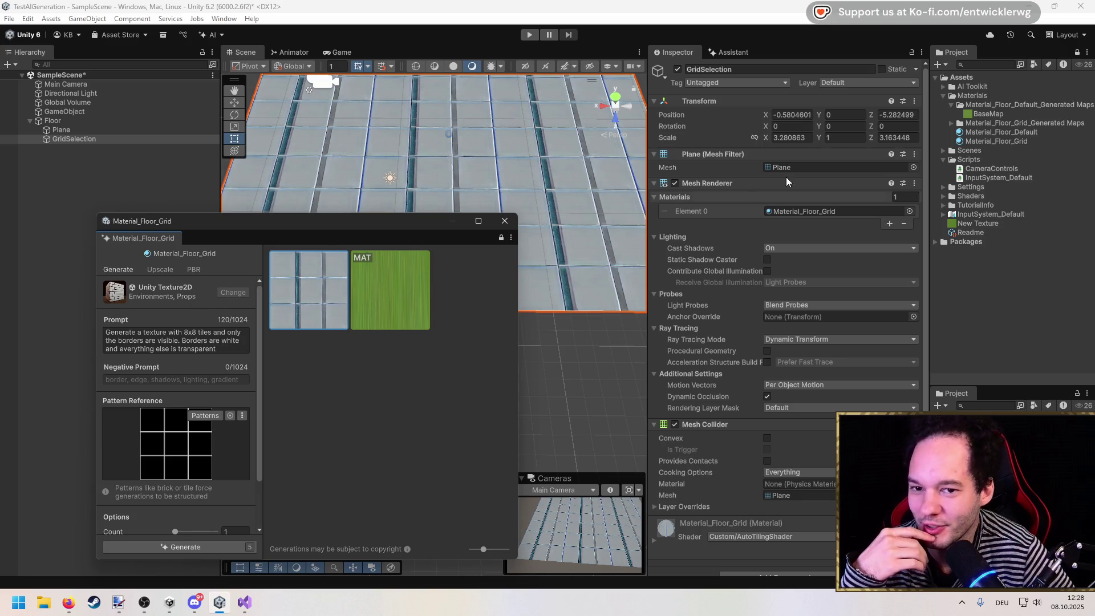
click(990, 140)
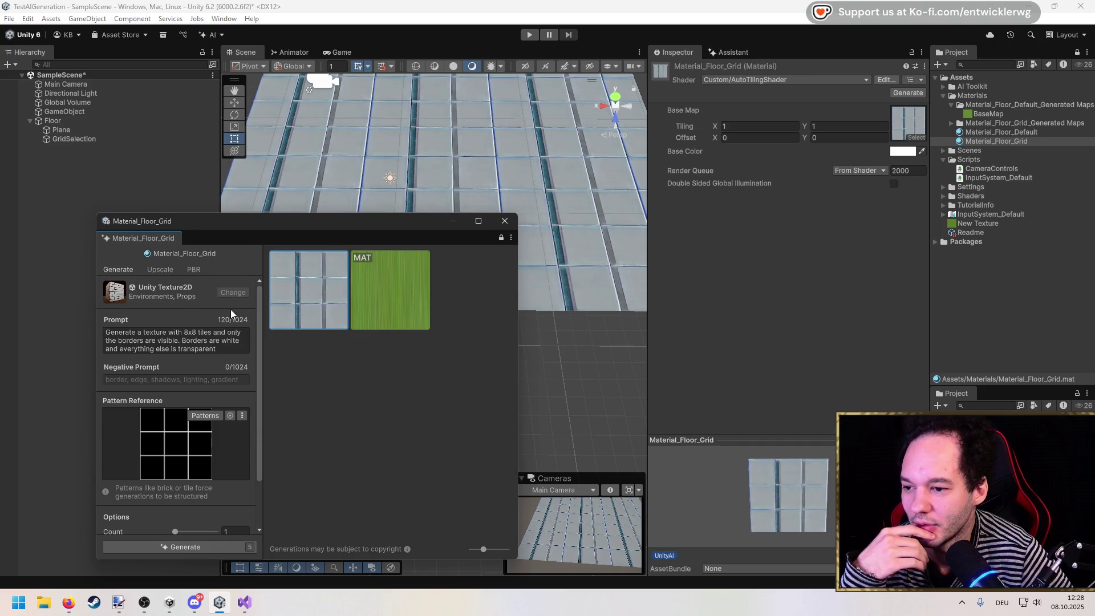
click(228, 340)
key(ctrl+a)
key(BackSpace)
key(Escape)
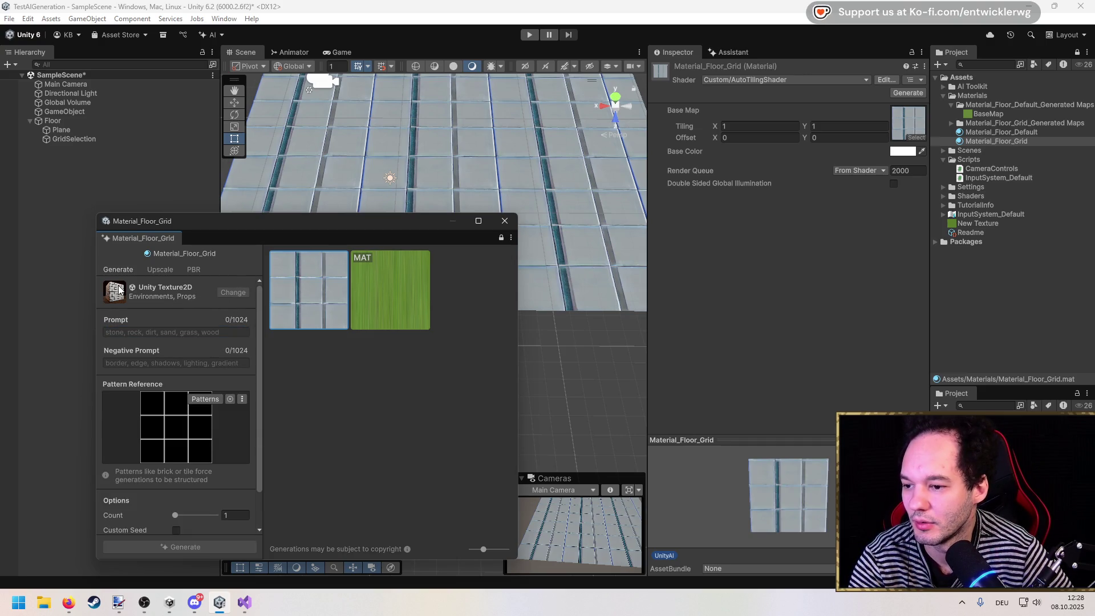
scroll(186, 511, down, 2)
scroll(159, 467, up, 2)
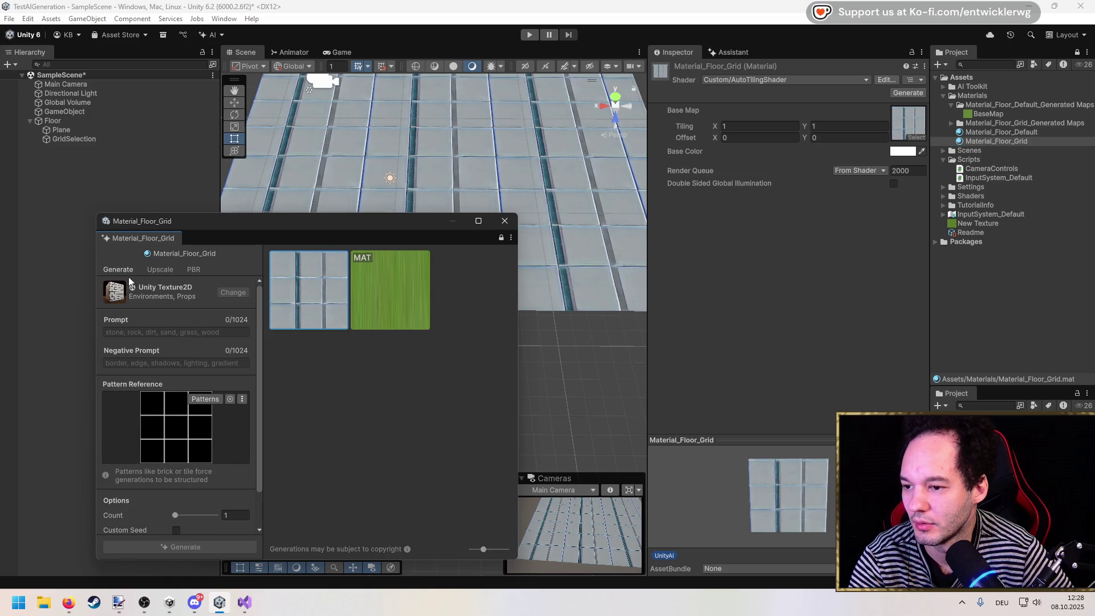
click(159, 270)
click(193, 269)
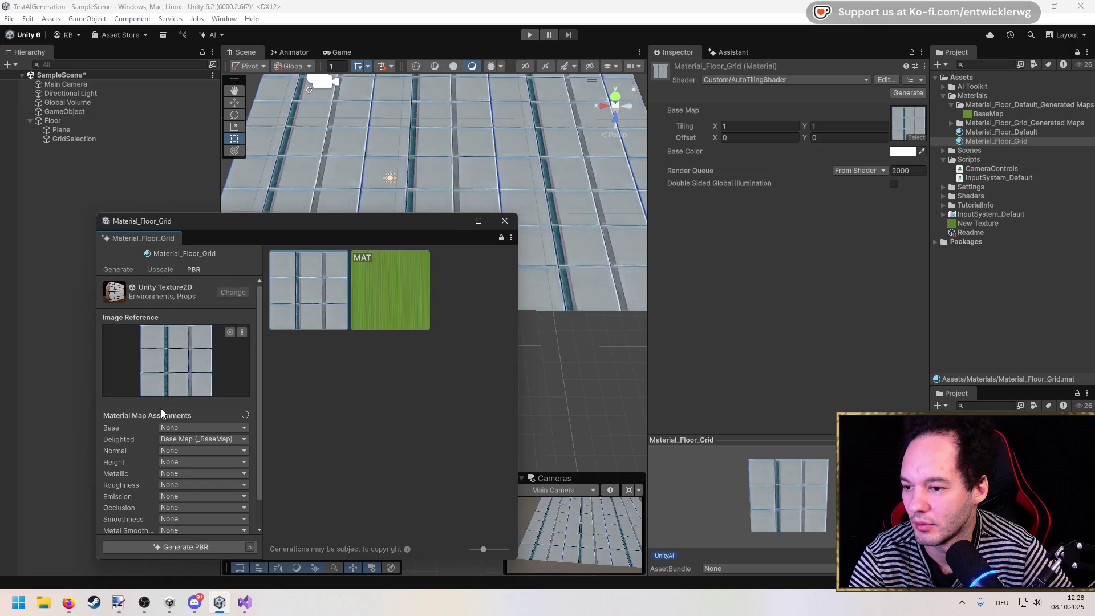
scroll(126, 443, down, 2)
scroll(127, 444, up, 2)
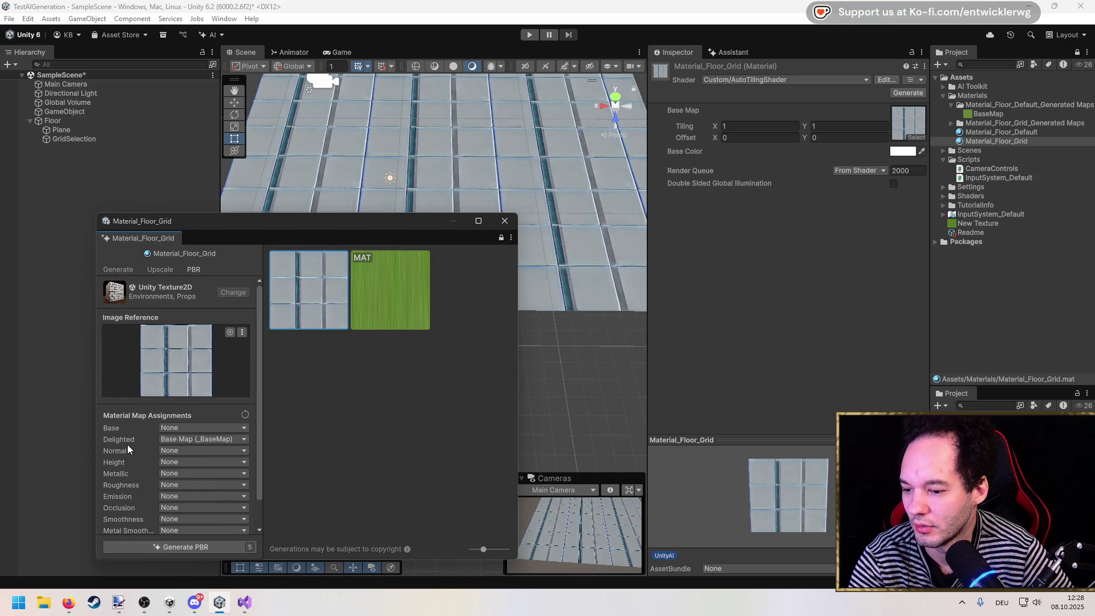
scroll(128, 444, down, 2)
click(176, 423)
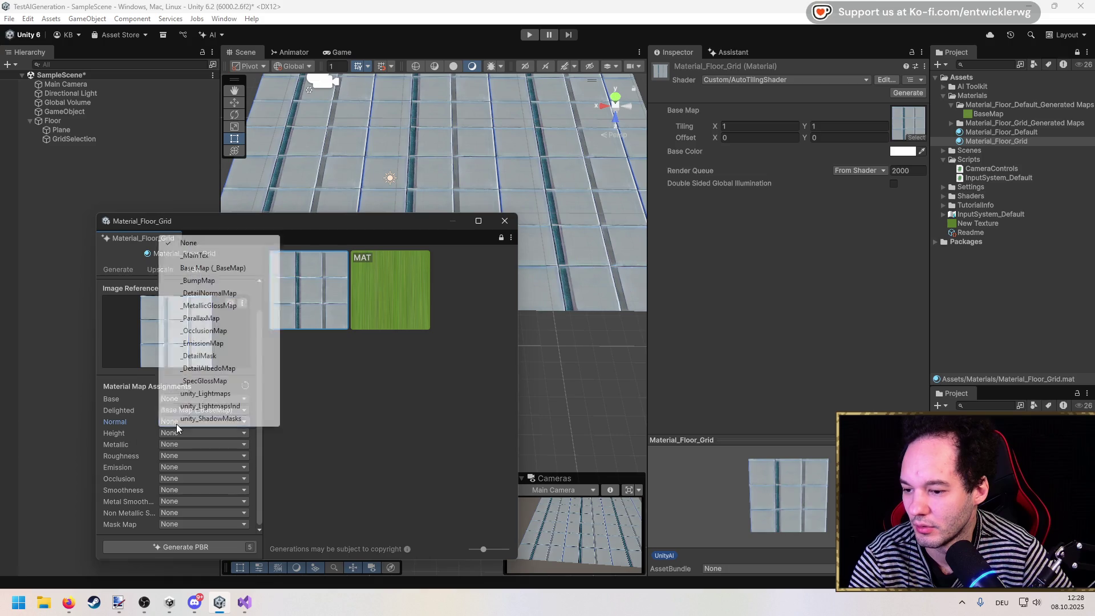
click(136, 422)
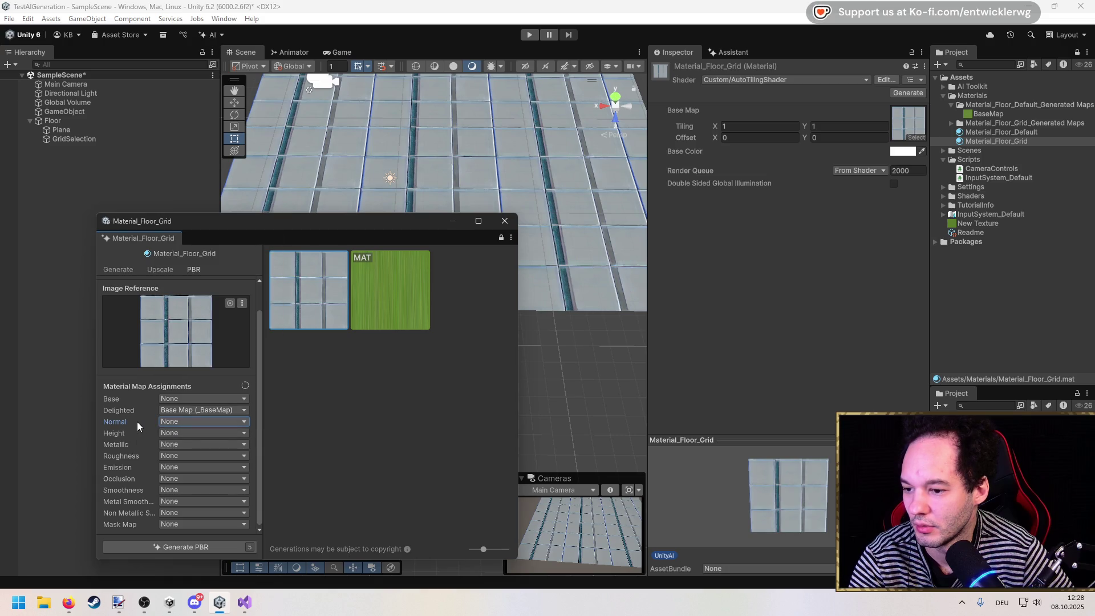
click(182, 421)
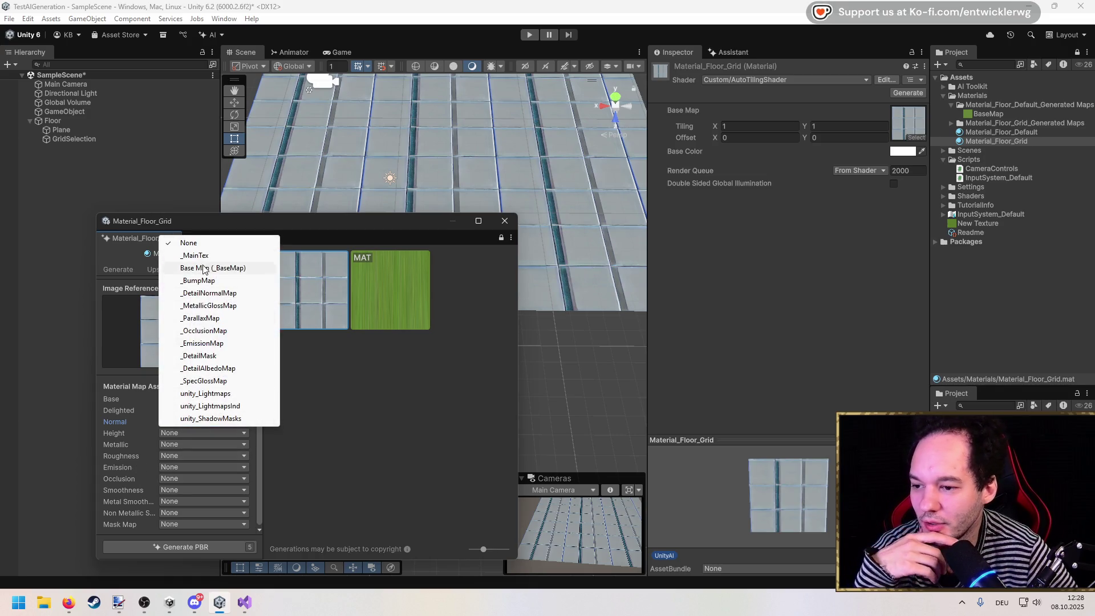
click(128, 445)
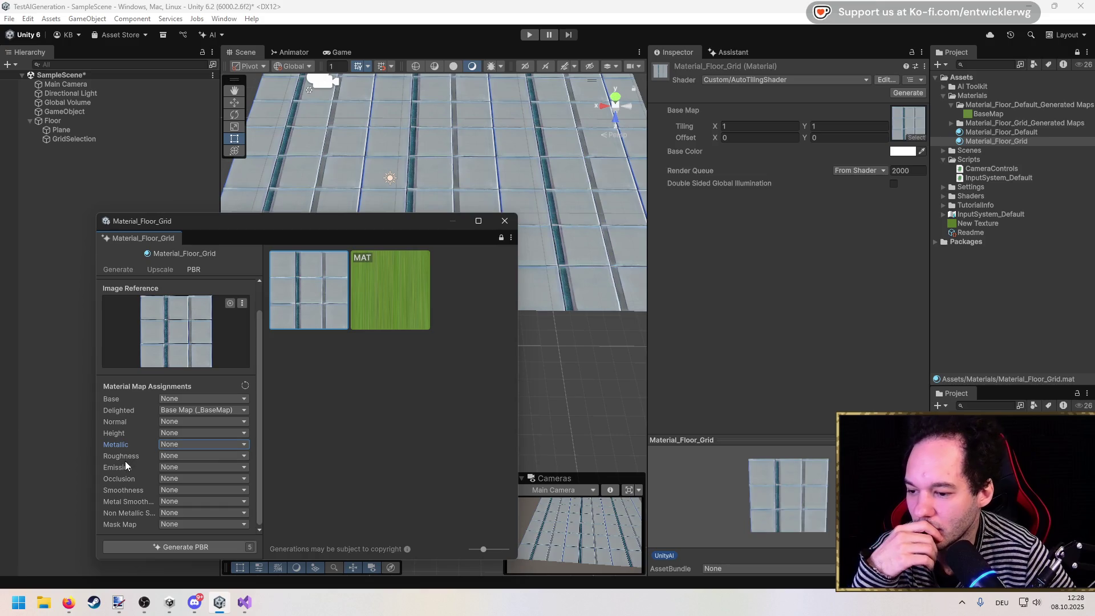
click(125, 464)
click(123, 468)
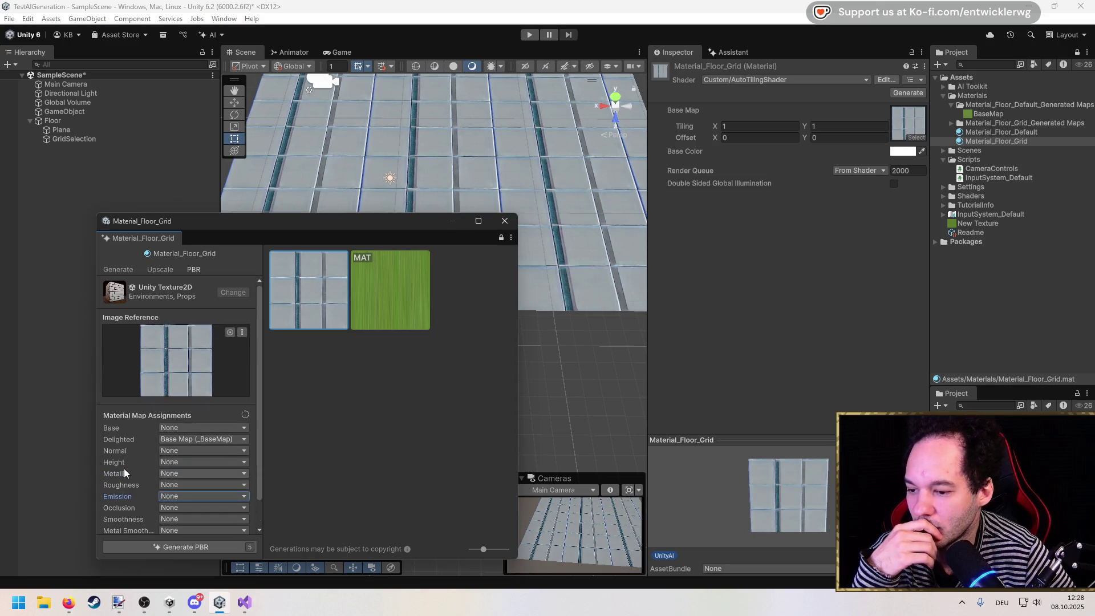
click(122, 269)
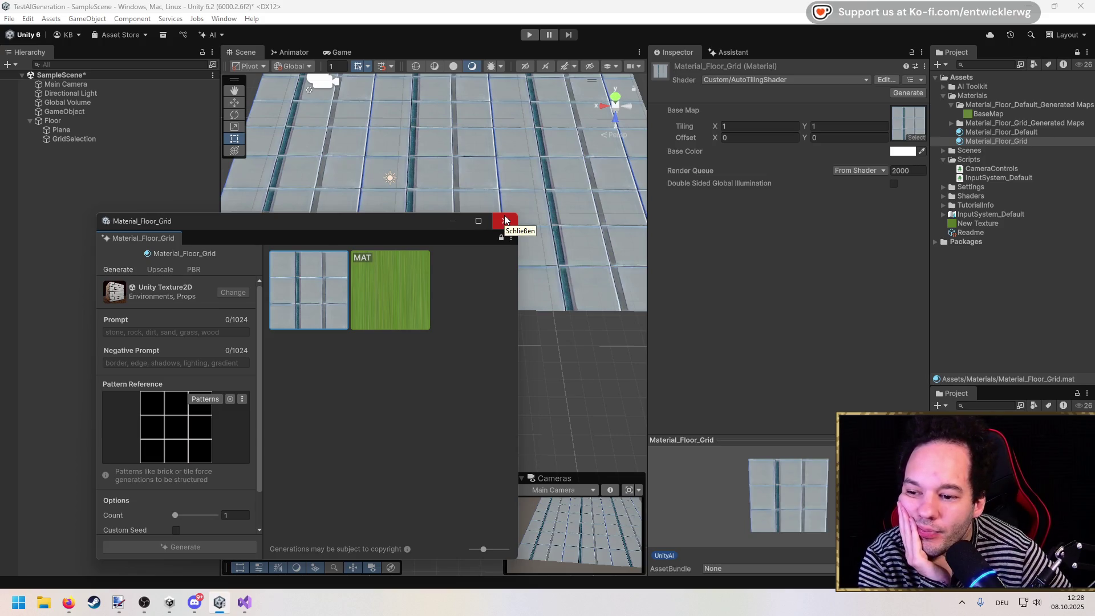
Close the generator, set Material_Floor_Grid's Base Map to None, and frame the GridSelection plane.
click(504, 219)
click(91, 139)
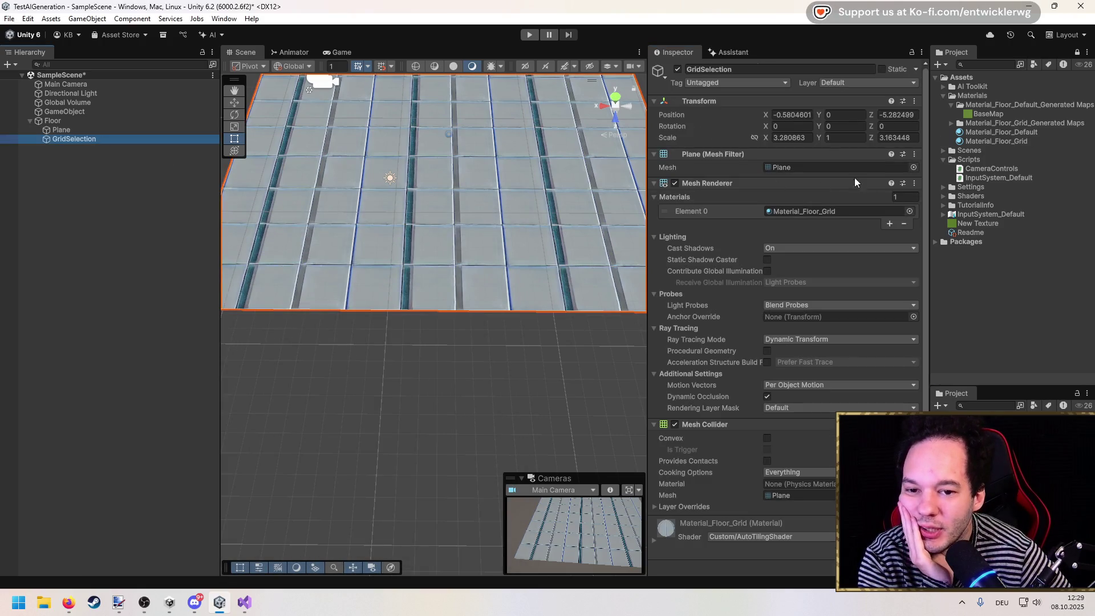
click(1009, 142)
click(912, 117)
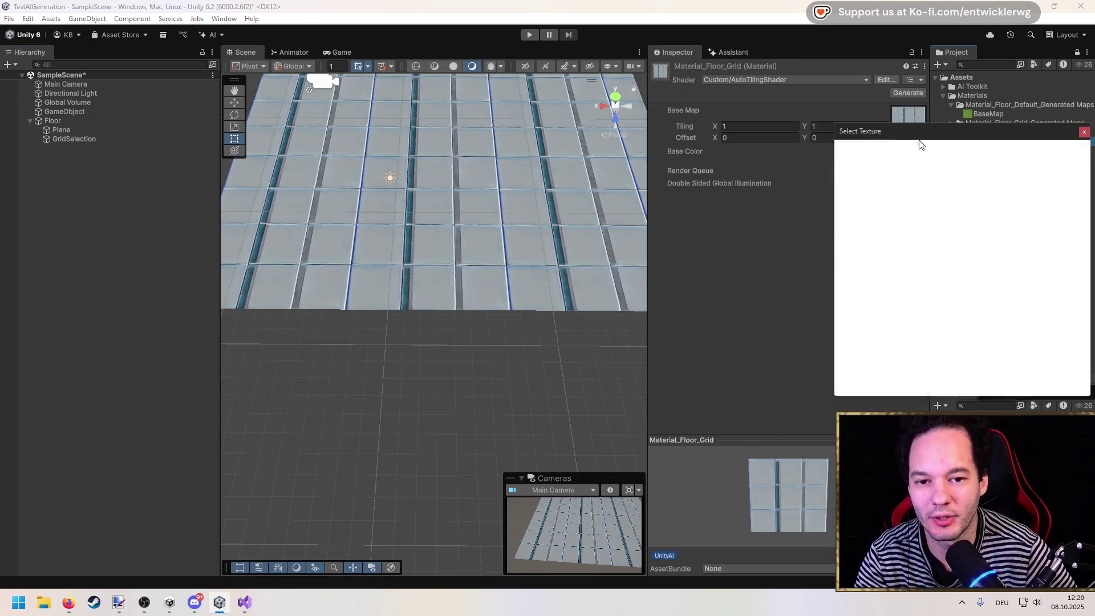
click(863, 168)
mouse_move(567, 165)
mouse_down()
mouse_move(567, 303)
mouse_move(557, 291)
mouse_up()
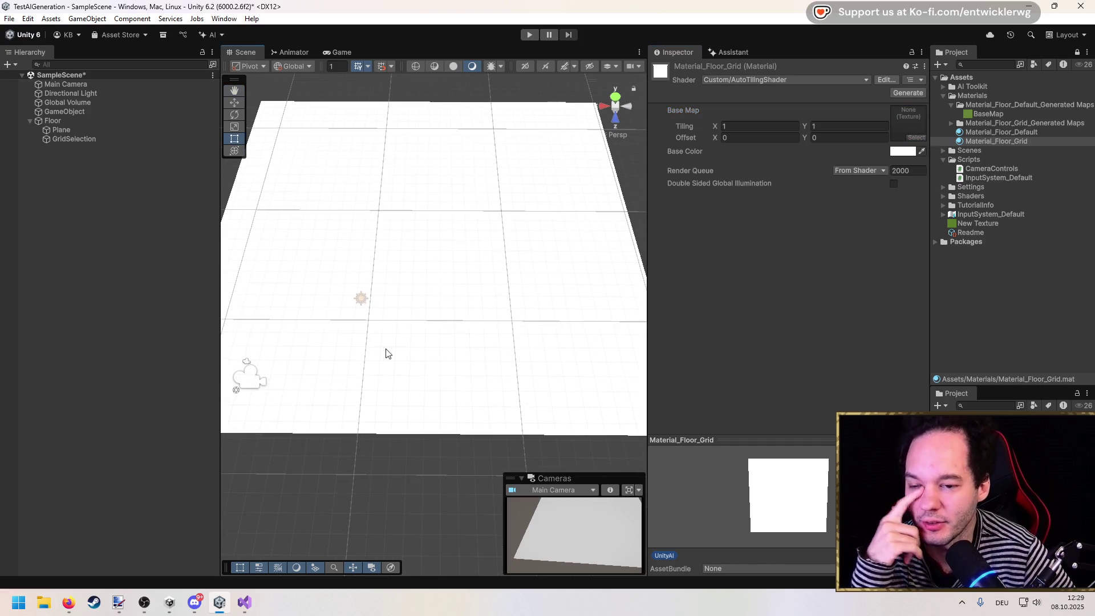
click(76, 139)
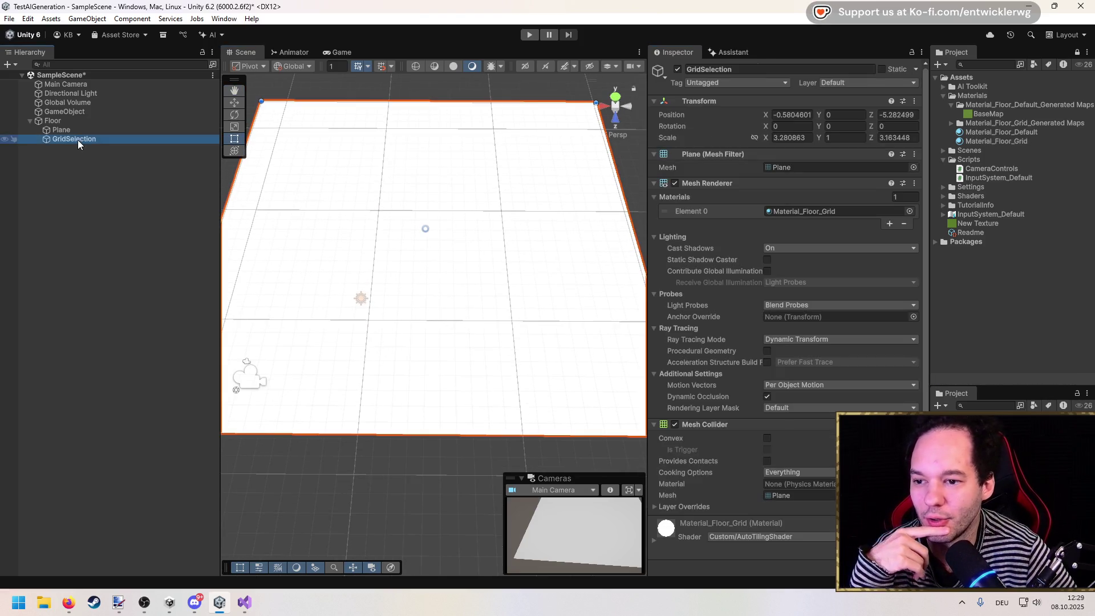
key(f)
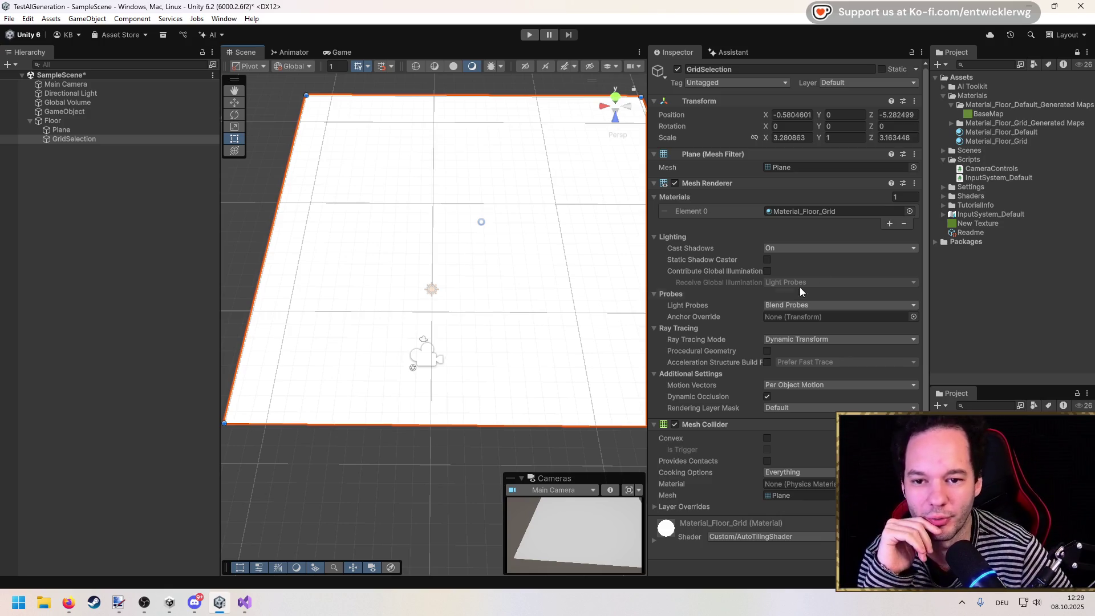
In Visual Studio, duplicate TileShader.shader as TileShader_Grid.shader.
click(244, 602)
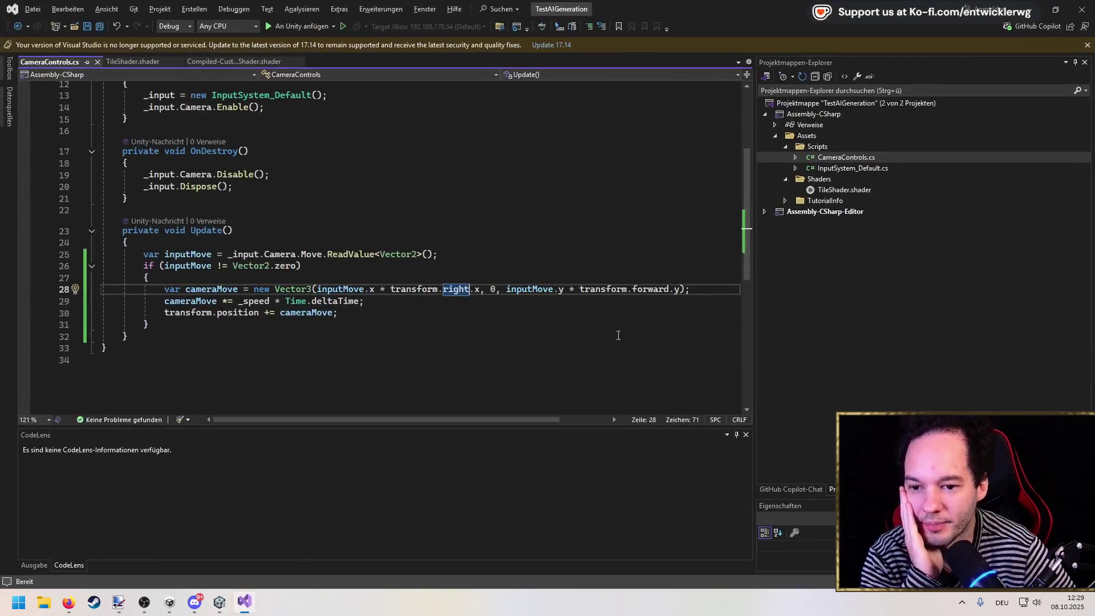
click(841, 190)
key(ctrl+c)
key(ctrl+v)
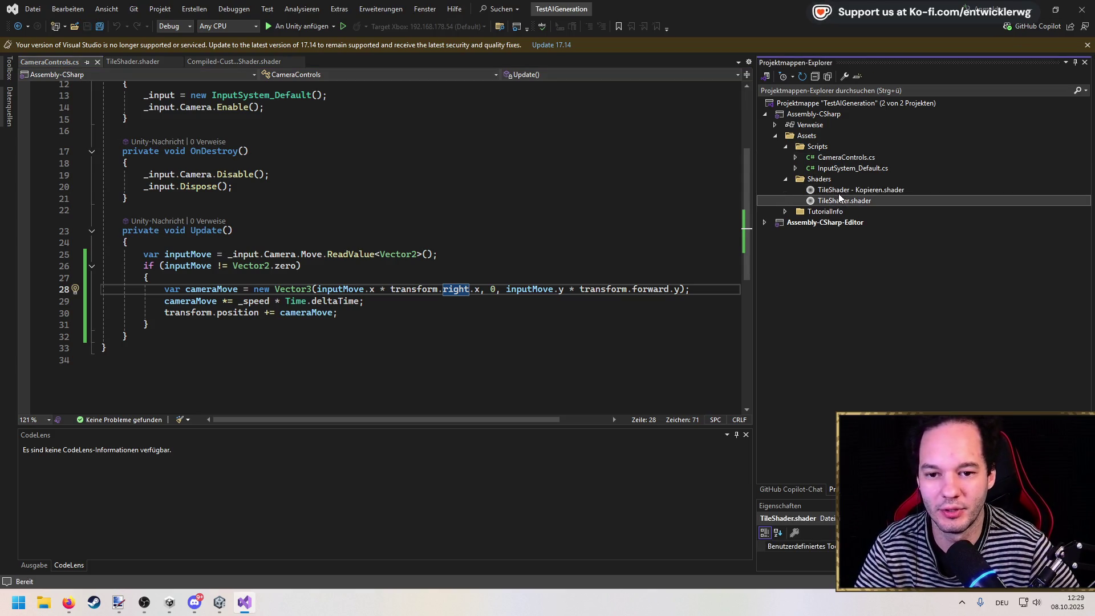
key(F2)
text(TileShader_)
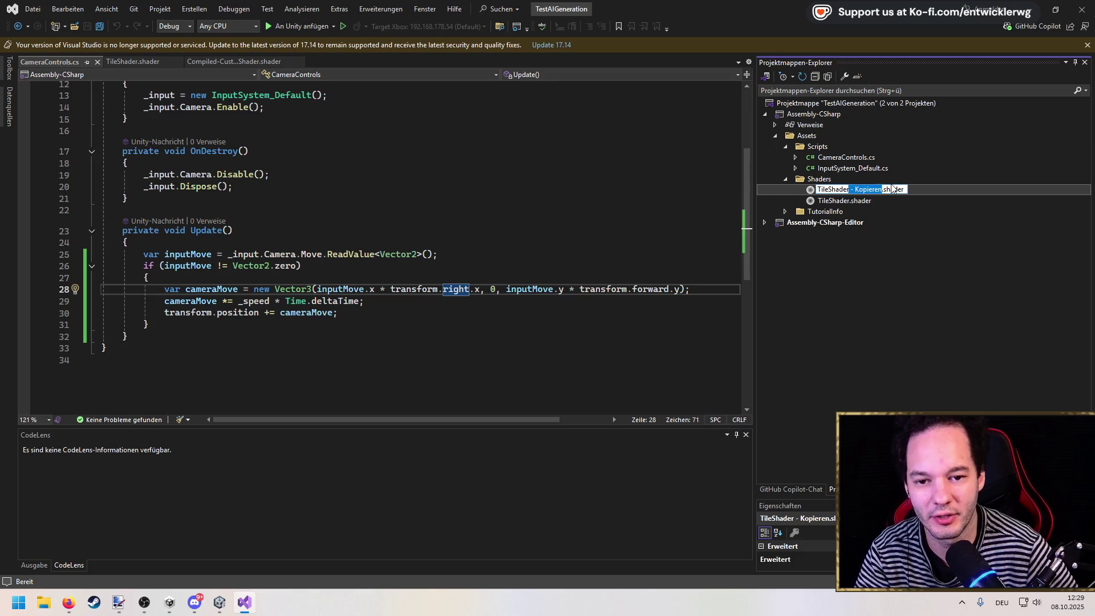
text(Grid)
key(Return)
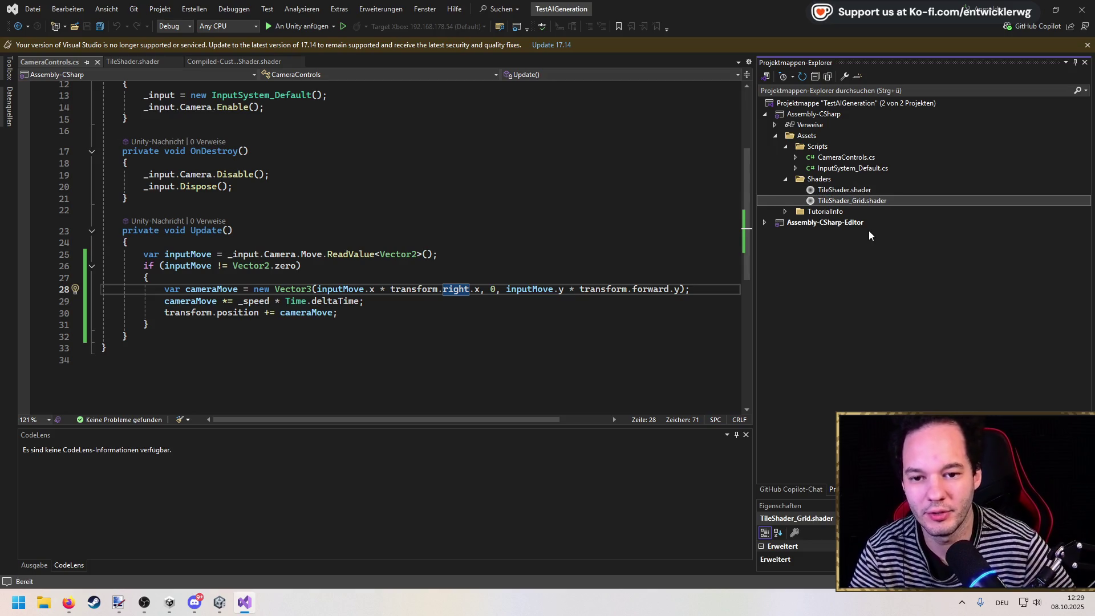
Change the new file's shader name to Custom/TileShader_Grid and save.
double_click(854, 203)
click(452, 238)
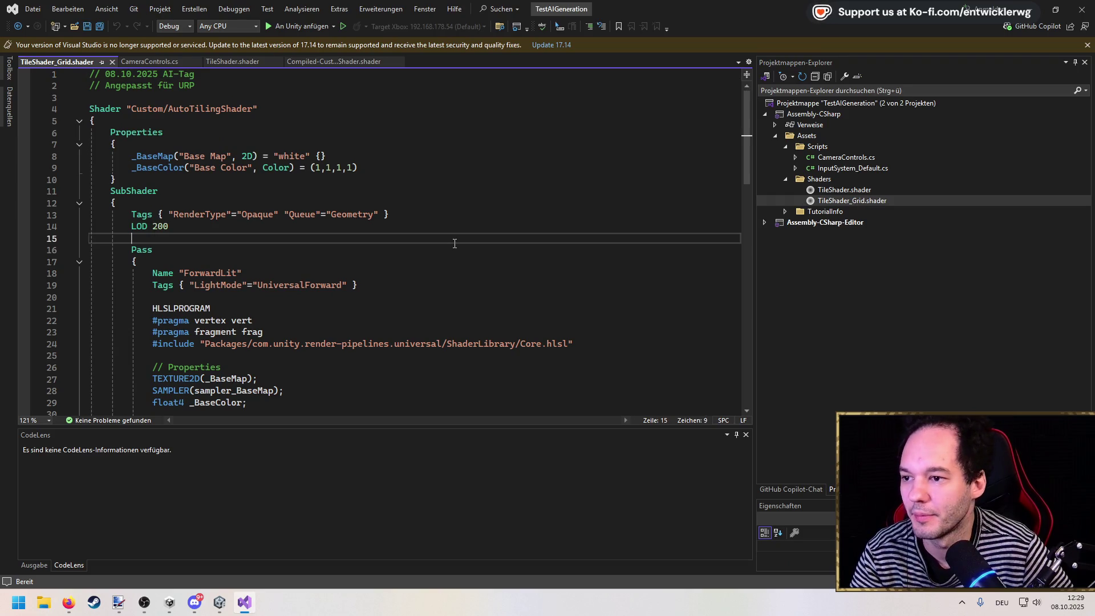
click(851, 201)
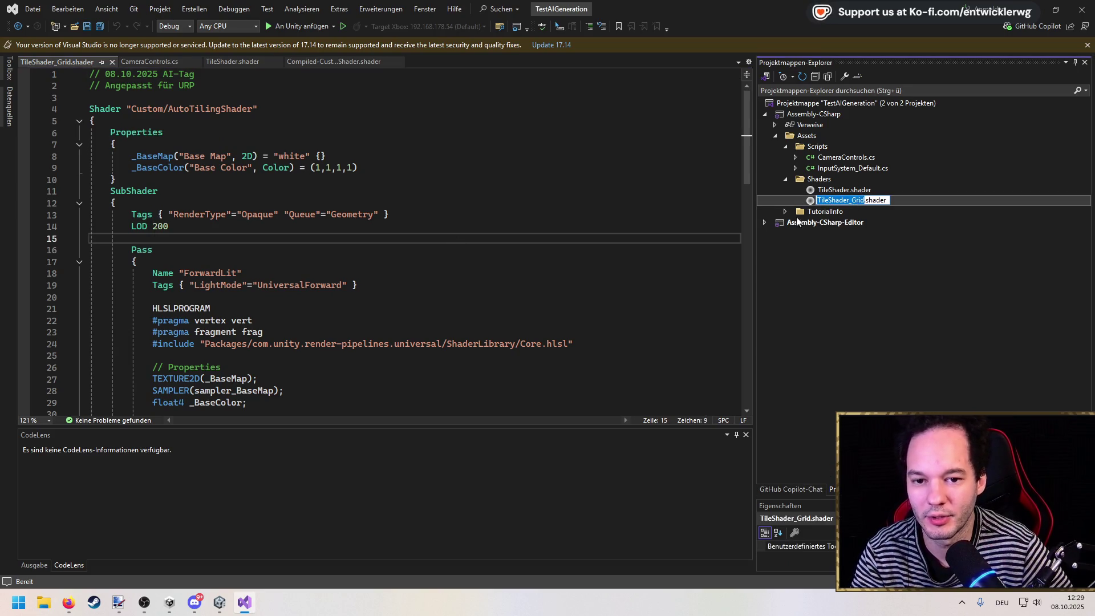
double_click(194, 108)
key(ctrl+v)
double_click(291, 156)
key(ctrl+s)
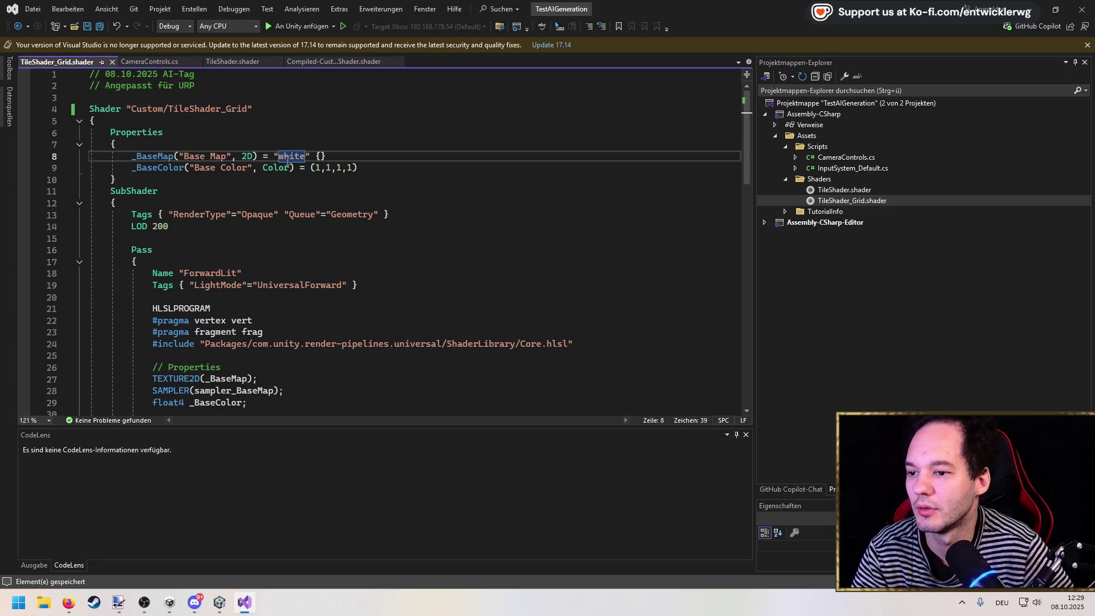
Open Copilot Chat and delete the shader's properties and subshader body.
click(798, 489)
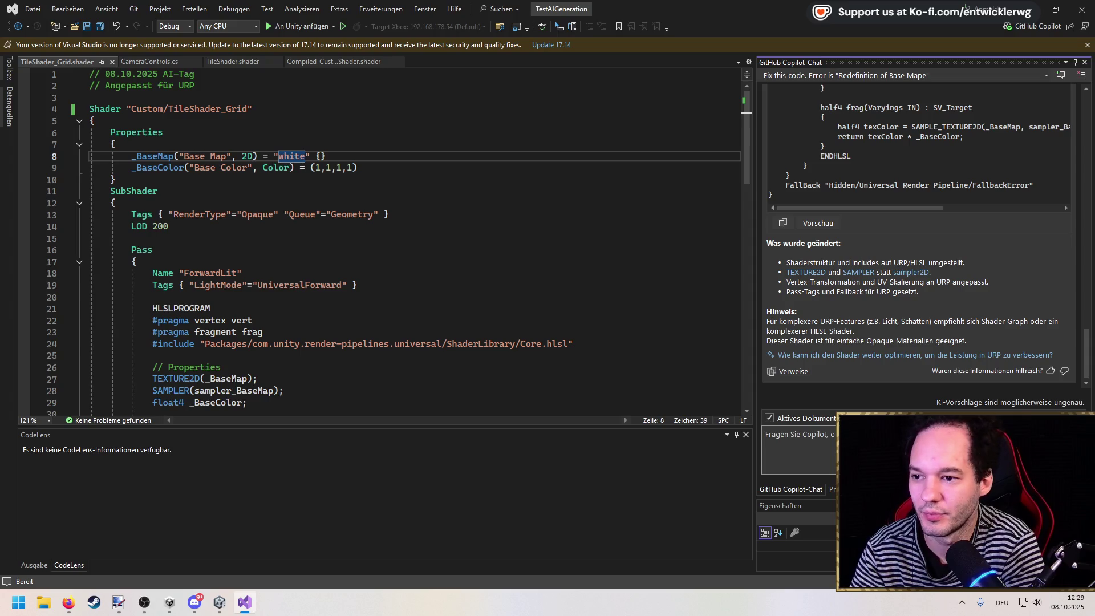
mouse_move(91, 131)
mouse_down()
mouse_move(194, 168)
mouse_move(254, 169)
mouse_move(91, 279)
mouse_up()
key(Delete)
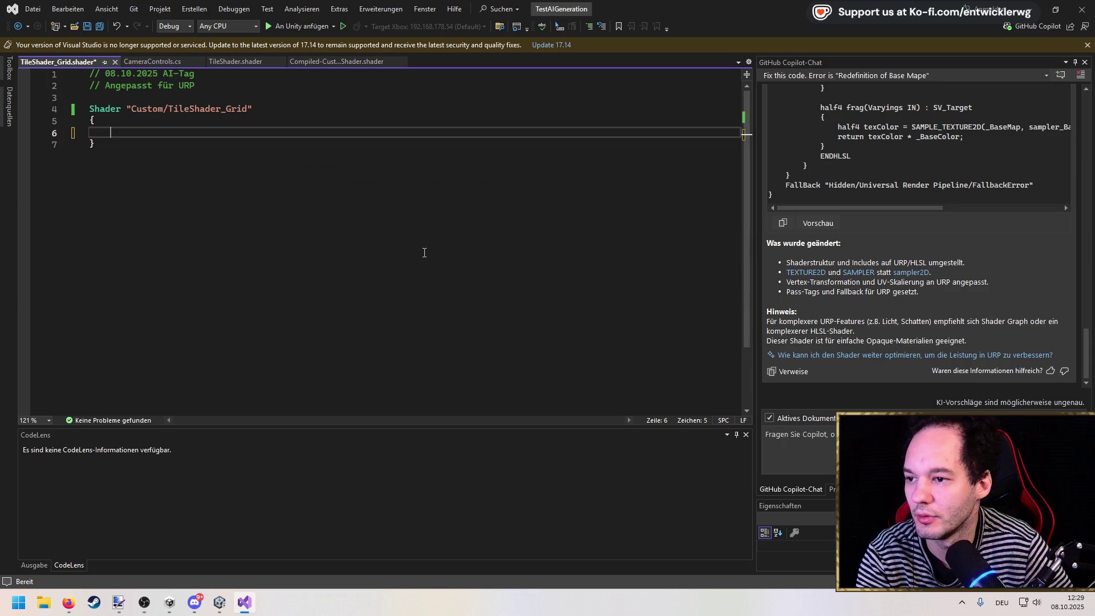
Save the emptied shader file and ask Copilot to generate a grid-outline shader.
key(ctrl+s)
click(812, 440)
text(G)
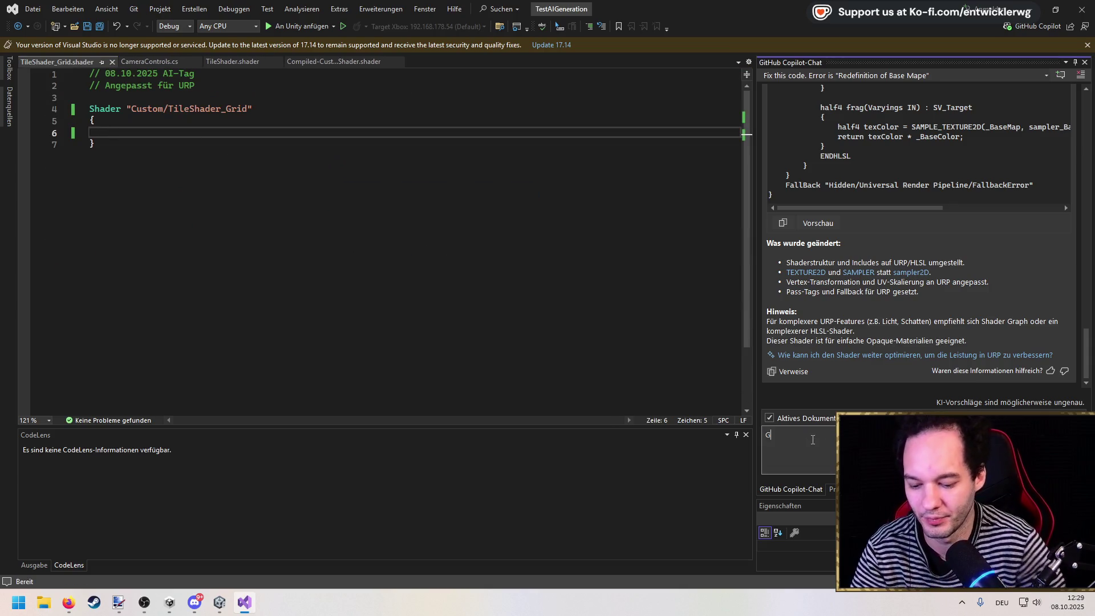
text(enerate a)
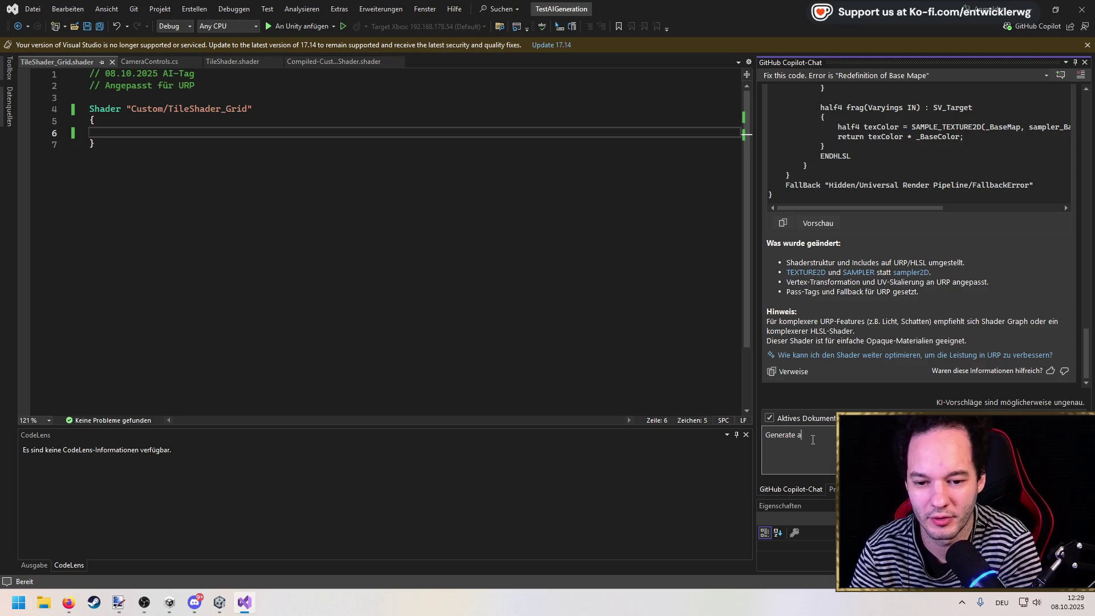
text( shader wh)
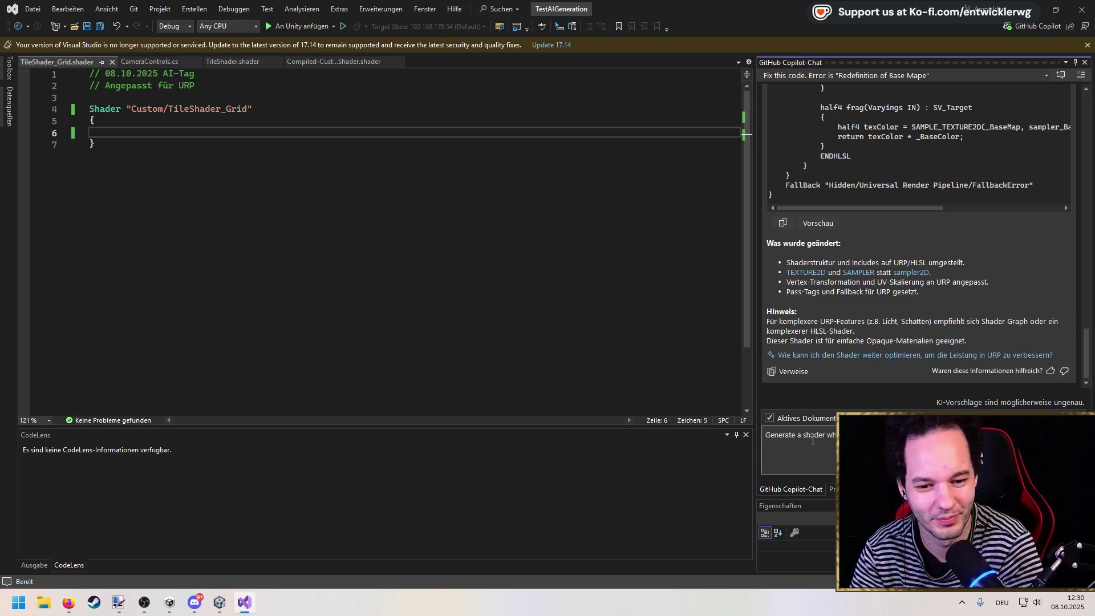
key(Return)
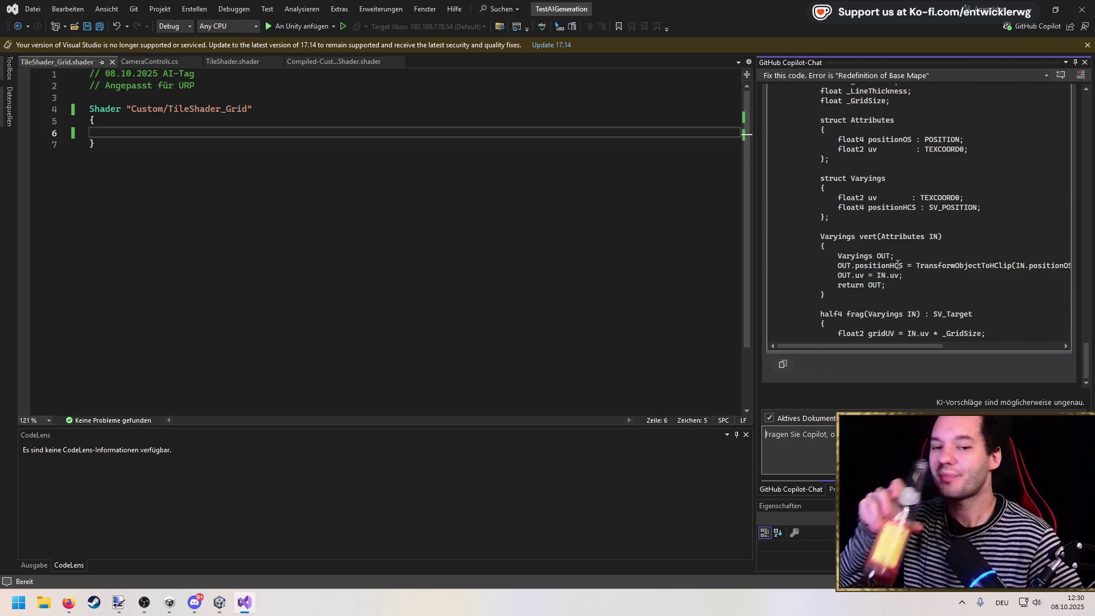
Preview Copilot's generated shader code and accept it into TileShader_Grid.shader.
scroll(890, 182, up, 15)
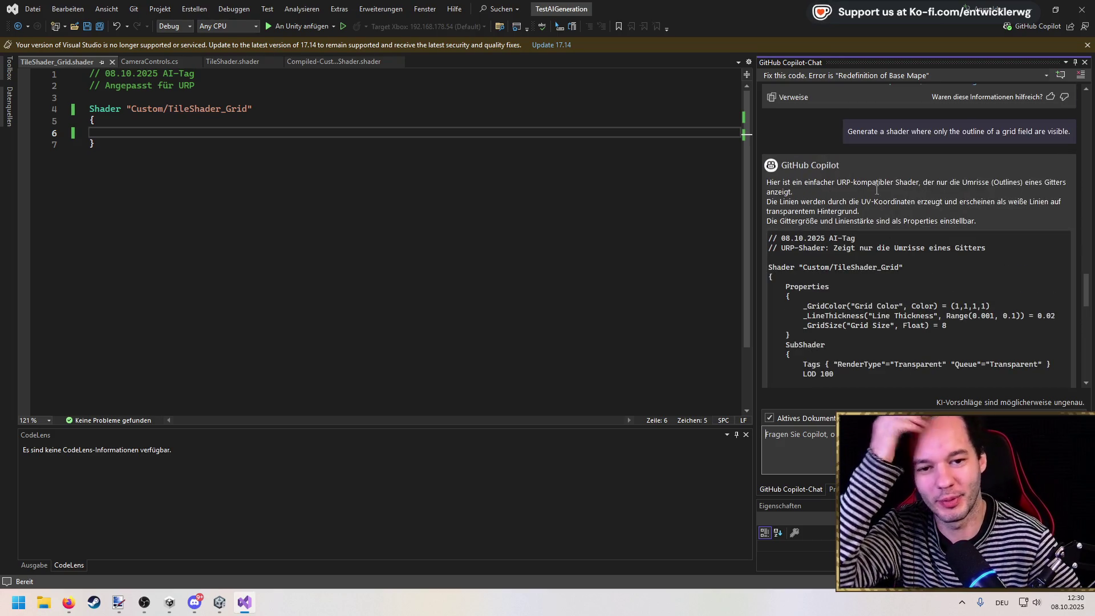
scroll(980, 190, down, 12)
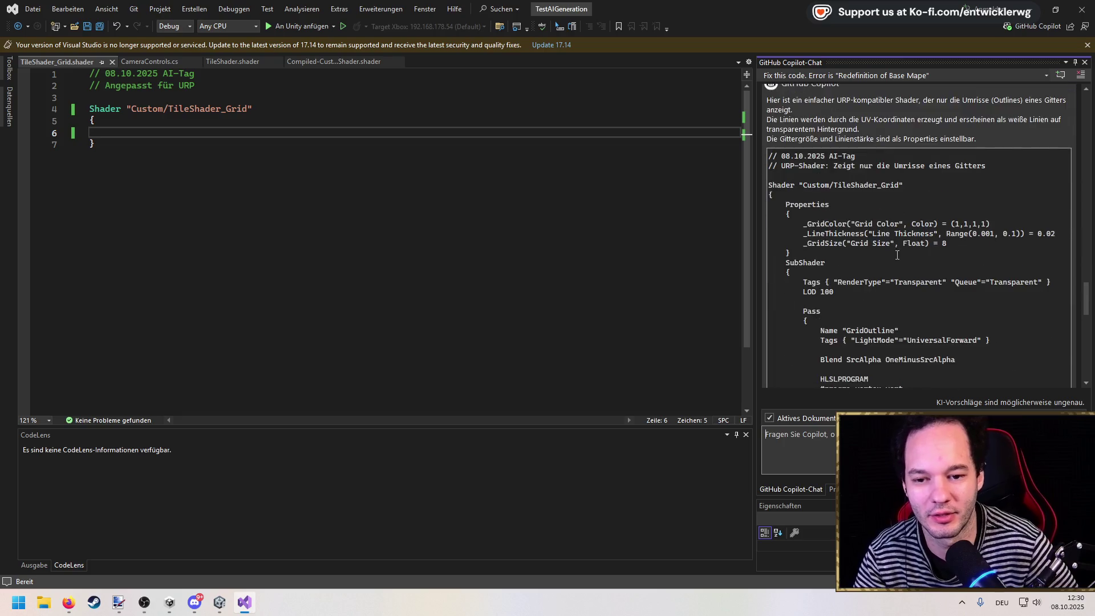
scroll(847, 345, down, 5)
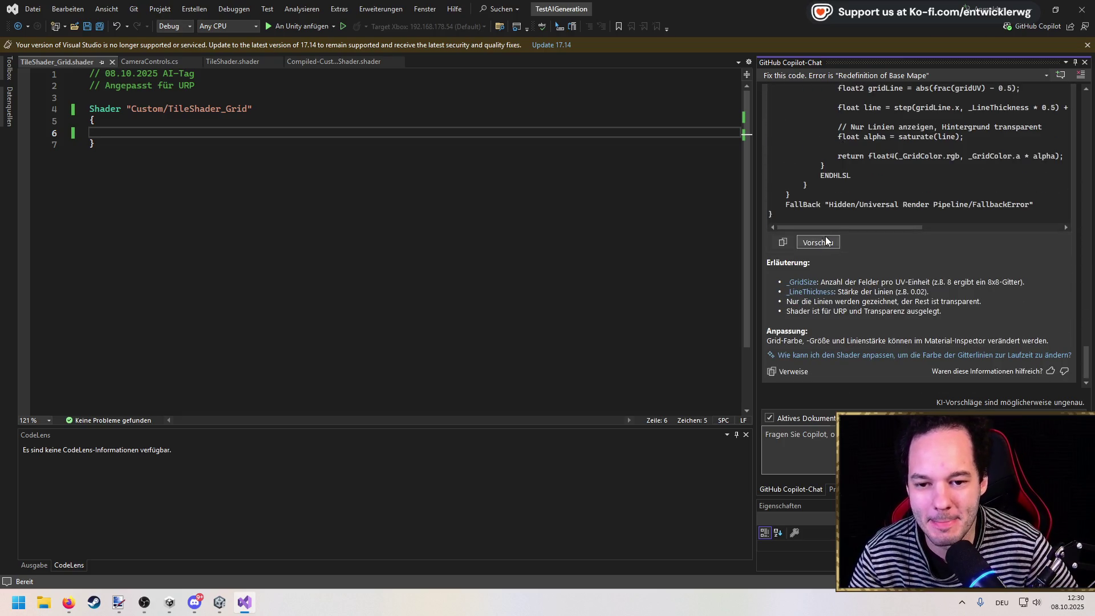
click(826, 242)
click(153, 339)
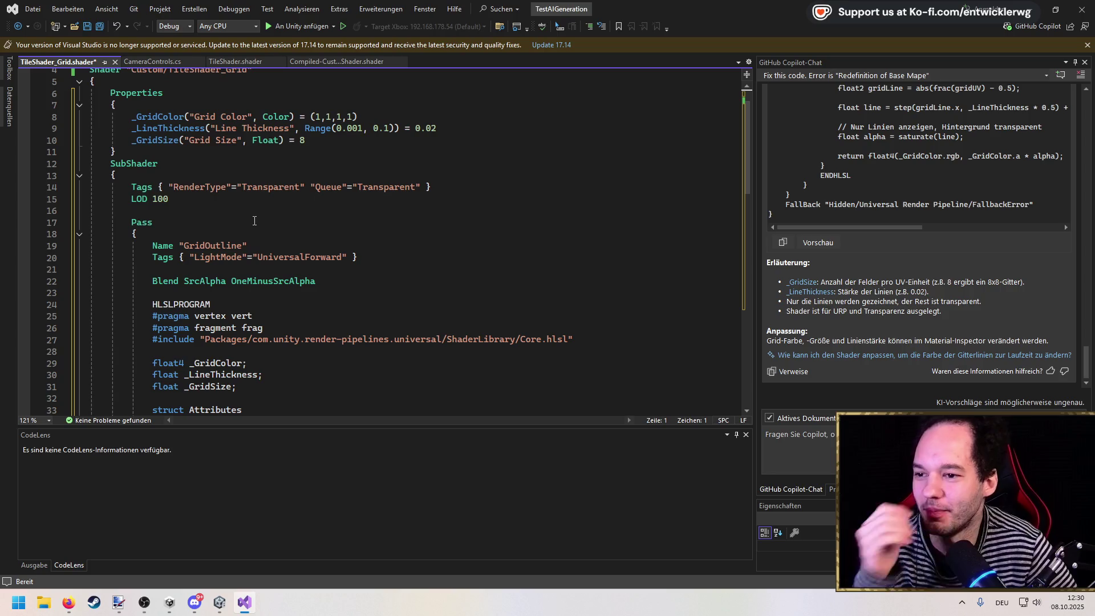
Review the frag function's gridLine calculation, selecting the abs(frac(gridUV) - 0.5) expression.
scroll(252, 209, down, 13)
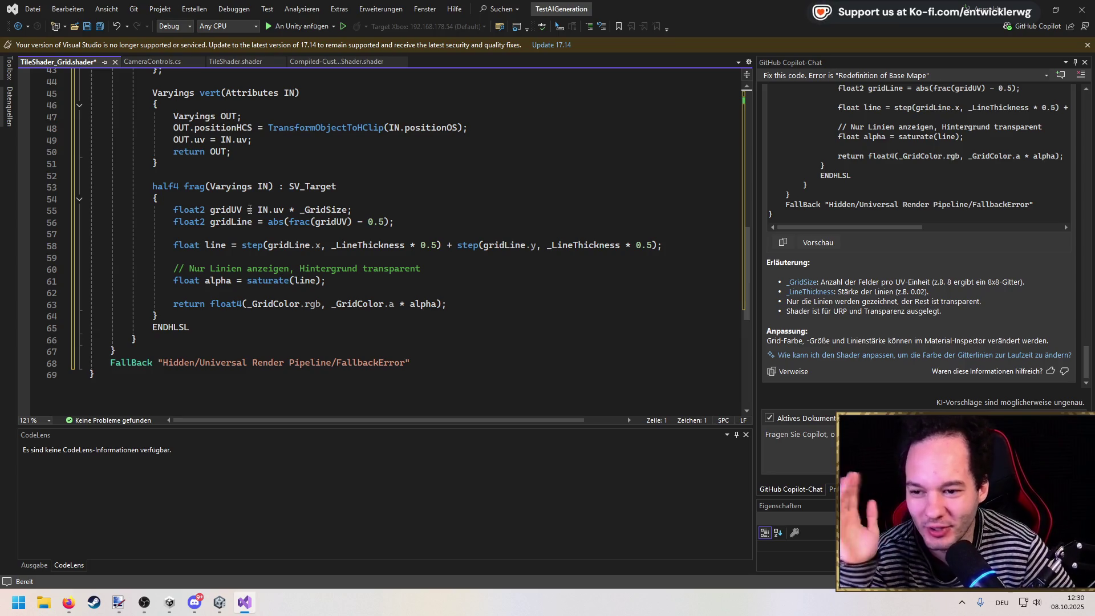
double_click(292, 248)
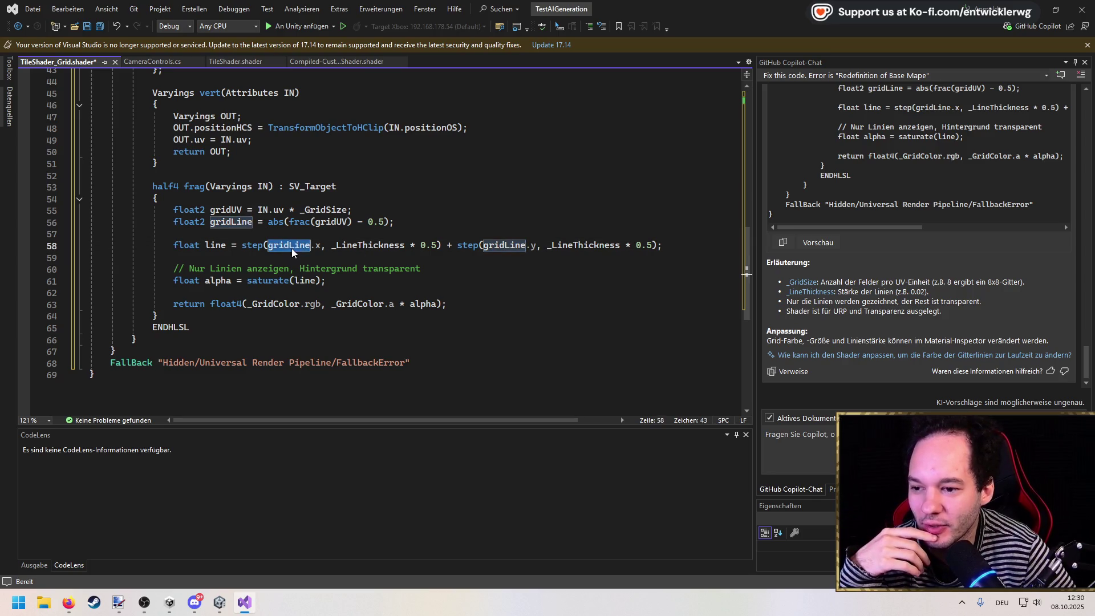
click(273, 221)
drag(274, 221, 378, 224)
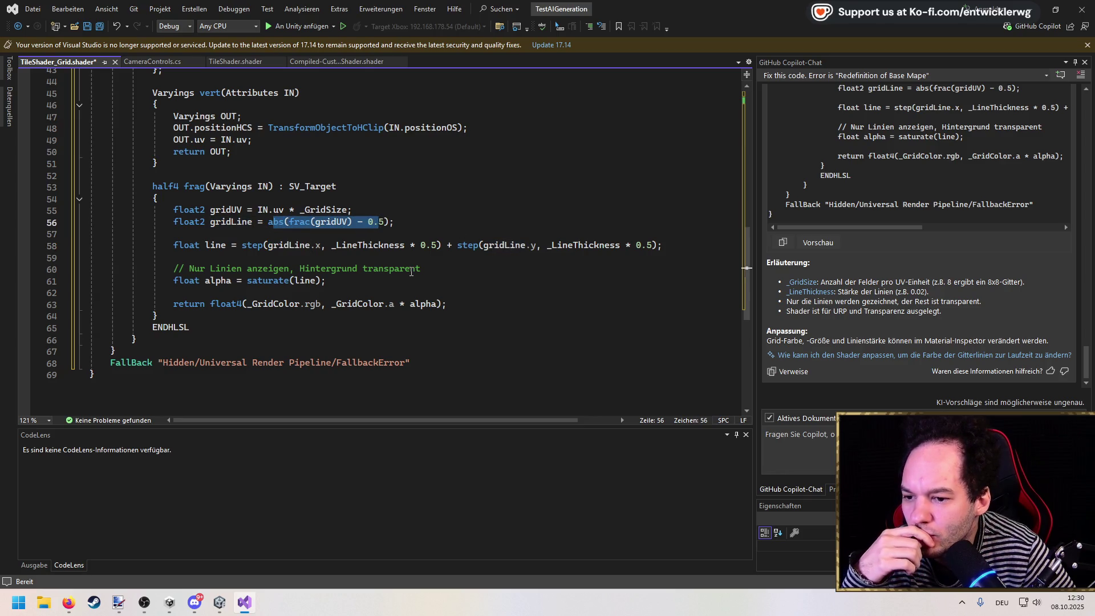
Save the updated TileShader_Grid shader and return to the Unity editor.
scroll(415, 181, up, 1)
click(415, 177)
key(ctrl+s)
key(alt+Tab)
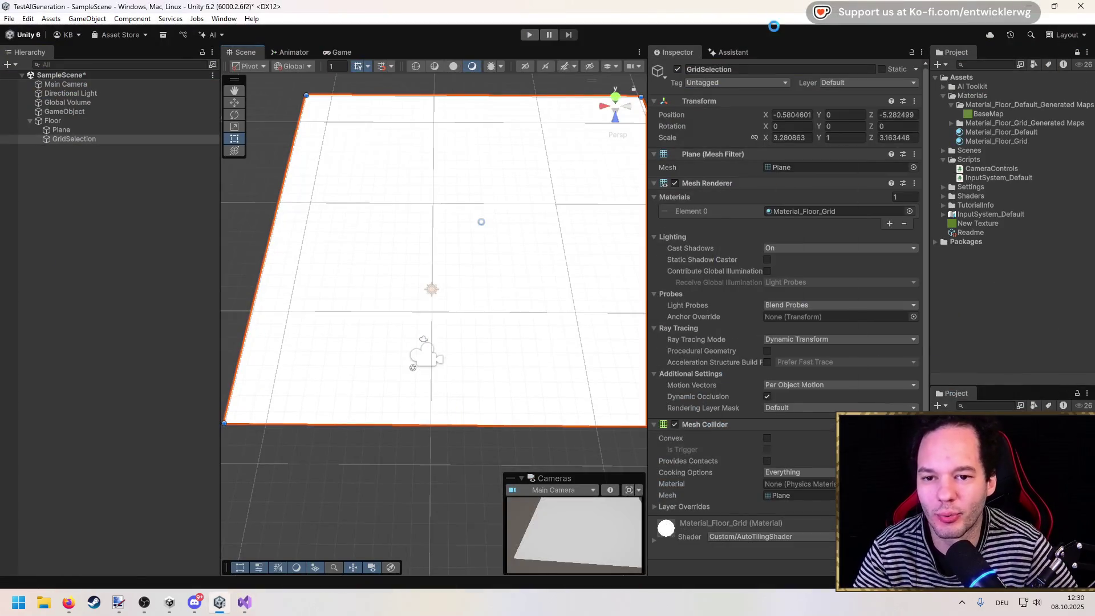
Assign the Custom/TileShader_Grid shader to Material_Floor_Grid, found by searching 'grid'.
key(alt+Tab)
key(alt+Tab)
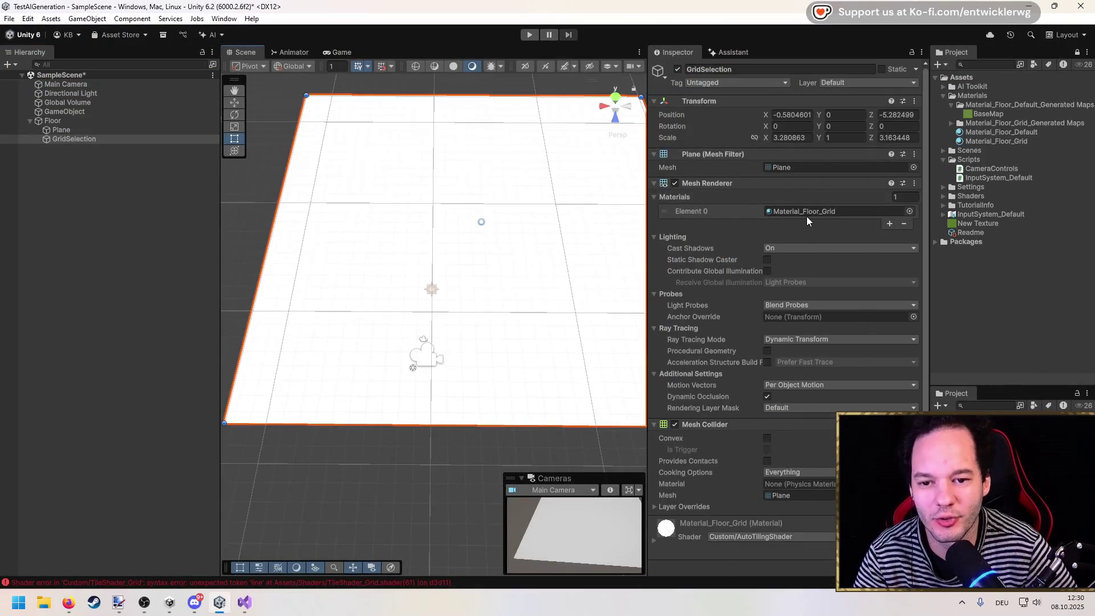
click(987, 140)
click(815, 79)
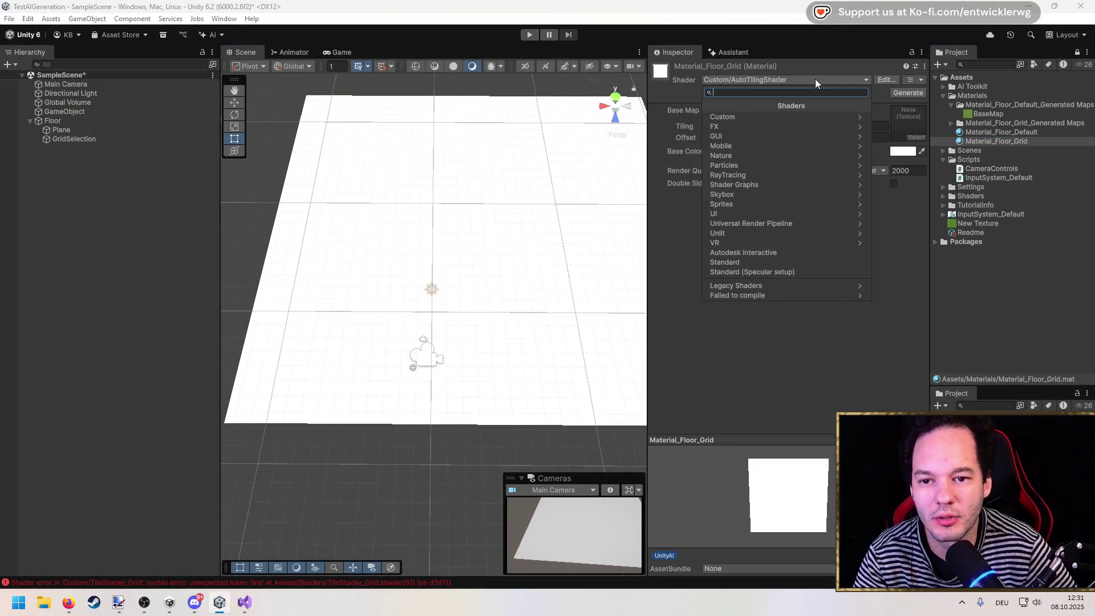
click(783, 117)
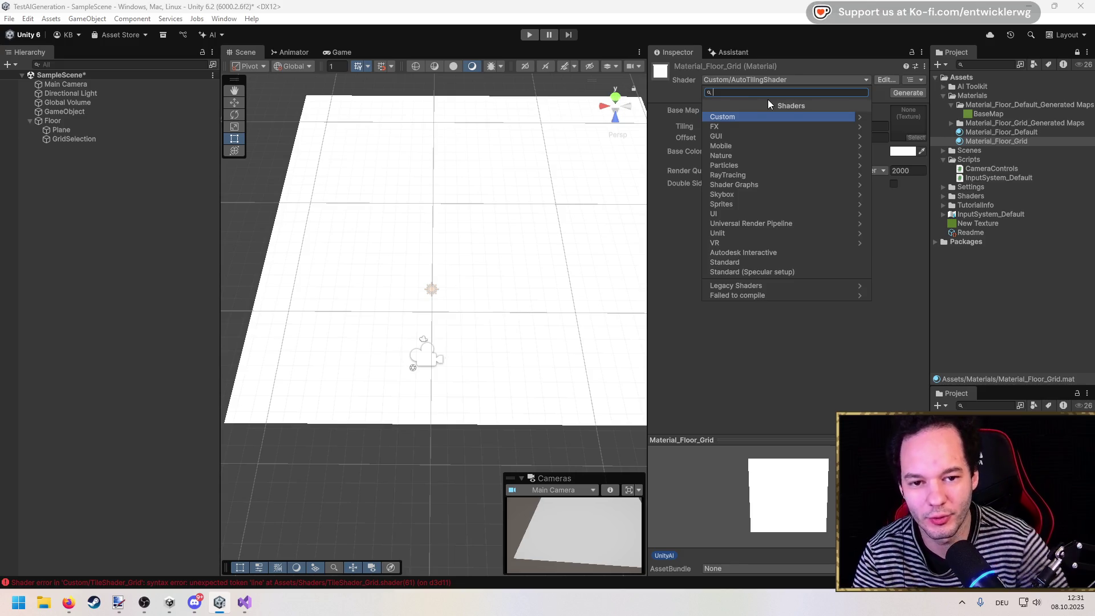
text(grid)
click(789, 116)
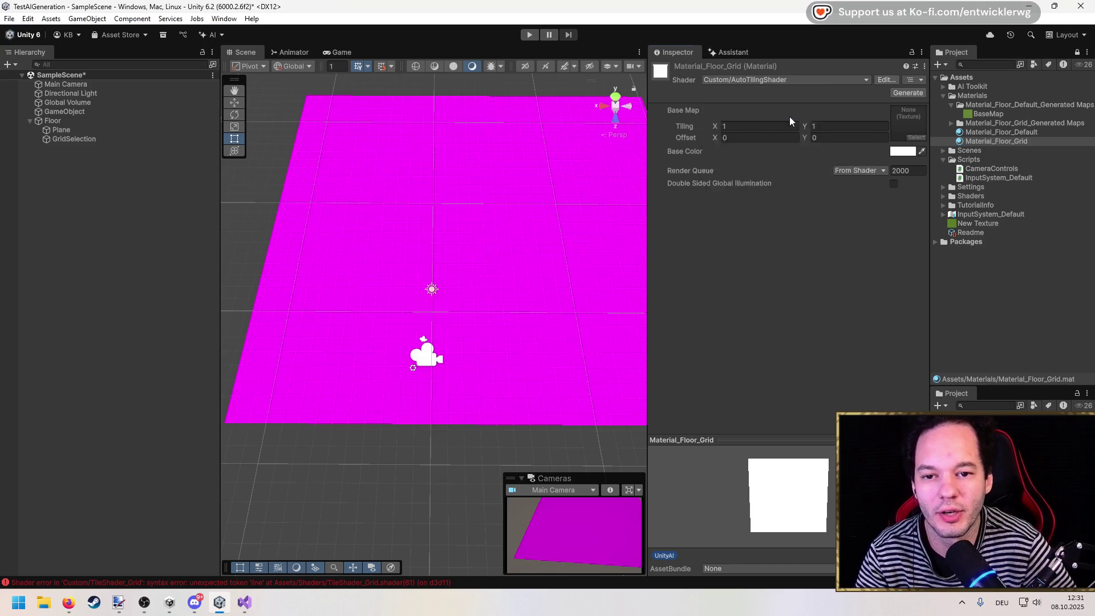
Select TileShader_Grid in the Shaders folder to review its compile errors.
click(1003, 214)
click(940, 195)
click(990, 213)
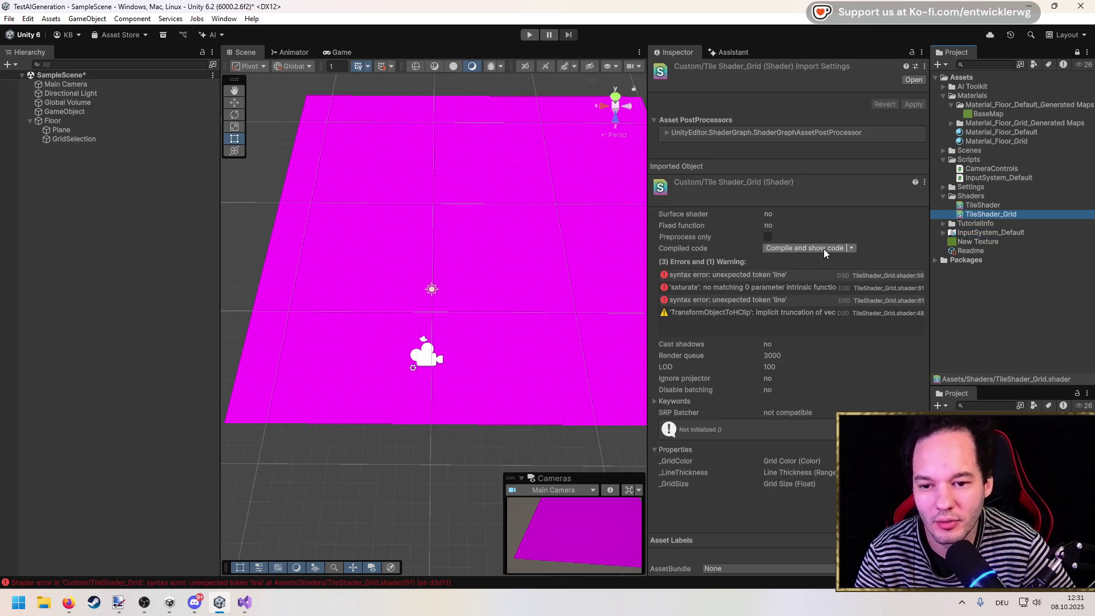
click(244, 602)
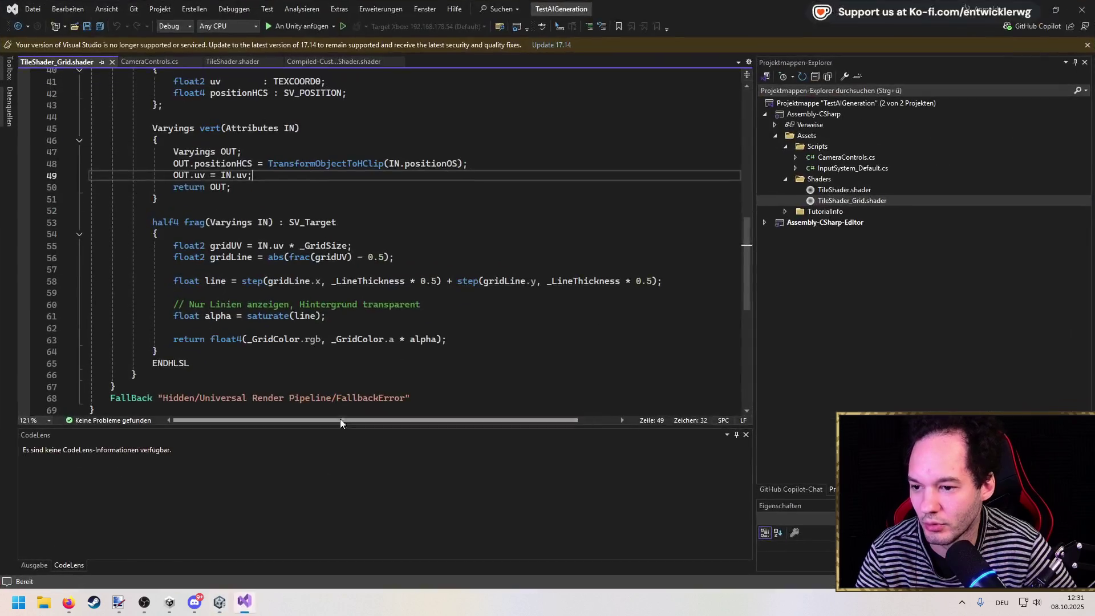
Inspect the line, gridLine and float2 usages around line 58 of the shader.
scroll(365, 311, down, 3)
scroll(365, 311, up, 17)
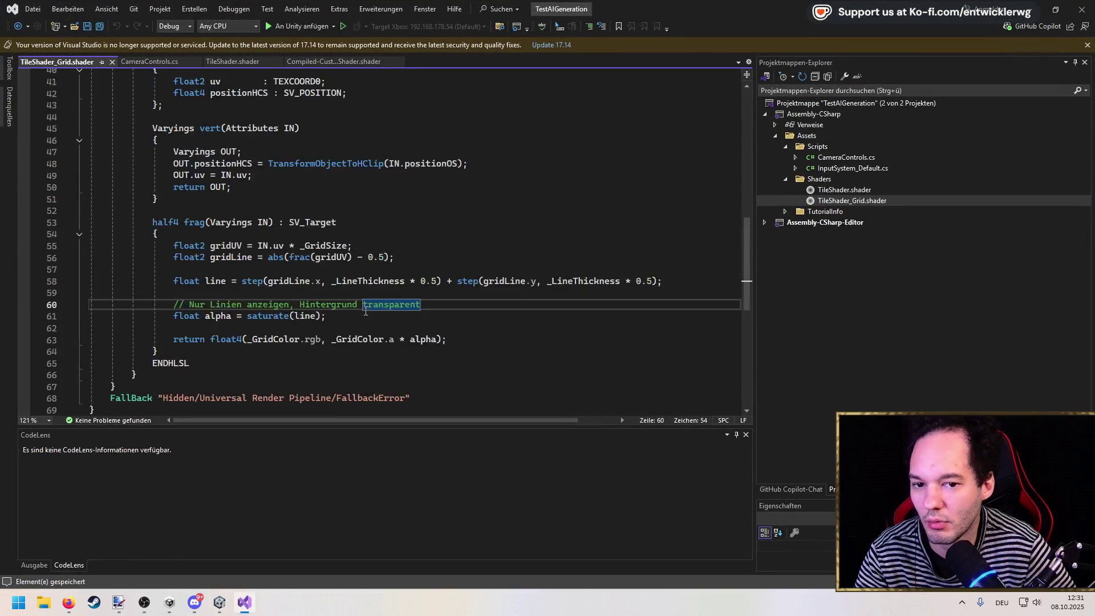
click(337, 214)
mouse_move(631, 8)
mouse_down()
mouse_move(558, 32)
mouse_move(270, 192)
mouse_move(547, 5)
mouse_up()
scroll(223, 266, down, 10)
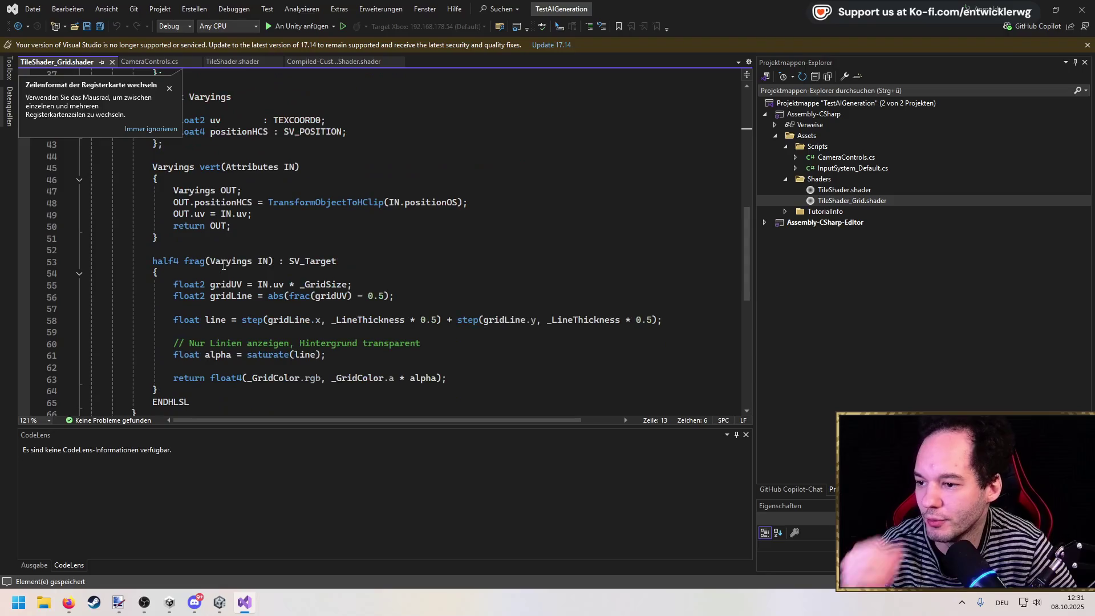
click(221, 320)
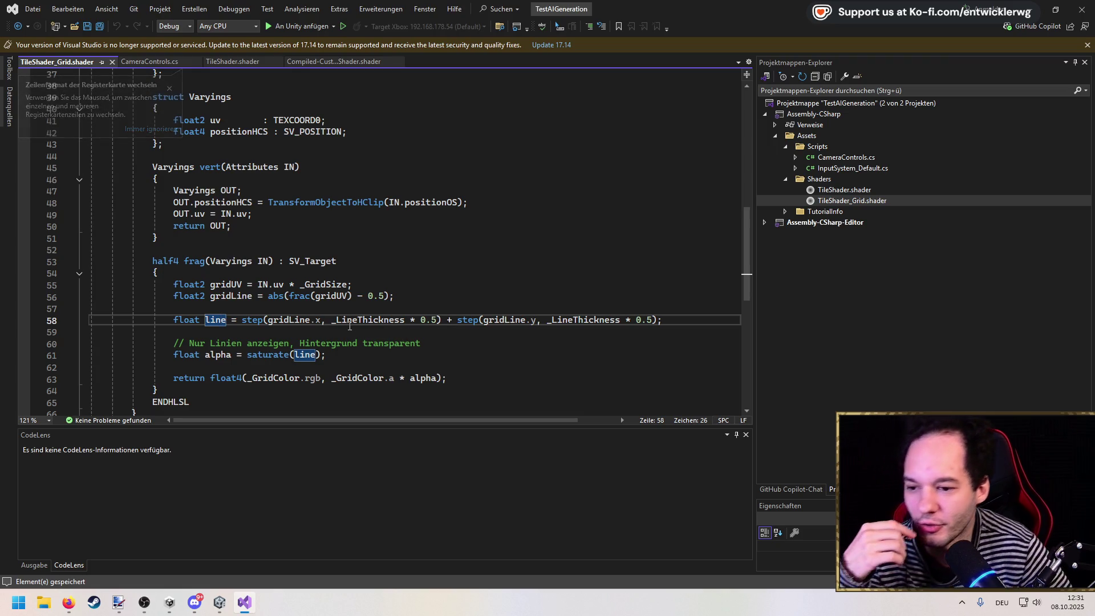
double_click(293, 320)
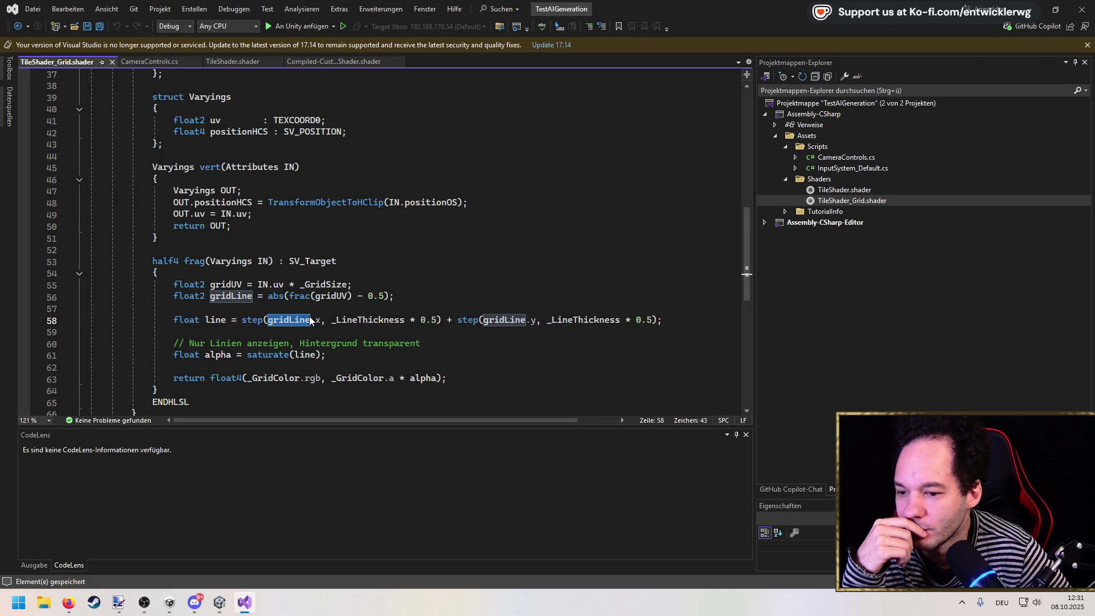
click(202, 296)
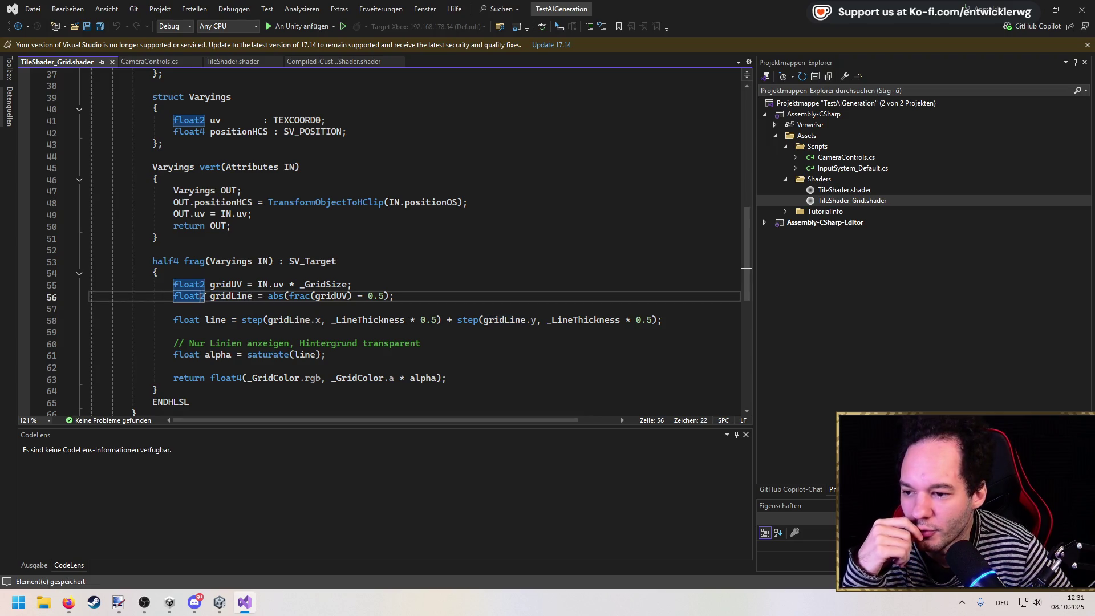
click(311, 319)
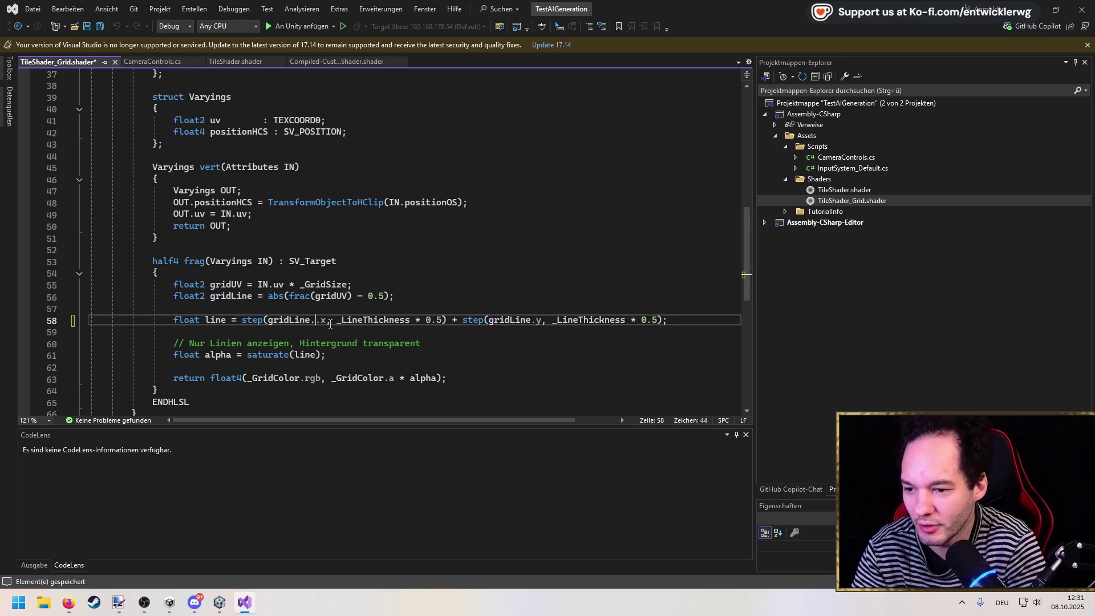
scroll(330, 324, down, 2)
click(517, 205)
Save the shader and paste Unity's "syntax error: unexpected token 'line'" into the Copilot chat prompt.
key(ctrl+s)
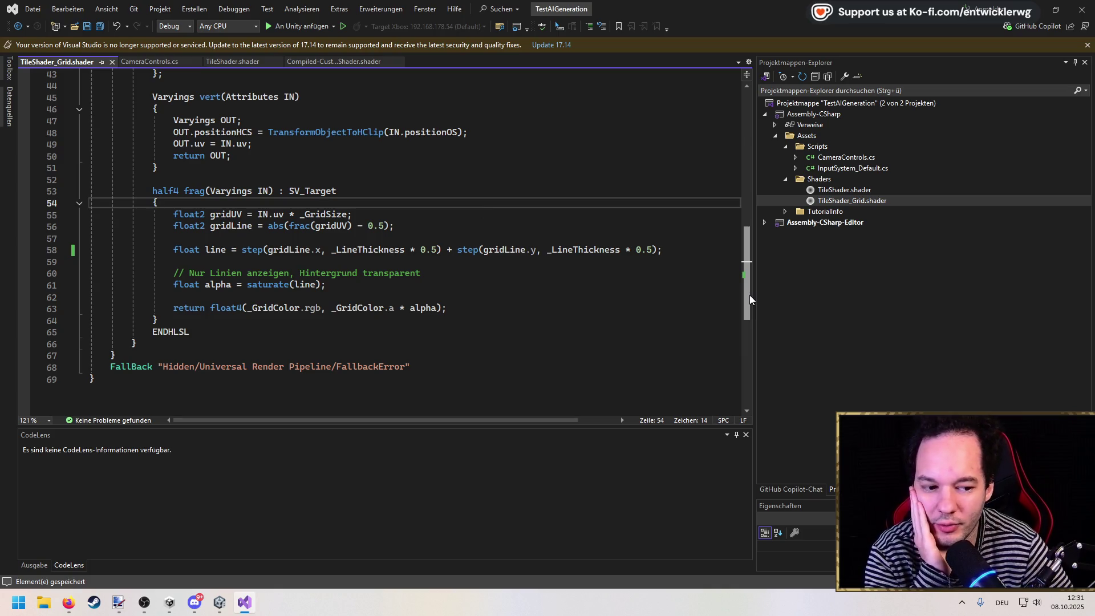
mouse_move(749, 295)
mouse_down()
mouse_move(736, 127)
mouse_move(740, 311)
mouse_up()
click(793, 489)
scroll(864, 277, up, 10)
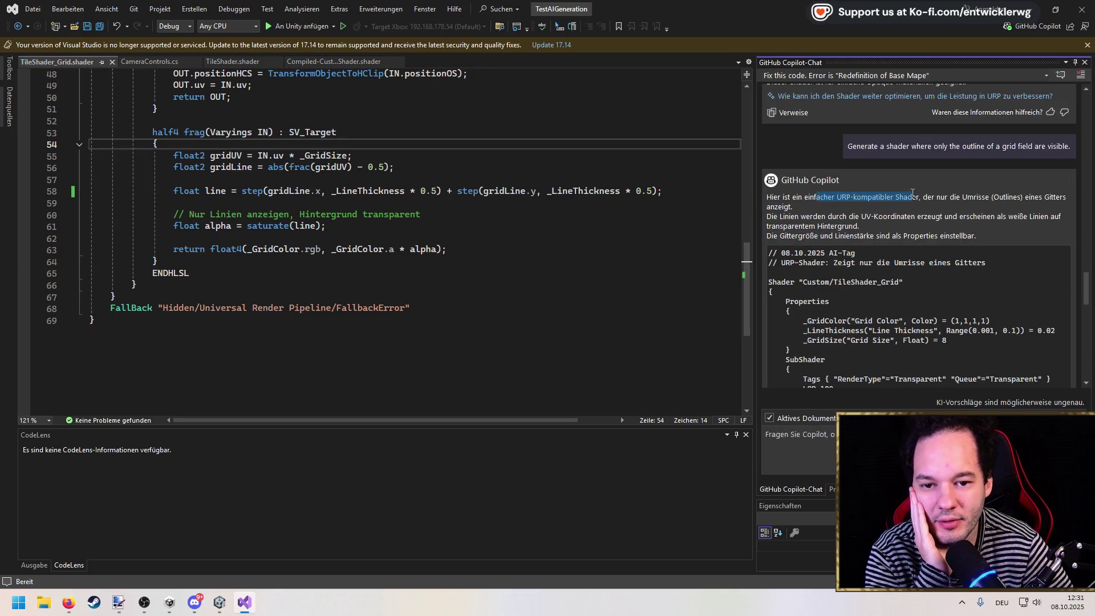
scroll(870, 223, down, 10)
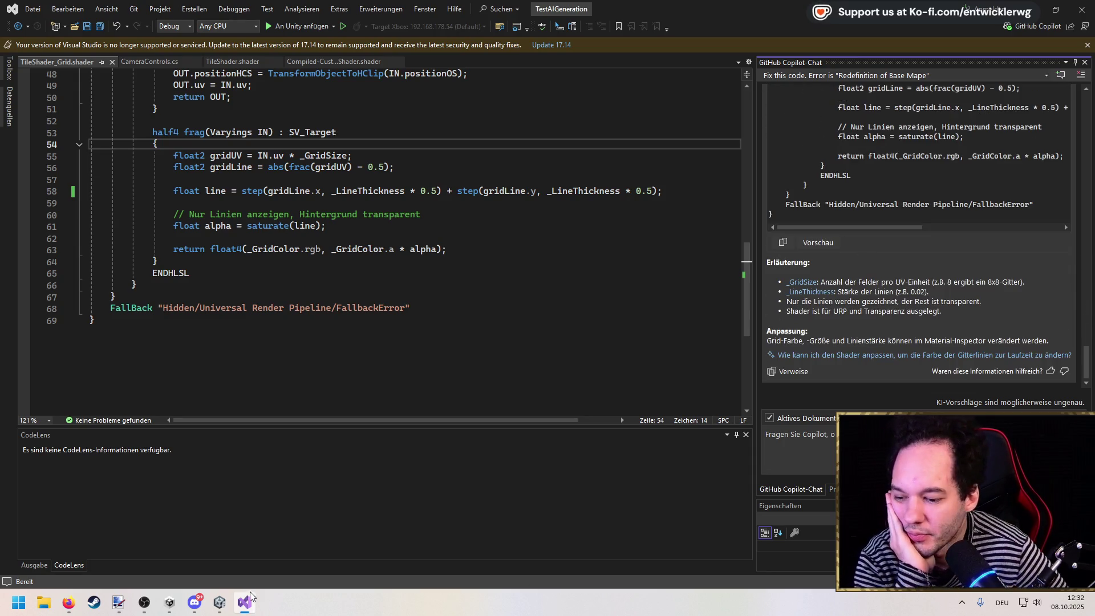
click(219, 604)
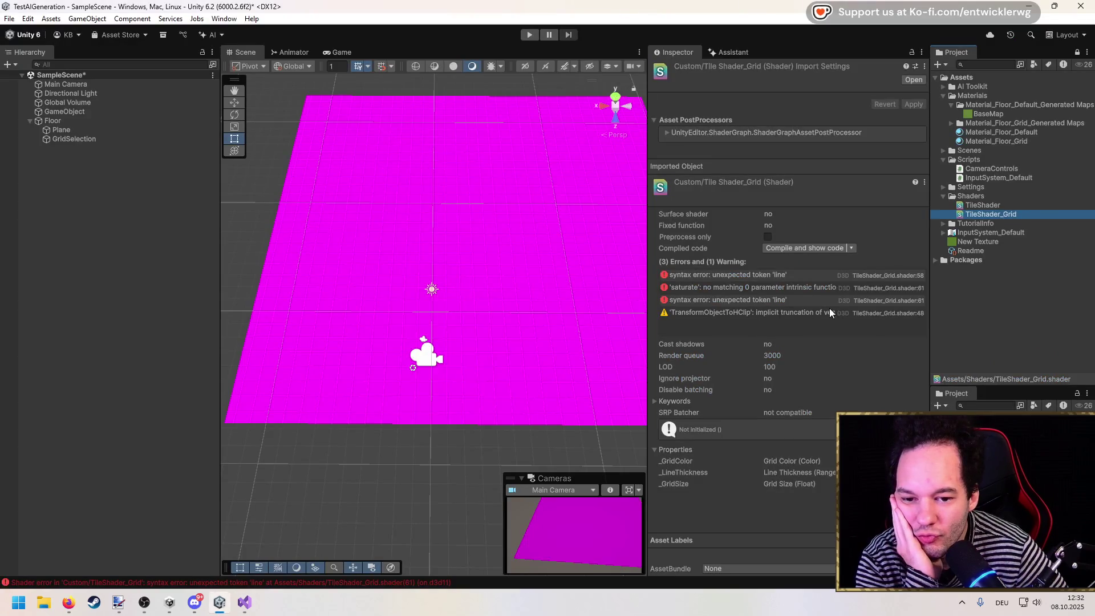
click(918, 312)
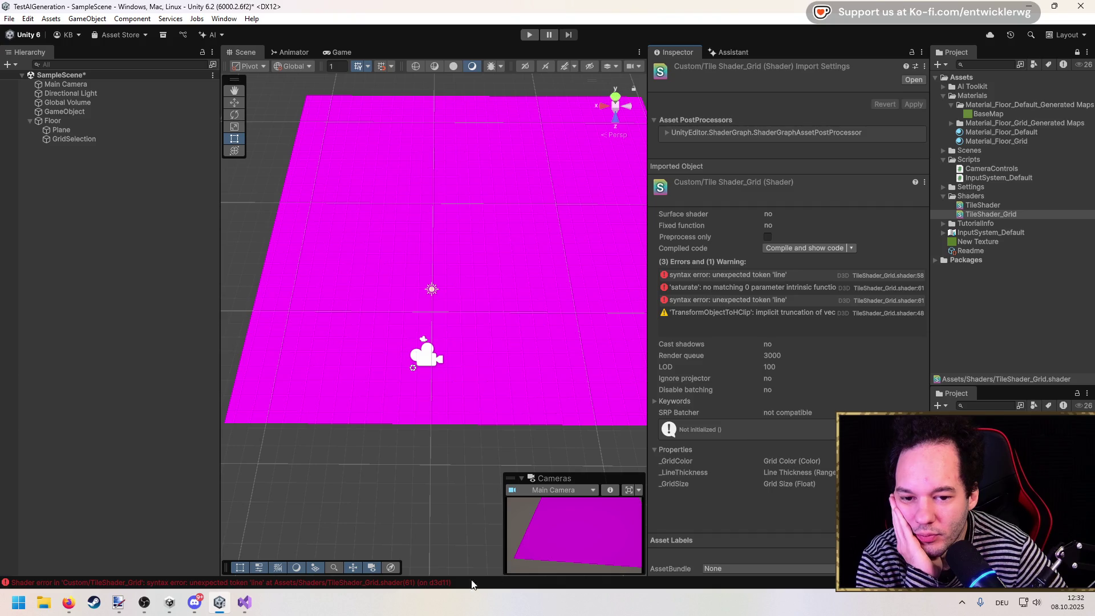
click(244, 602)
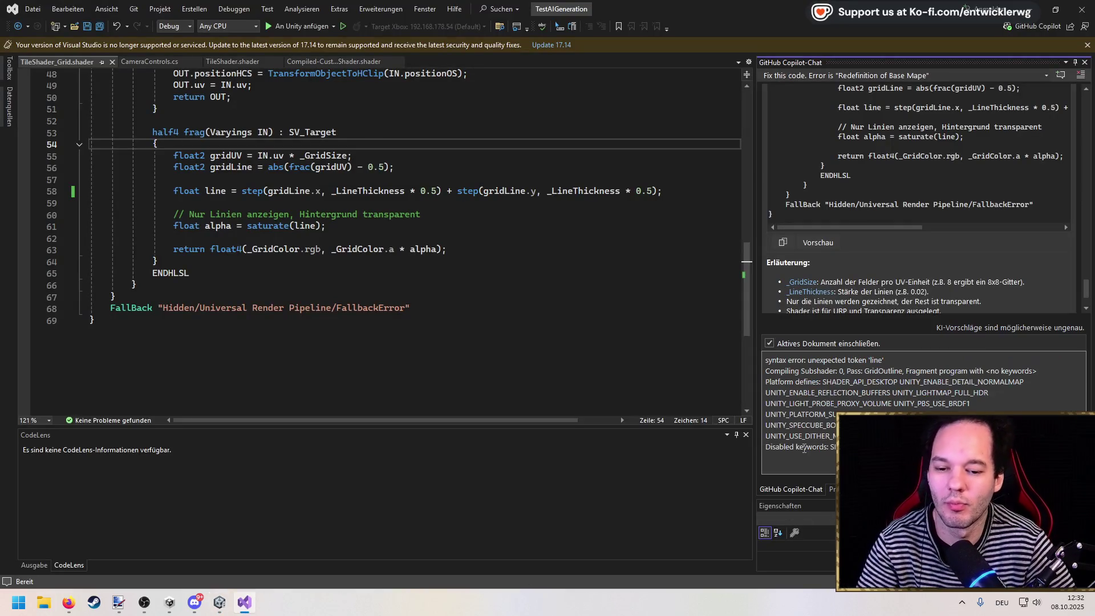
Send the error to Copilot and compare its max-based lineX/lineY frag fix against line 58.
key(Return)
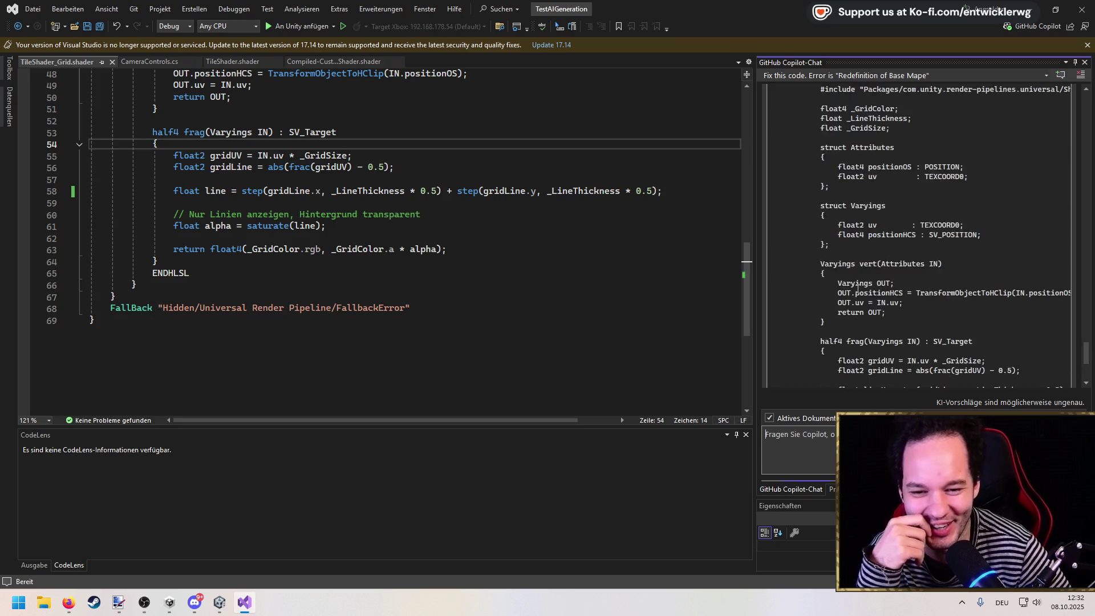
scroll(858, 288, up, 5)
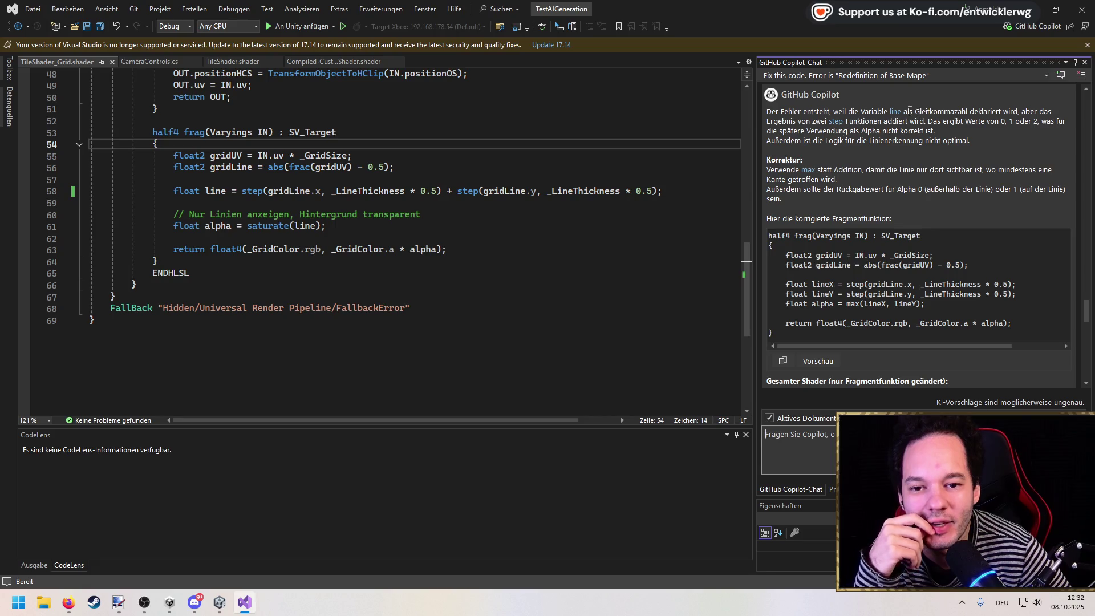
scroll(284, 216, up, 1)
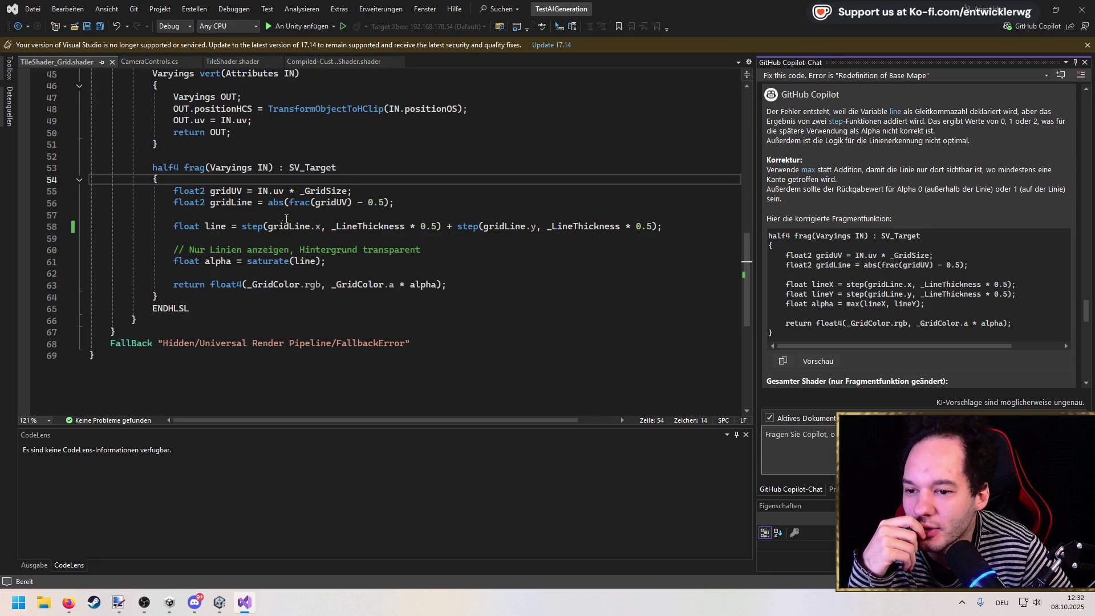
click(351, 227)
scroll(342, 225, up, 15)
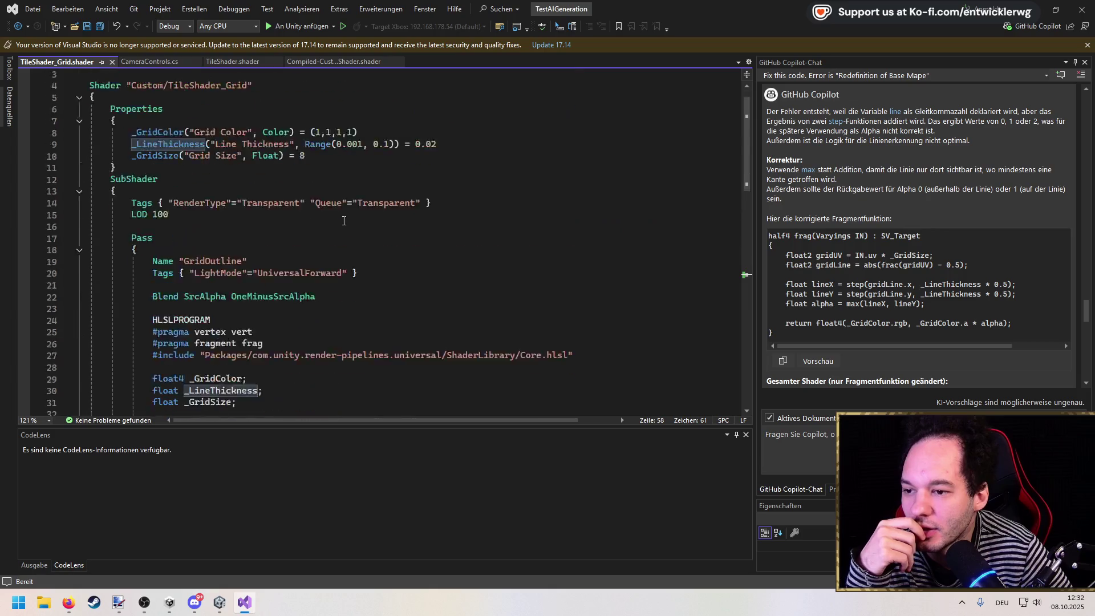
scroll(332, 223, down, 6)
scroll(166, 208, down, 9)
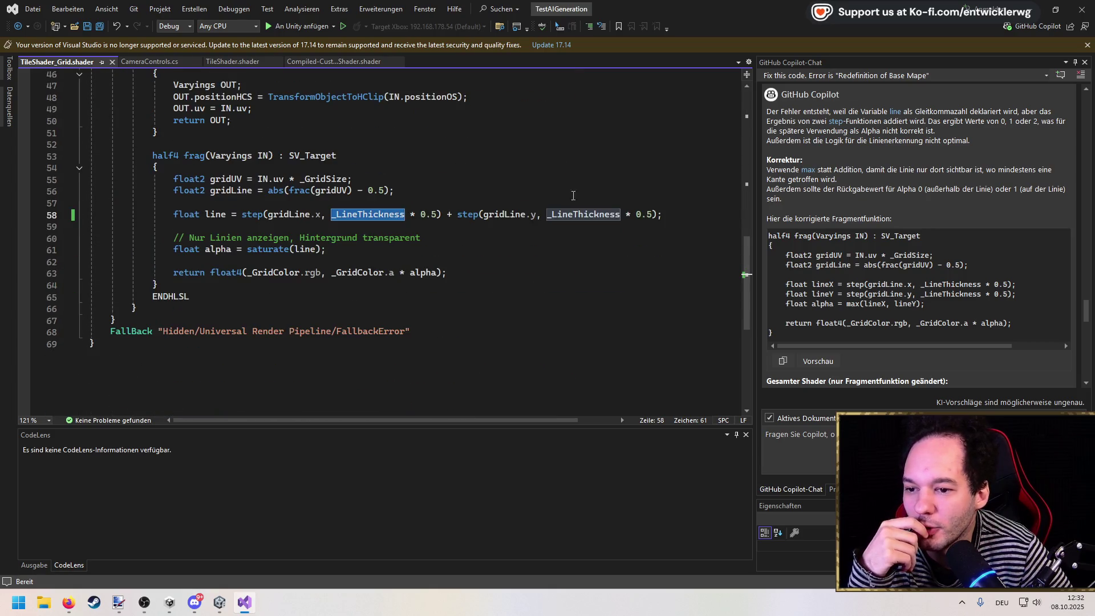